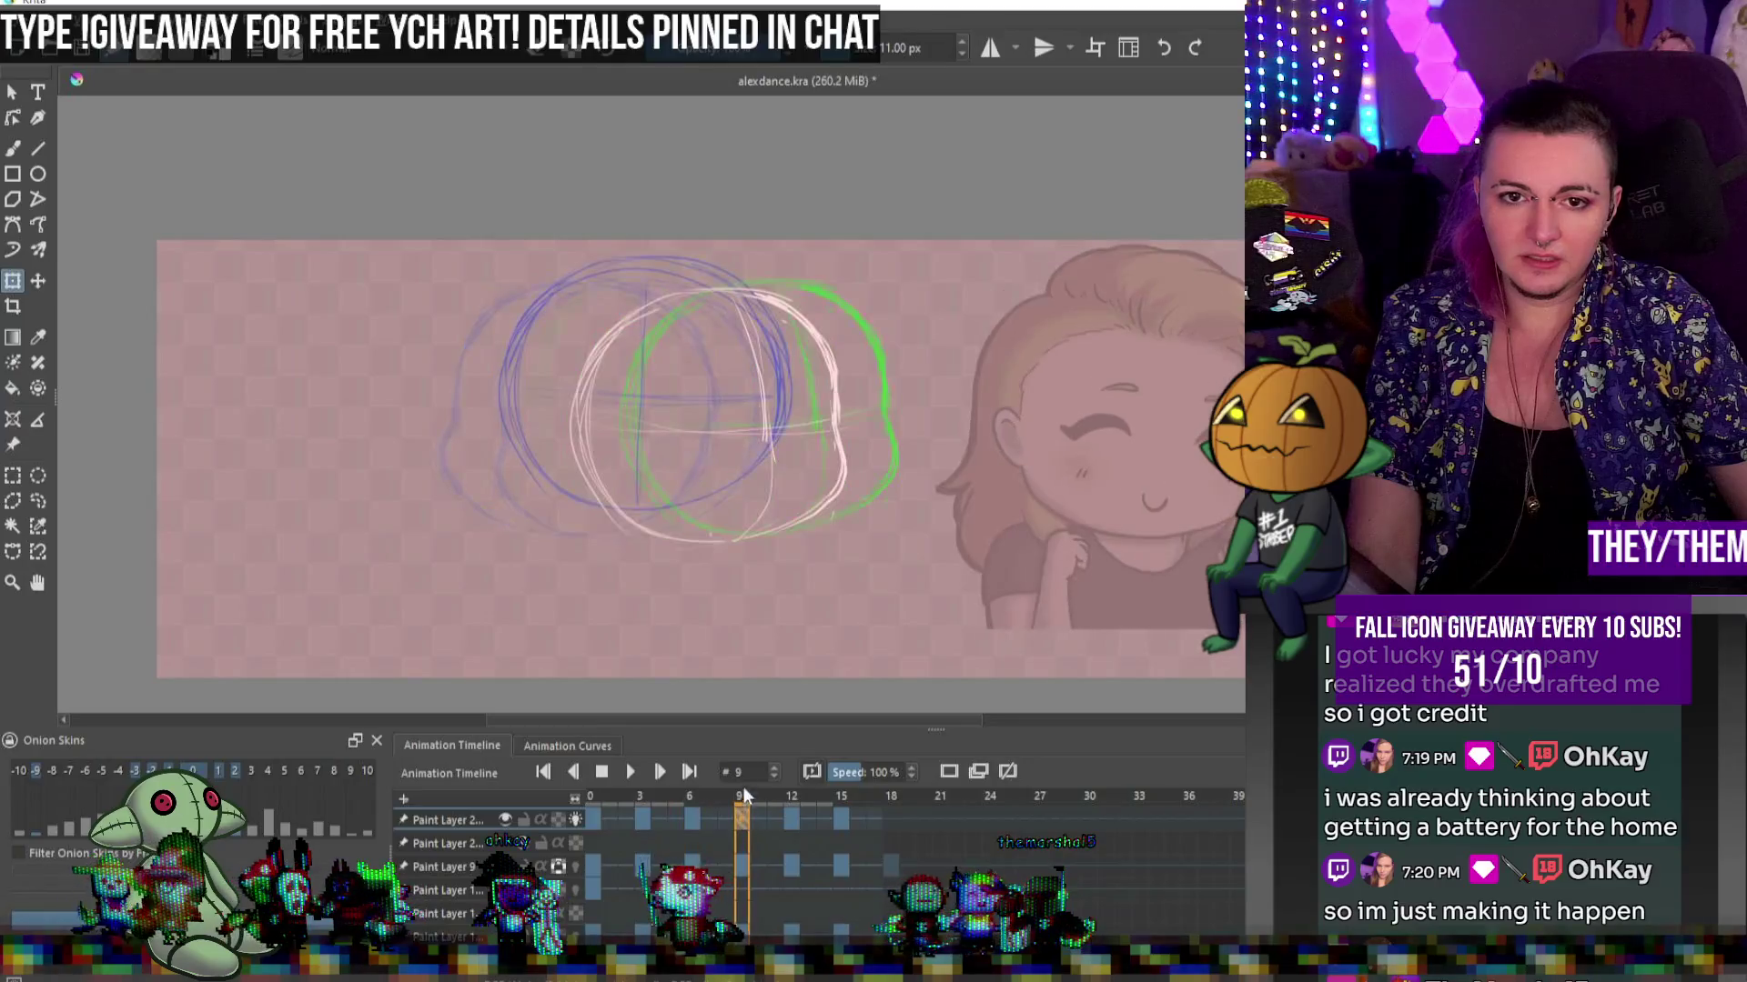
Preview the head-circle animation from frame 3, then stop on frame 0 with onion skins on
{"action": "left_click", "coordinate": [642, 819]}
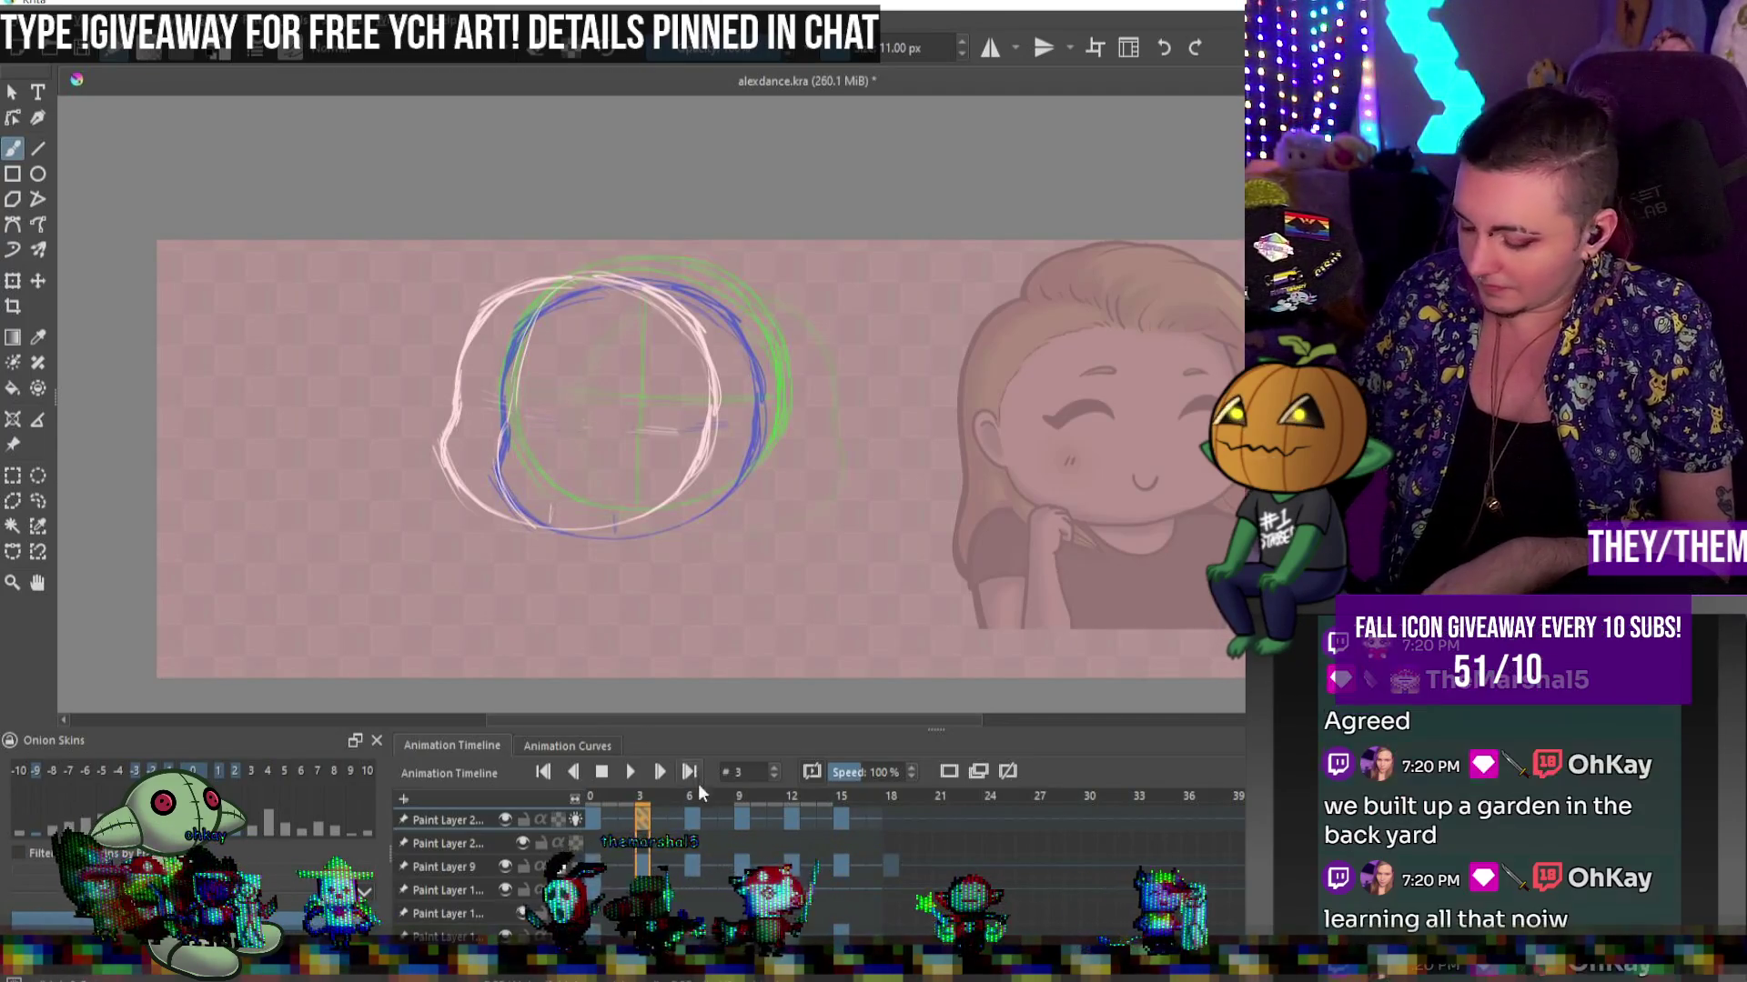
{"action": "left_click", "coordinate": [639, 760]}
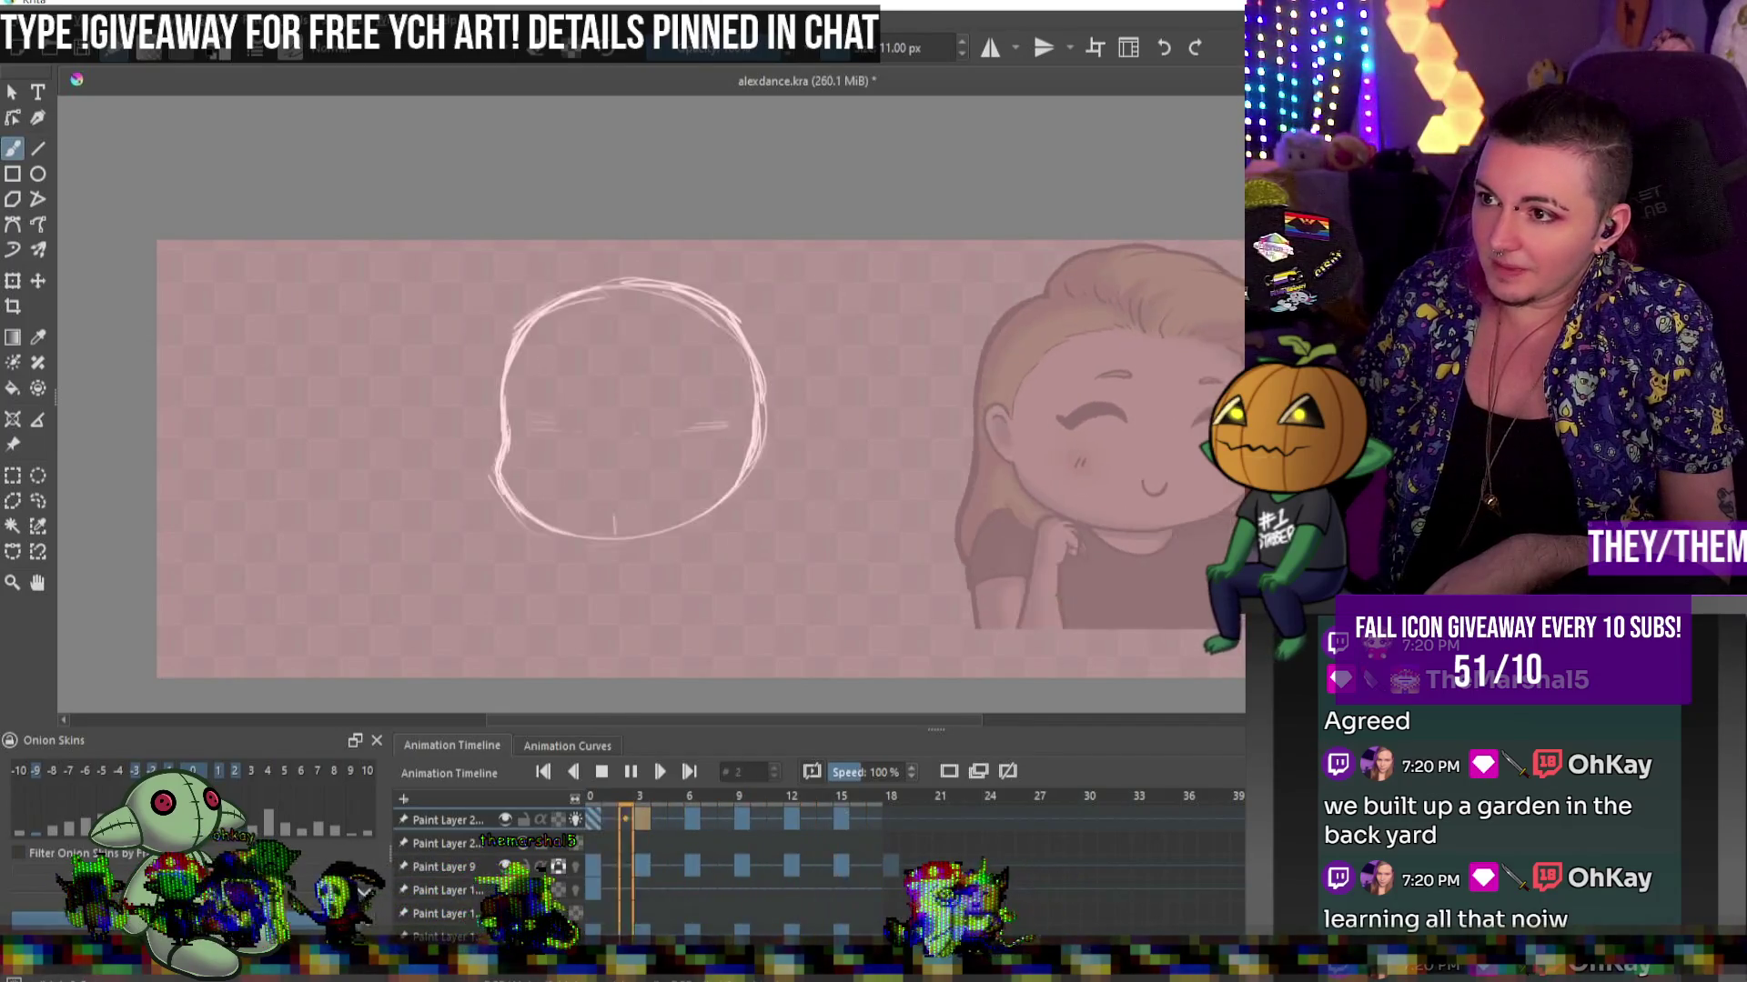
{"action": "left_click", "coordinate": [601, 774]}
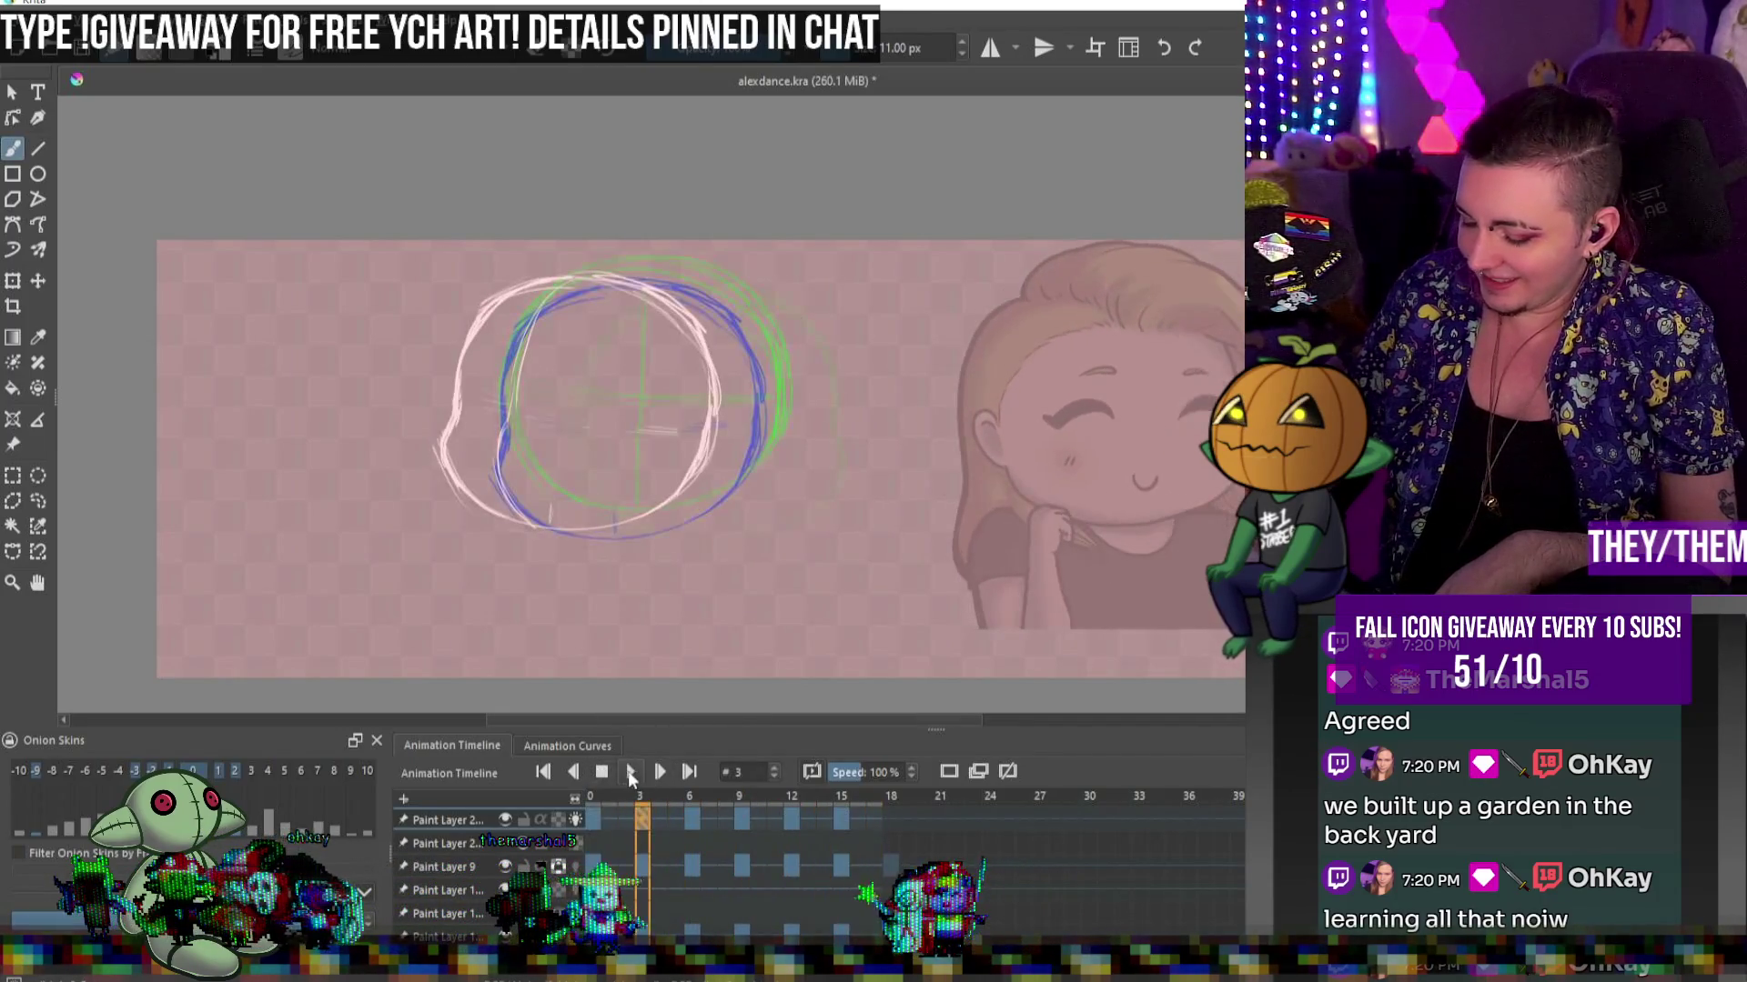
{"action": "left_click", "coordinate": [575, 820]}
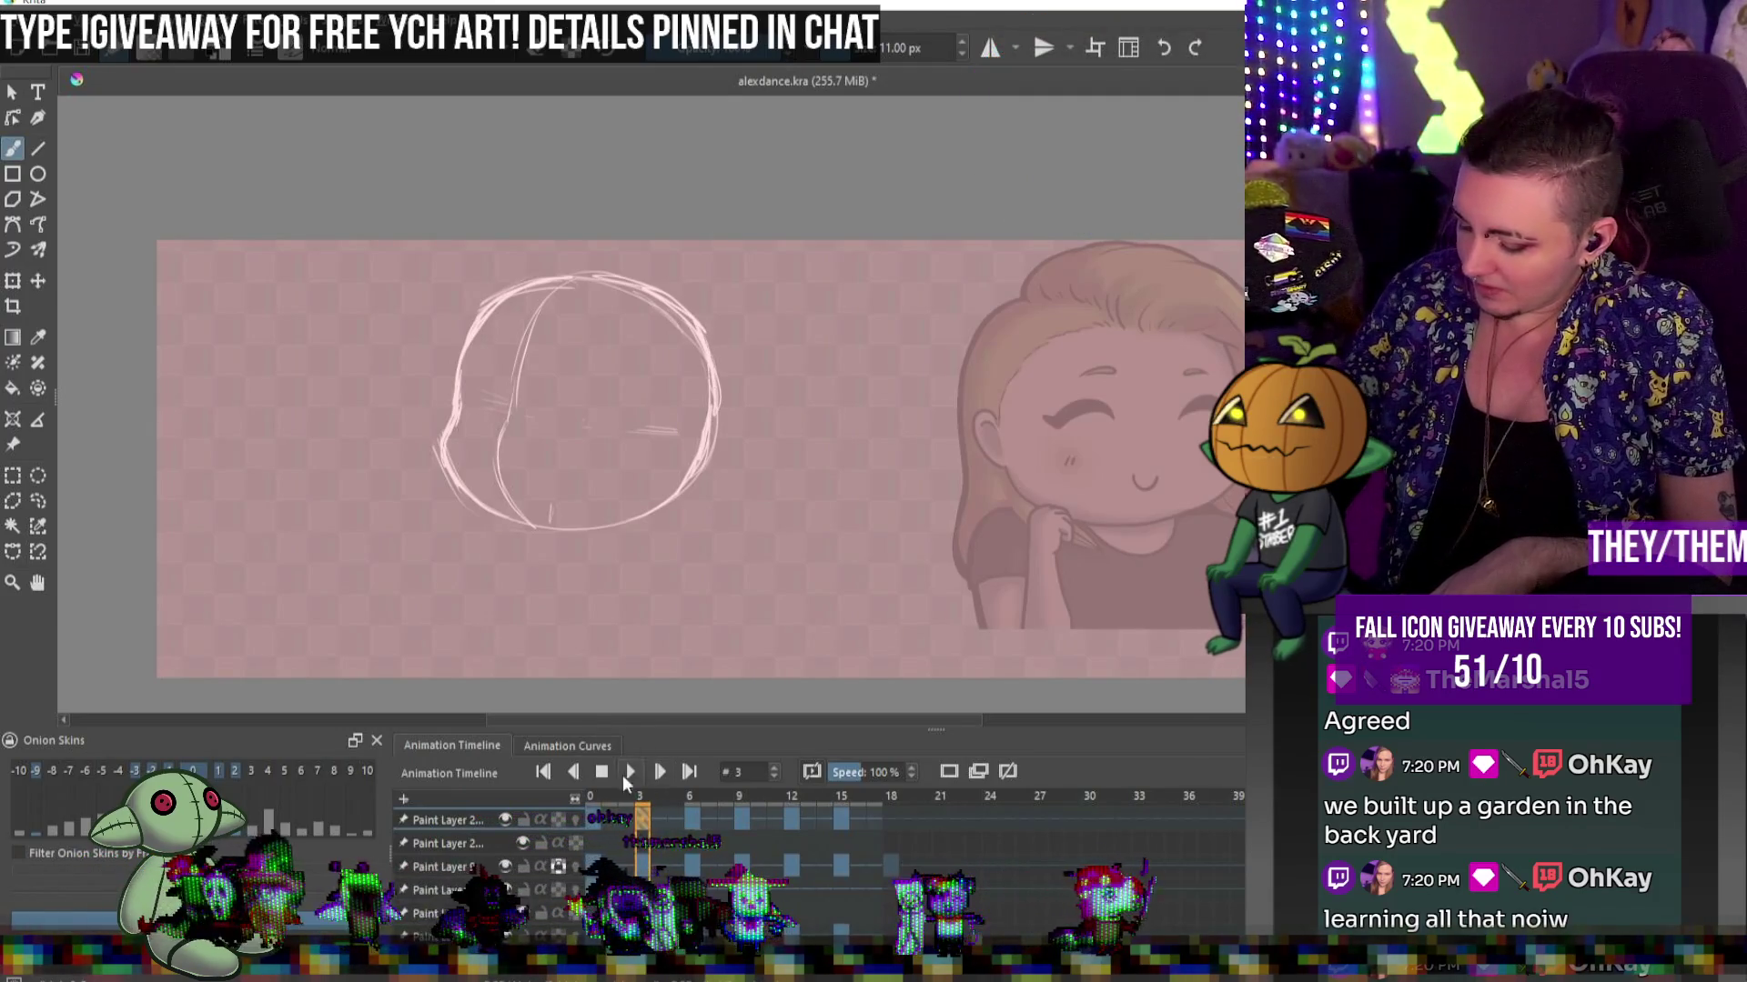
{"action": "left_click", "coordinate": [628, 775]}
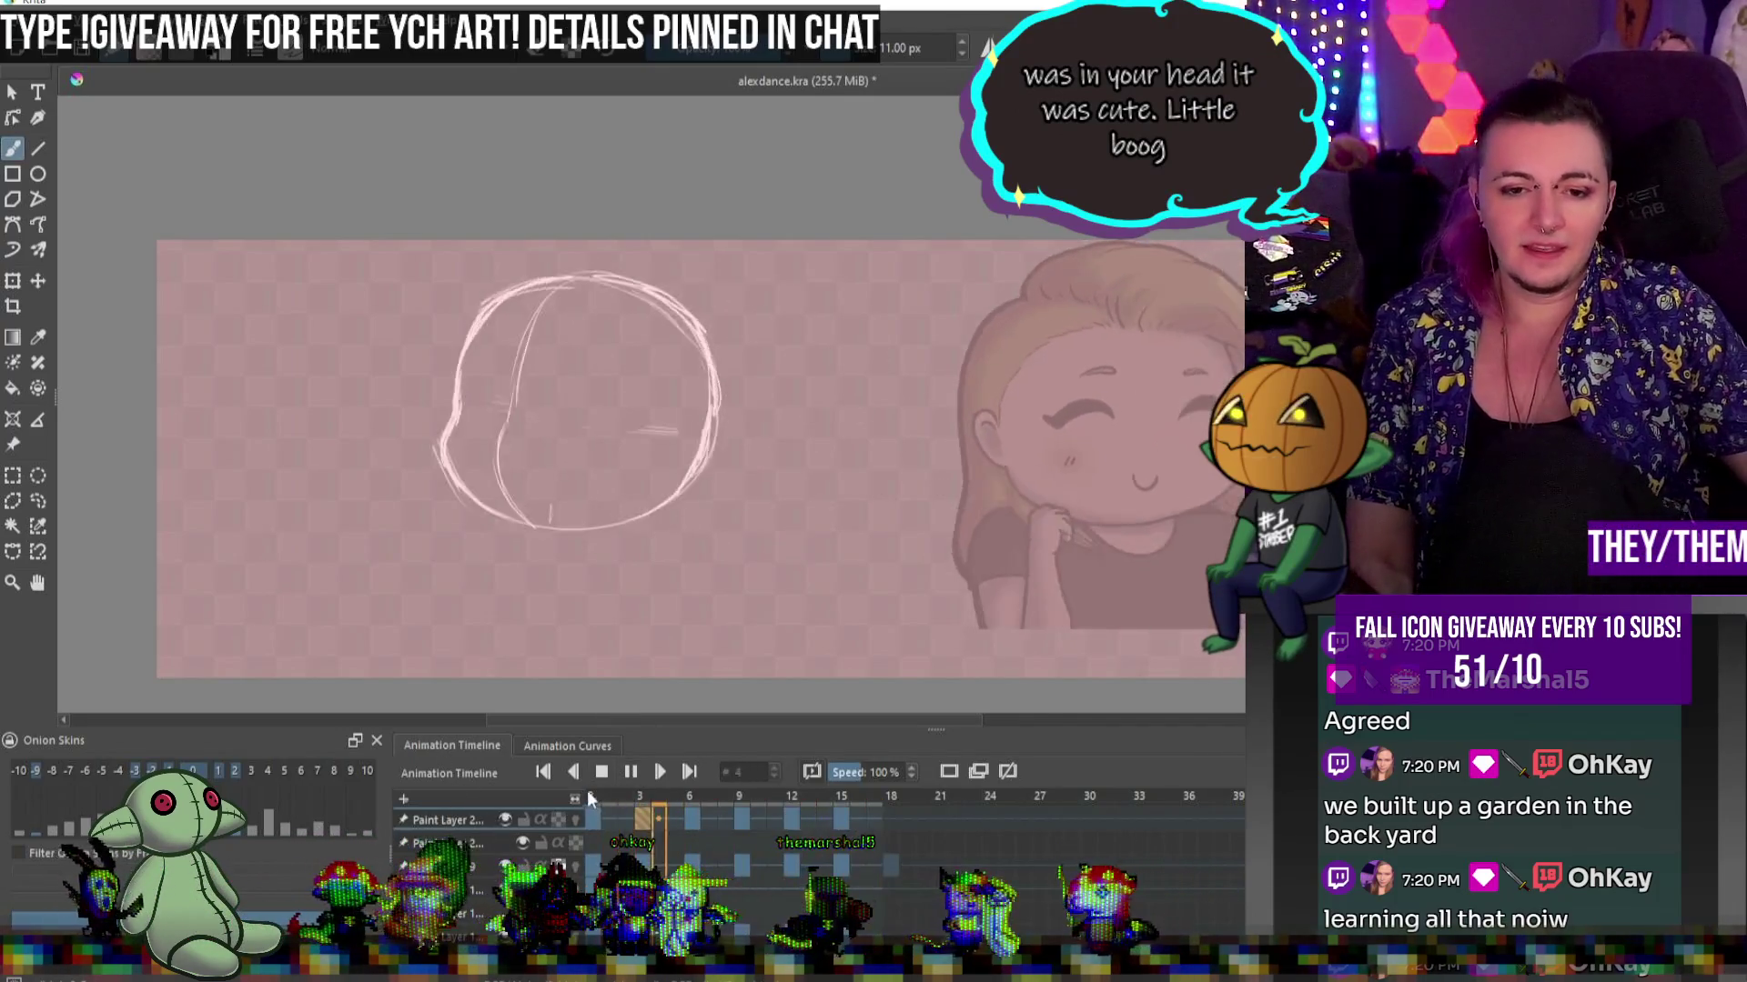
{"action": "left_click", "coordinate": [593, 820]}
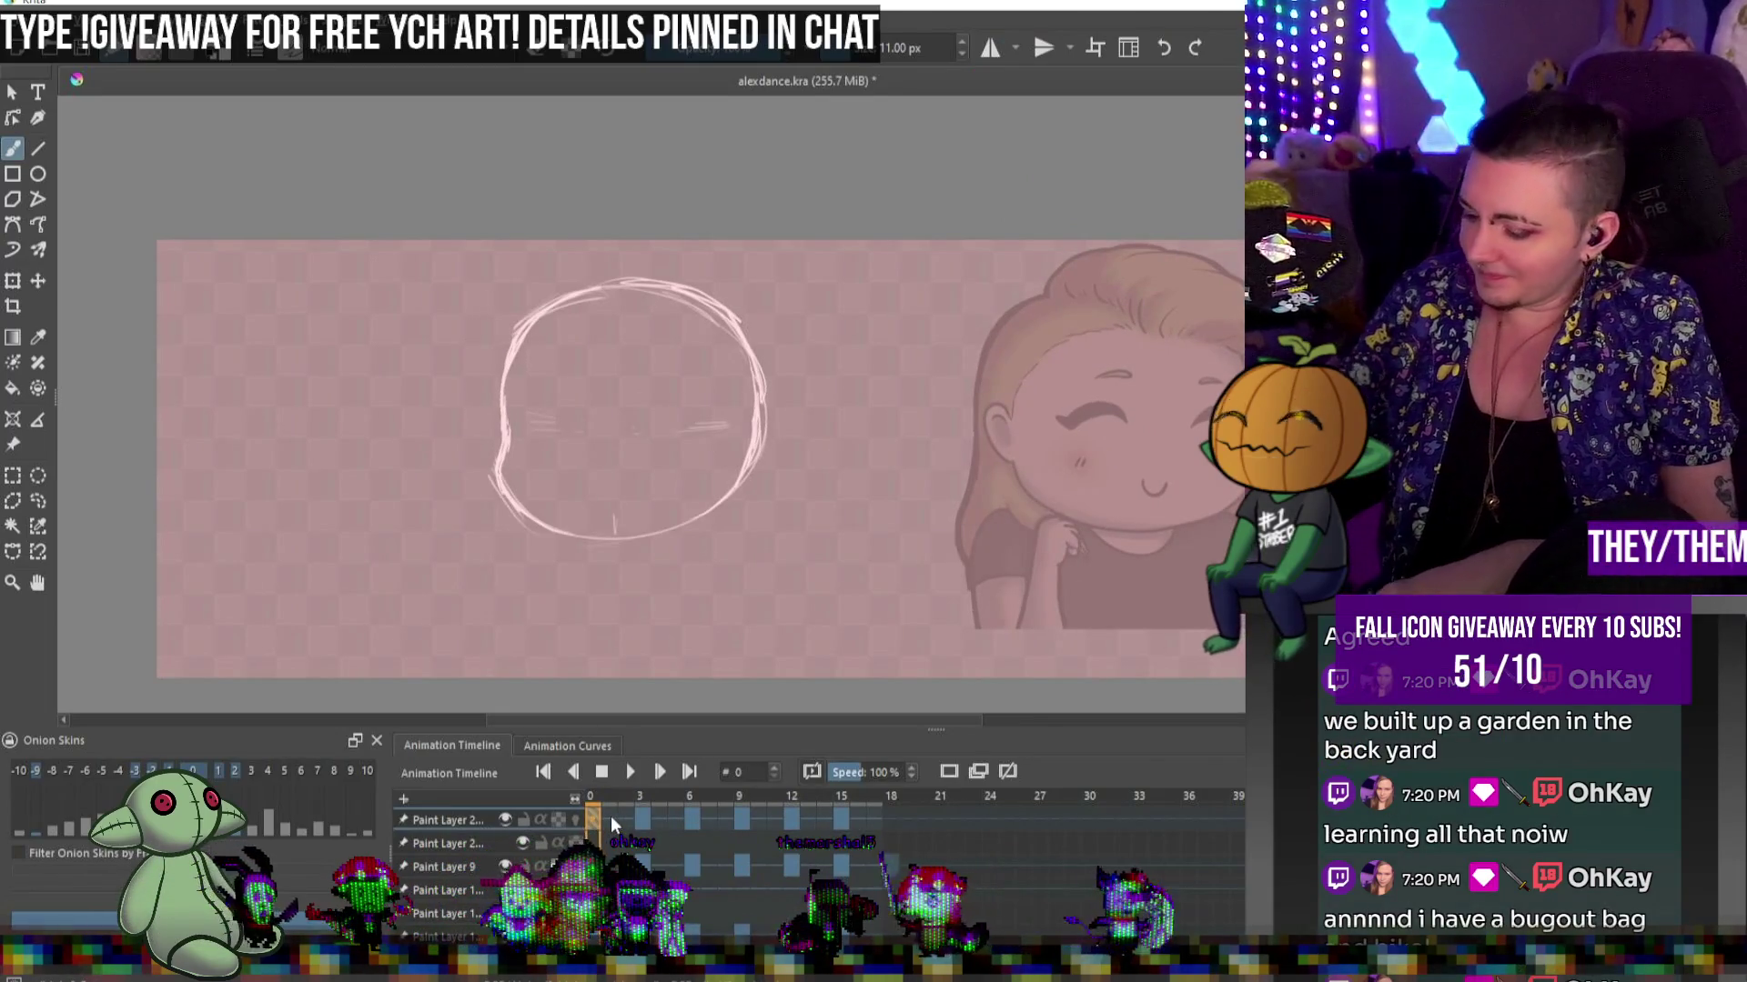
{"action": "left_click", "coordinate": [576, 819]}
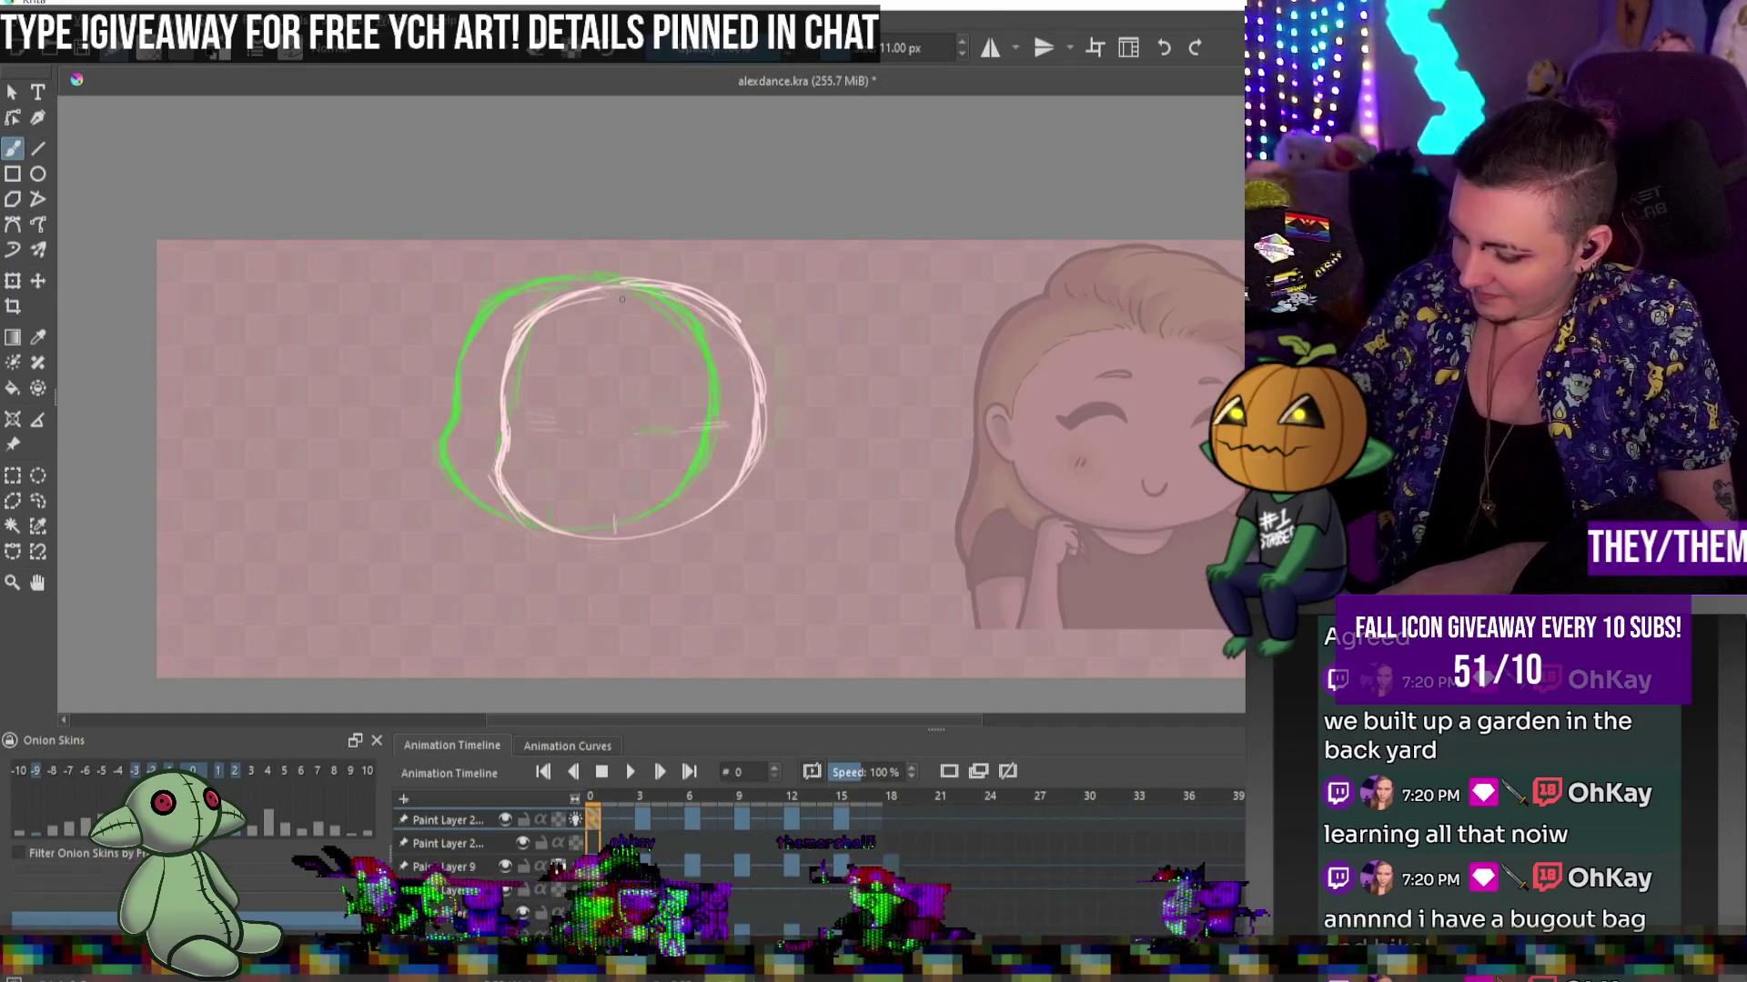
Draw a curved guideline inside the head and add a new layer below the sketch layer
{"action": "left_click_drag", "start_coordinate": [624, 289], "coordinate": [569, 367]}
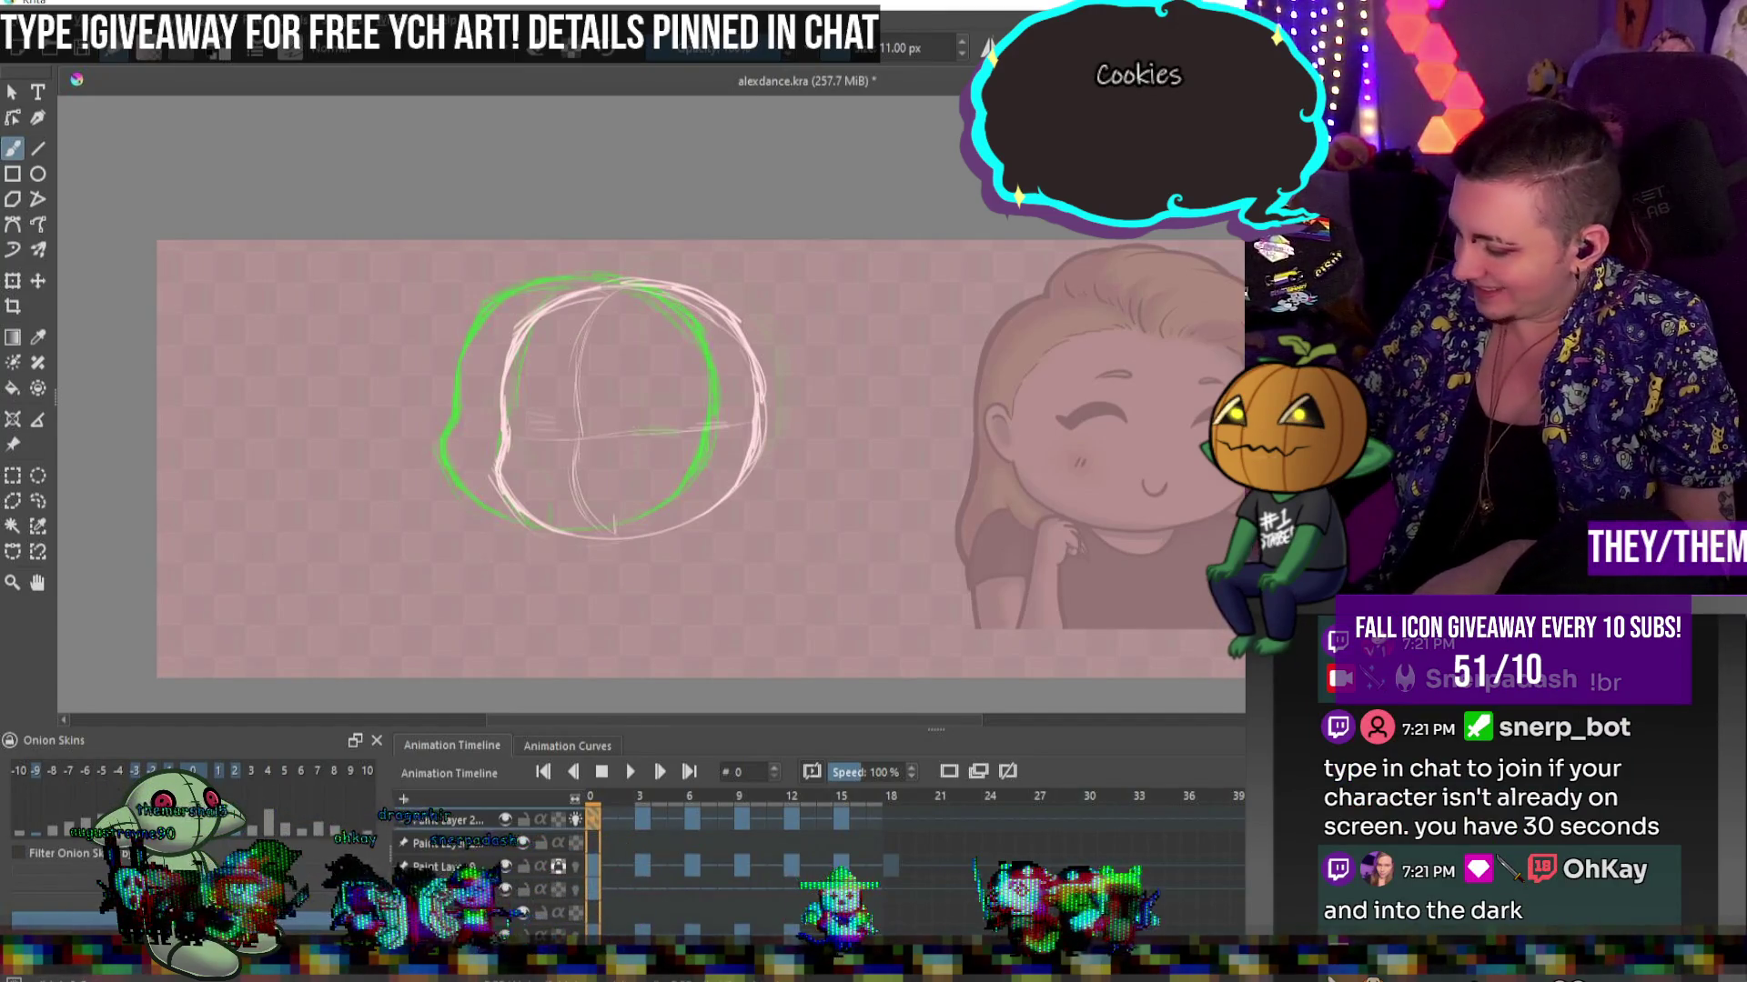
{"action": "key", "text": "Insert"}
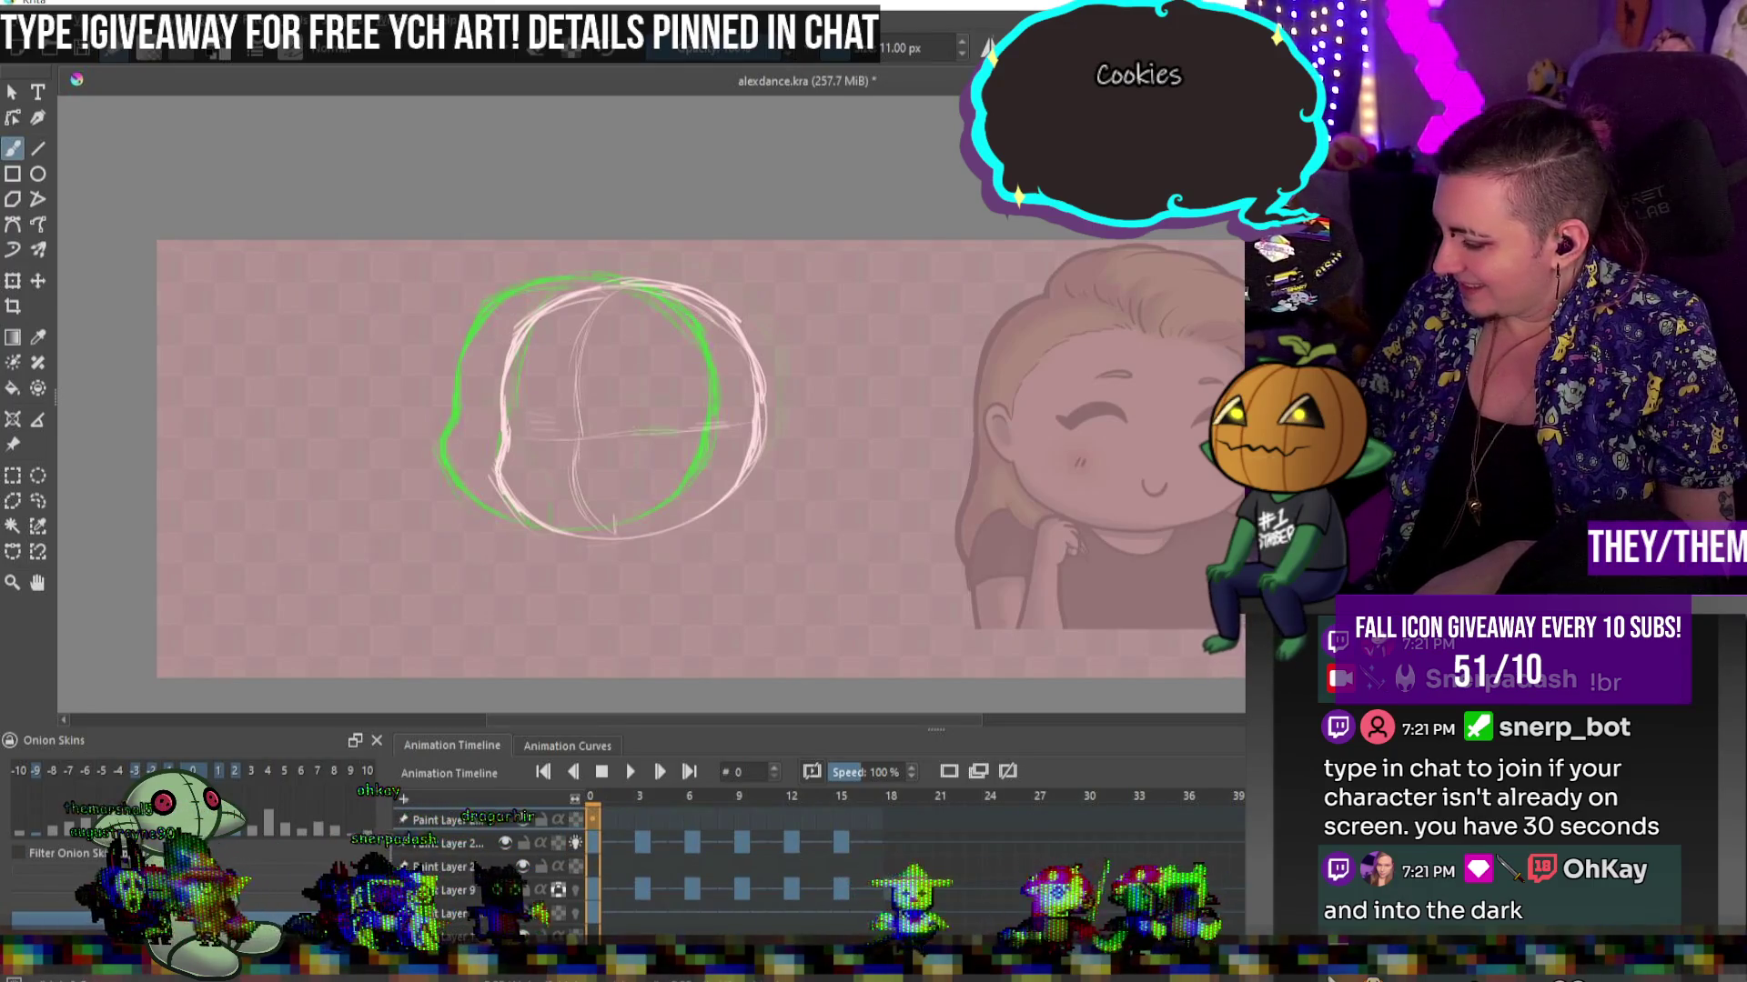
{"action": "key", "text": "ctrl+Page_Down"}
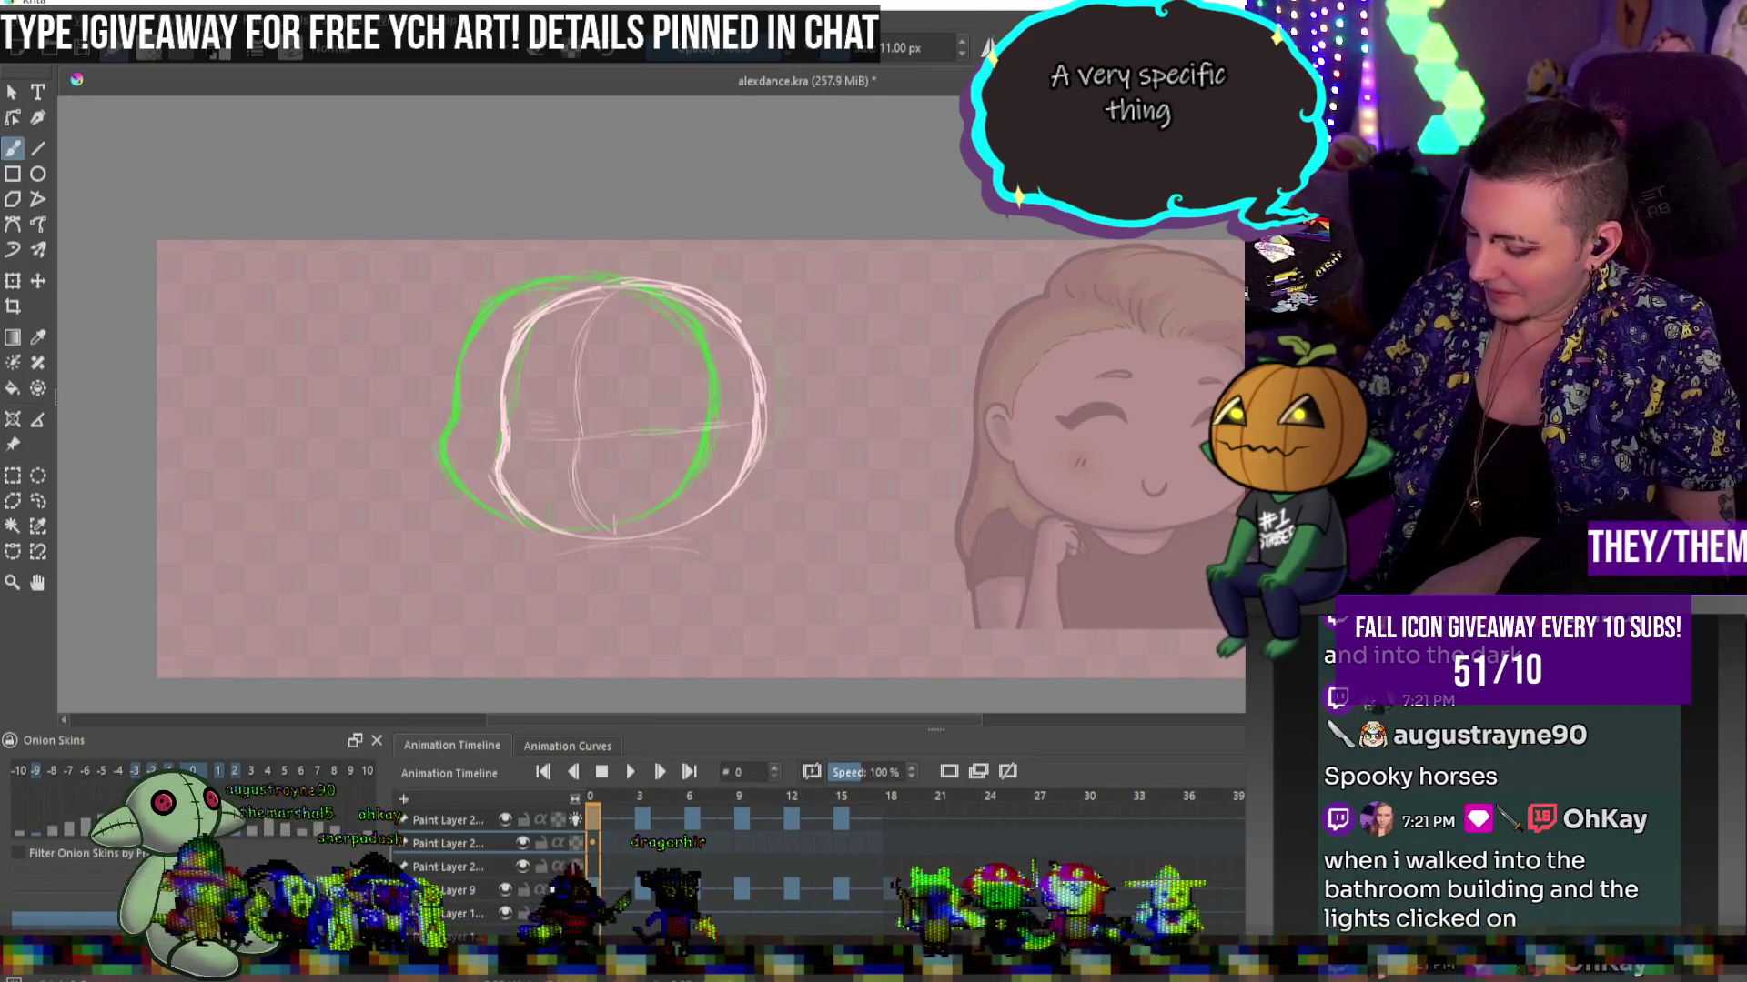
Sketch the shoulder line and both sides of the body under the head
{"action": "left_click_drag", "start_coordinate": [696, 550], "coordinate": [719, 586]}
{"action": "left_click_drag", "start_coordinate": [557, 550], "coordinate": [552, 651]}
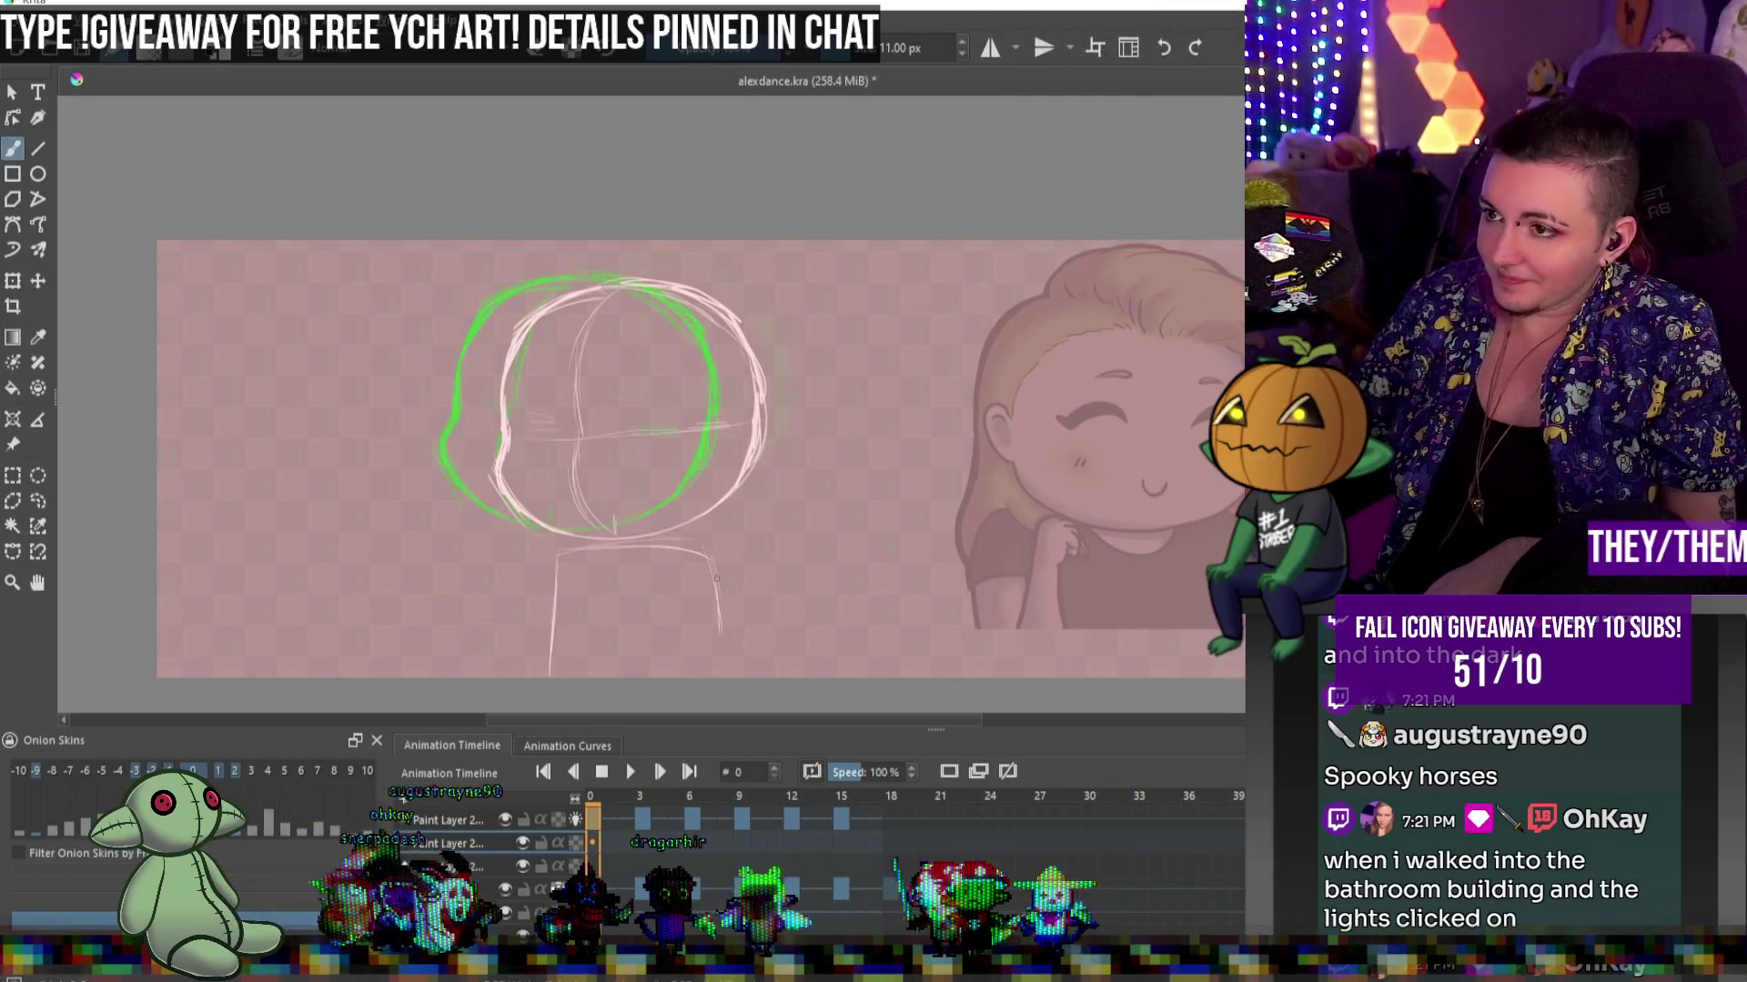
{"action": "left_click_drag", "start_coordinate": [718, 571], "coordinate": [726, 662]}
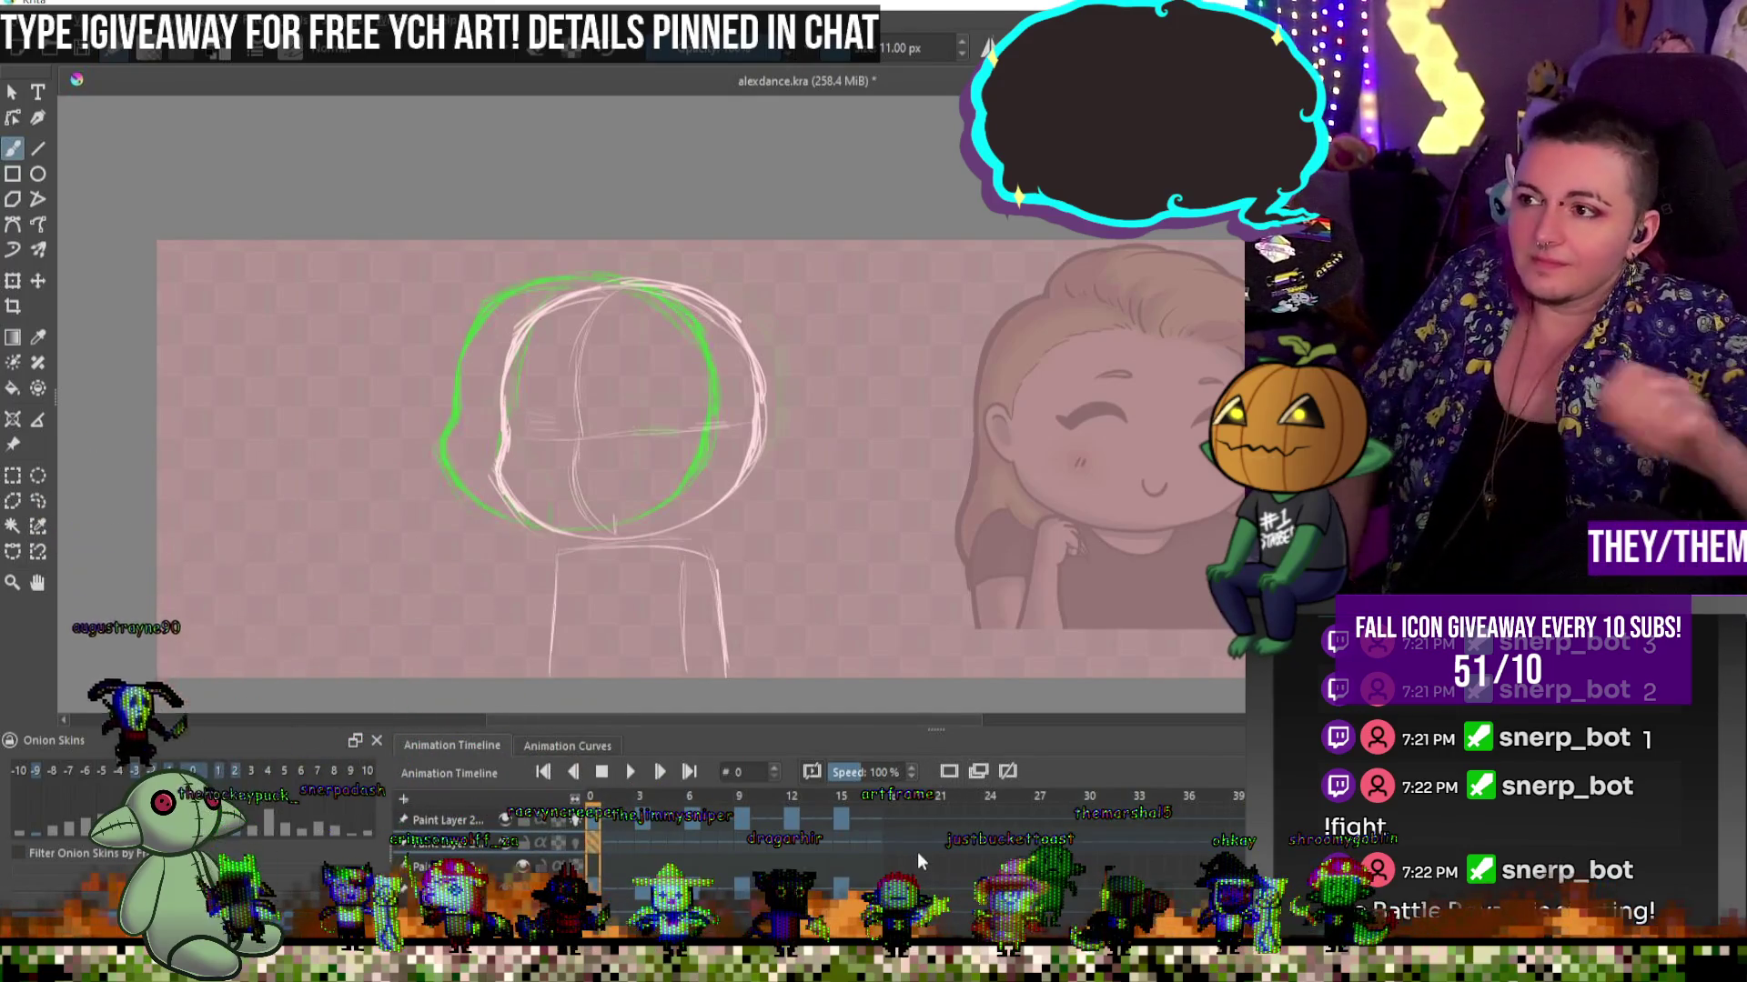
Review head keyframes 3, 6, 9, 12 and 15, then return to frame 3 with onion skins hidden
{"action": "left_click", "coordinate": [643, 821]}
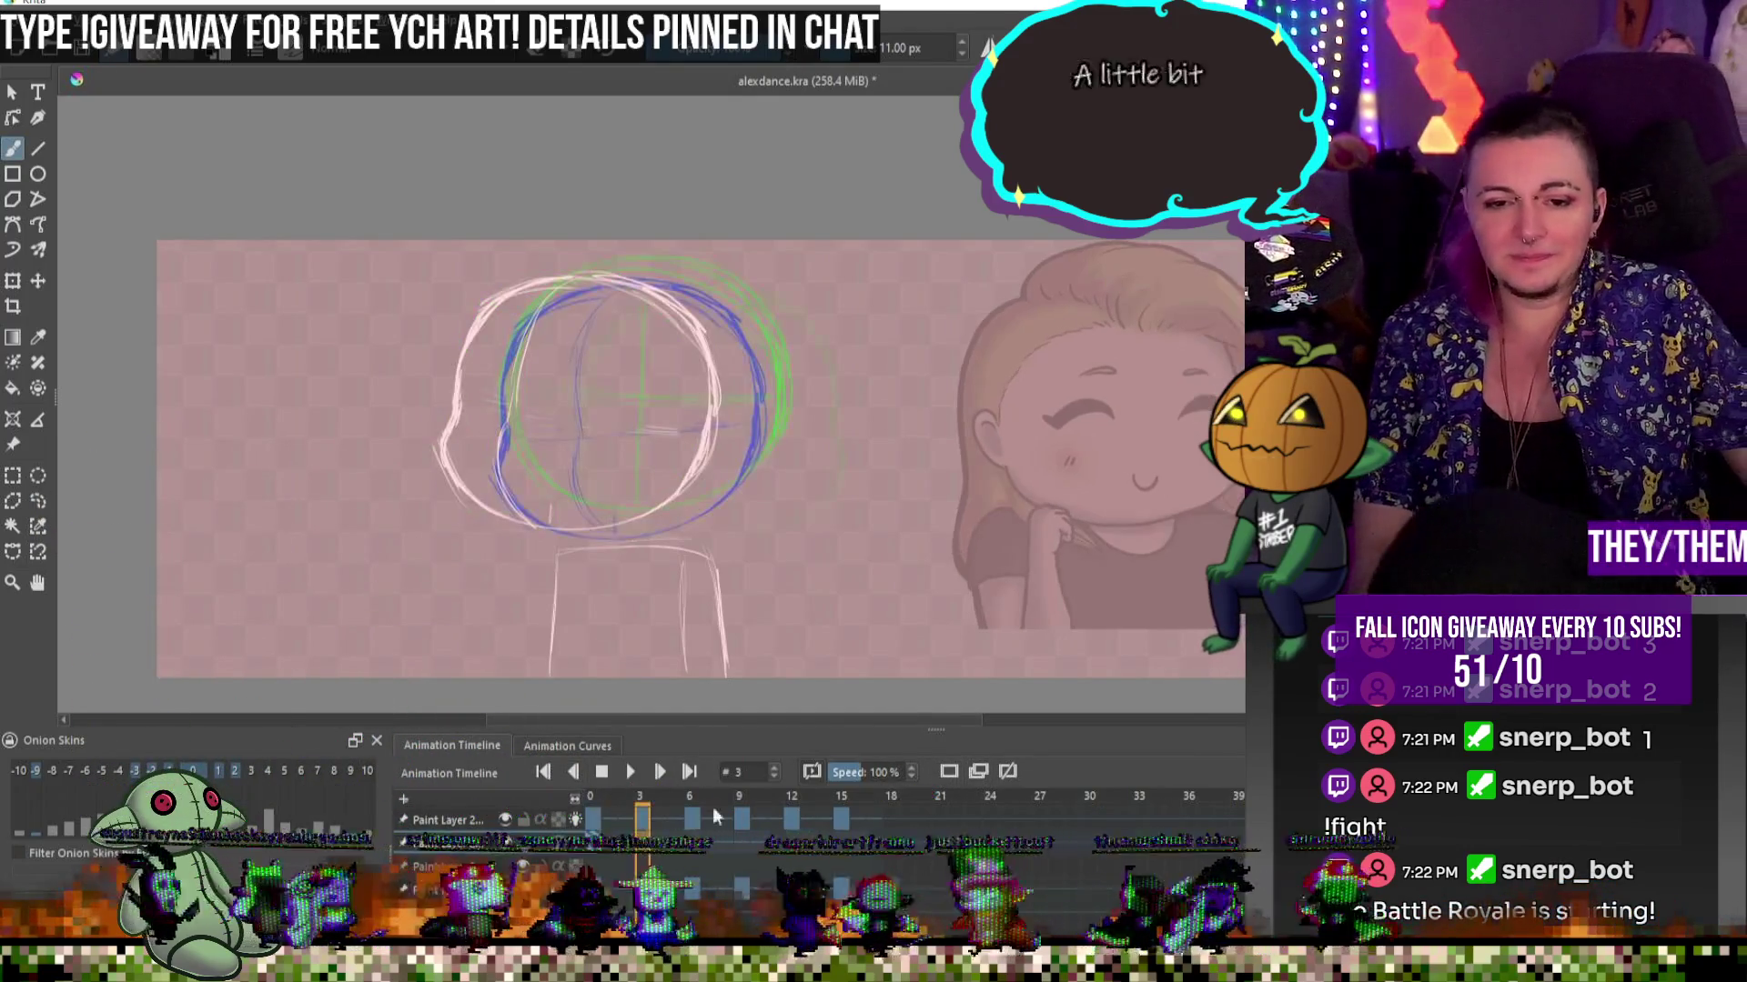
{"action": "left_click", "coordinate": [690, 820]}
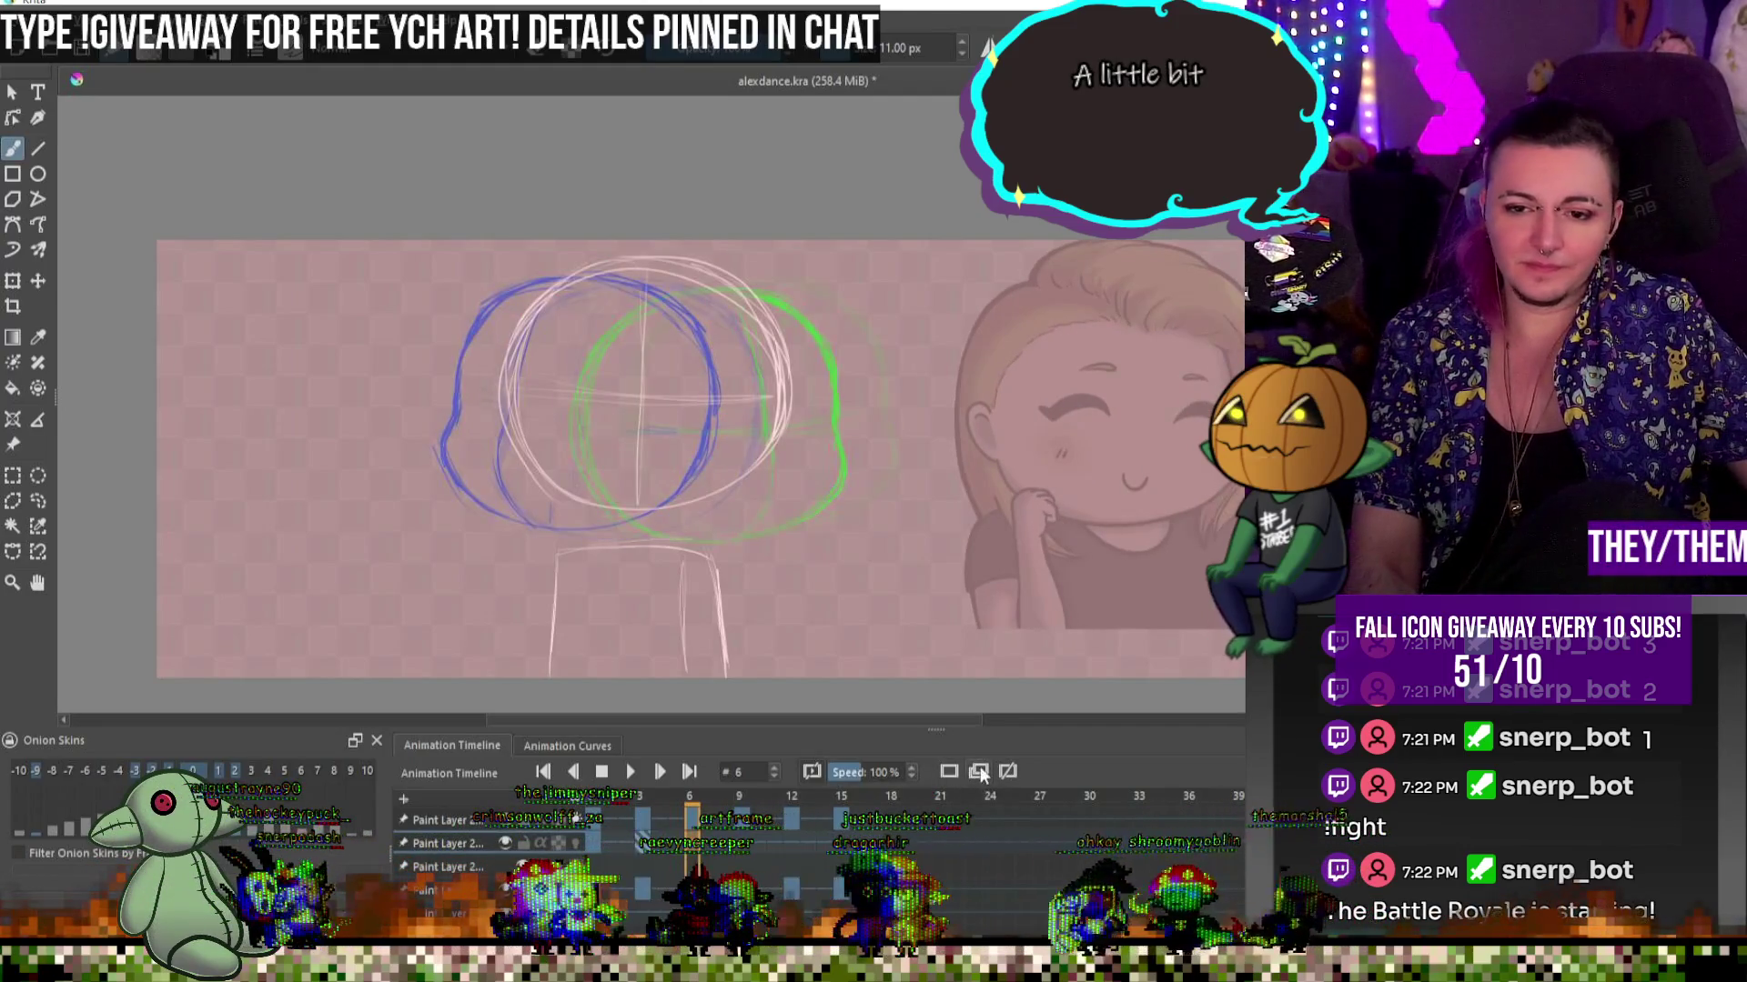
{"action": "left_click", "coordinate": [741, 845]}
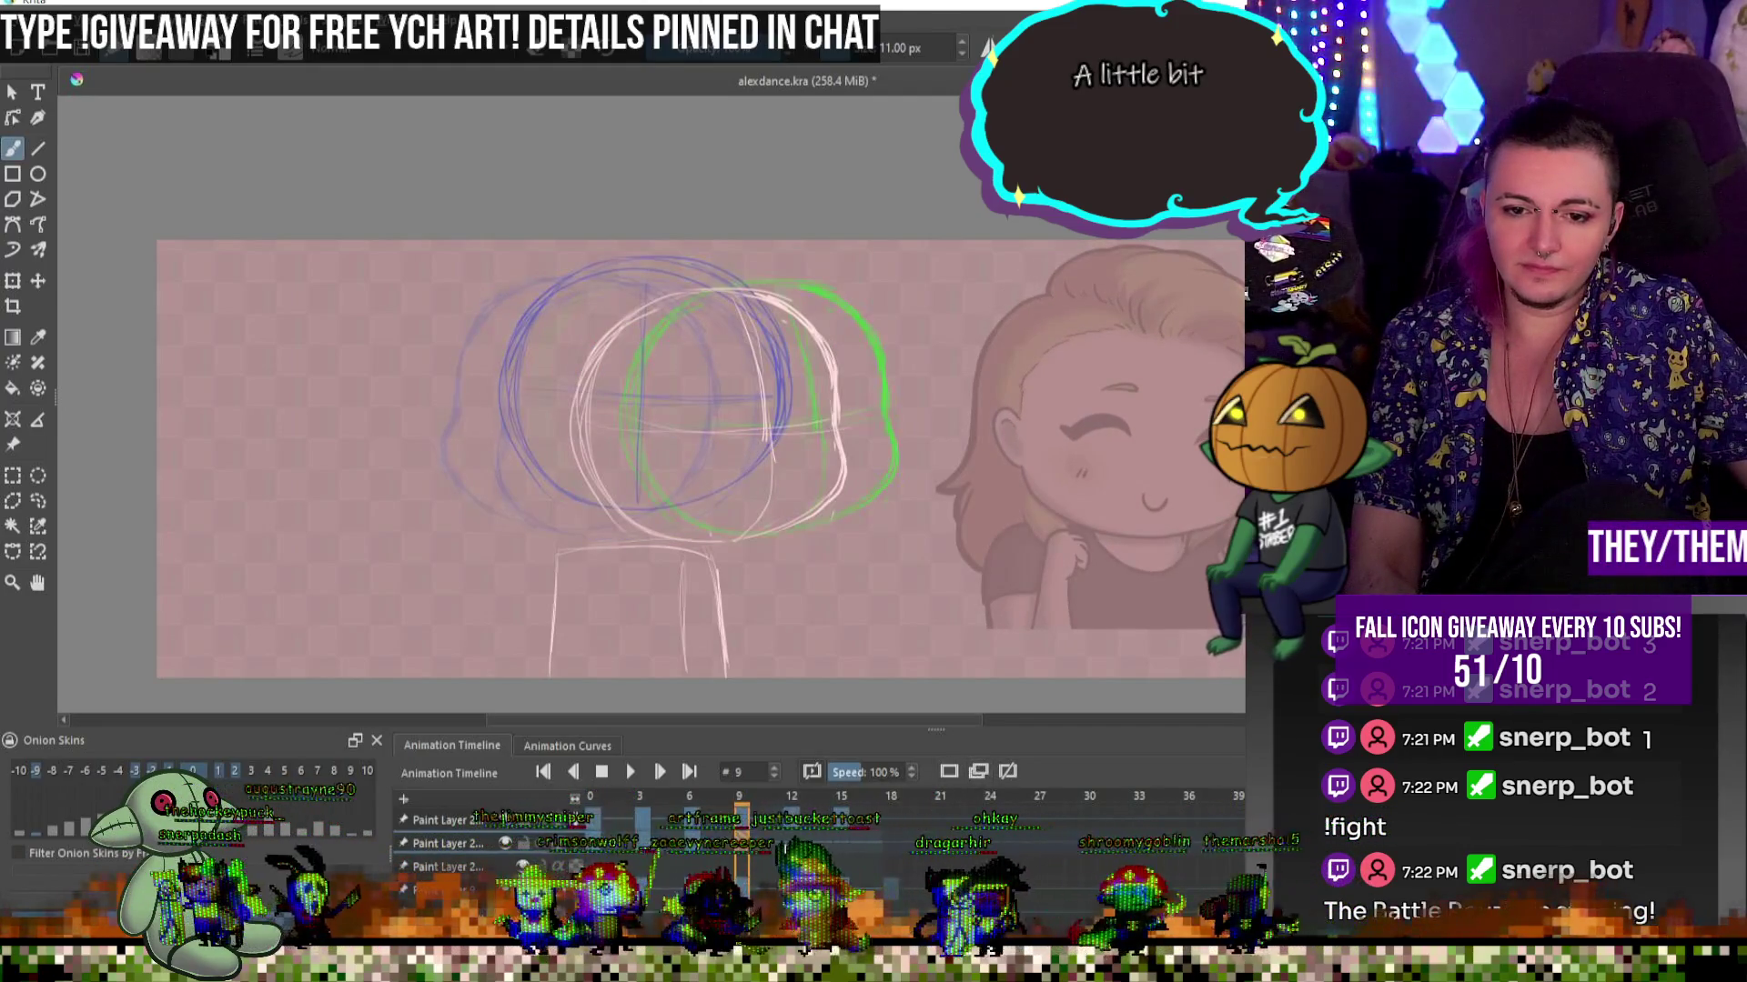
{"action": "left_click", "coordinate": [792, 821]}
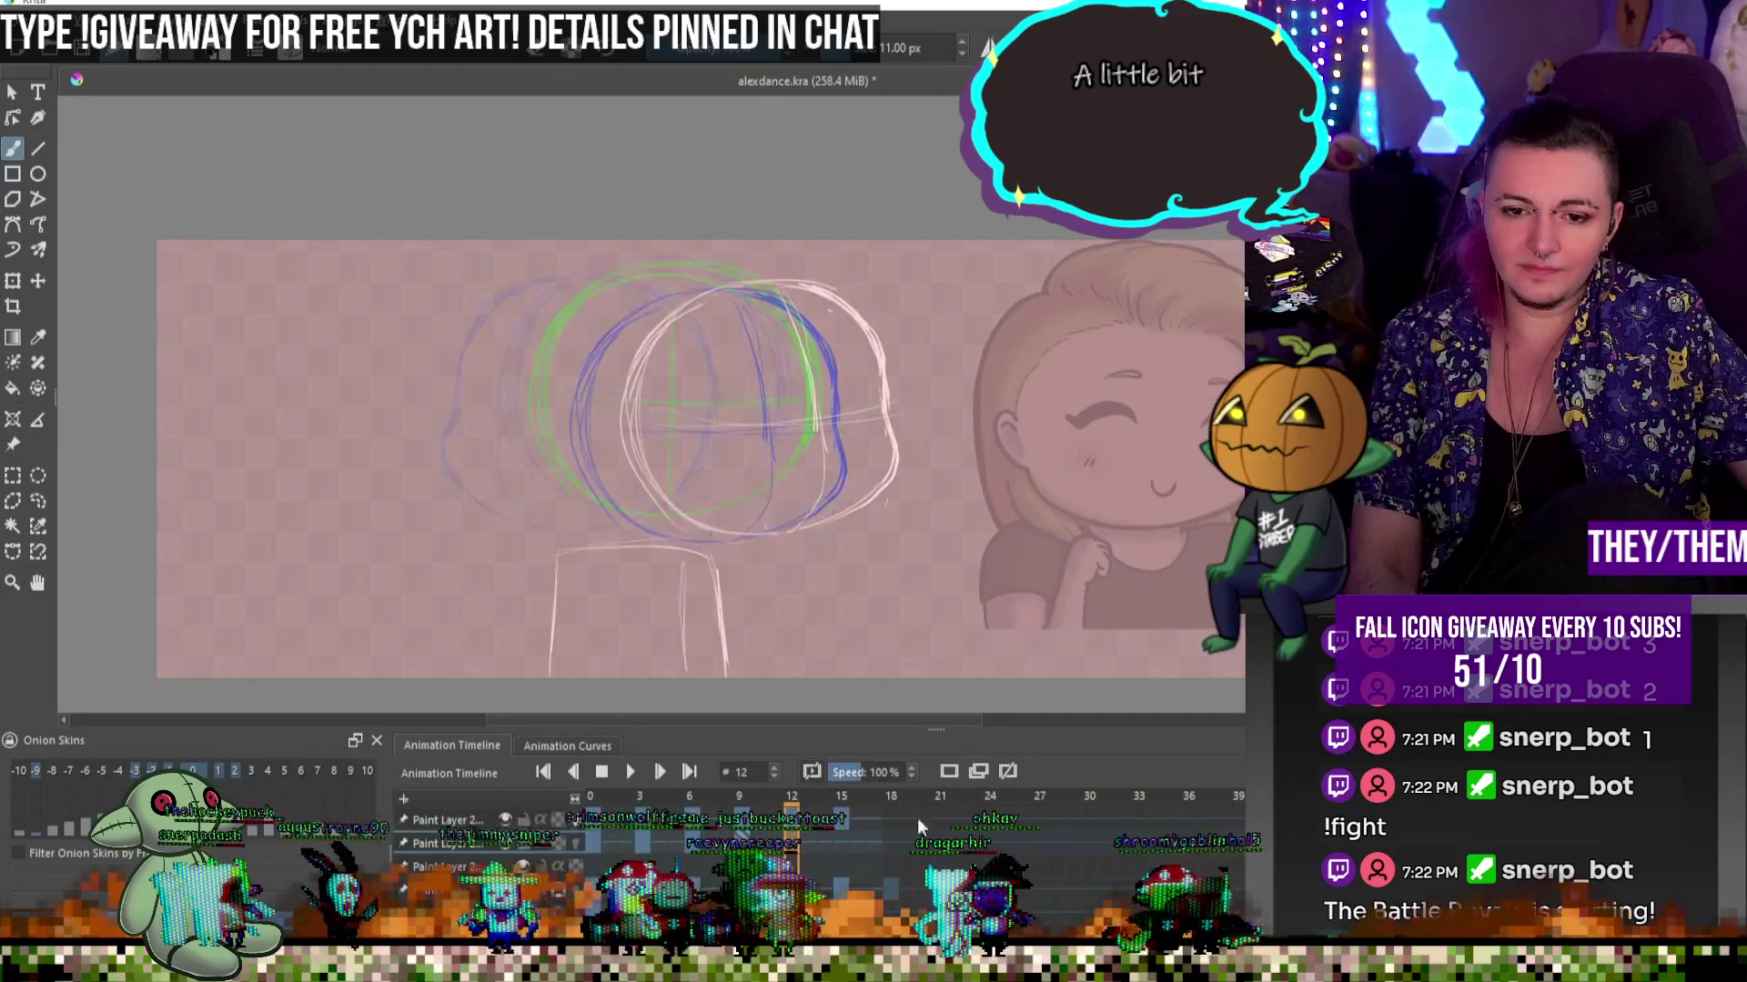
{"action": "left_click", "coordinate": [833, 843]}
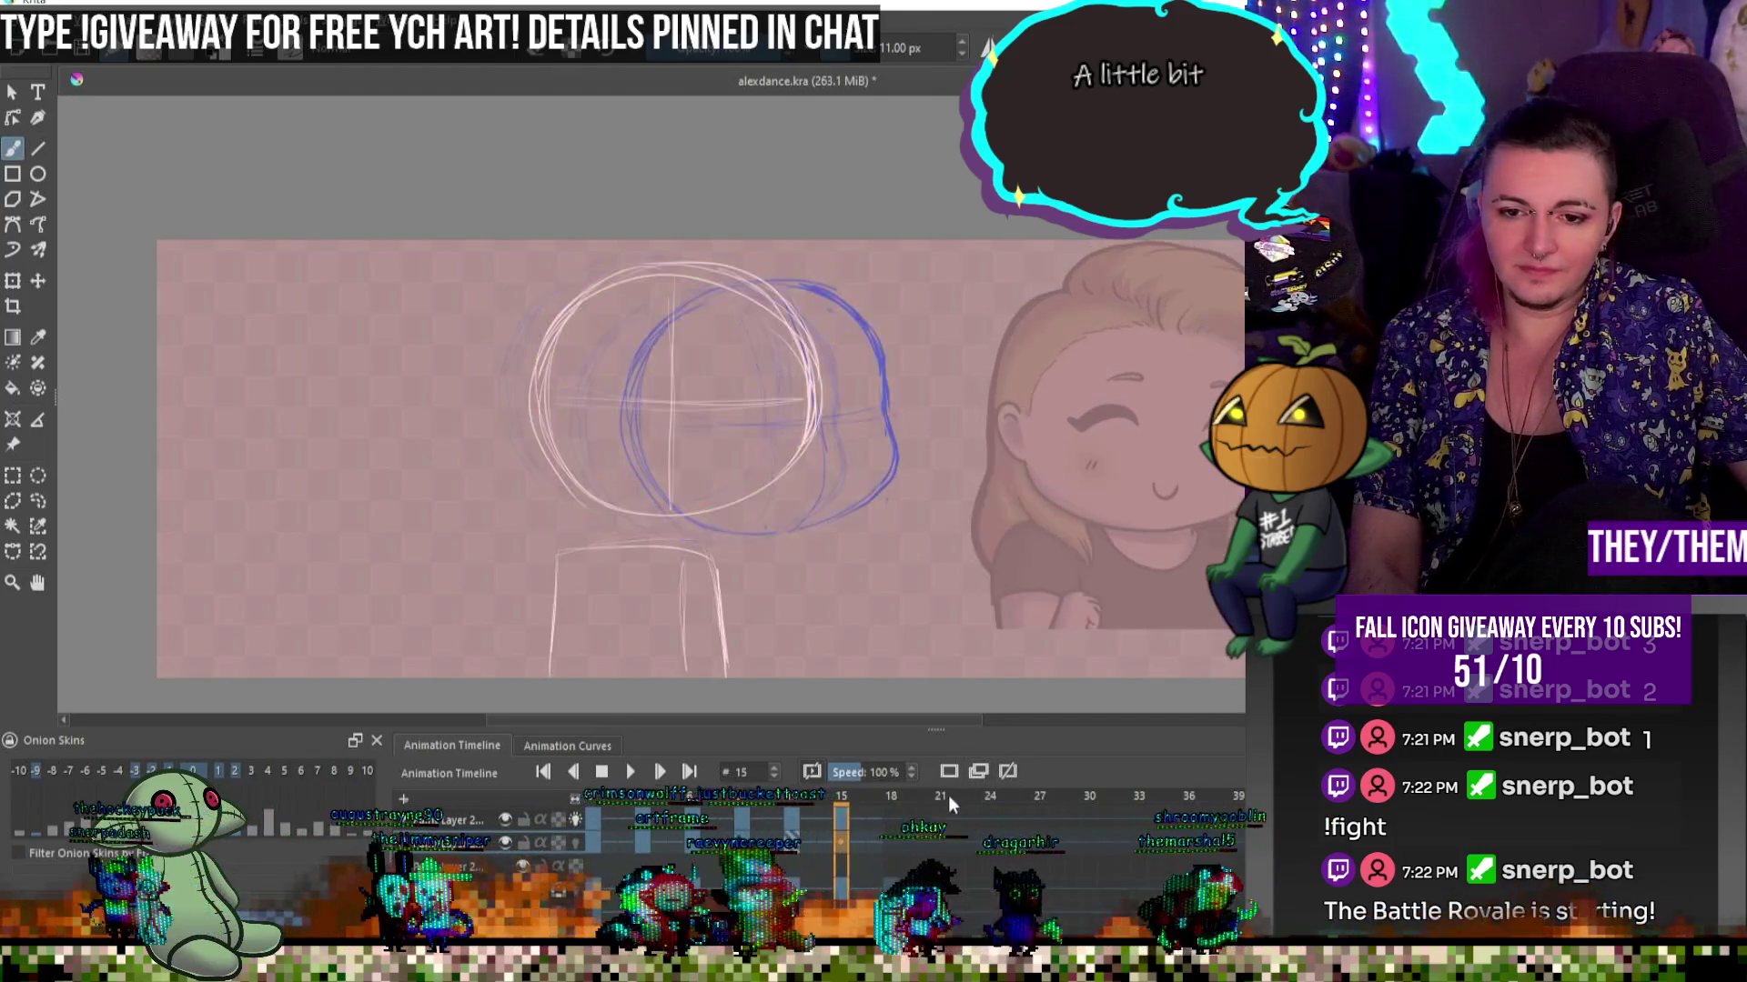
{"action": "left_click", "coordinate": [643, 841]}
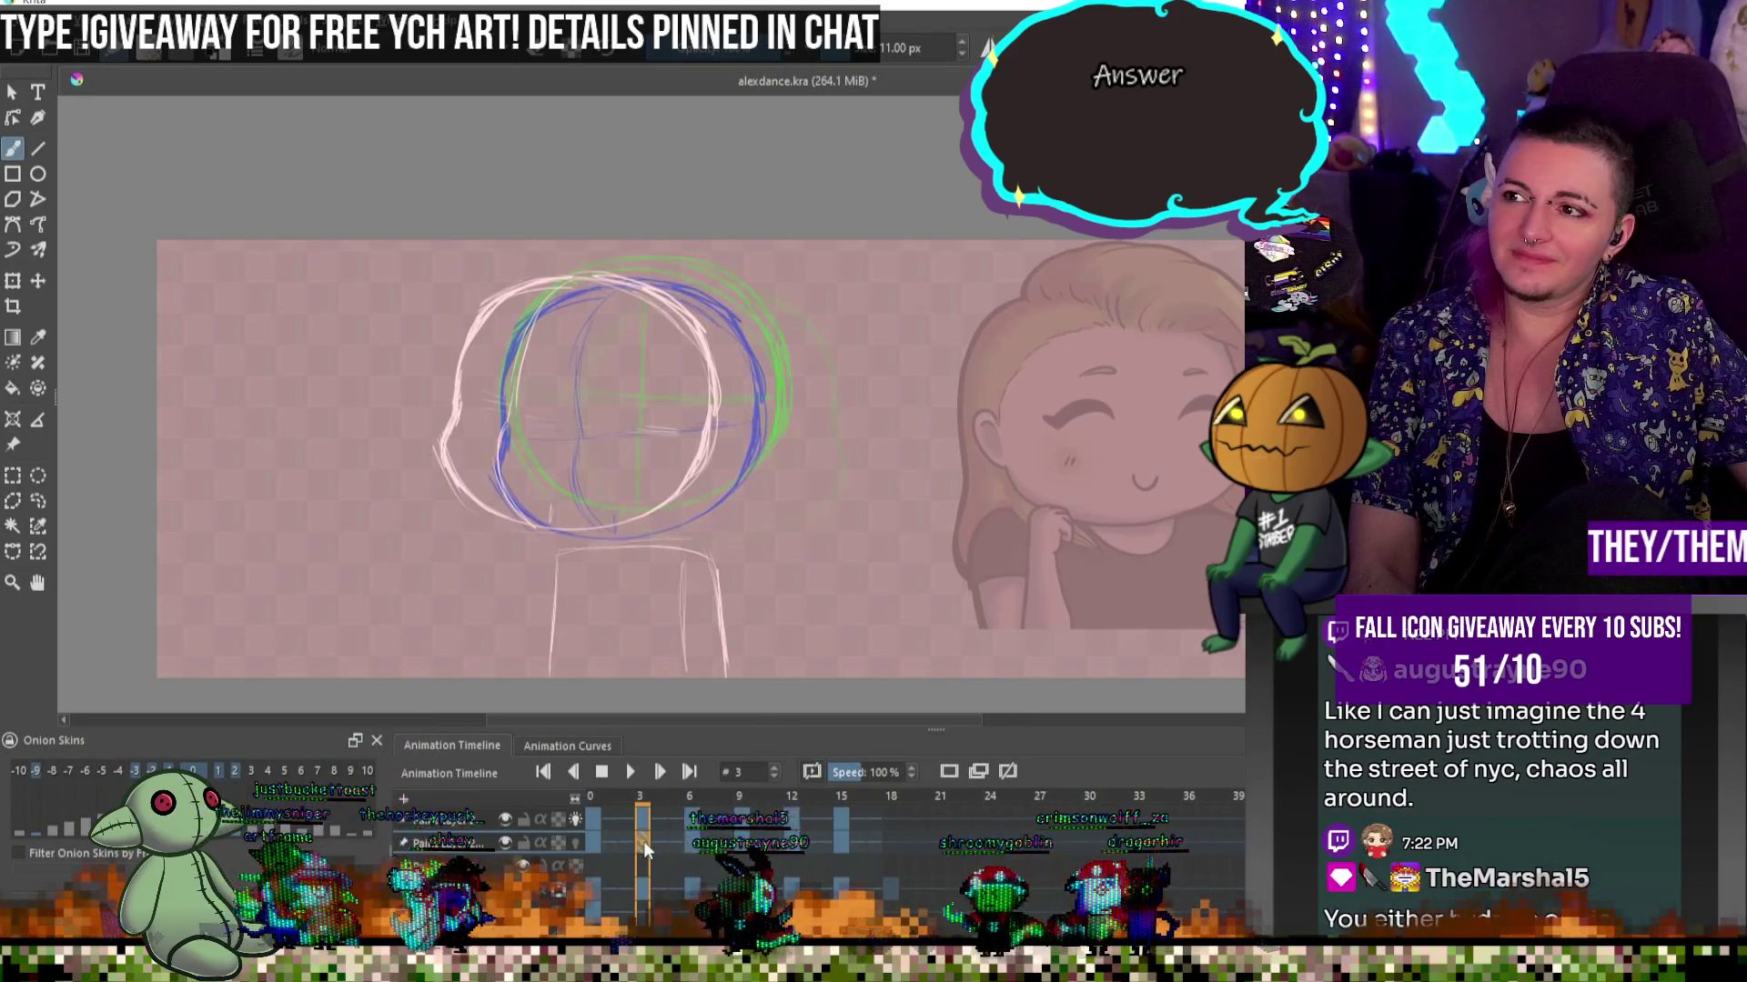
{"action": "left_click", "coordinate": [574, 820]}
{"action": "key", "text": "ctrl+t"}
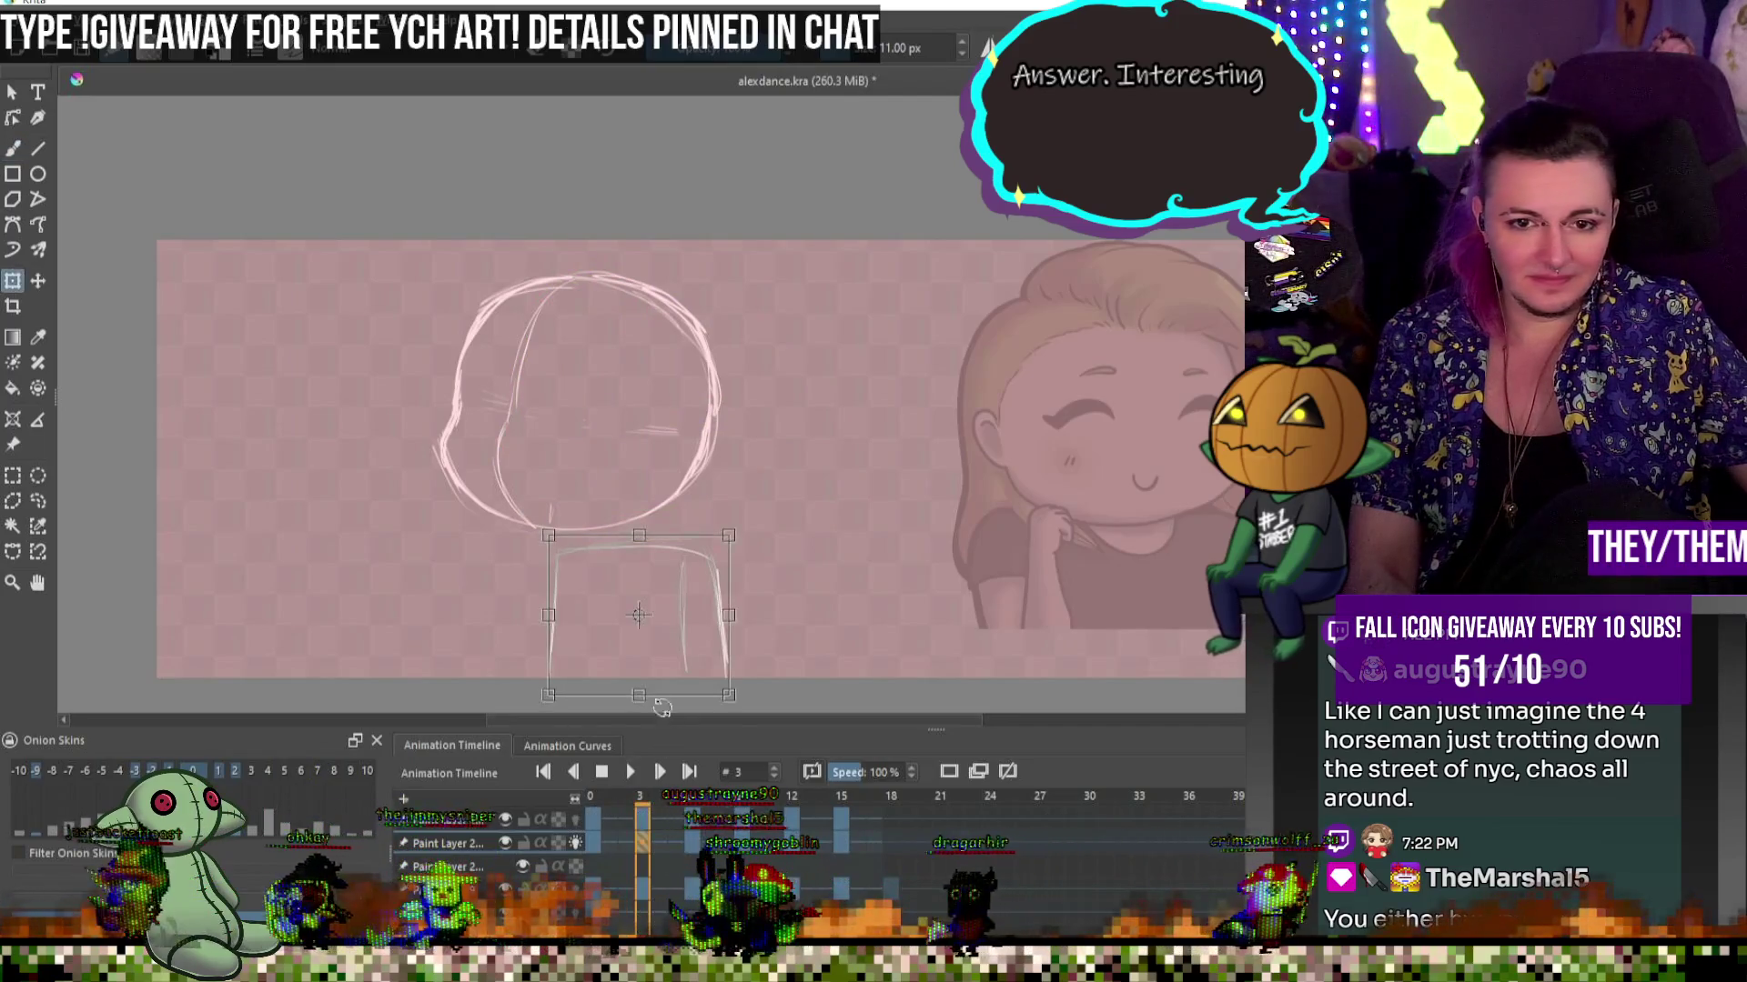
Shift the frame 3 body sketch left and rotate it so its bottom swings left
{"action": "left_click_drag", "start_coordinate": [658, 680], "coordinate": [635, 681]}
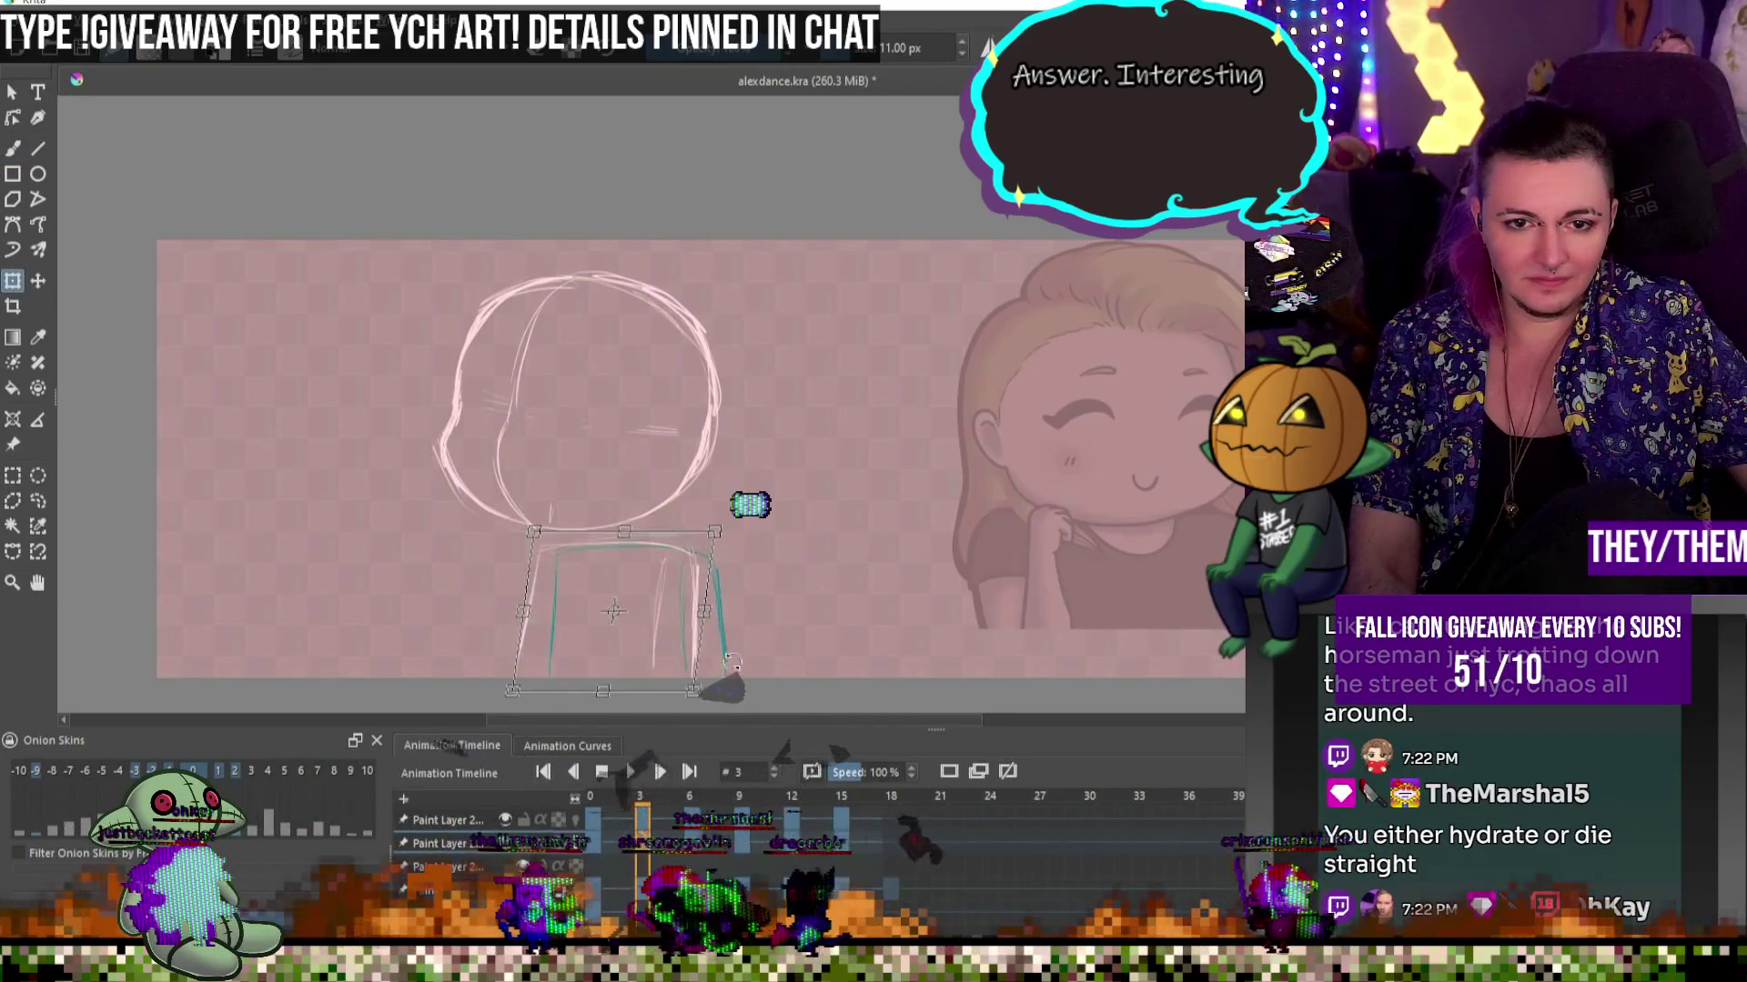
{"action": "left_click_drag", "start_coordinate": [757, 634], "coordinate": [758, 641]}
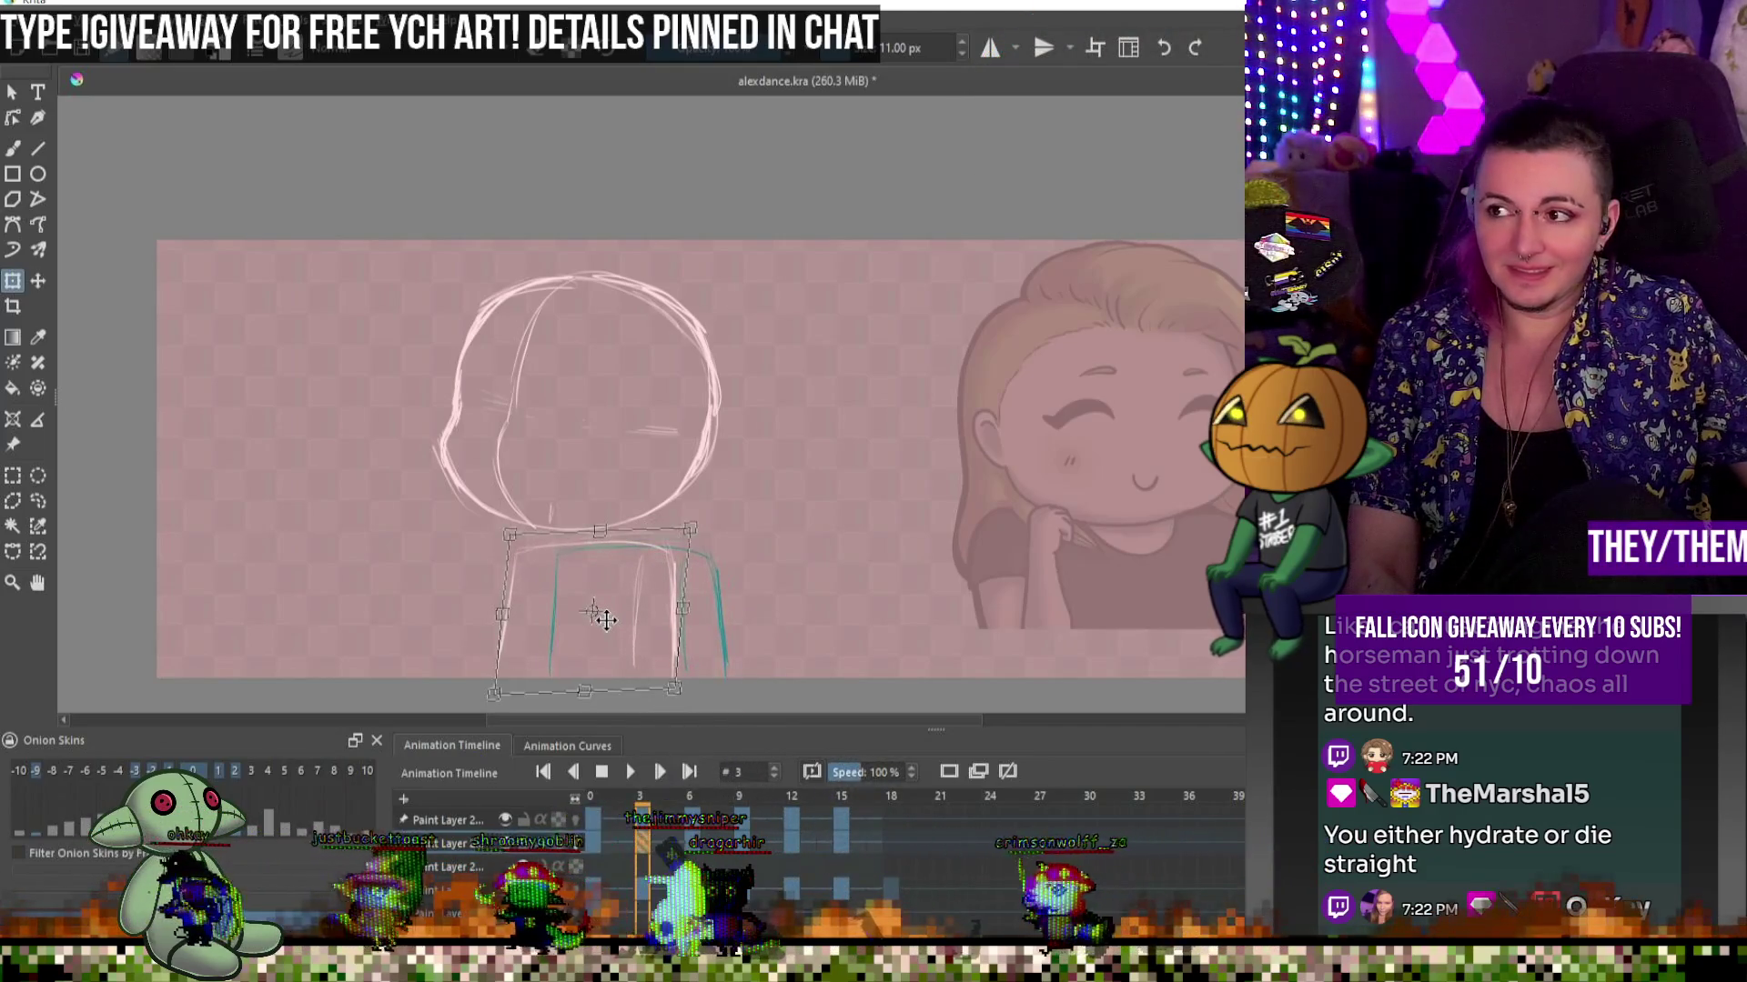
{"action": "key", "text": "Return"}
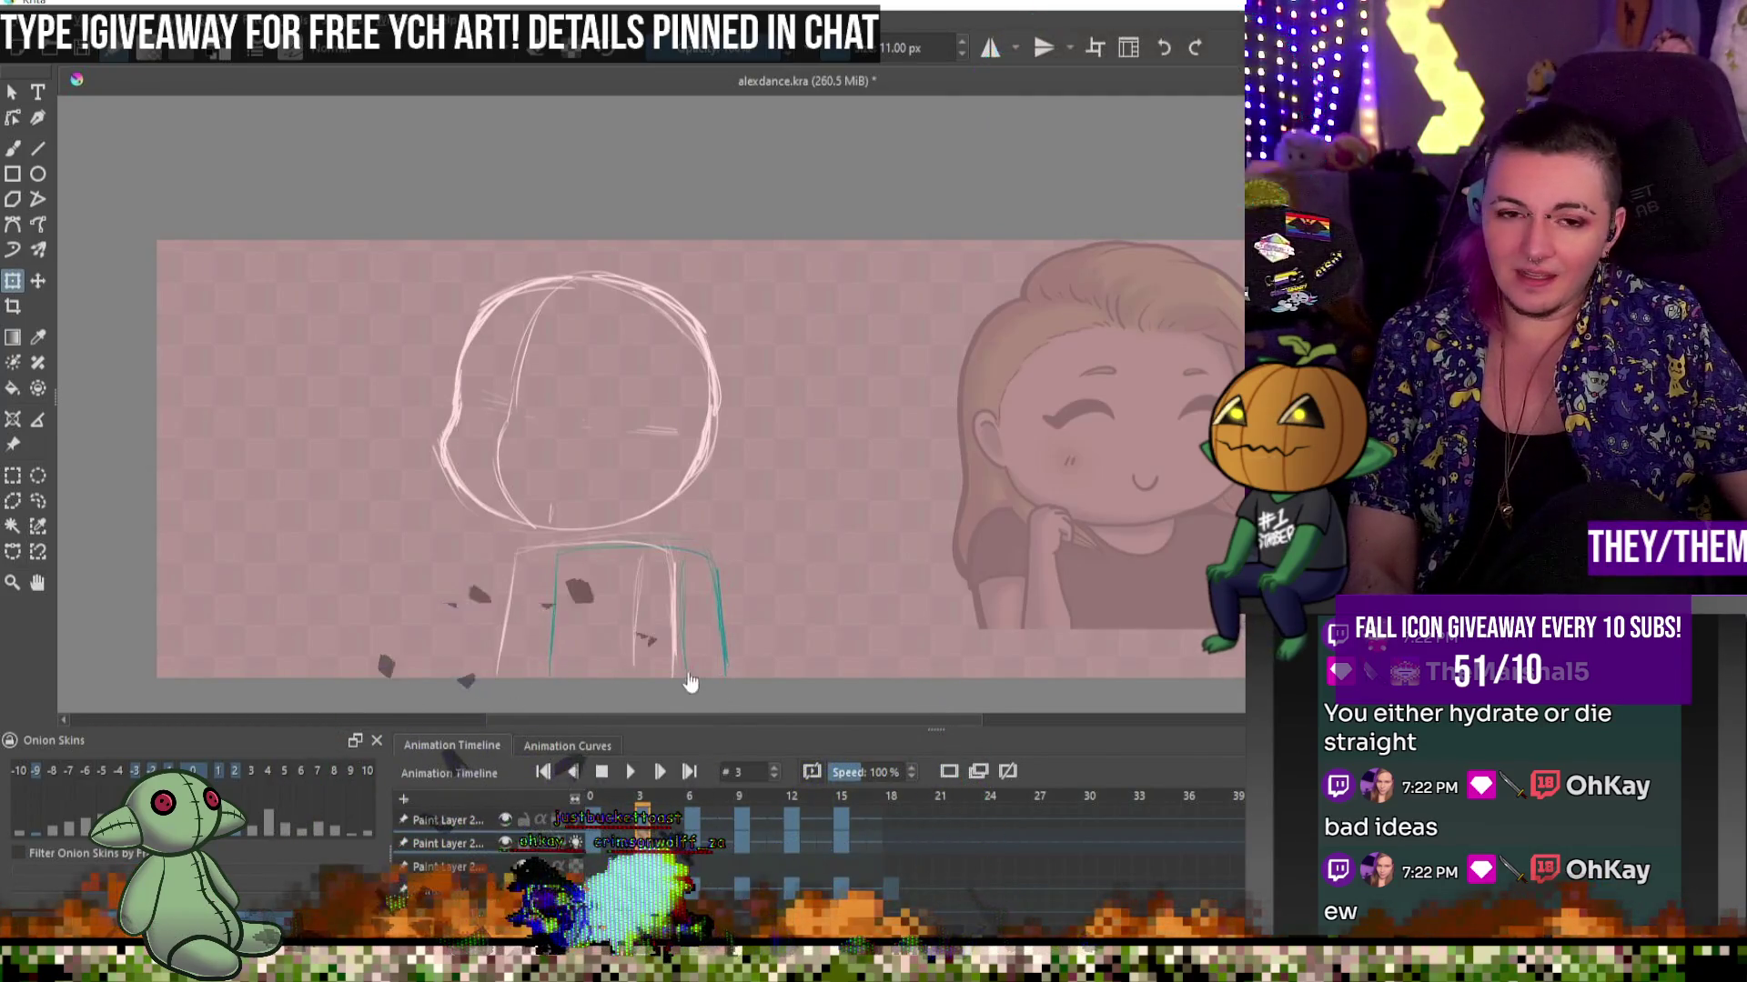
{"action": "scroll", "coordinate": [888, 651], "scroll_direction": "down", "scroll_amount": 3}
{"action": "scroll", "coordinate": [499, 604], "scroll_direction": "up", "scroll_amount": 2}
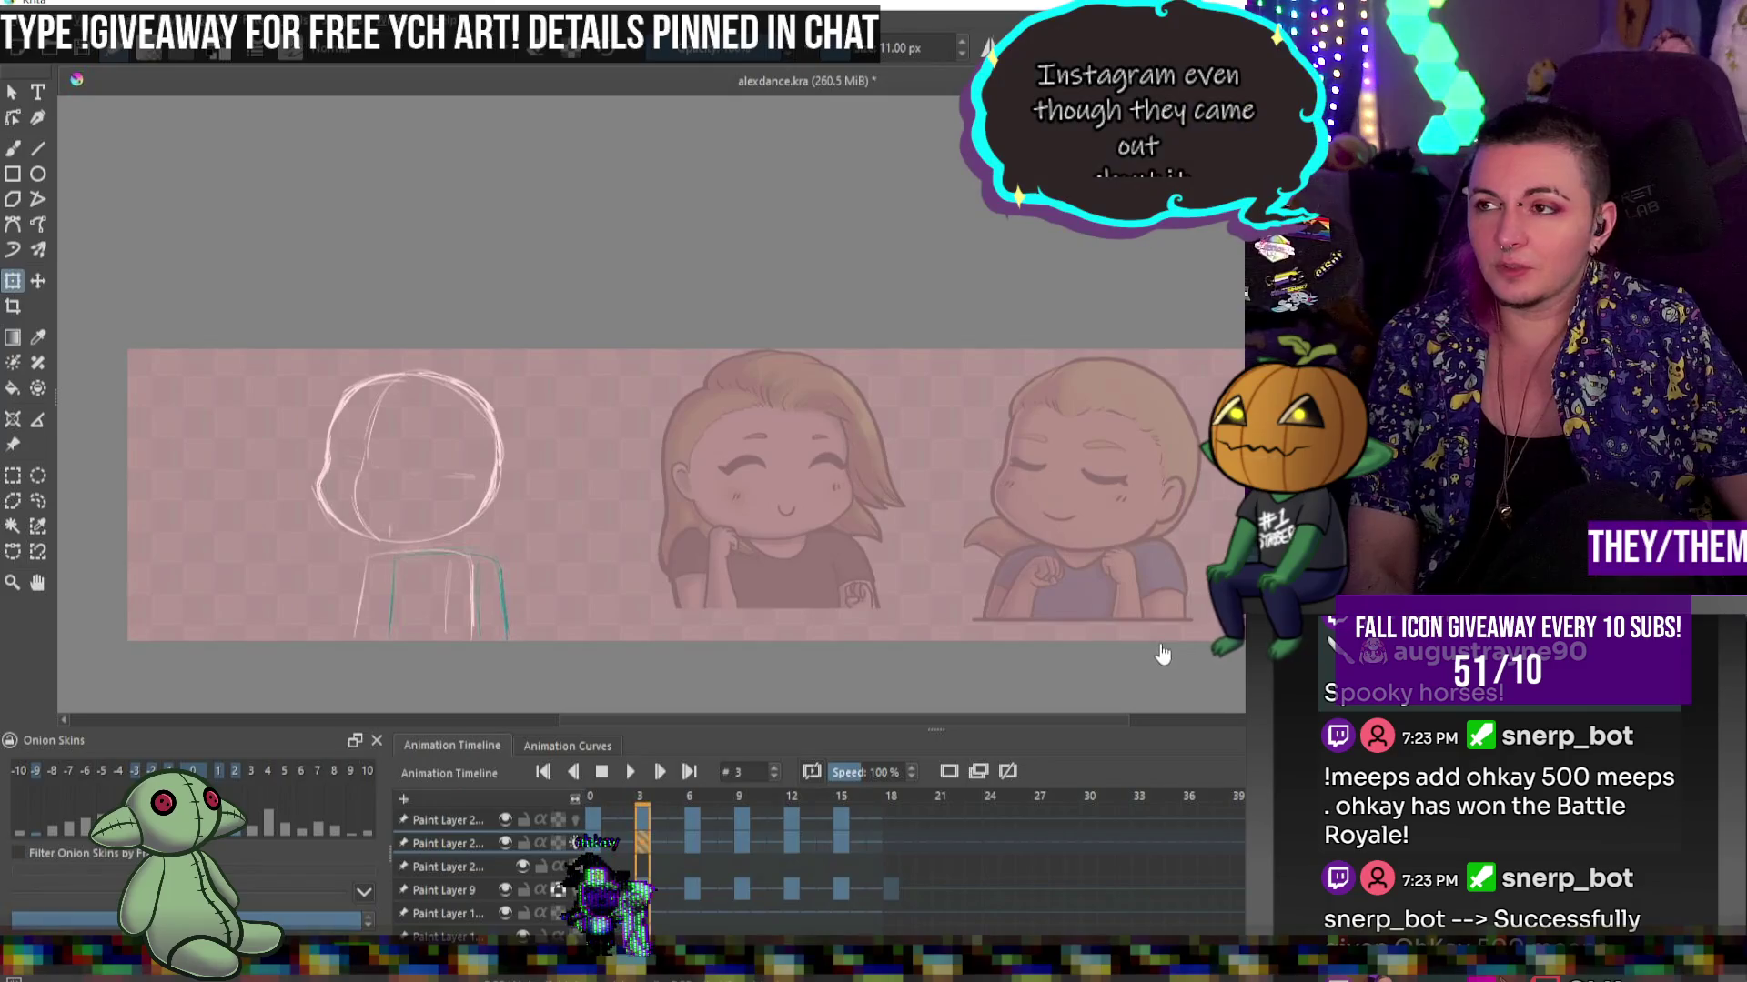
Zoom the canvas to 50%, centre the chibi sketch, and go to frame 6
{"action": "scroll", "coordinate": [637, 611], "scroll_direction": "up", "scroll_amount": 2}
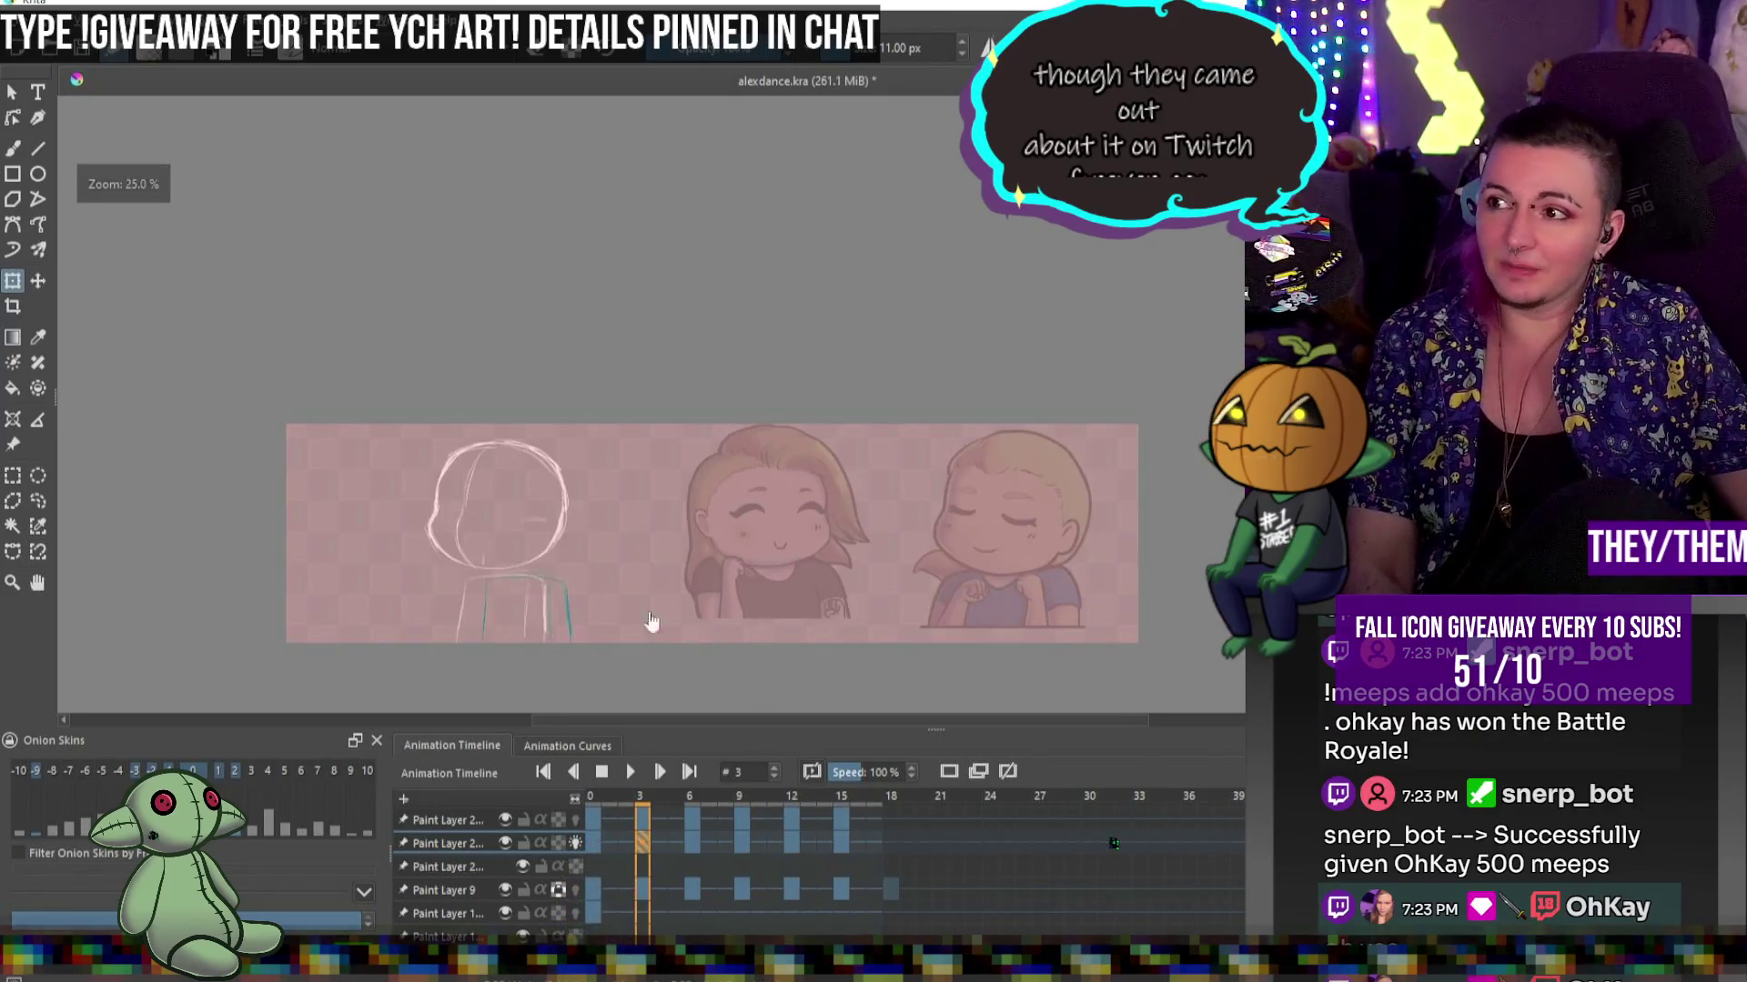
{"action": "left_click_drag", "start_coordinate": [593, 610], "coordinate": [812, 585]}
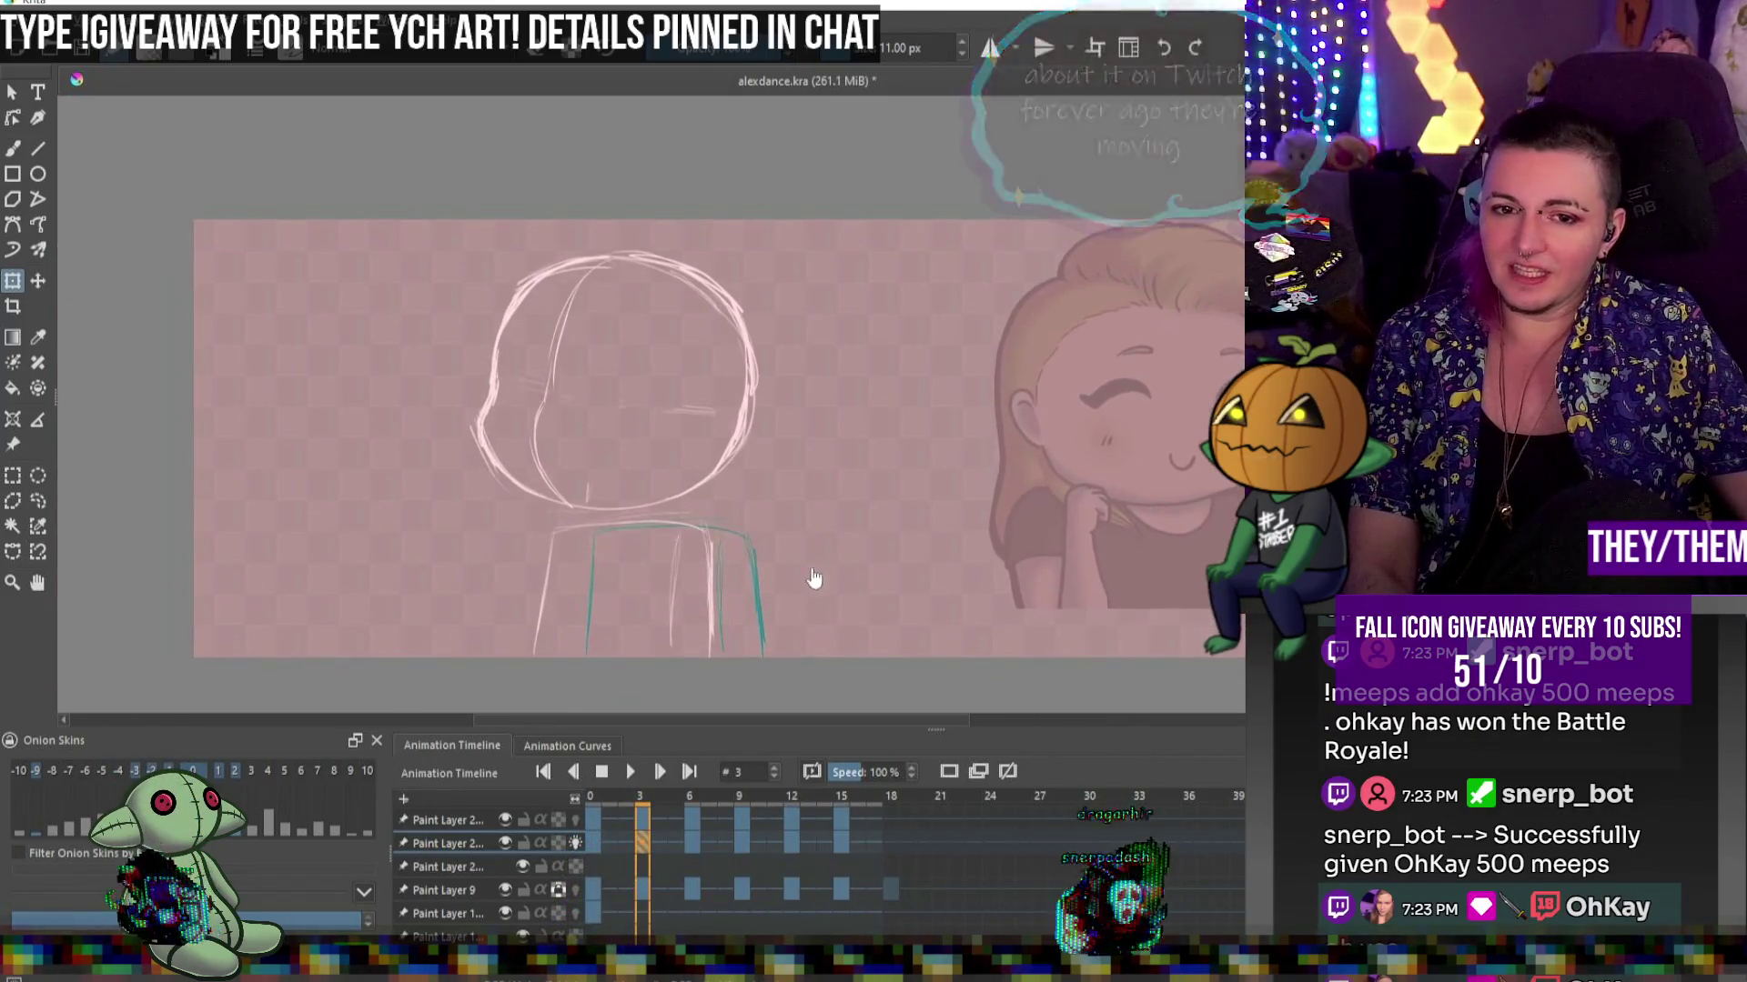
{"action": "left_click", "coordinate": [689, 842]}
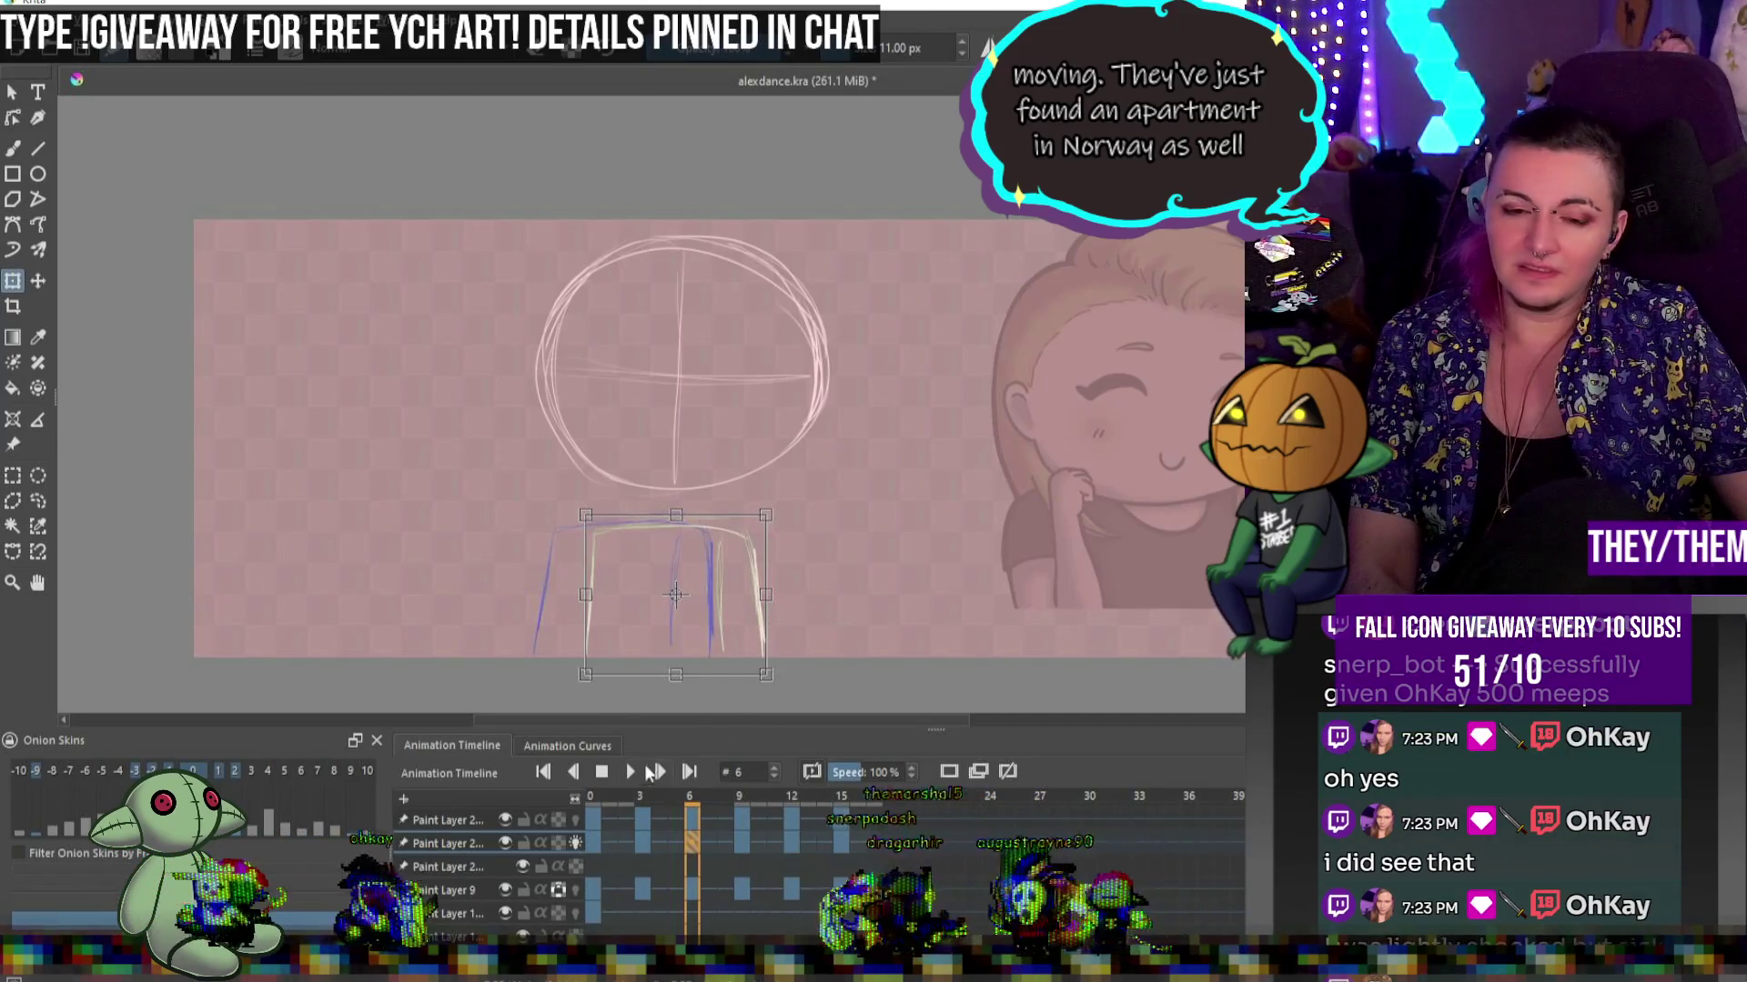
Shift the frame 9 body sketch to the right
{"action": "left_click", "coordinate": [739, 843]}
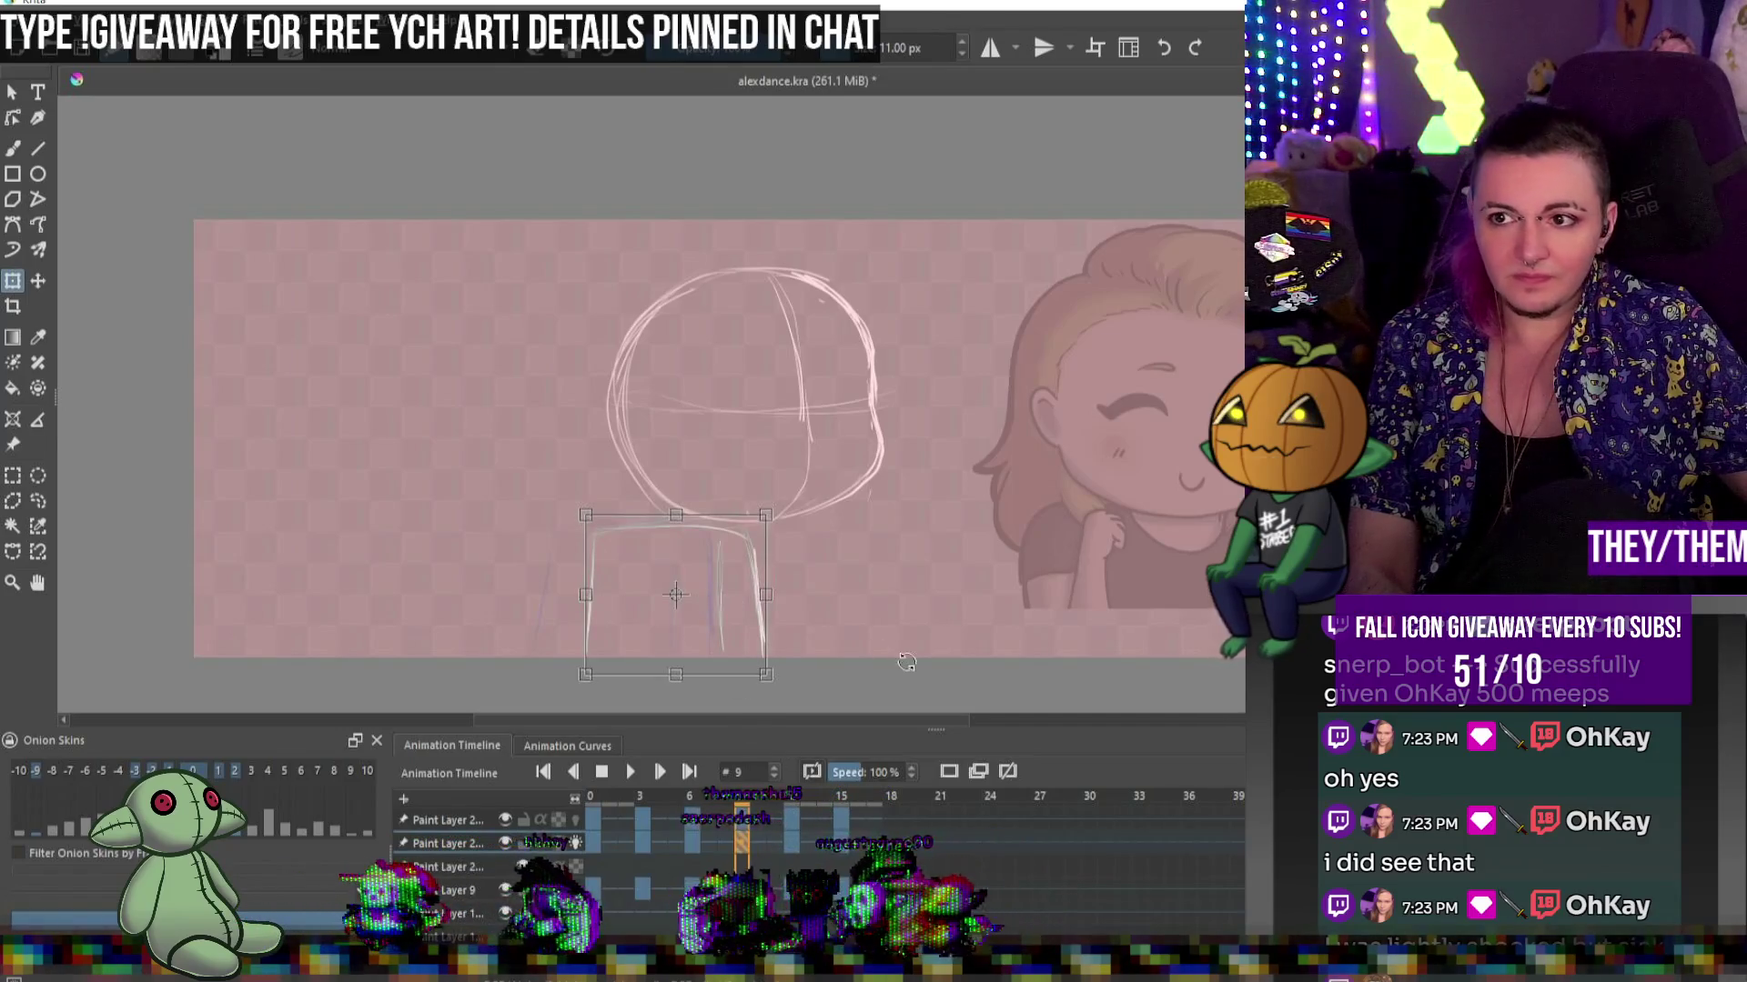
{"action": "left_click", "coordinate": [675, 595]}
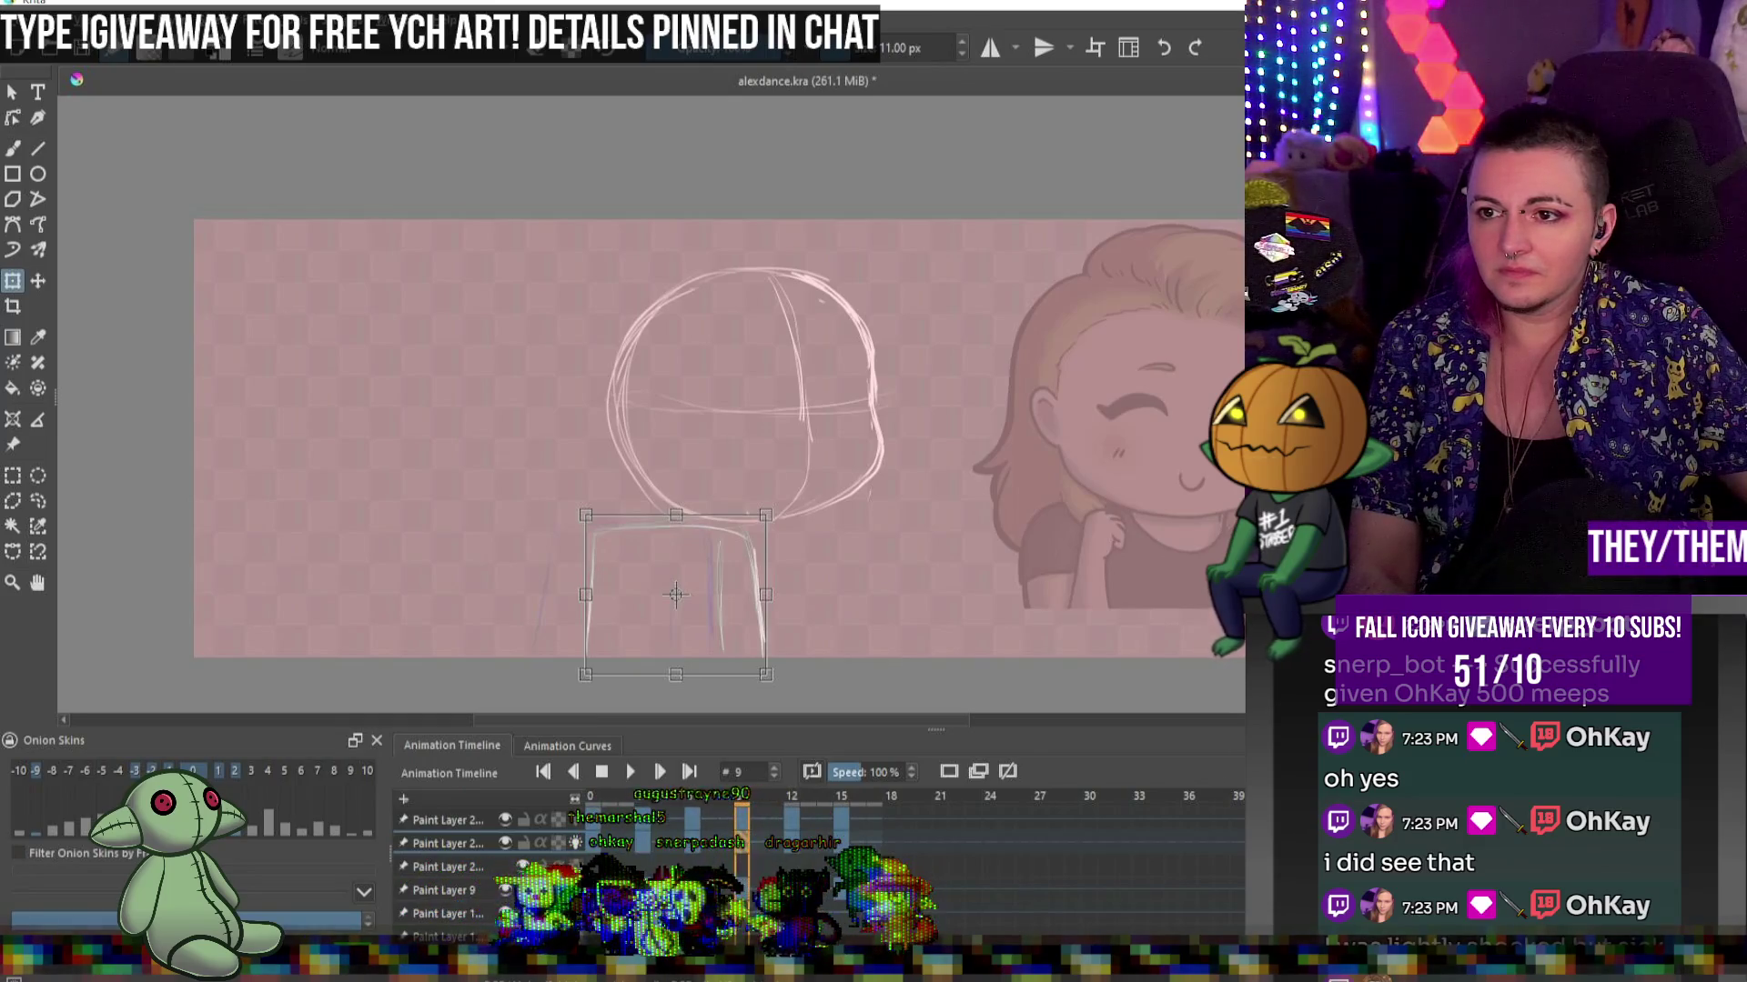
{"action": "left_click_drag", "start_coordinate": [712, 558], "coordinate": [776, 567]}
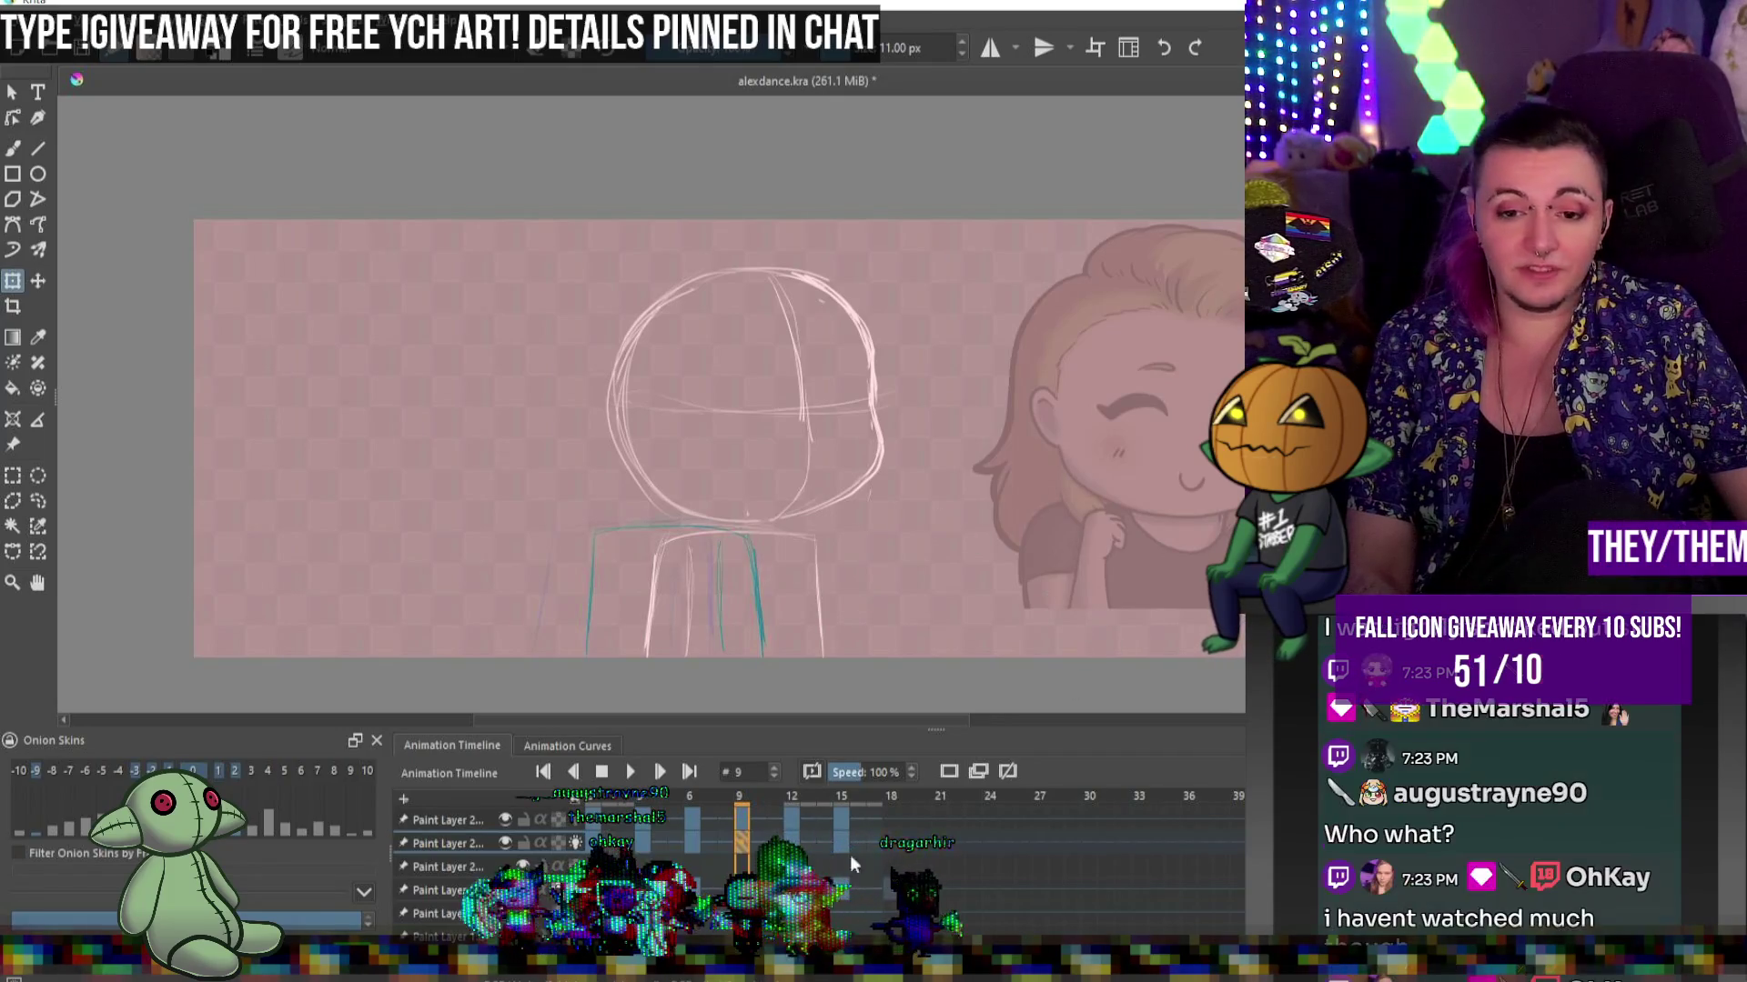
Move the frame 12 body strokes to the right, then compare against frame 9
{"action": "left_click", "coordinate": [795, 844]}
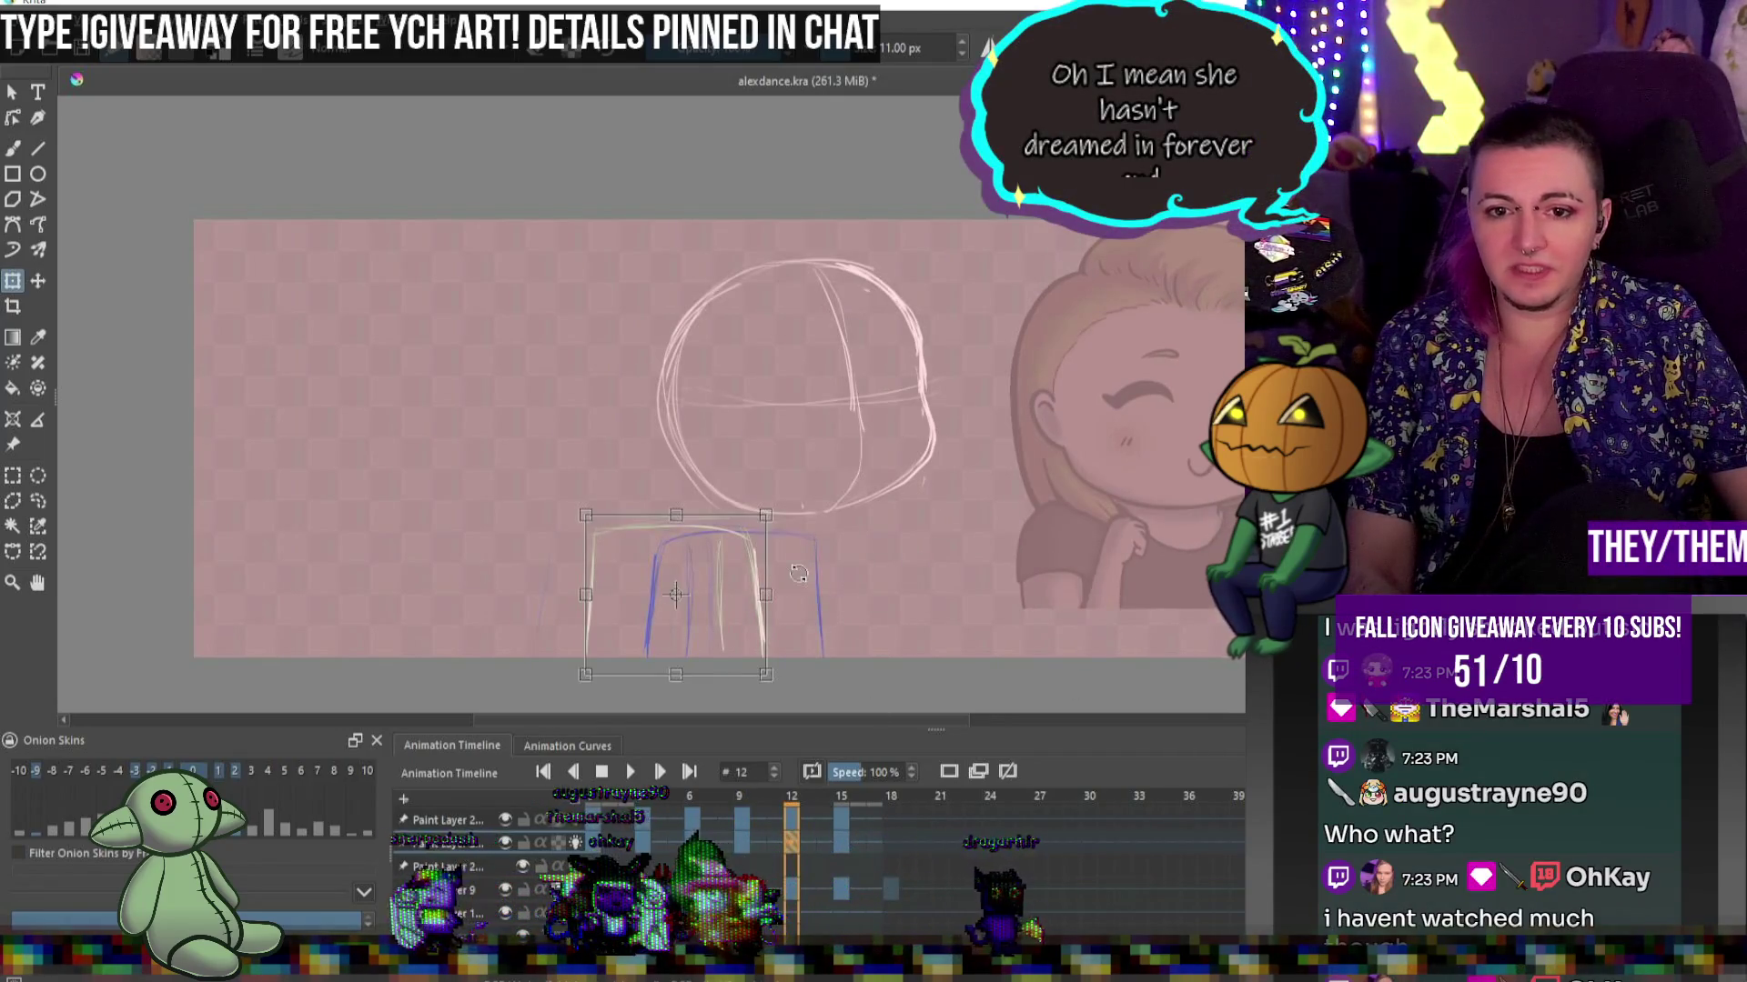
{"action": "left_click_drag", "start_coordinate": [691, 540], "coordinate": [791, 540]}
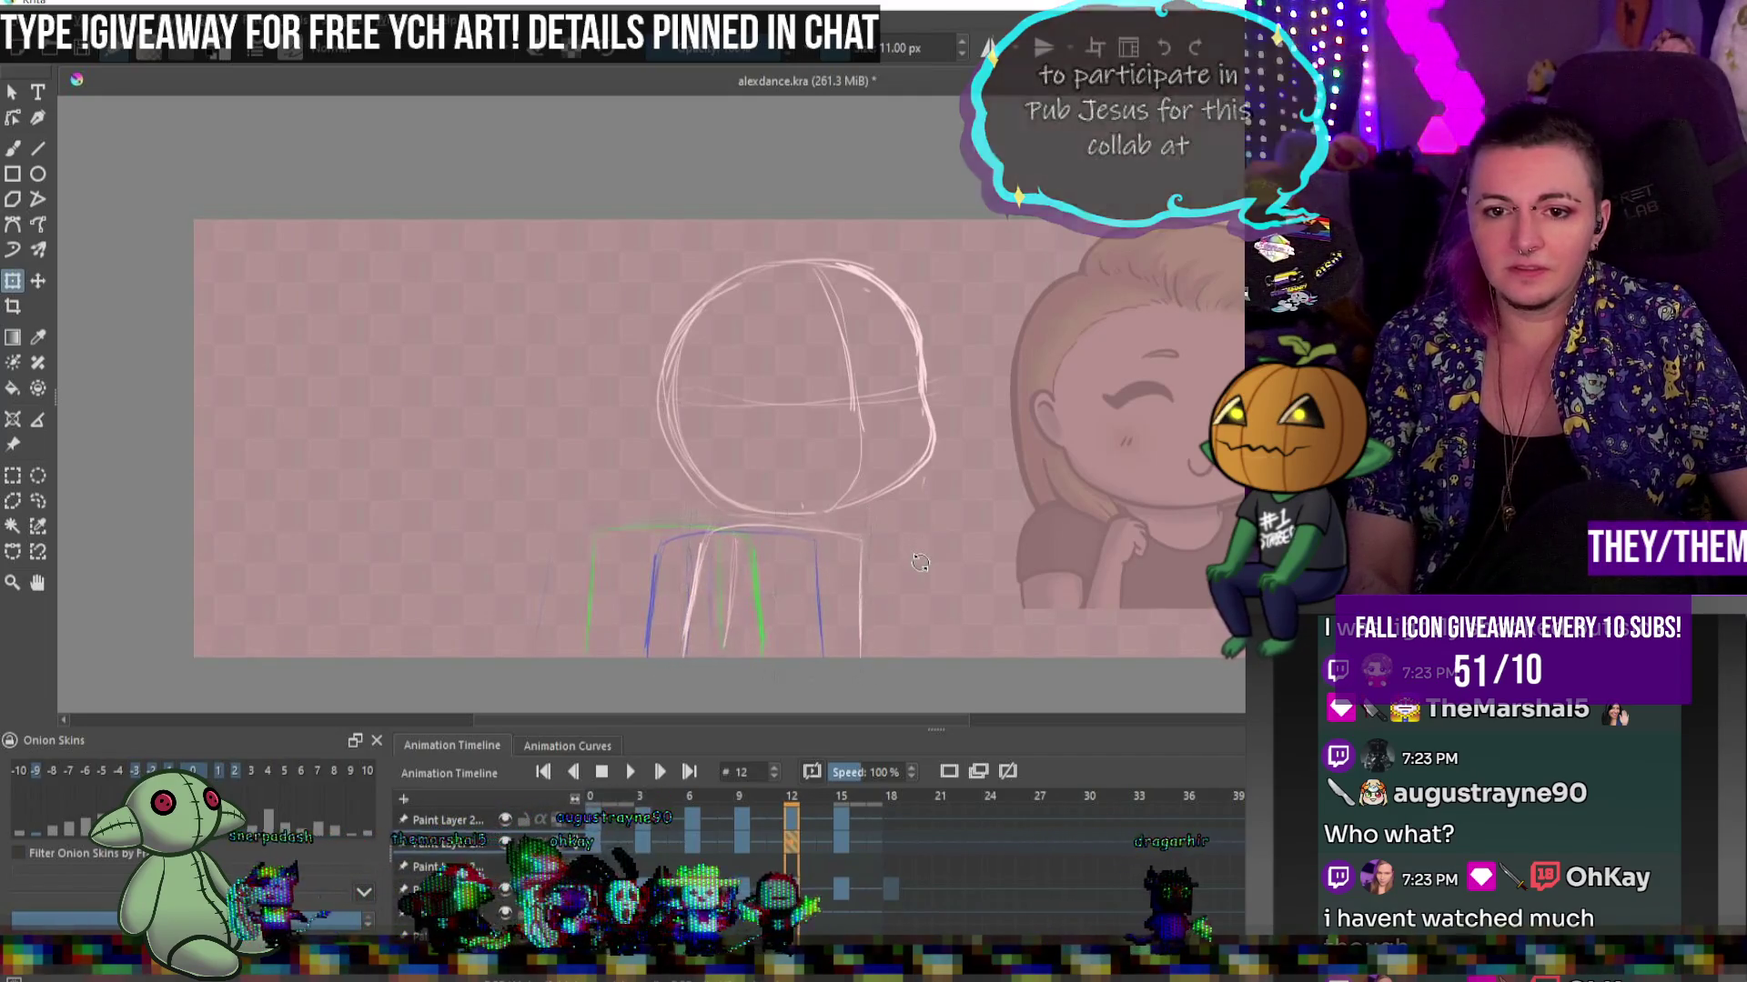
{"action": "key", "text": "Return"}
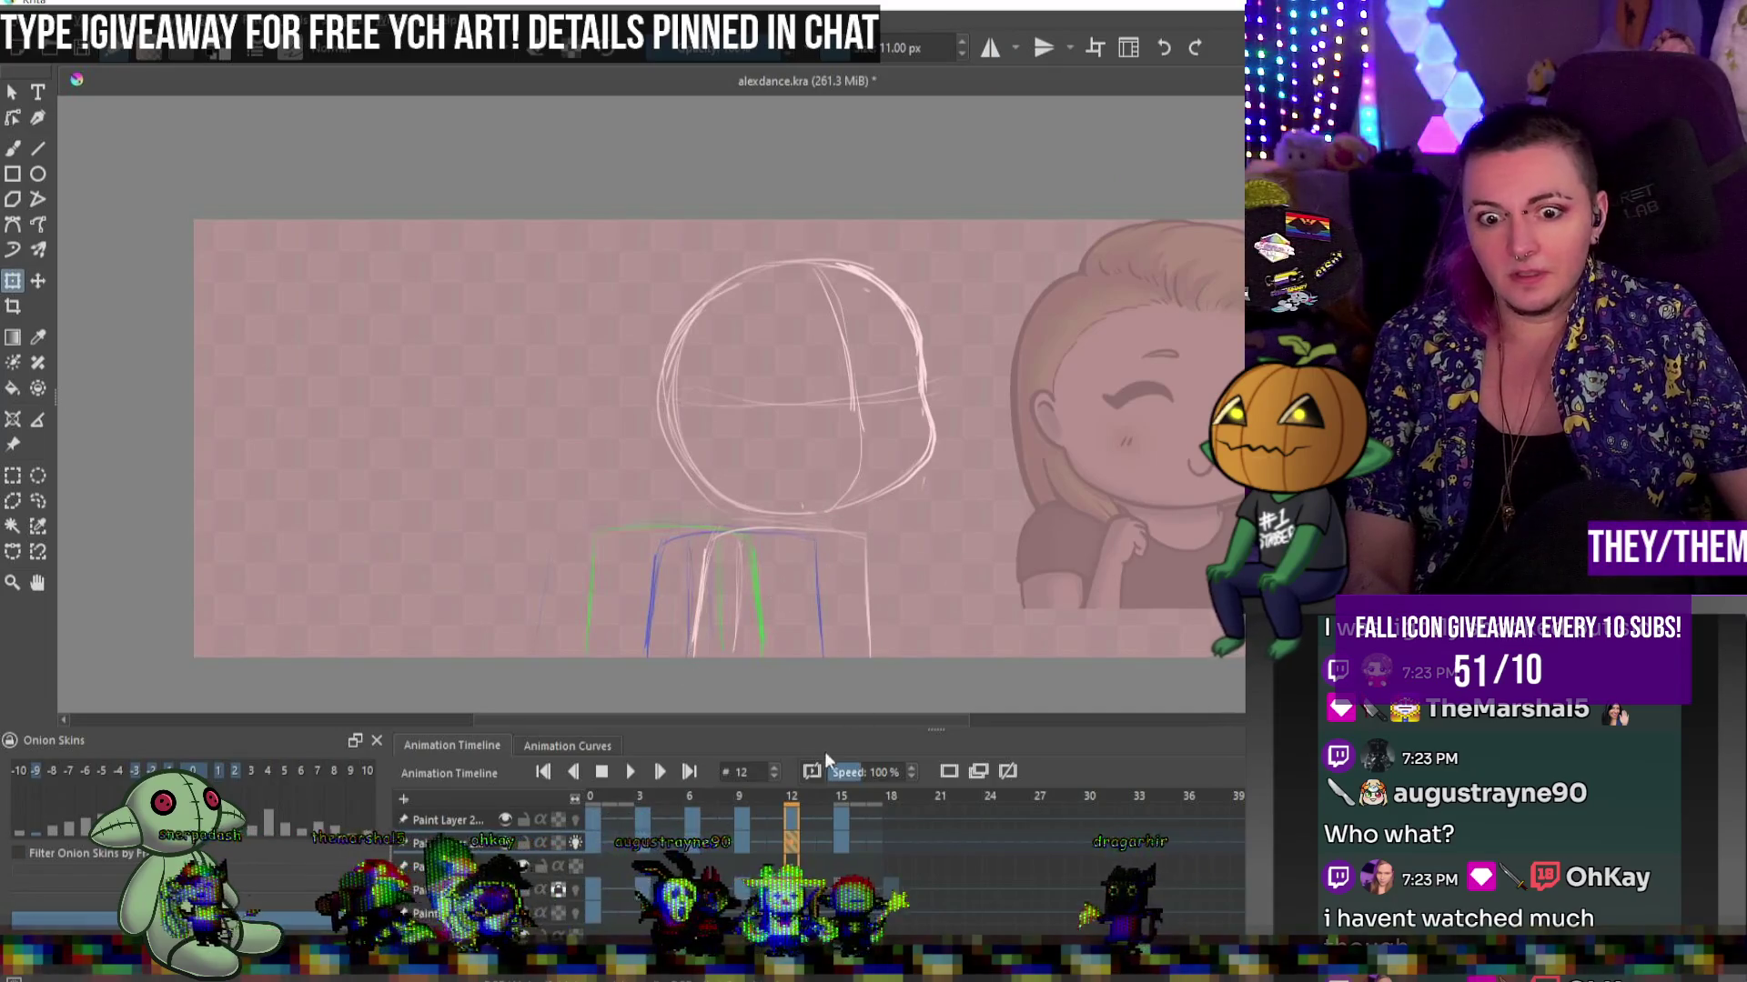
{"action": "left_click", "coordinate": [740, 818]}
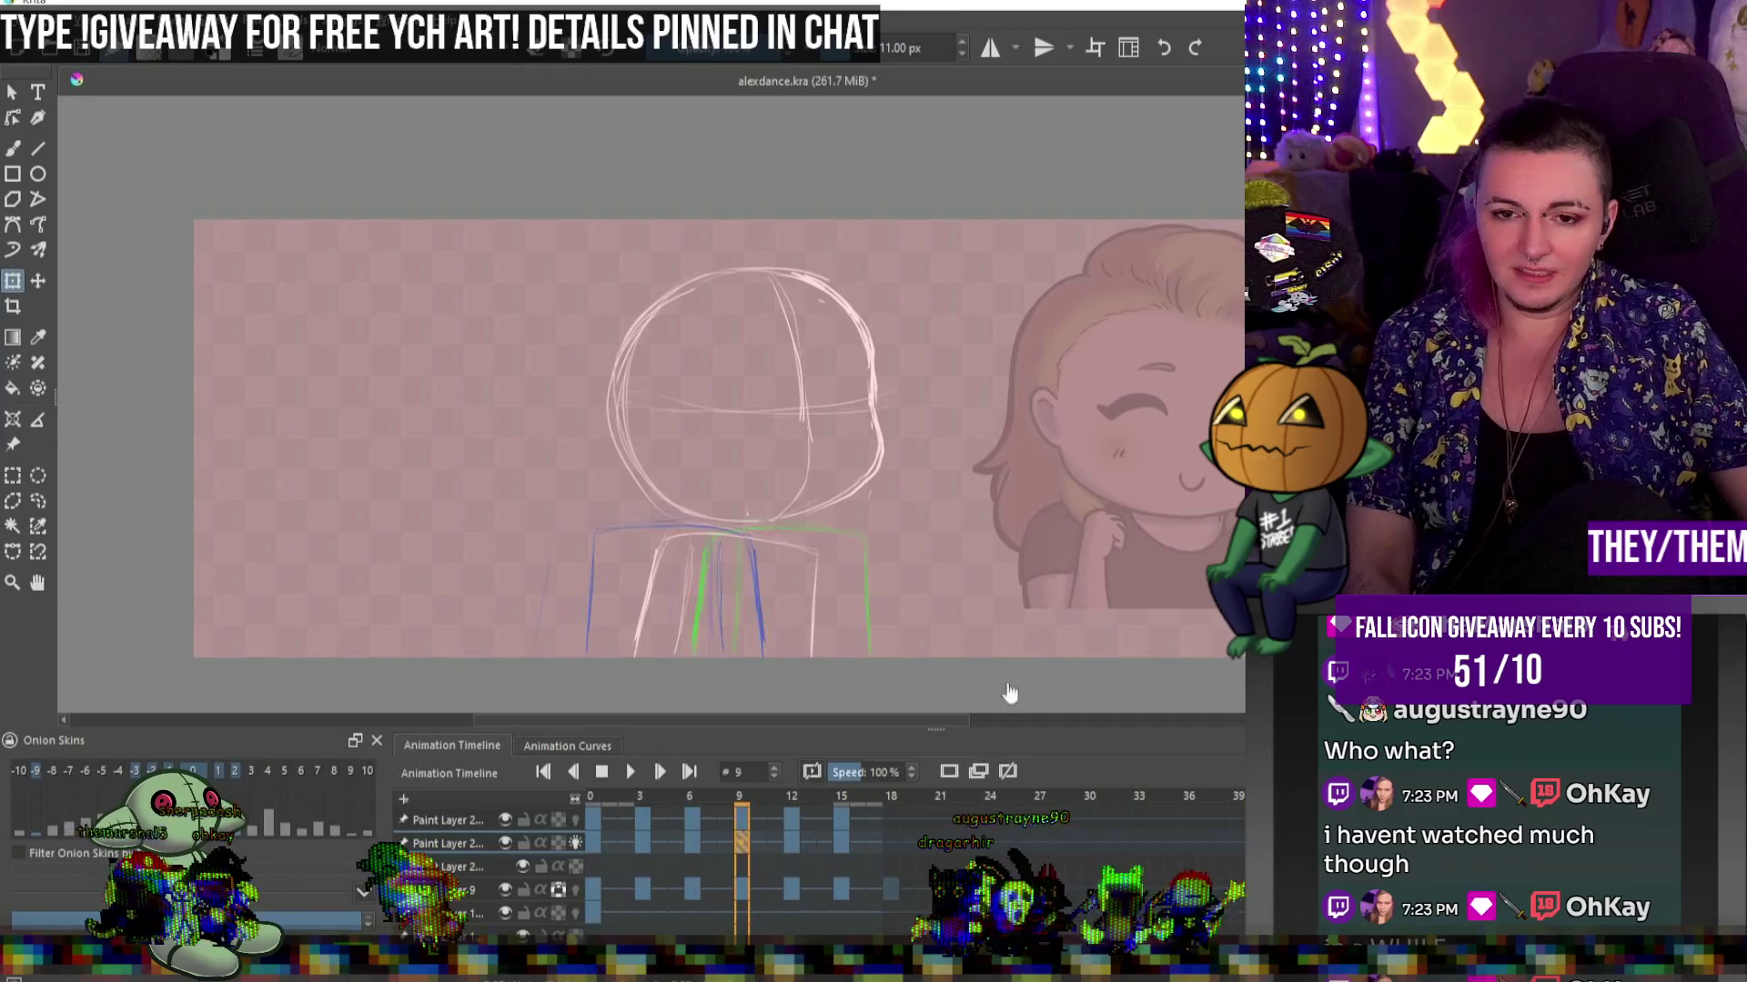
Narrow and shift the frame 15 torso sketch beneath its head circle
{"action": "left_click", "coordinate": [838, 841]}
{"action": "mouse_move", "coordinate": [786, 587]}
{"action": "left_mouse_down"}
{"action": "mouse_move", "coordinate": [733, 554]}
{"action": "mouse_move", "coordinate": [748, 567]}
{"action": "left_mouse_up"}
{"action": "key", "text": "Return"}
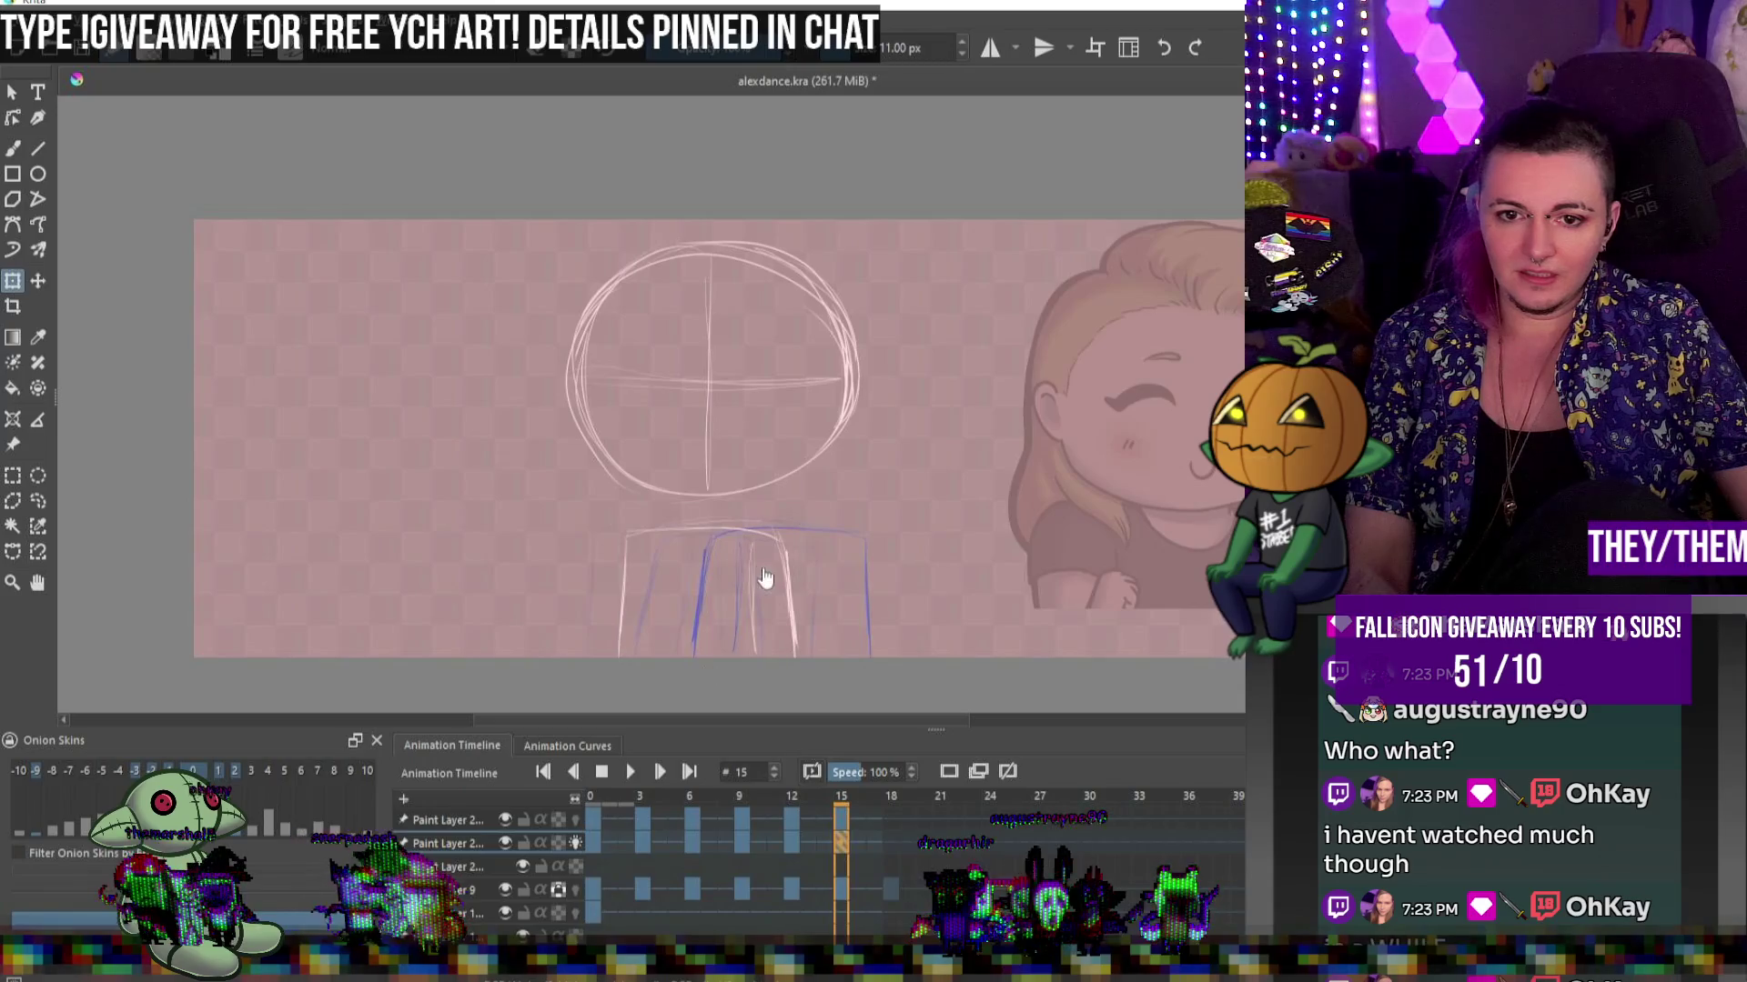
Select the 50 px freehand brush, return to frame 6, and adjust the zoom
{"action": "key", "text": "b"}
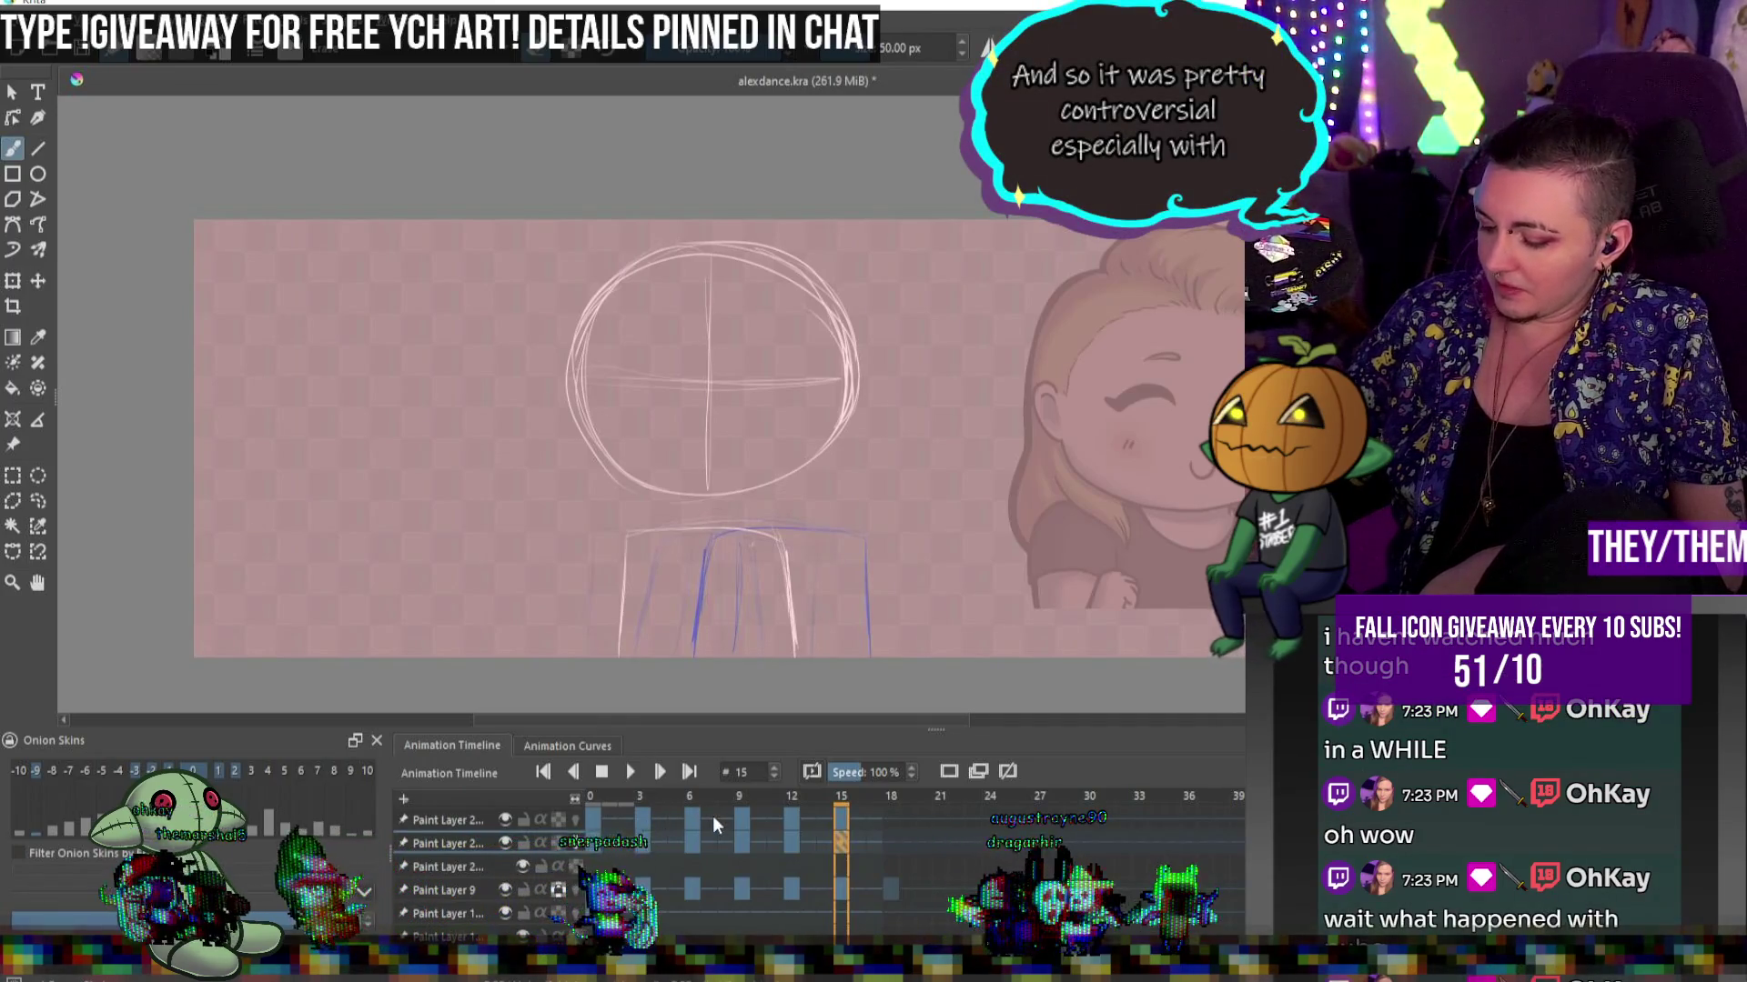
{"action": "left_click", "coordinate": [687, 841]}
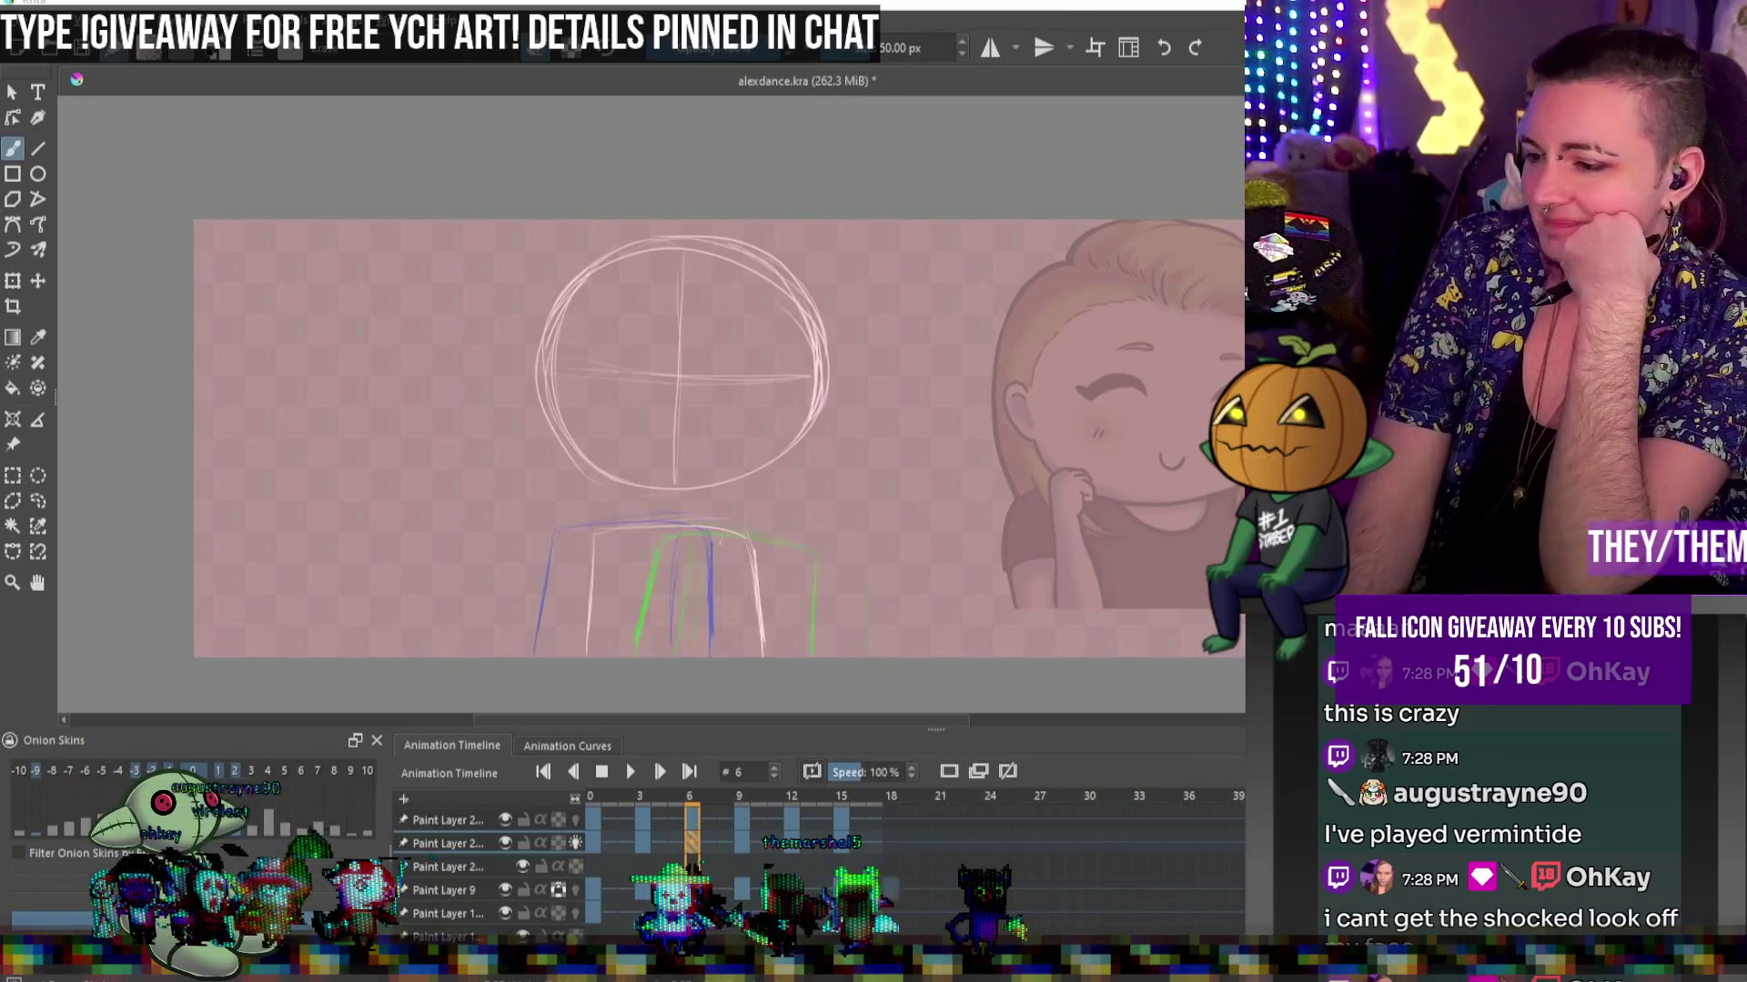
{"action": "key", "text": "ctrl+minus"}
{"action": "key", "text": "1"}
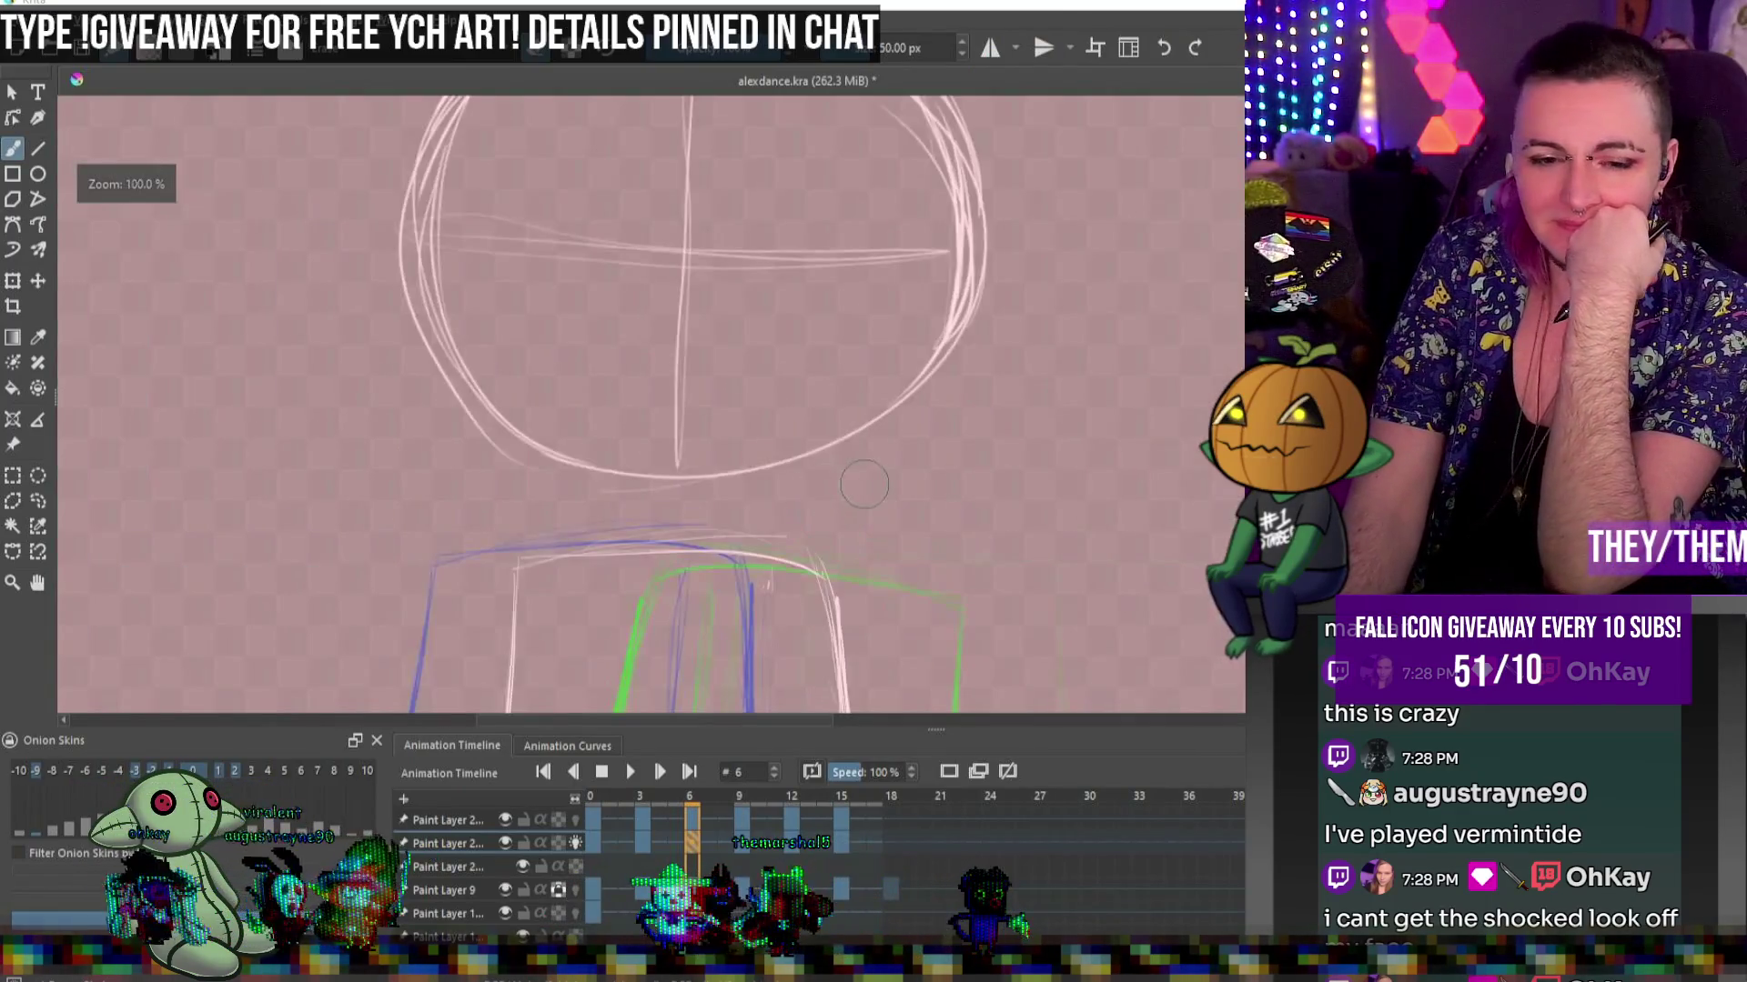
{"action": "key", "text": "ctrl+minus"}
Play the chibi animation, stop it on frame 6, and switch to the Streamlabs Chatbot giveaway page
{"action": "left_click", "coordinate": [631, 772]}
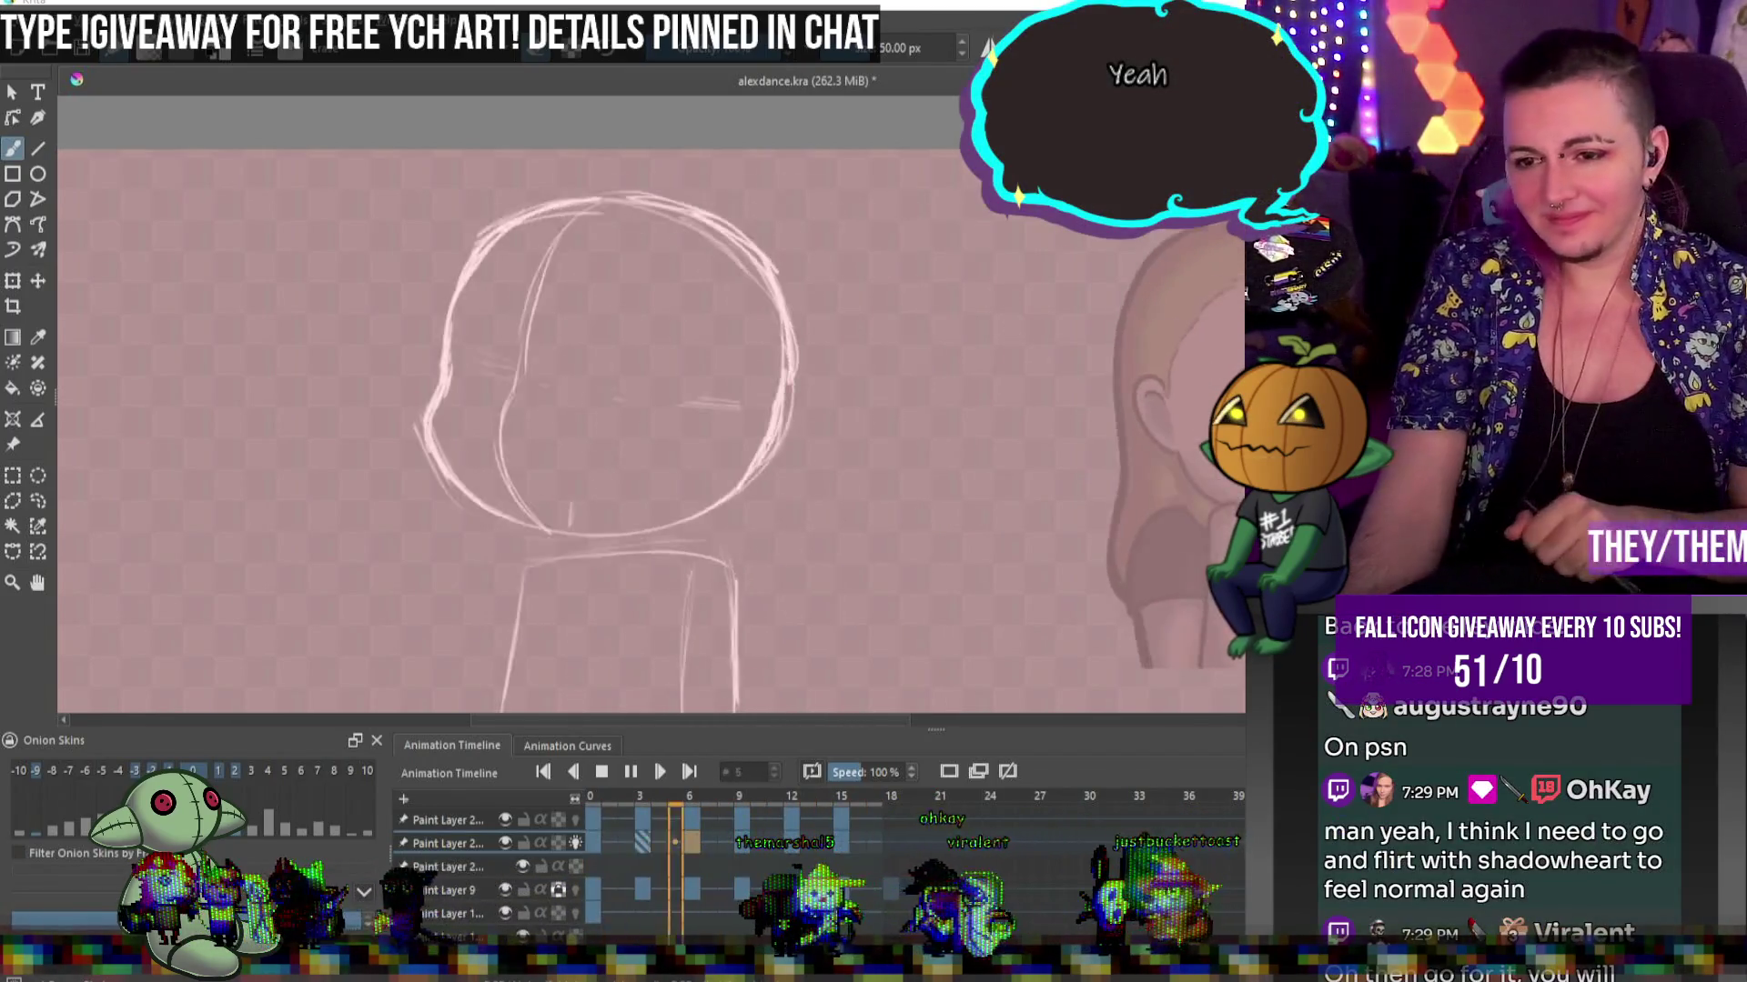
{"action": "scroll", "coordinate": [650, 428], "scroll_direction": "down", "scroll_amount": 3}
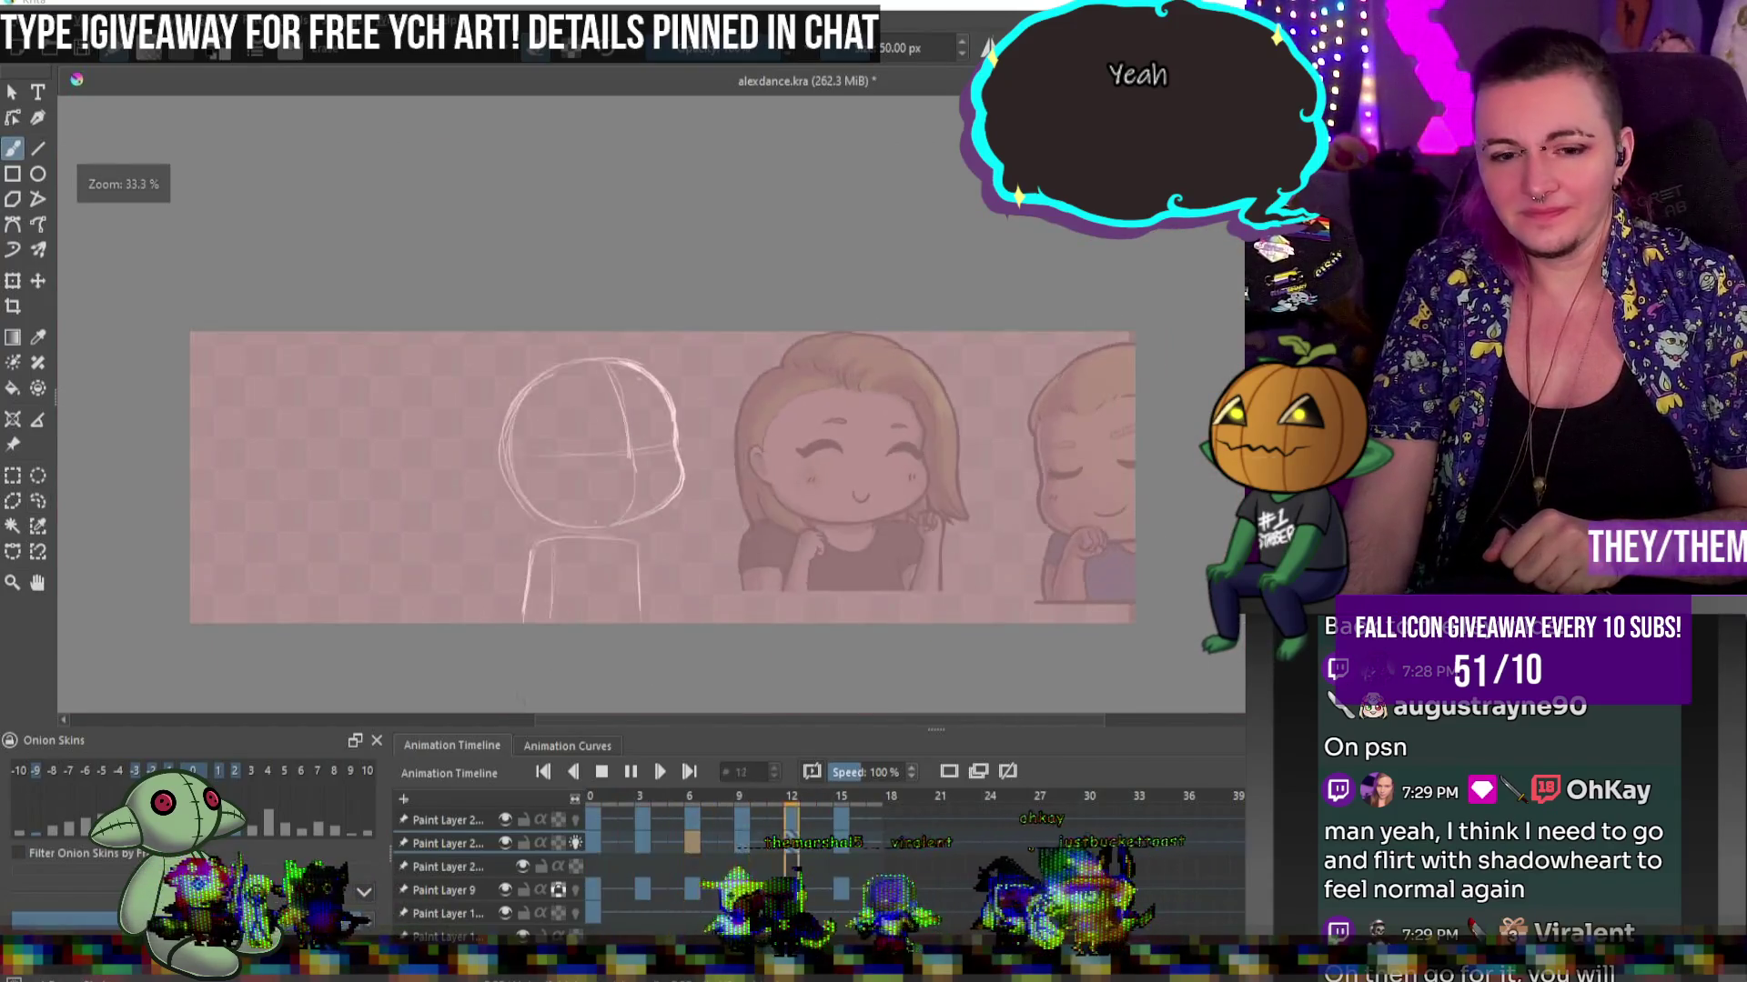
{"action": "key", "text": "space"}
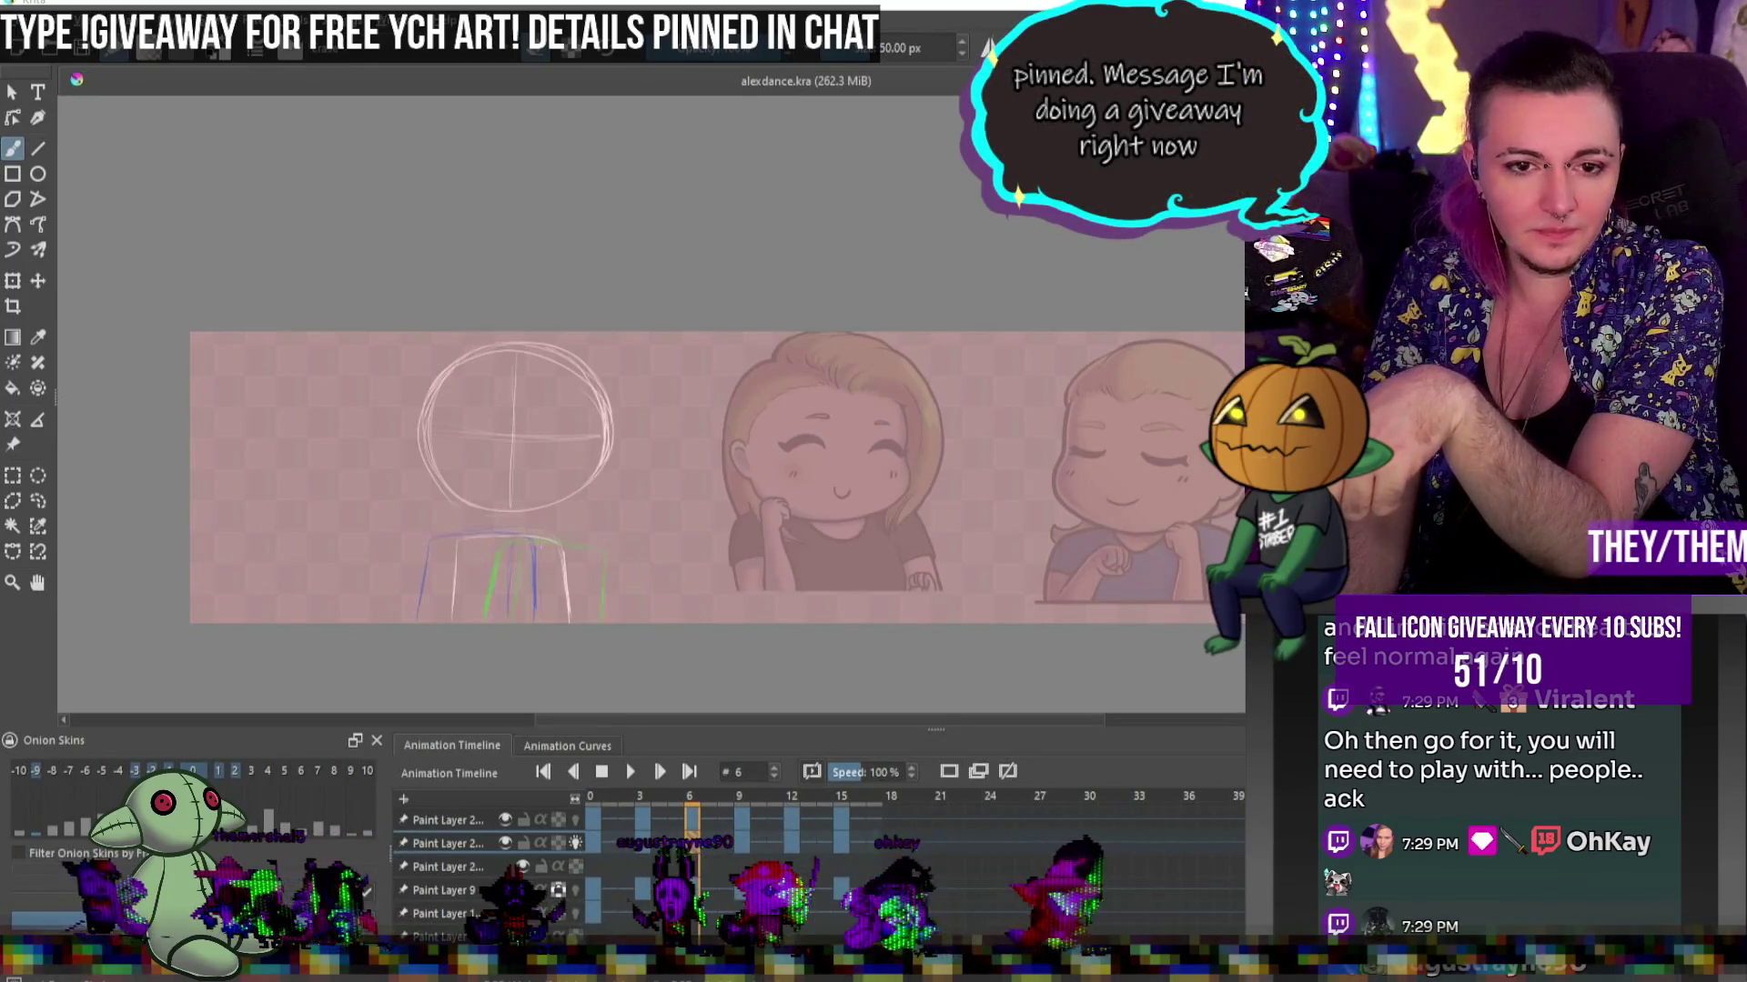
{"action": "key", "text": "alt+Tab"}
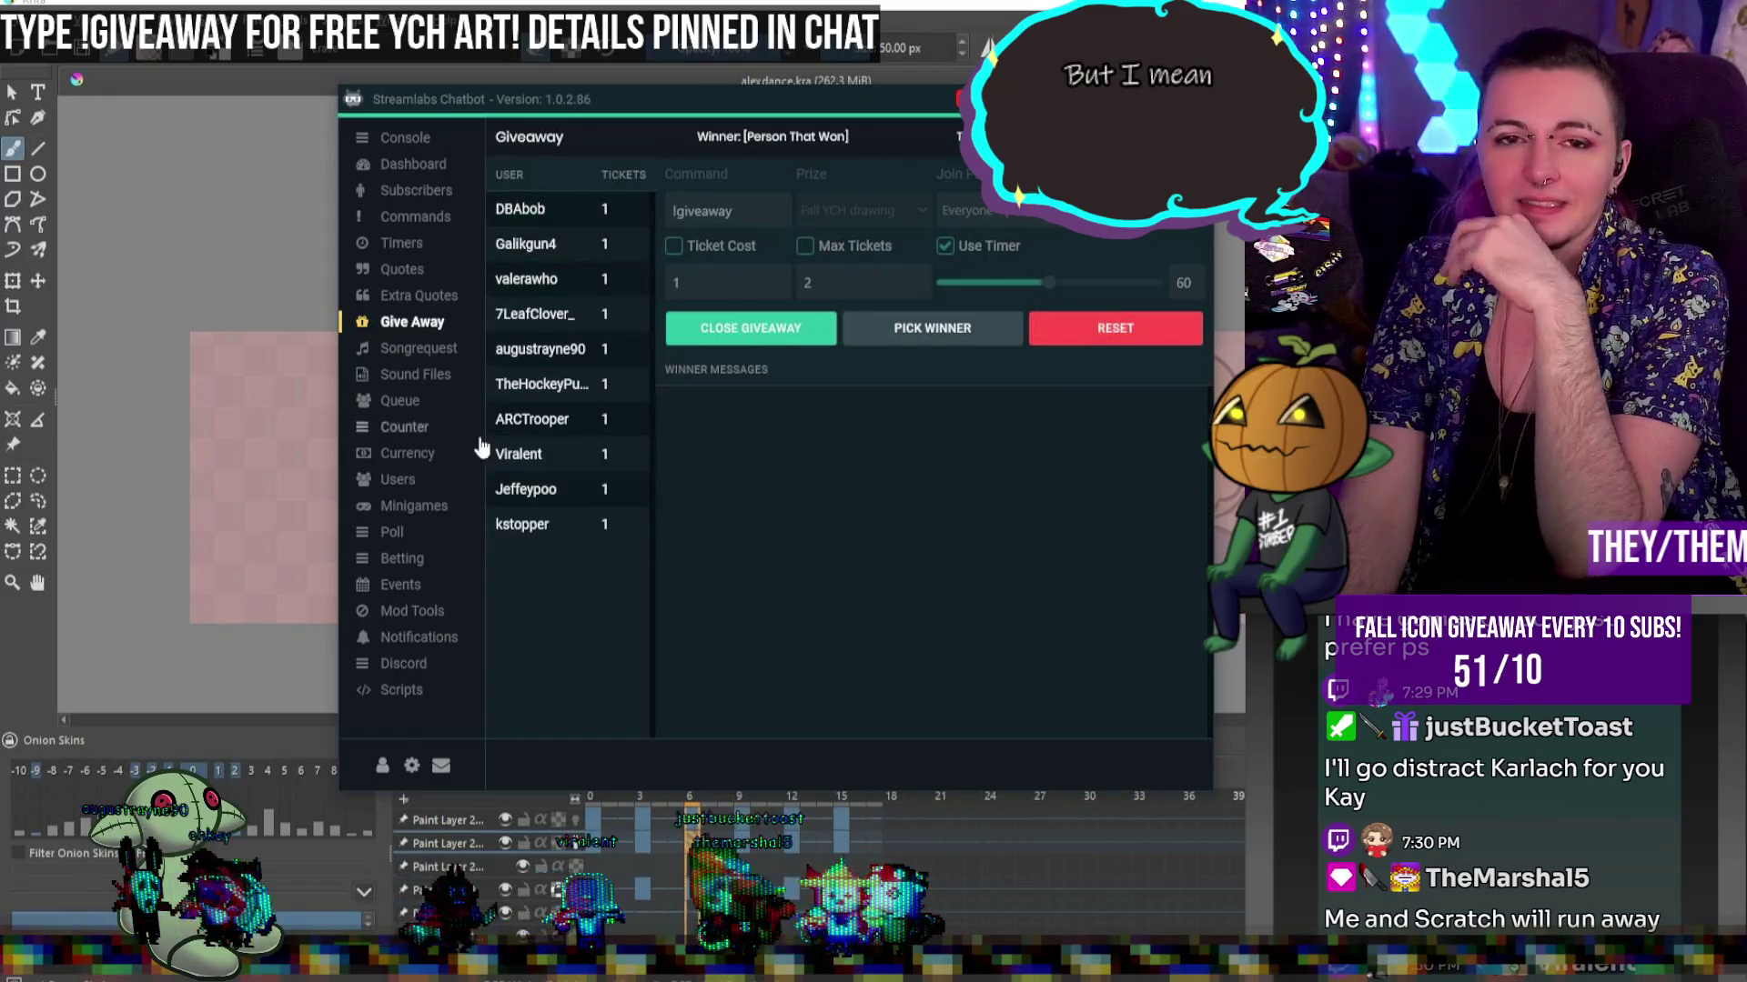
Switch from the chatbot to the browser showing the Imgur 'Fall Giveaway YCH icons!' album
{"action": "left_click_drag", "start_coordinate": [765, 99], "coordinate": [762, 96]}
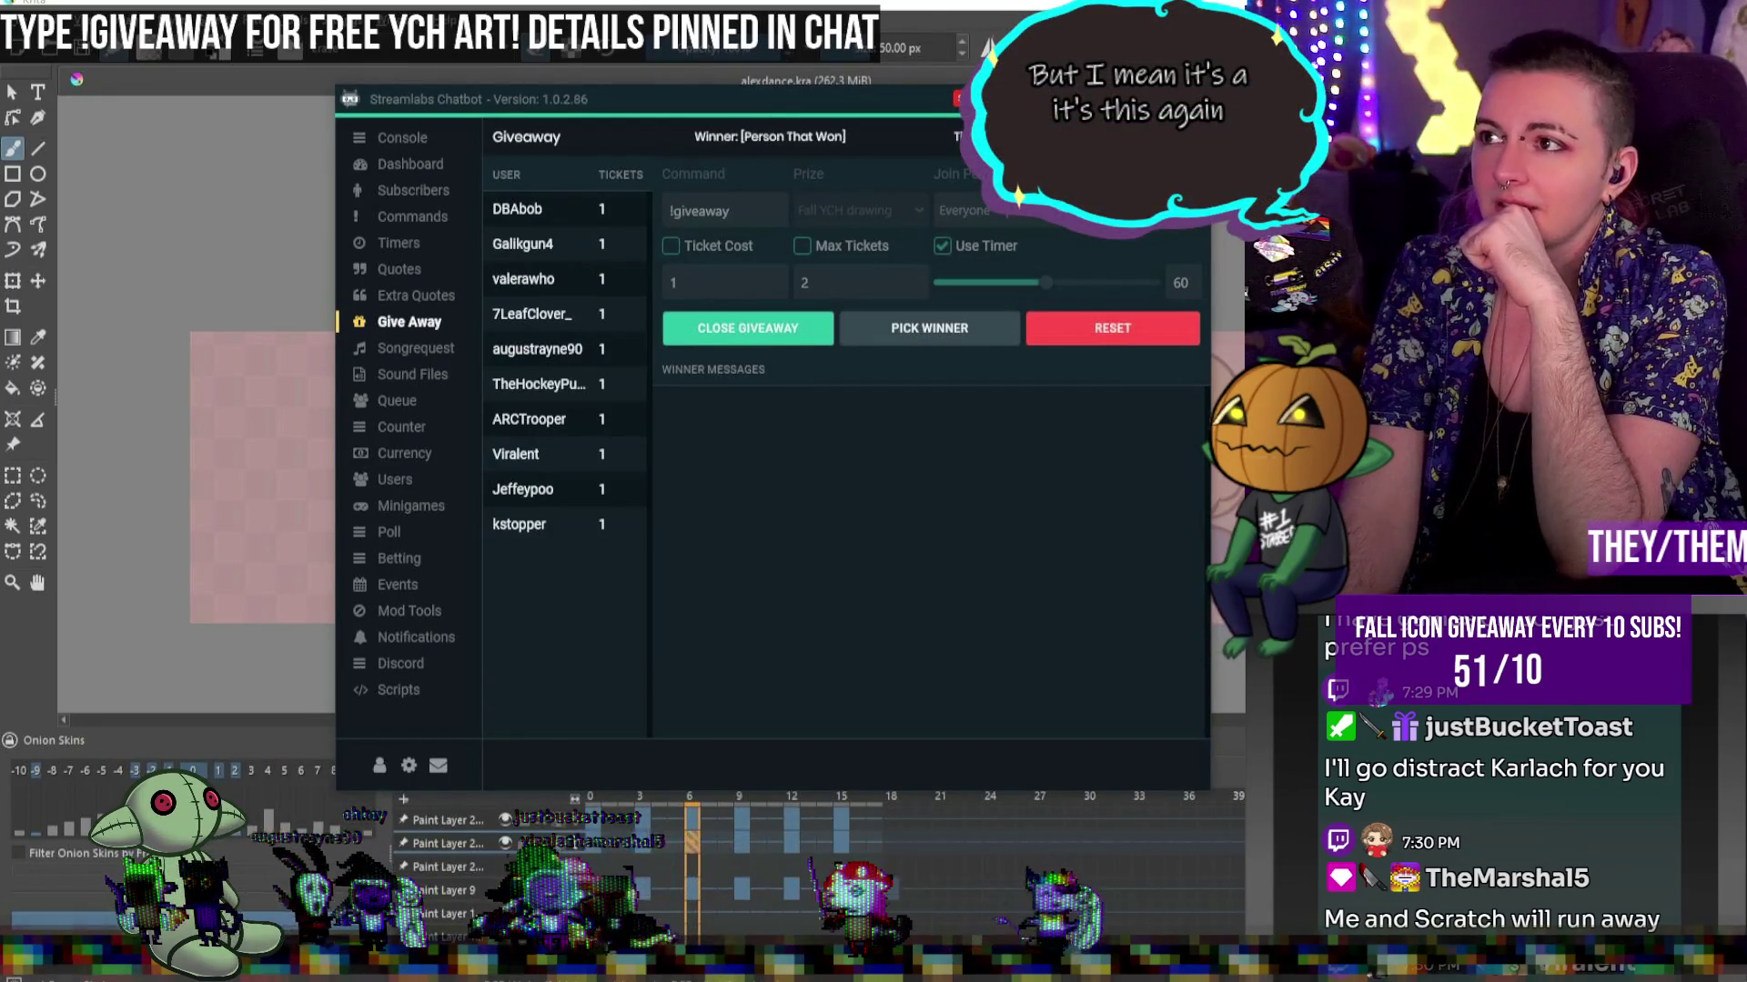
{"action": "key", "text": "alt+Tab"}
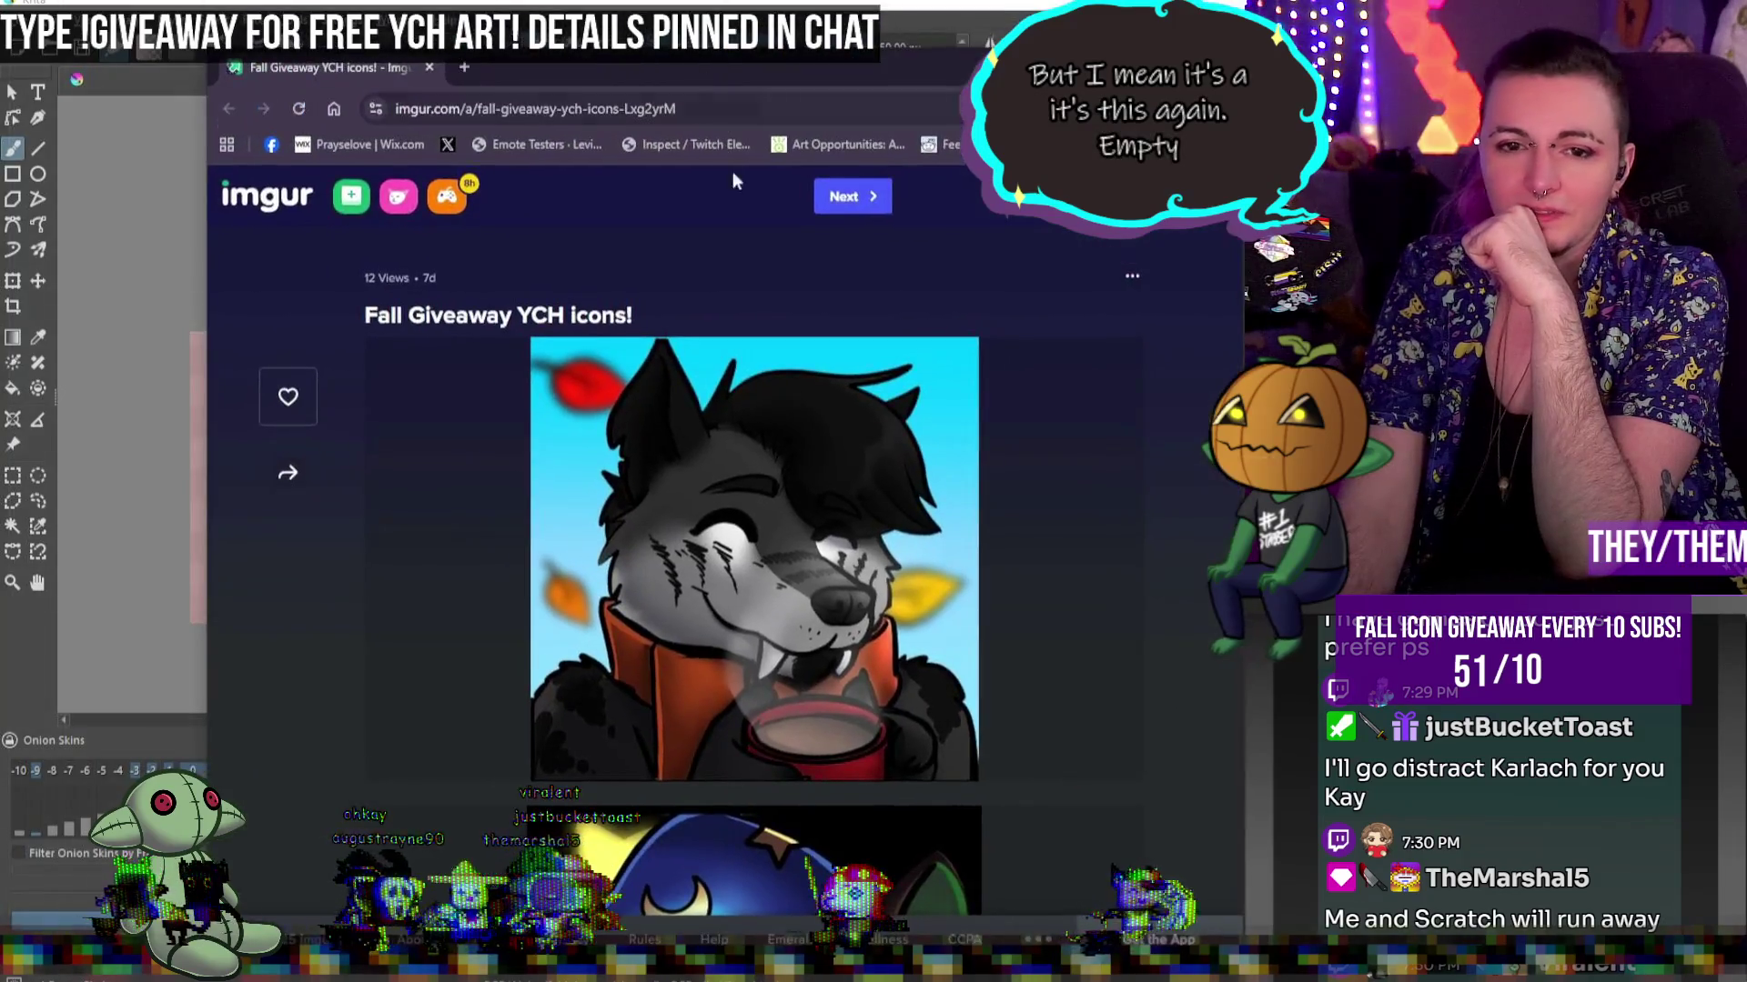
Scroll through the Fall Giveaway YCH icons album
{"action": "scroll", "coordinate": [742, 309], "scroll_direction": "down", "scroll_amount": 3}
{"action": "scroll", "coordinate": [794, 362], "scroll_direction": "down", "scroll_amount": 7}
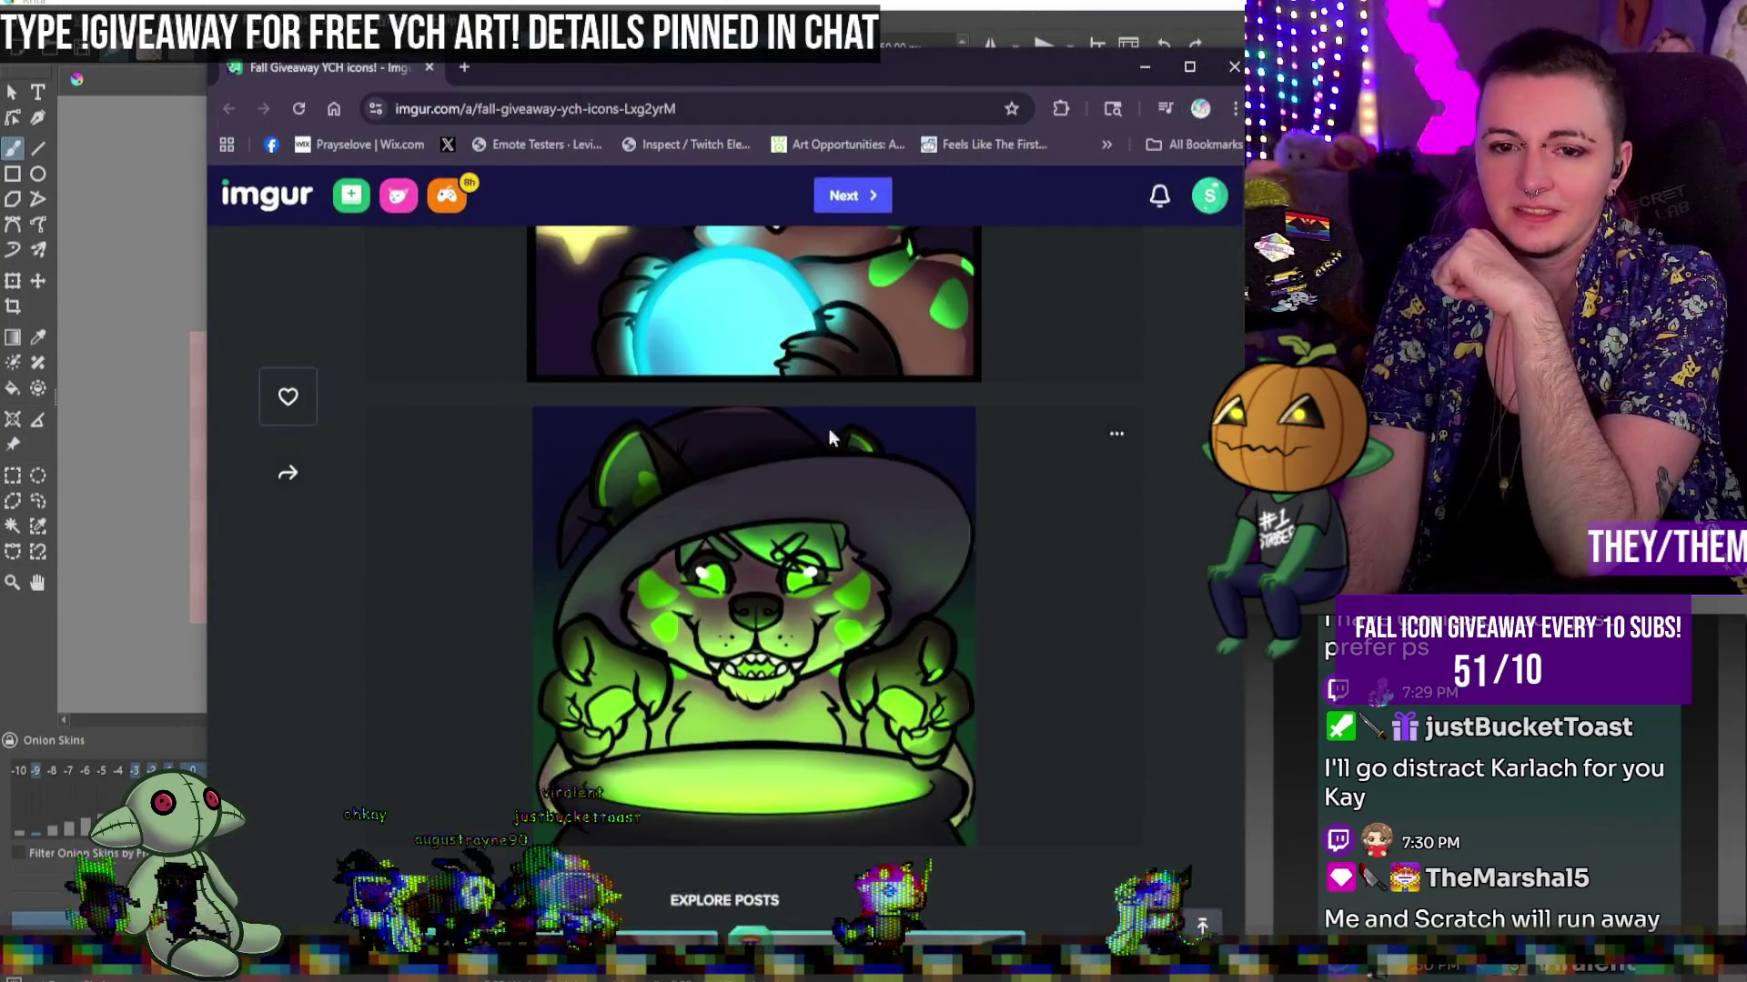
{"action": "scroll", "coordinate": [828, 429], "scroll_direction": "up", "scroll_amount": 8}
{"action": "scroll", "coordinate": [926, 471], "scroll_direction": "down", "scroll_amount": 10}
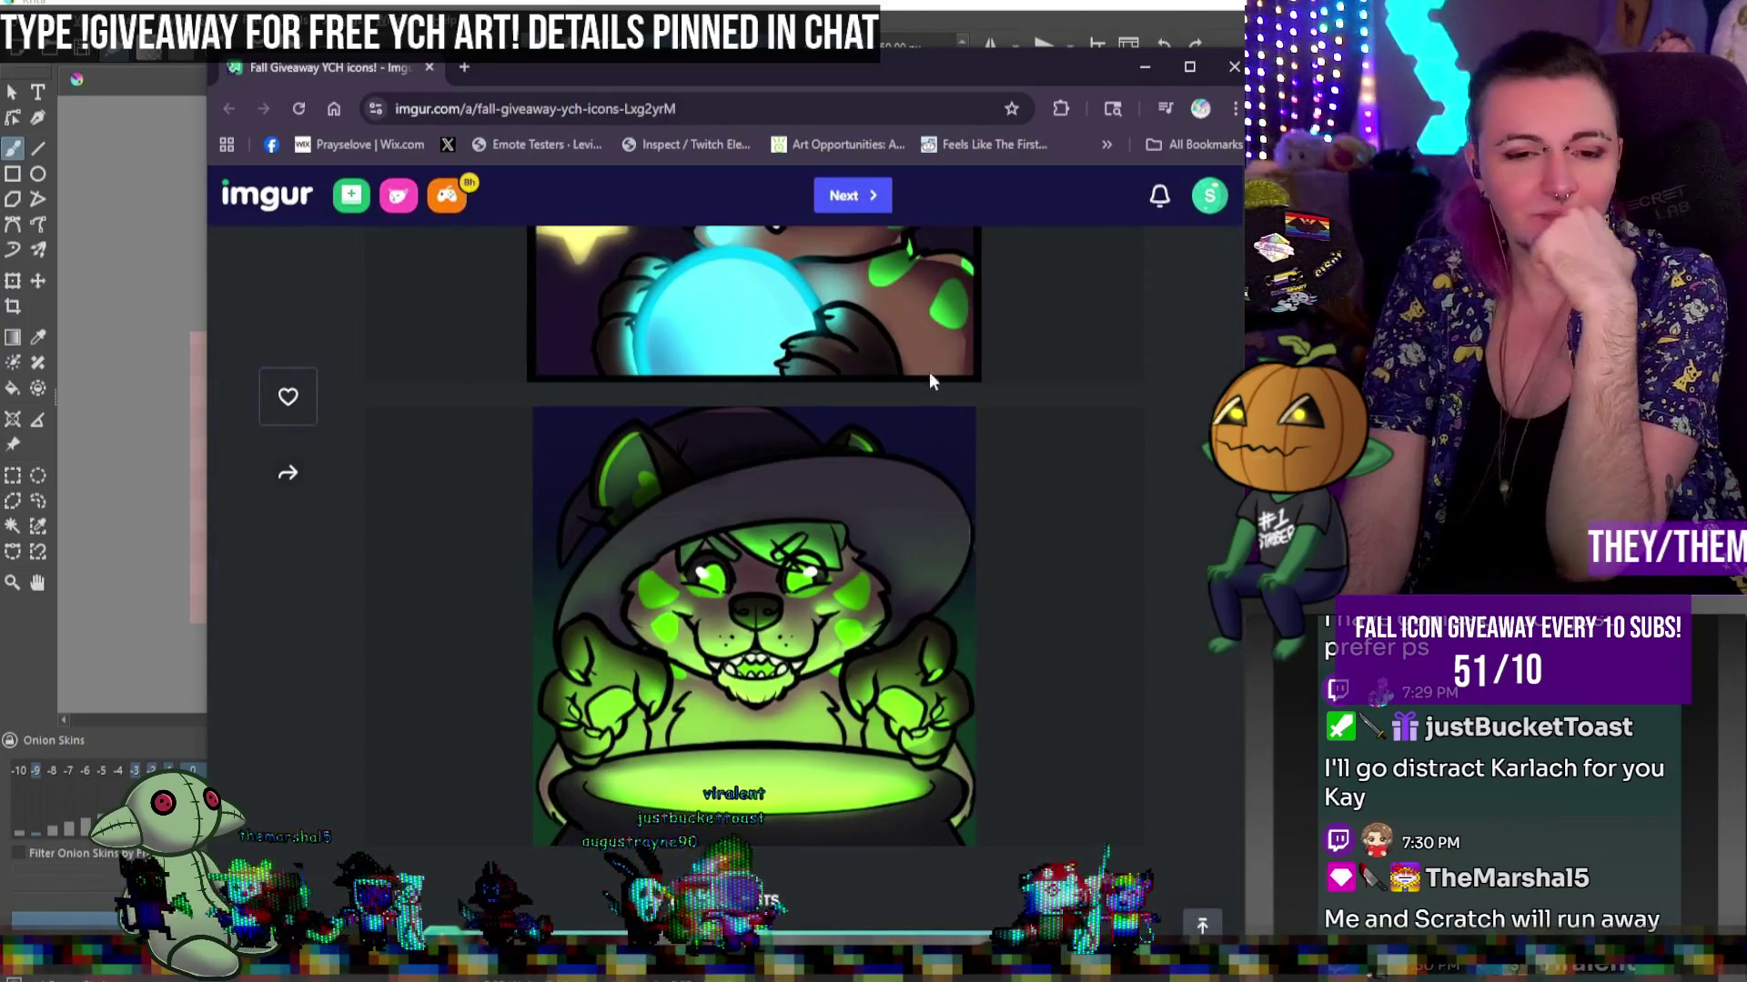
{"action": "scroll", "coordinate": [922, 381], "scroll_direction": "up", "scroll_amount": 1}
{"action": "scroll", "coordinate": [959, 391], "scroll_direction": "up", "scroll_amount": 1}
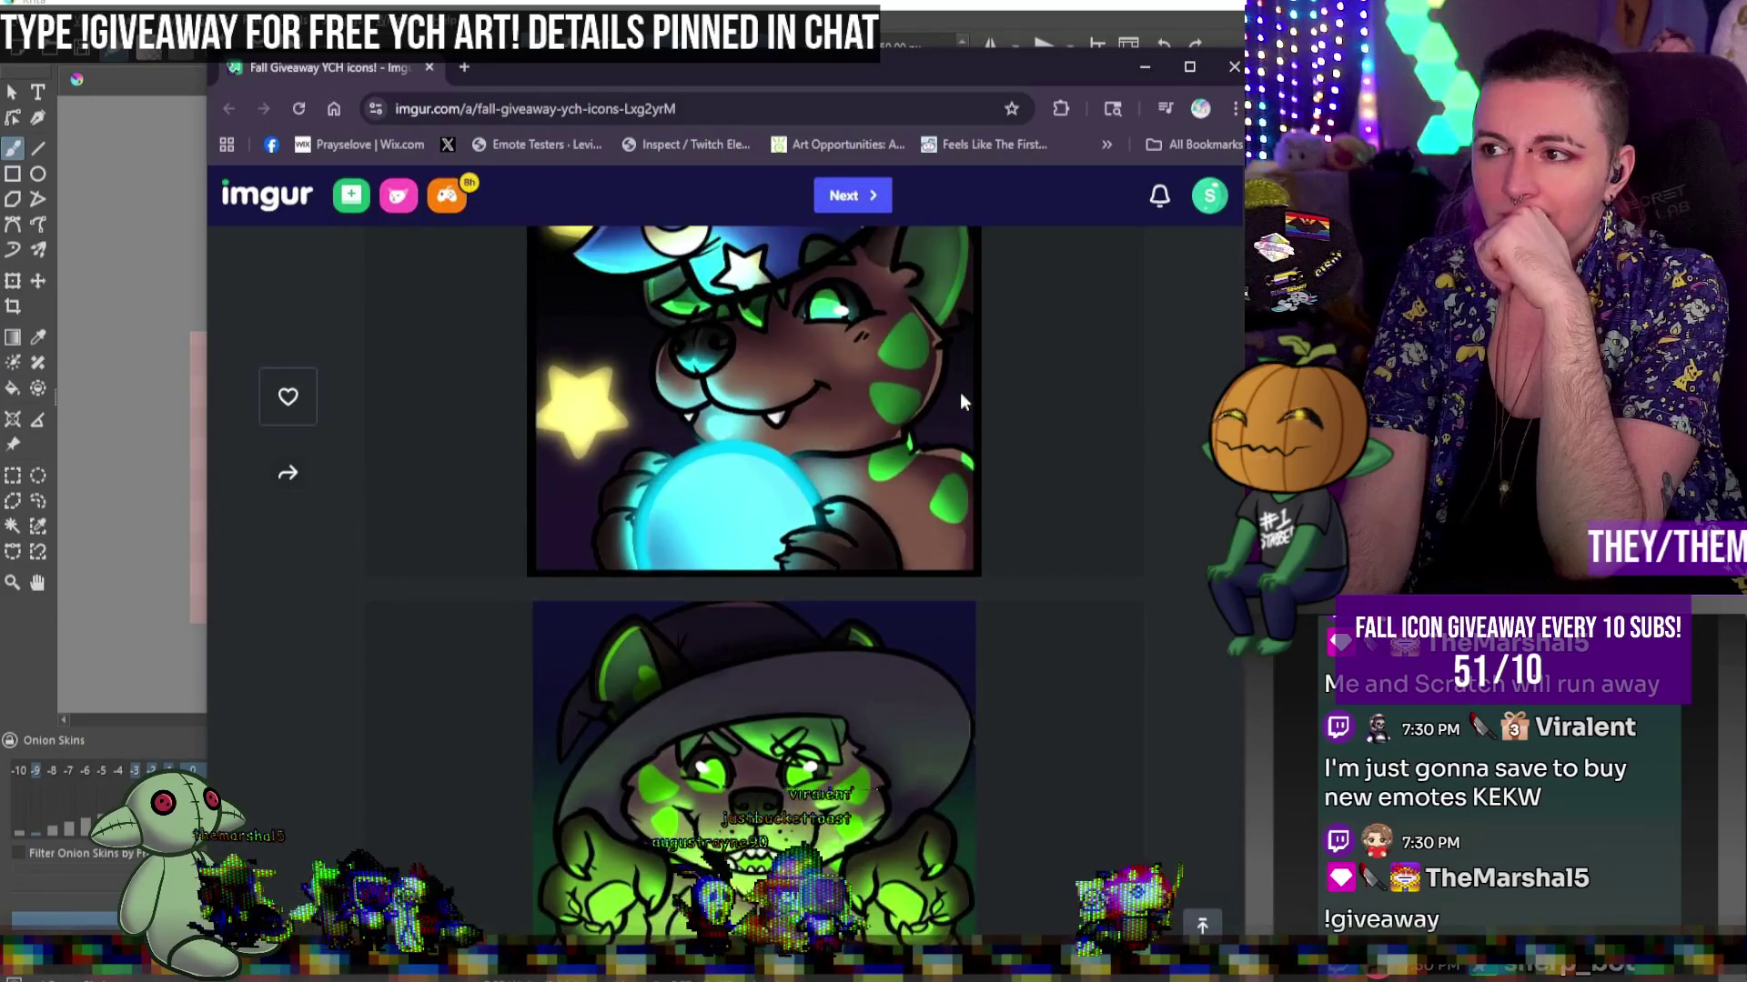
{"action": "scroll", "coordinate": [960, 401], "scroll_direction": "up", "scroll_amount": 3}
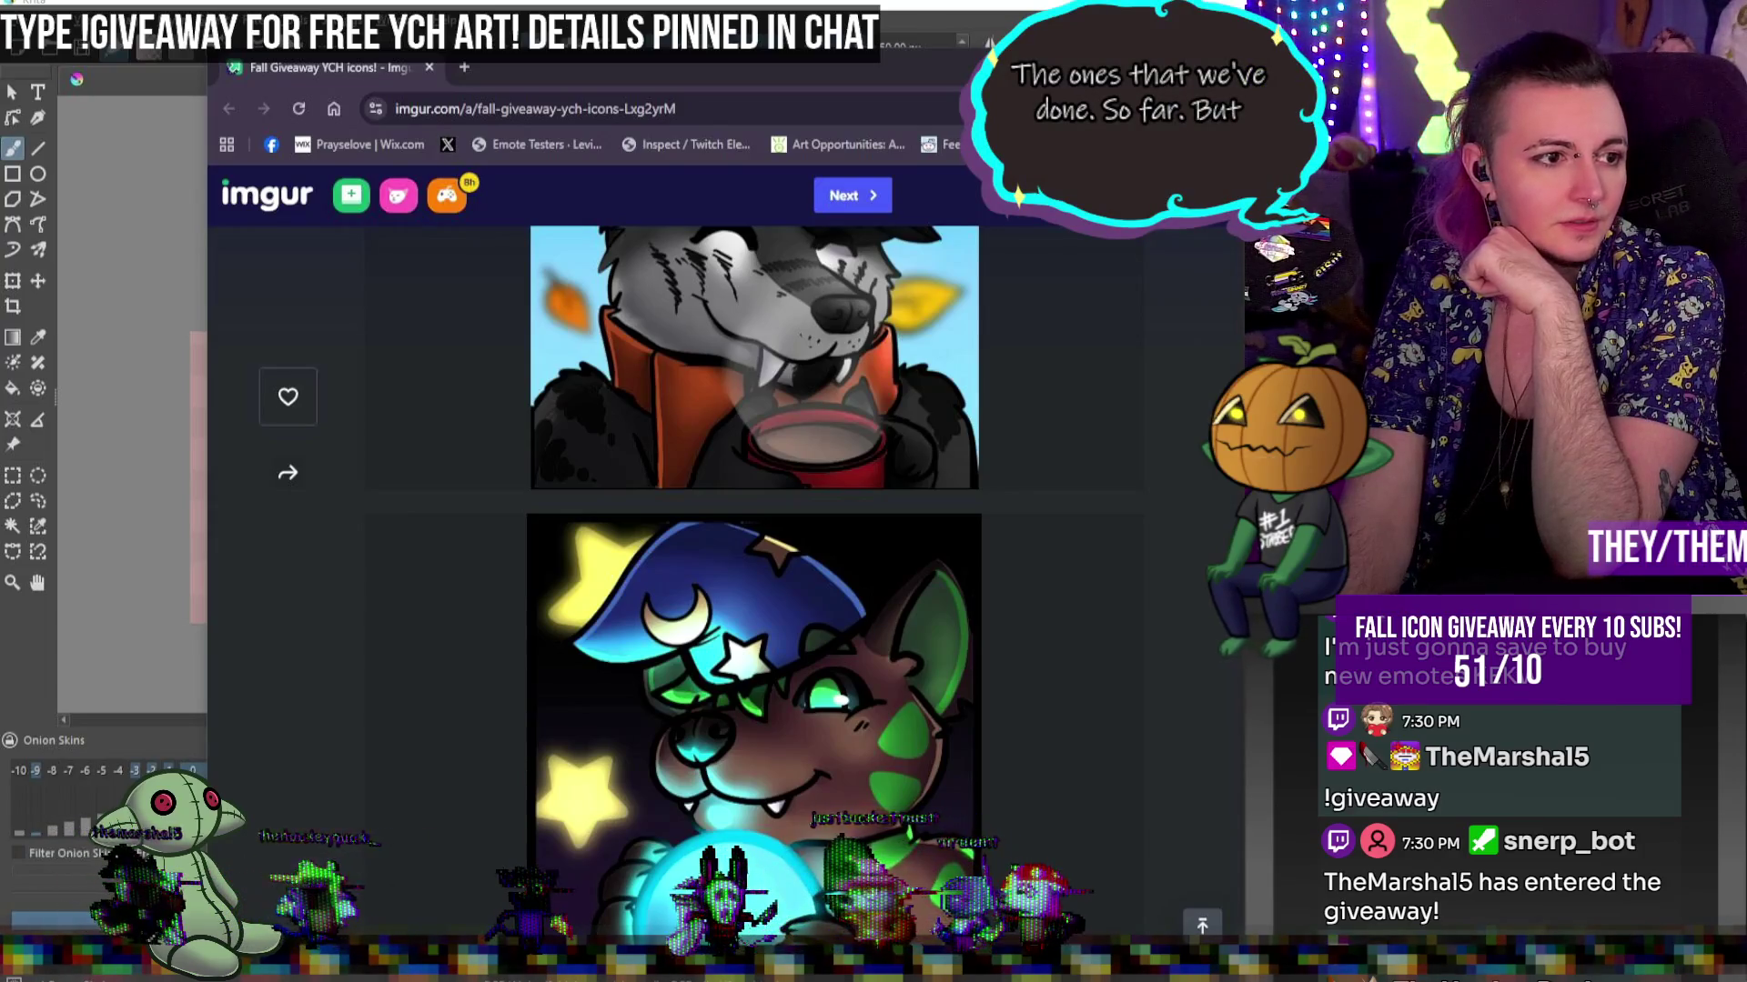
View Ryecozy.png, then close the raewitch.png preview and the Imgur album window
{"action": "key", "text": "alt+Tab"}
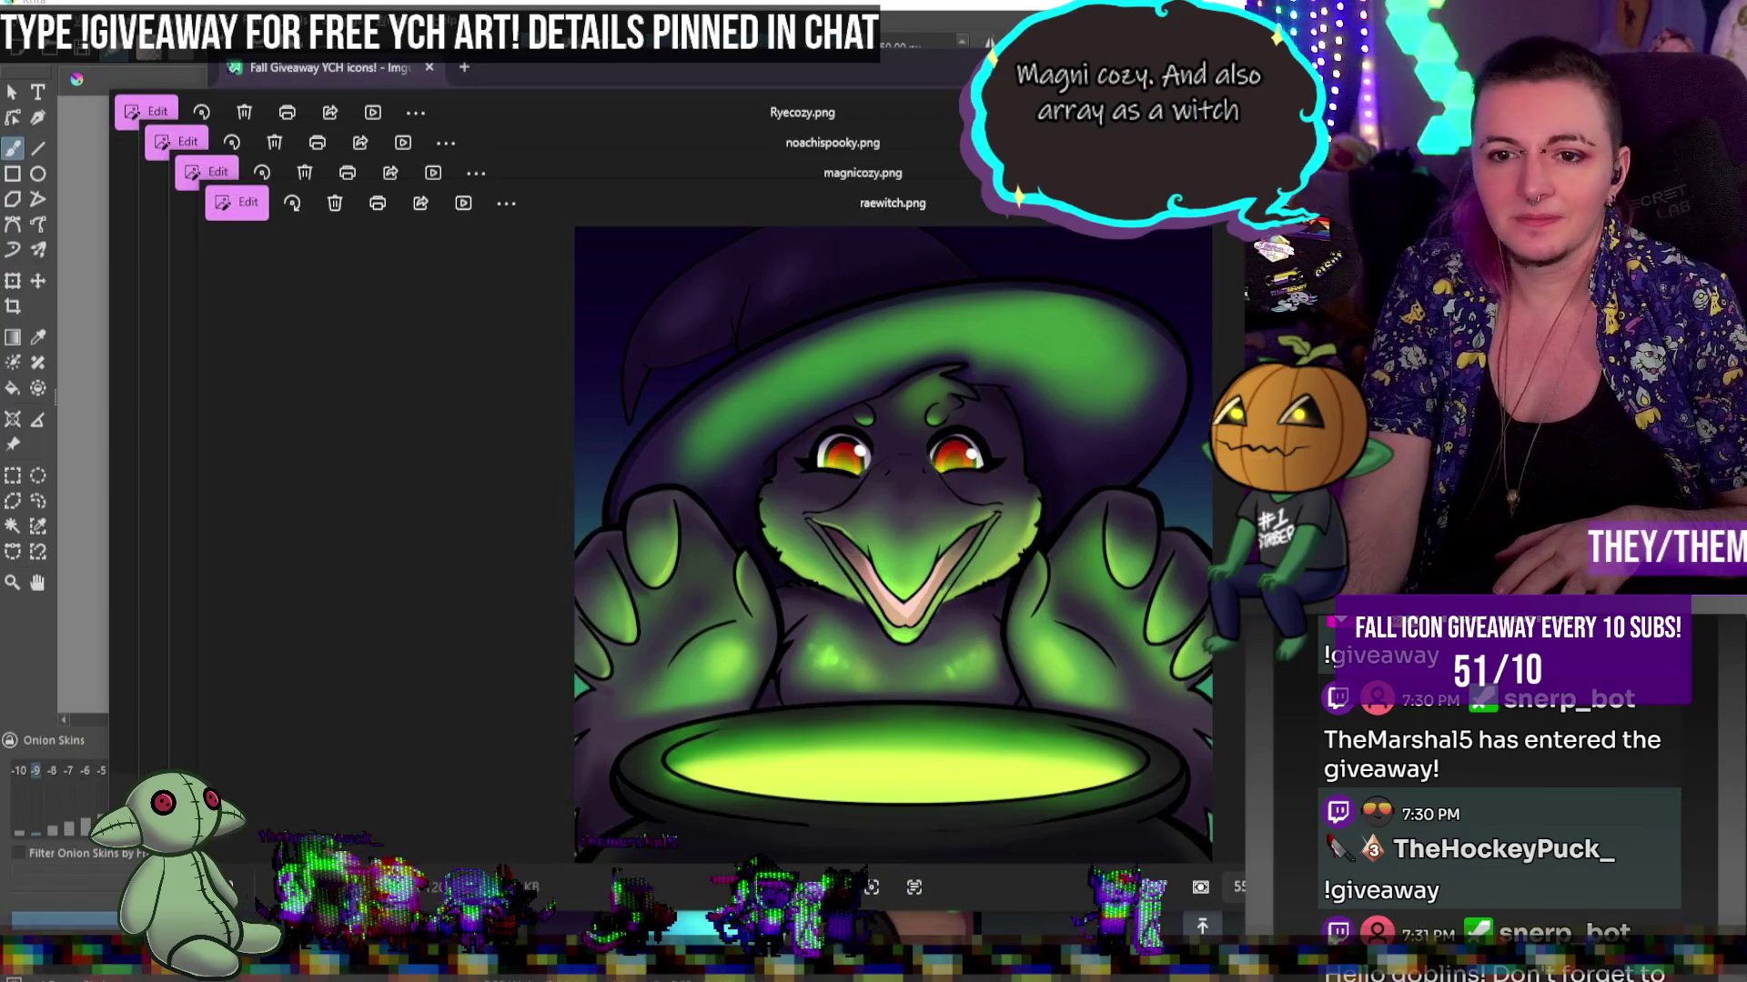
{"action": "key", "text": "alt+F4"}
{"action": "key", "text": "alt+F4"}
{"action": "key", "text": "alt+F4"}
{"action": "key", "text": "alt+F4"}
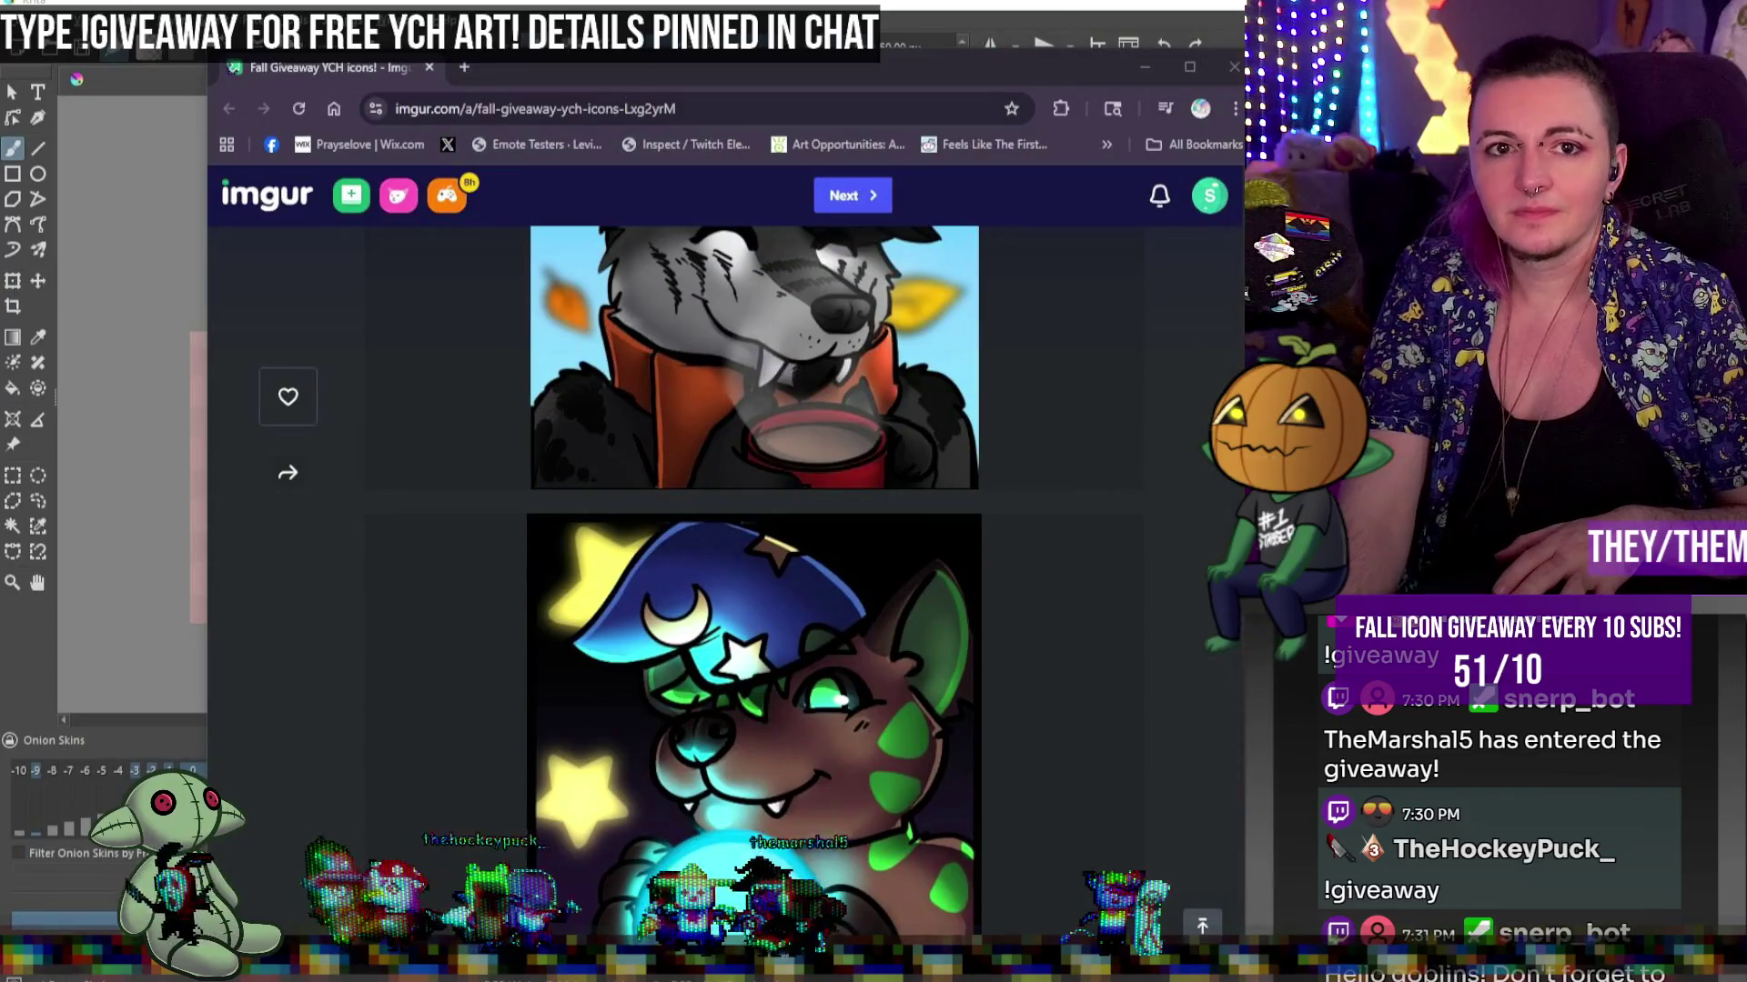
{"action": "key", "text": "alt+F4"}
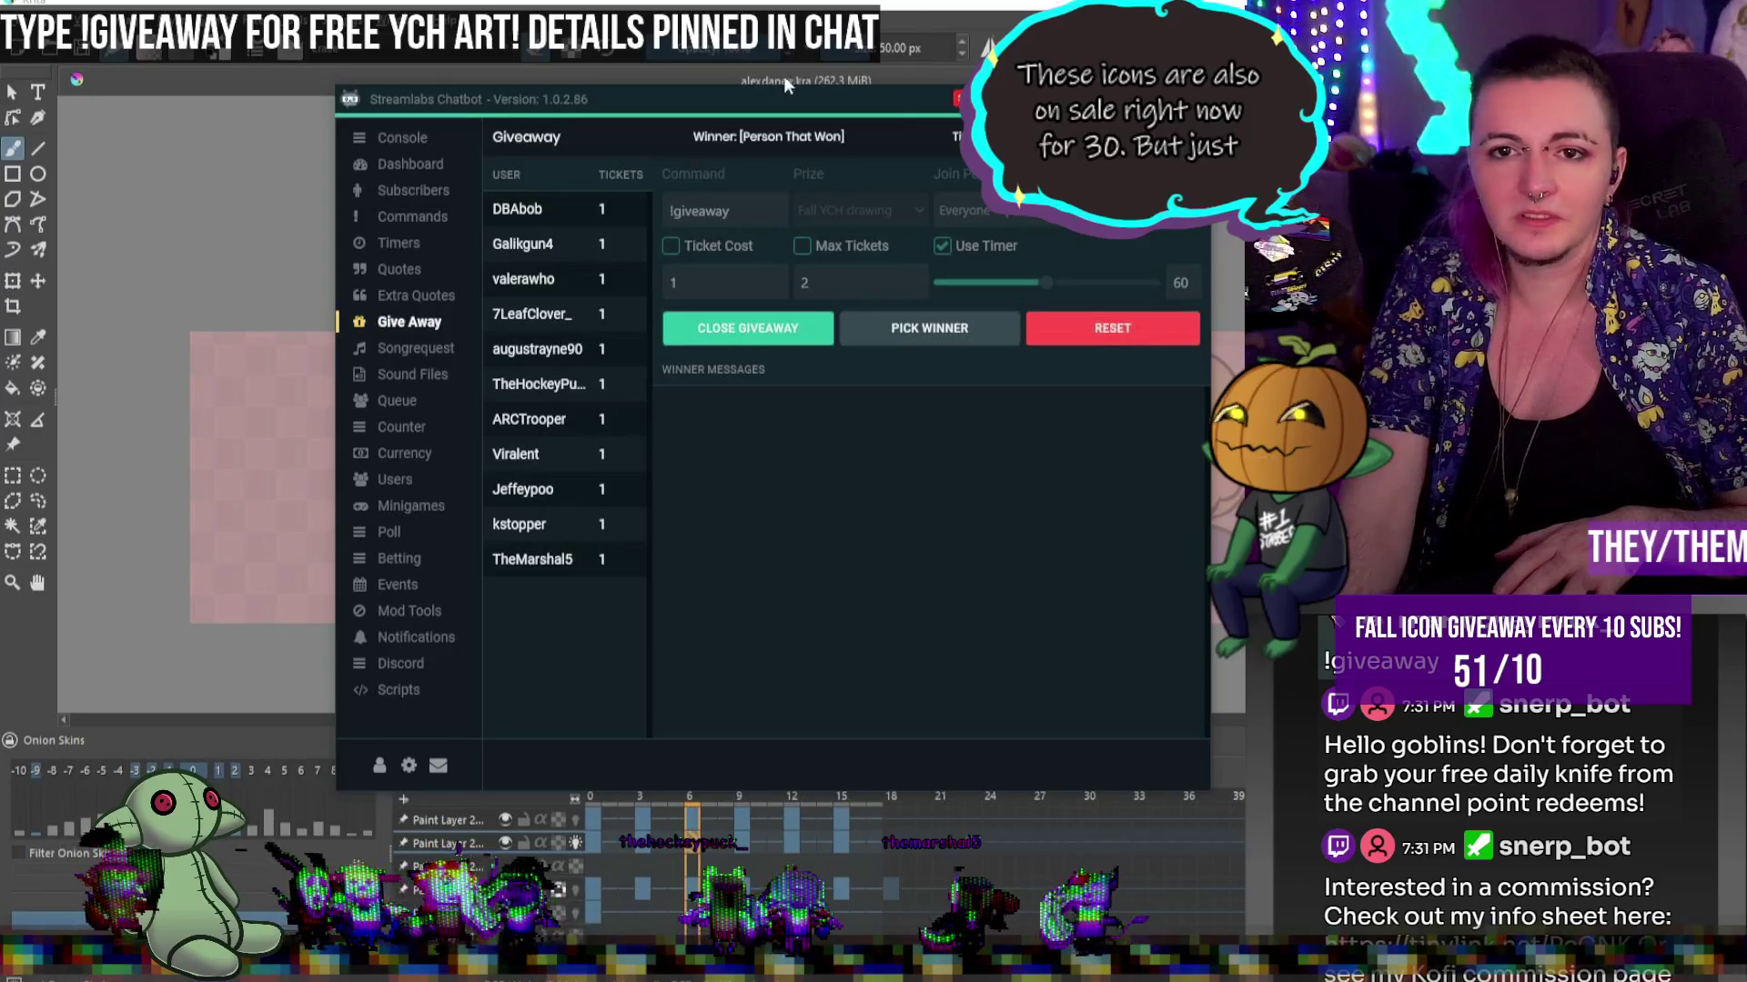
Nudge the Streamlabs Chatbot giveaway window aside and switch back to Krita's alexdance.kra canvas
{"action": "left_click_drag", "start_coordinate": [892, 100], "coordinate": [885, 69]}
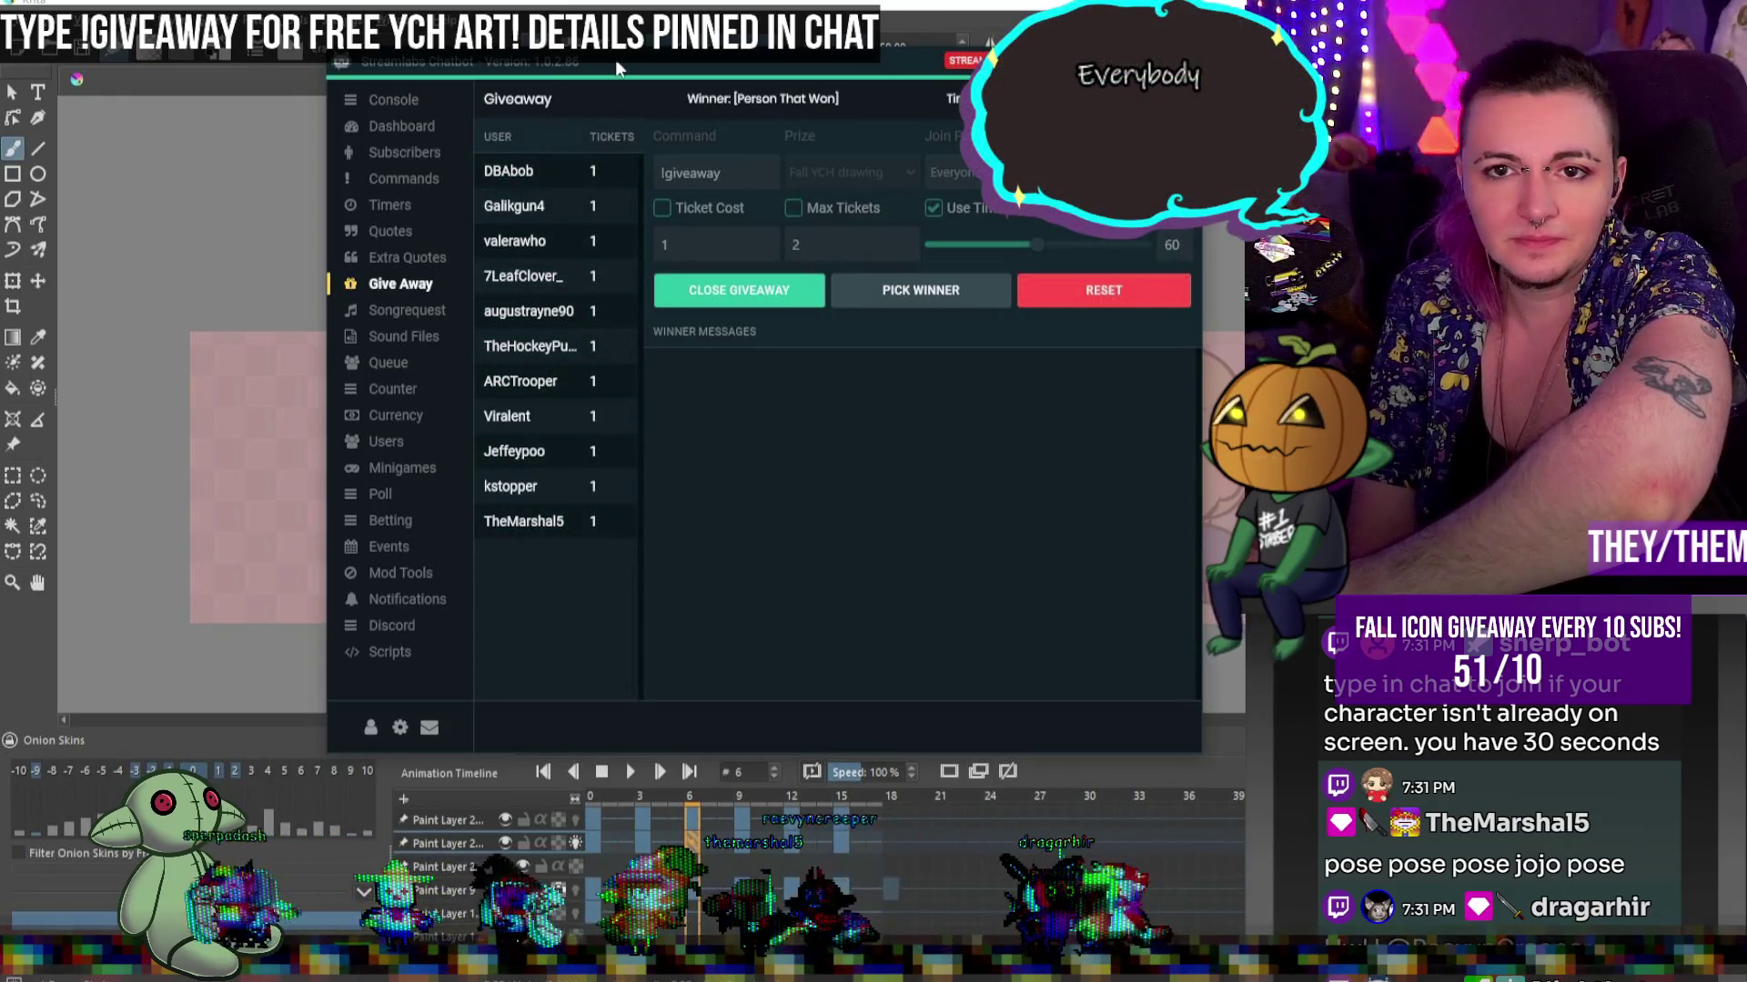
{"action": "key", "text": "alt+Tab"}
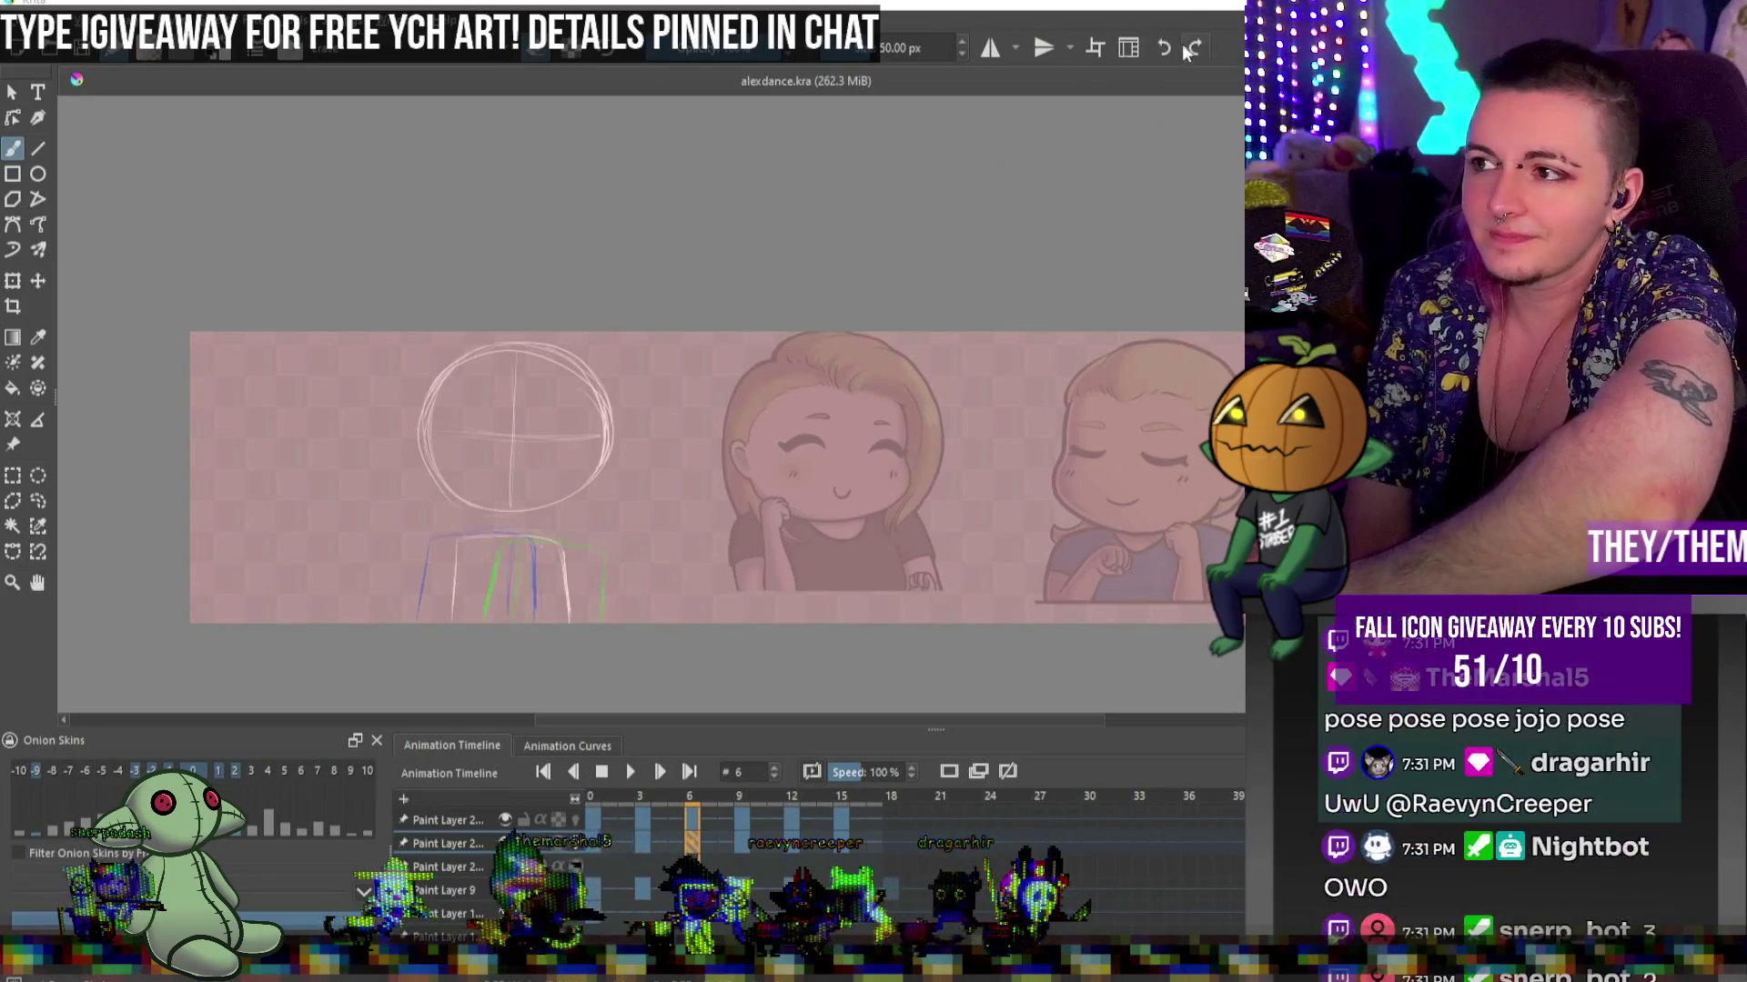
{"action": "scroll", "coordinate": [455, 579], "scroll_direction": "up", "scroll_amount": 2}
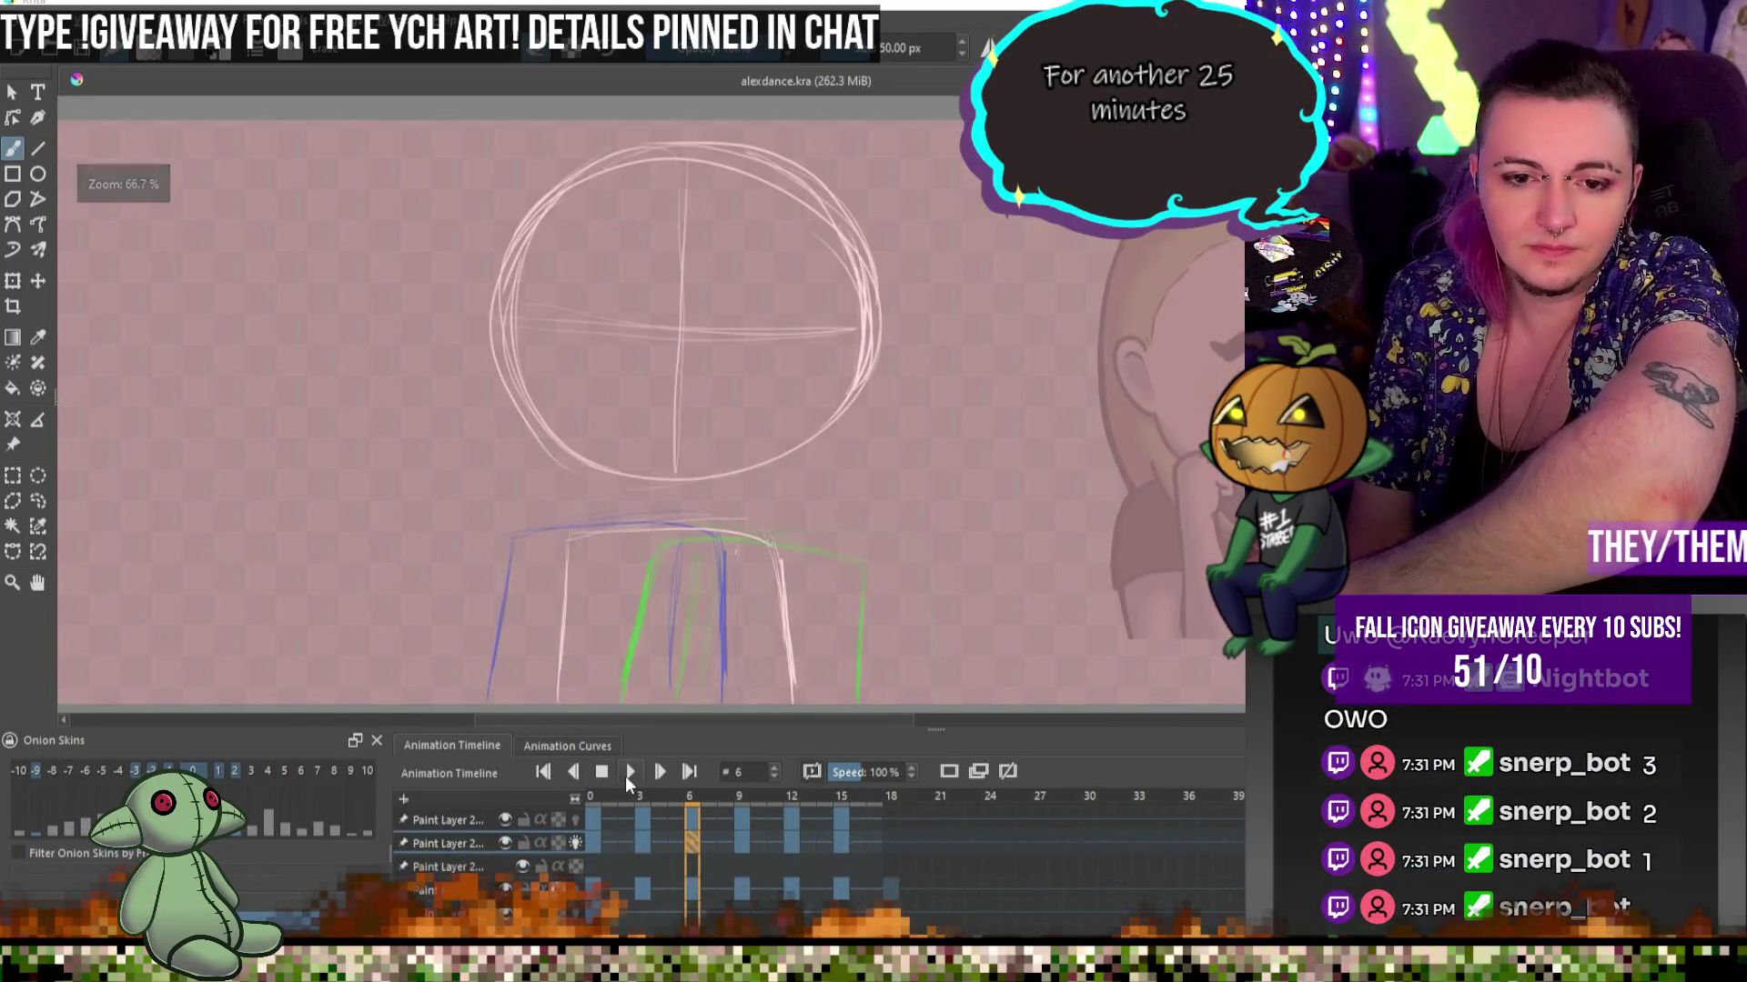
{"action": "left_click", "coordinate": [630, 772]}
{"action": "scroll", "coordinate": [609, 433], "scroll_direction": "down", "scroll_amount": 1}
{"action": "mouse_move", "coordinate": [609, 433]}
{"action": "left_mouse_down"}
{"action": "mouse_move", "coordinate": [873, 433]}
{"action": "mouse_move", "coordinate": [812, 464]}
{"action": "left_mouse_up"}
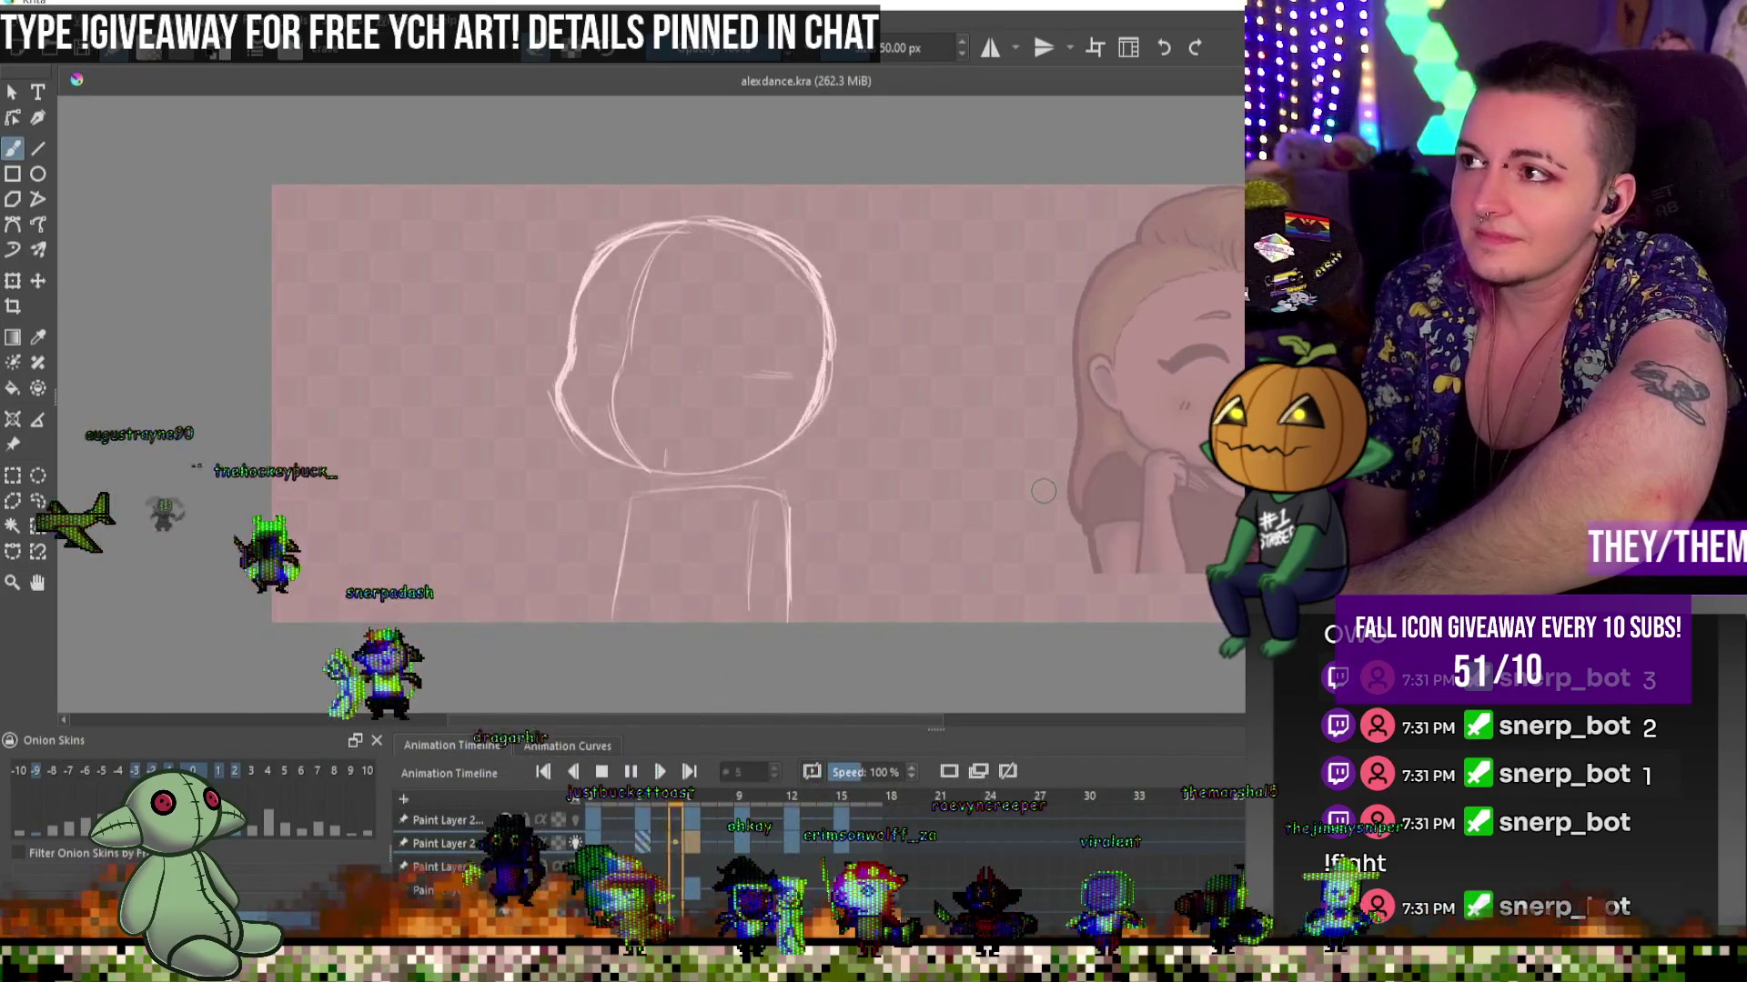
{"action": "mouse_move", "coordinate": [592, 412]}
{"action": "left_mouse_down"}
{"action": "mouse_move", "coordinate": [551, 392]}
{"action": "mouse_move", "coordinate": [343, 386]}
{"action": "left_mouse_up"}
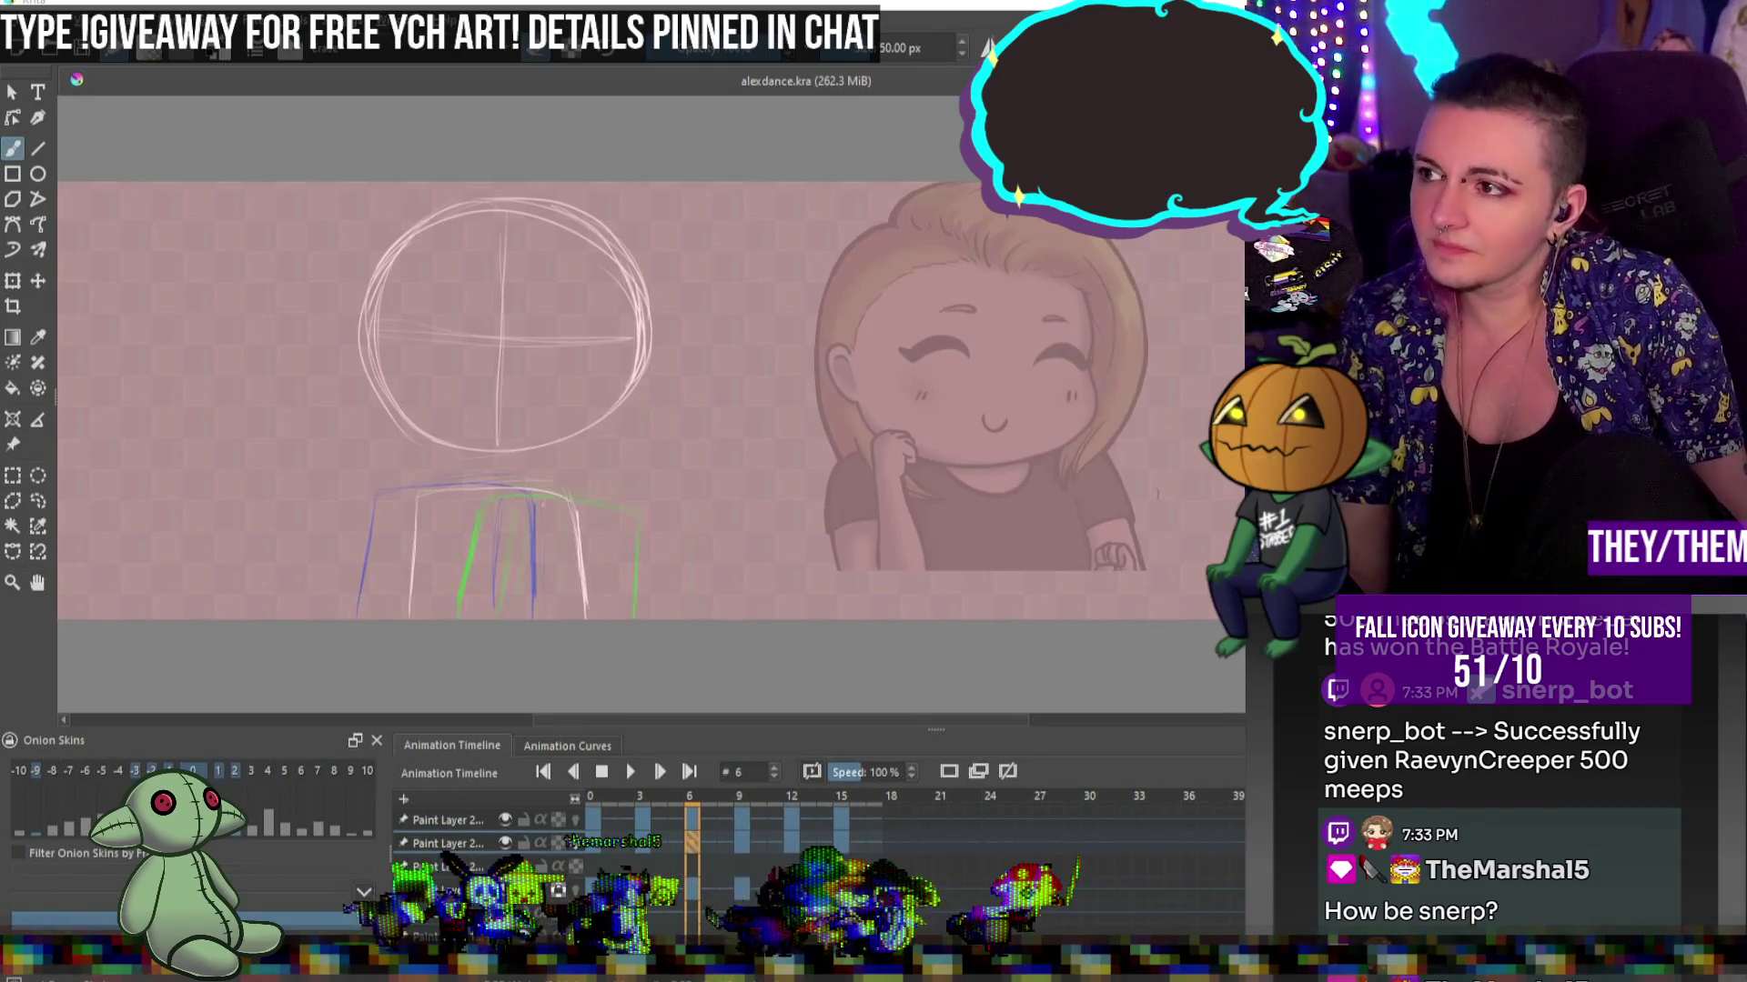
{"action": "scroll", "coordinate": [567, 424], "scroll_direction": "up", "scroll_amount": 1}
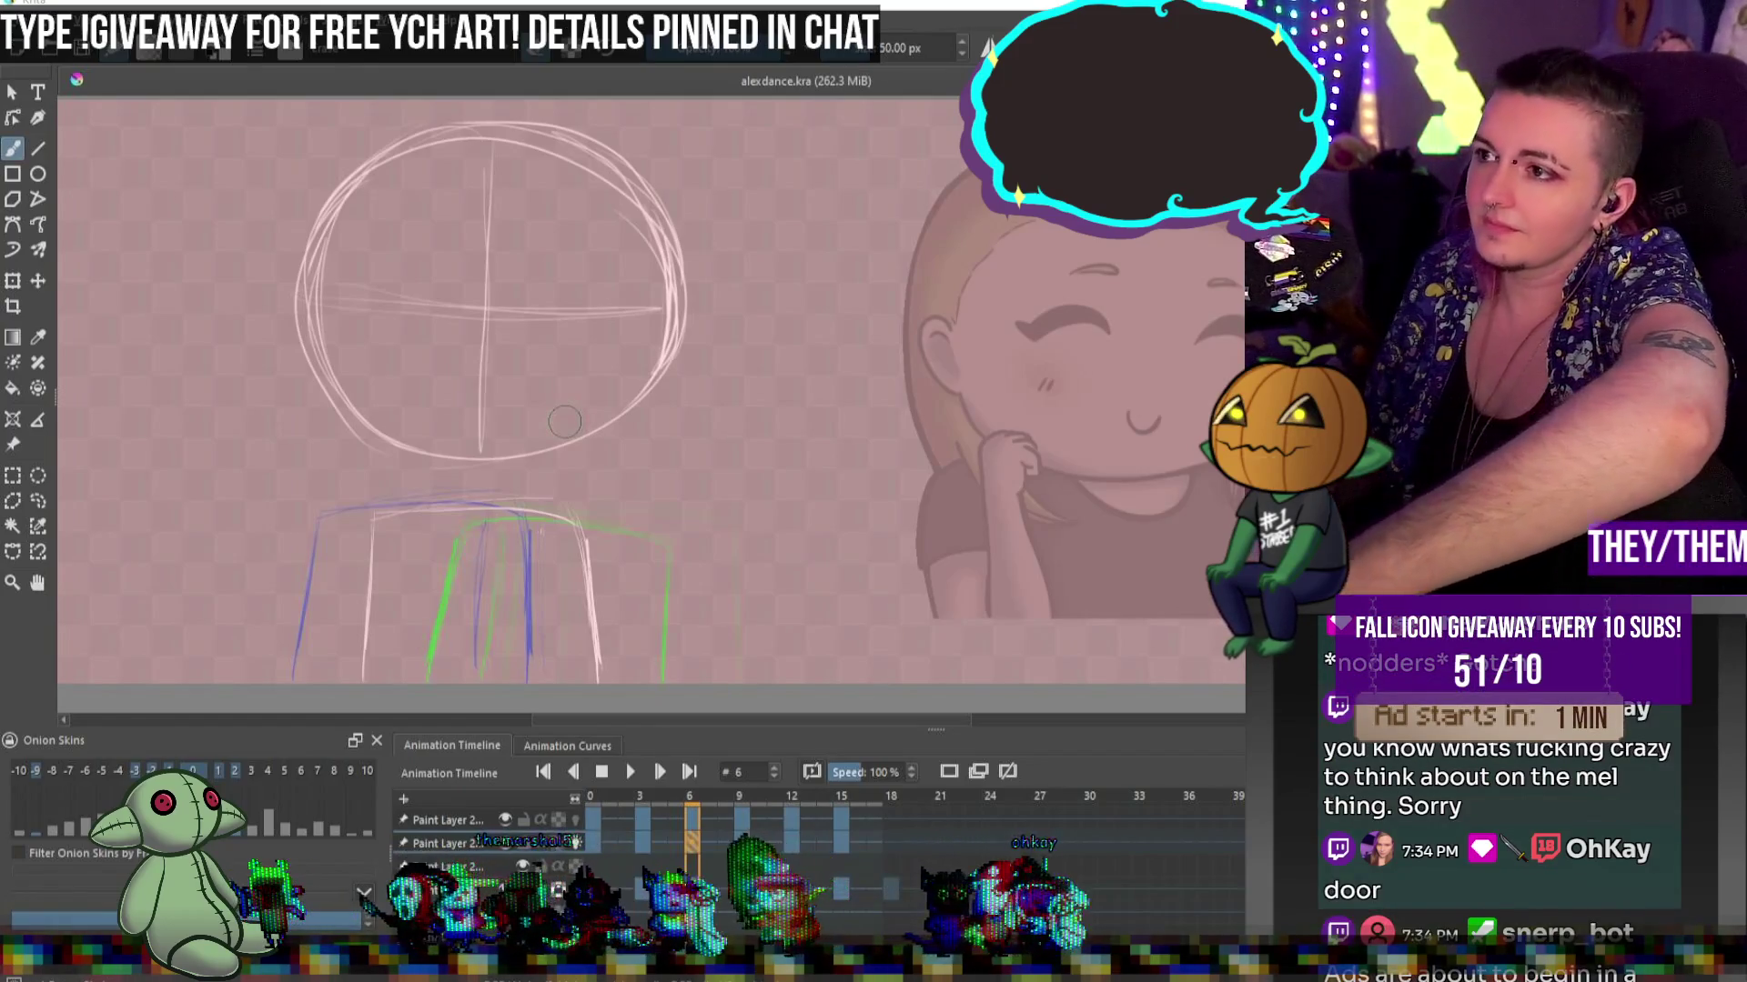
{"action": "key", "text": "ctrl+t"}
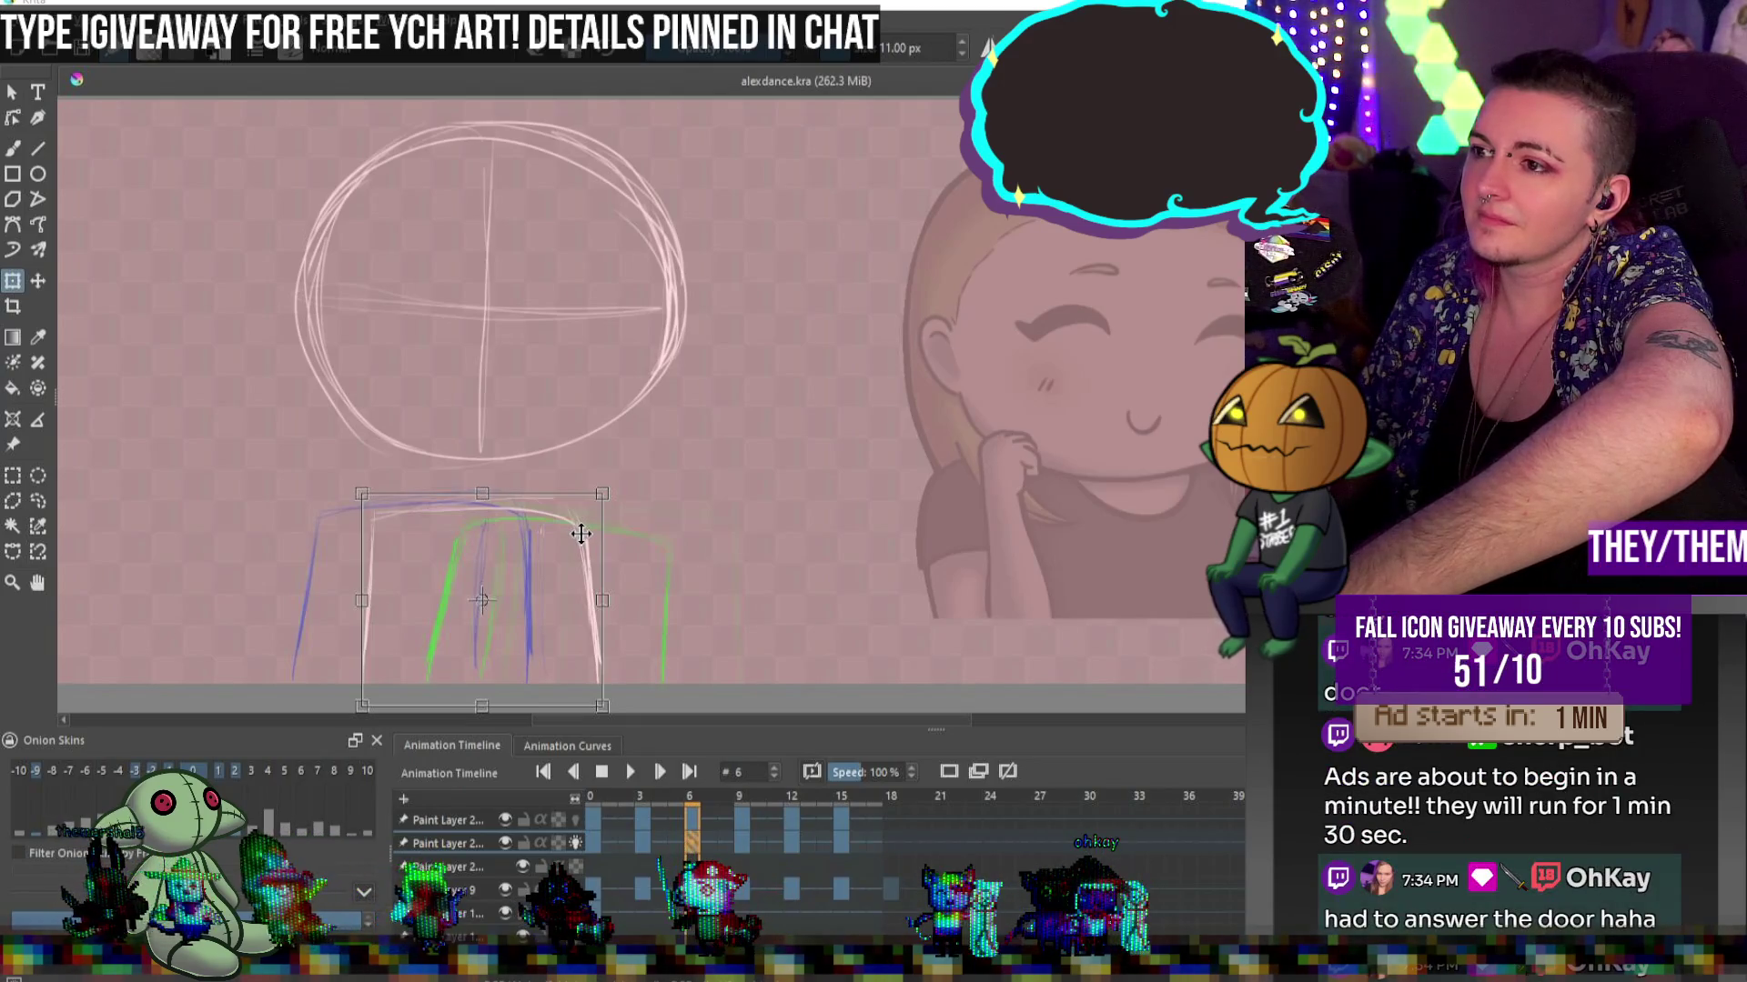
Apply the torso transform and redraw the head circle's left edge on frame 6
{"action": "left_click", "coordinate": [13, 148]}
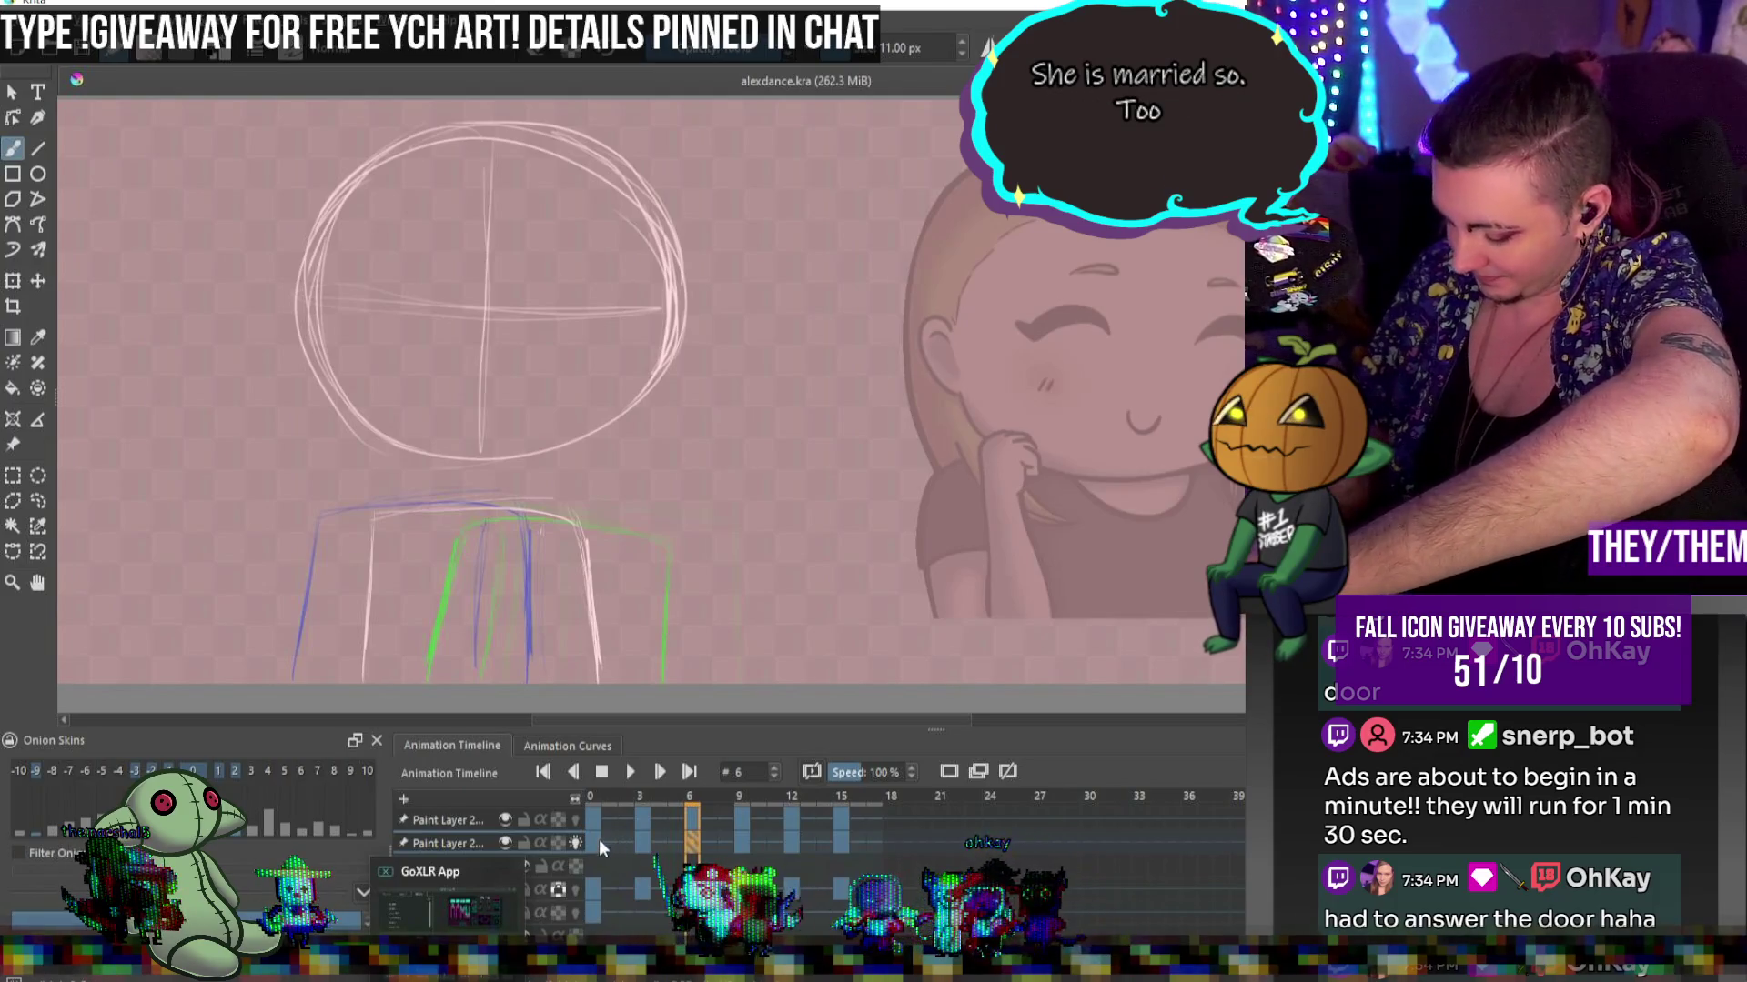
{"action": "left_click", "coordinate": [841, 843]}
{"action": "left_click", "coordinate": [693, 844]}
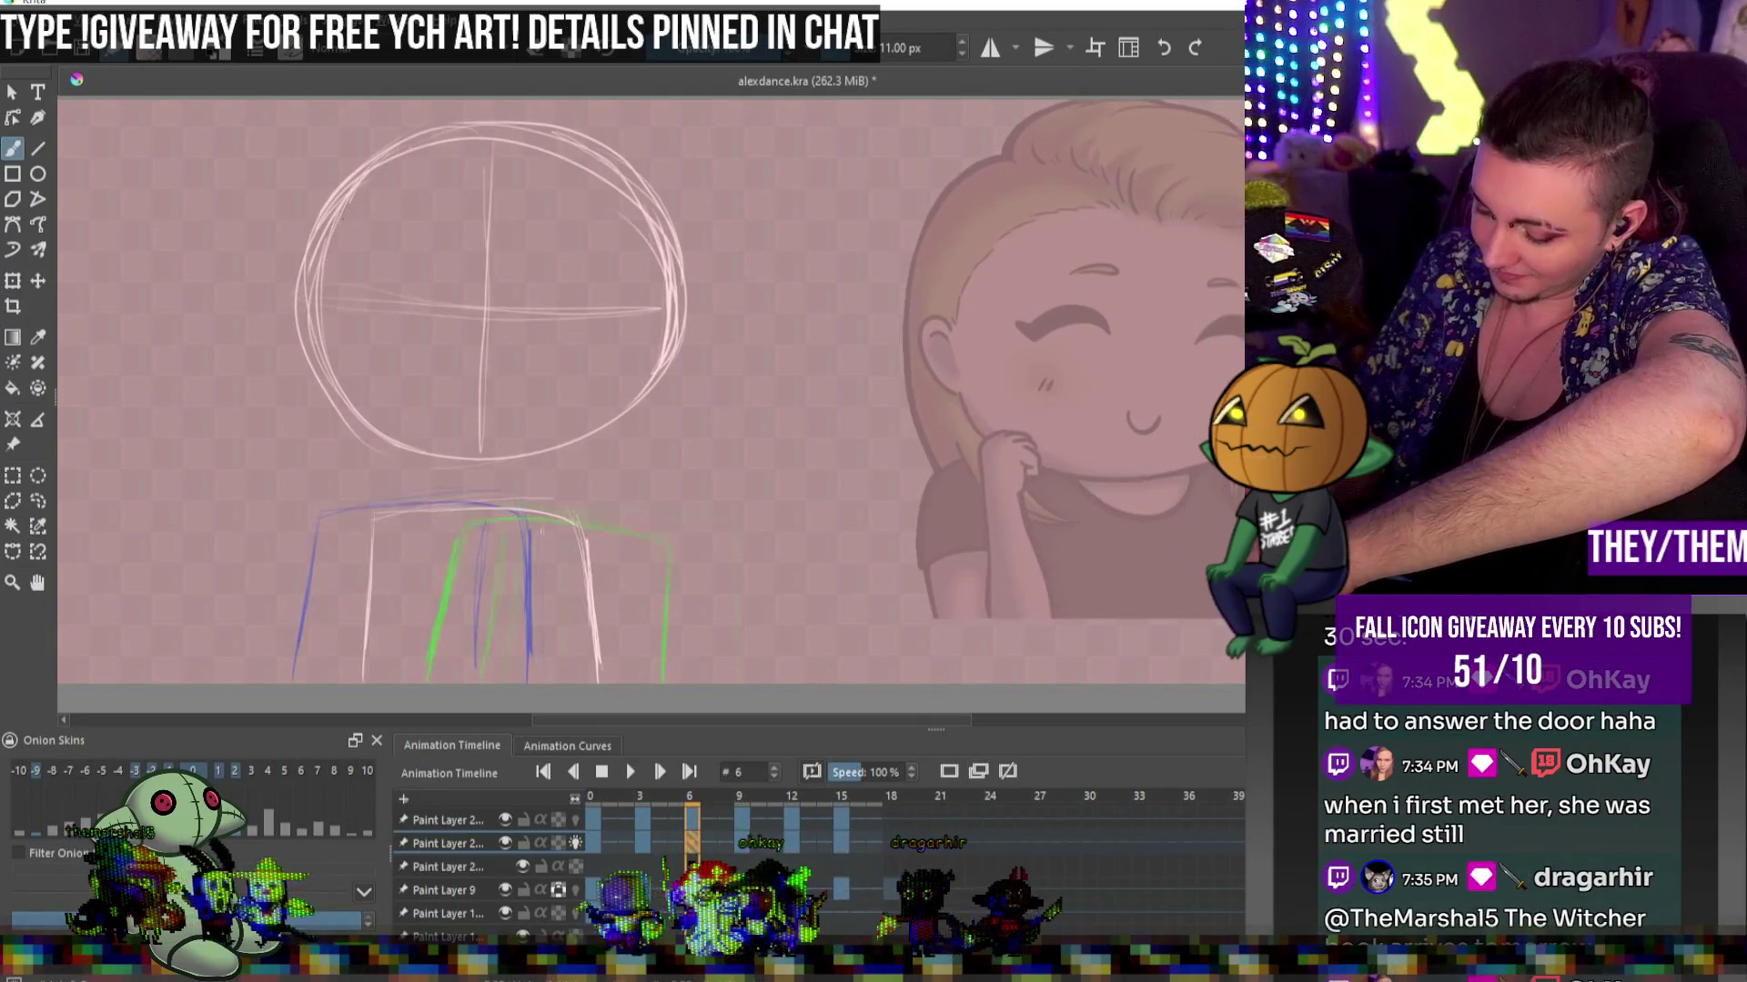
{"action": "left_click_drag", "start_coordinate": [330, 229], "coordinate": [323, 333]}
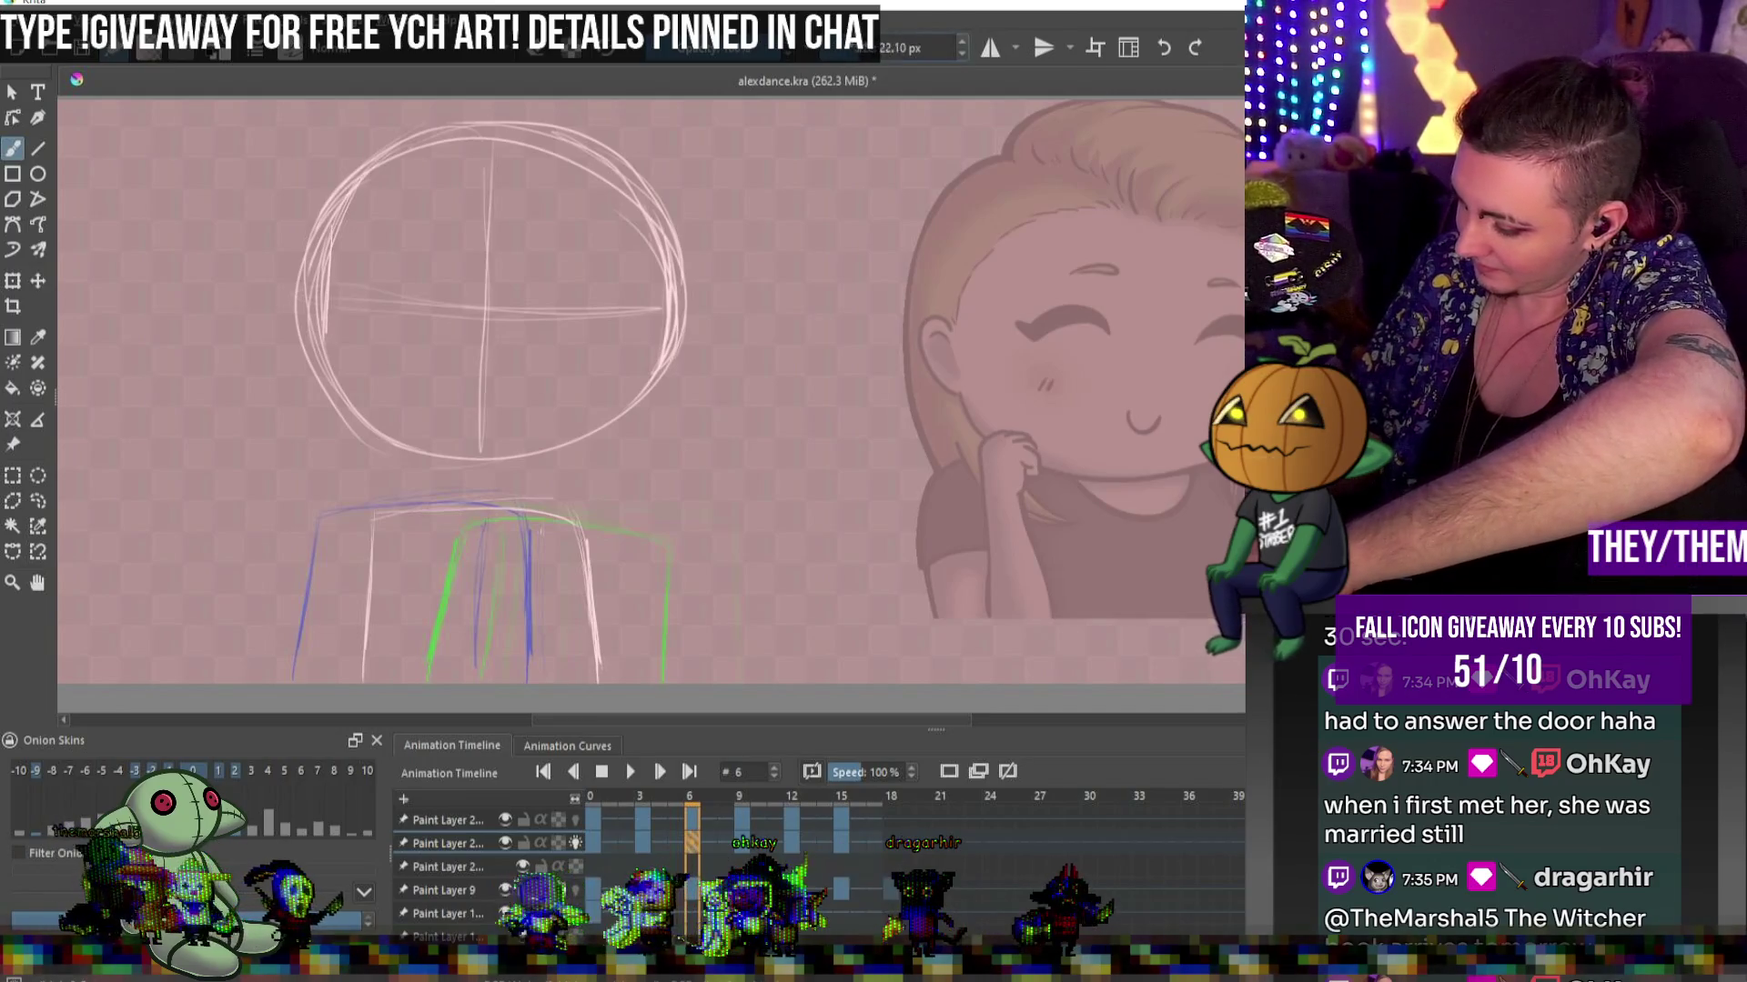
{"action": "left_click_drag", "start_coordinate": [330, 227], "coordinate": [309, 373]}
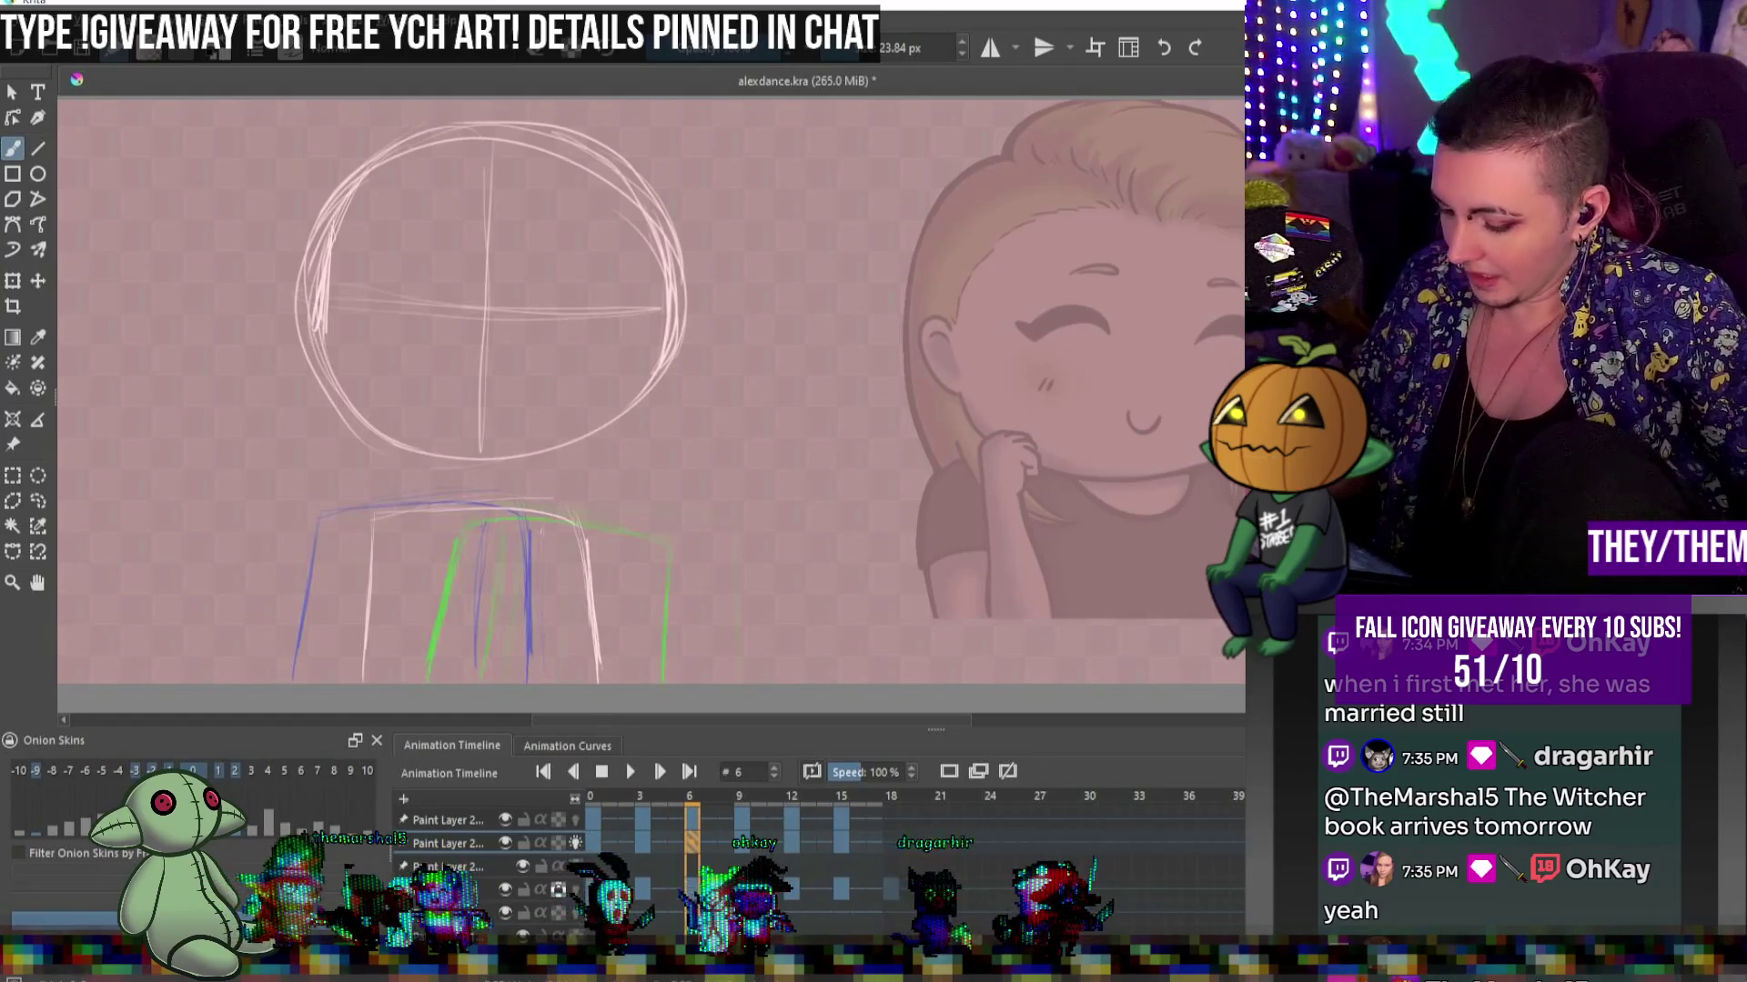
Undo the head's outer right stroke, then redraw the head circle's right side on frame 15
{"action": "key", "text": "slash"}
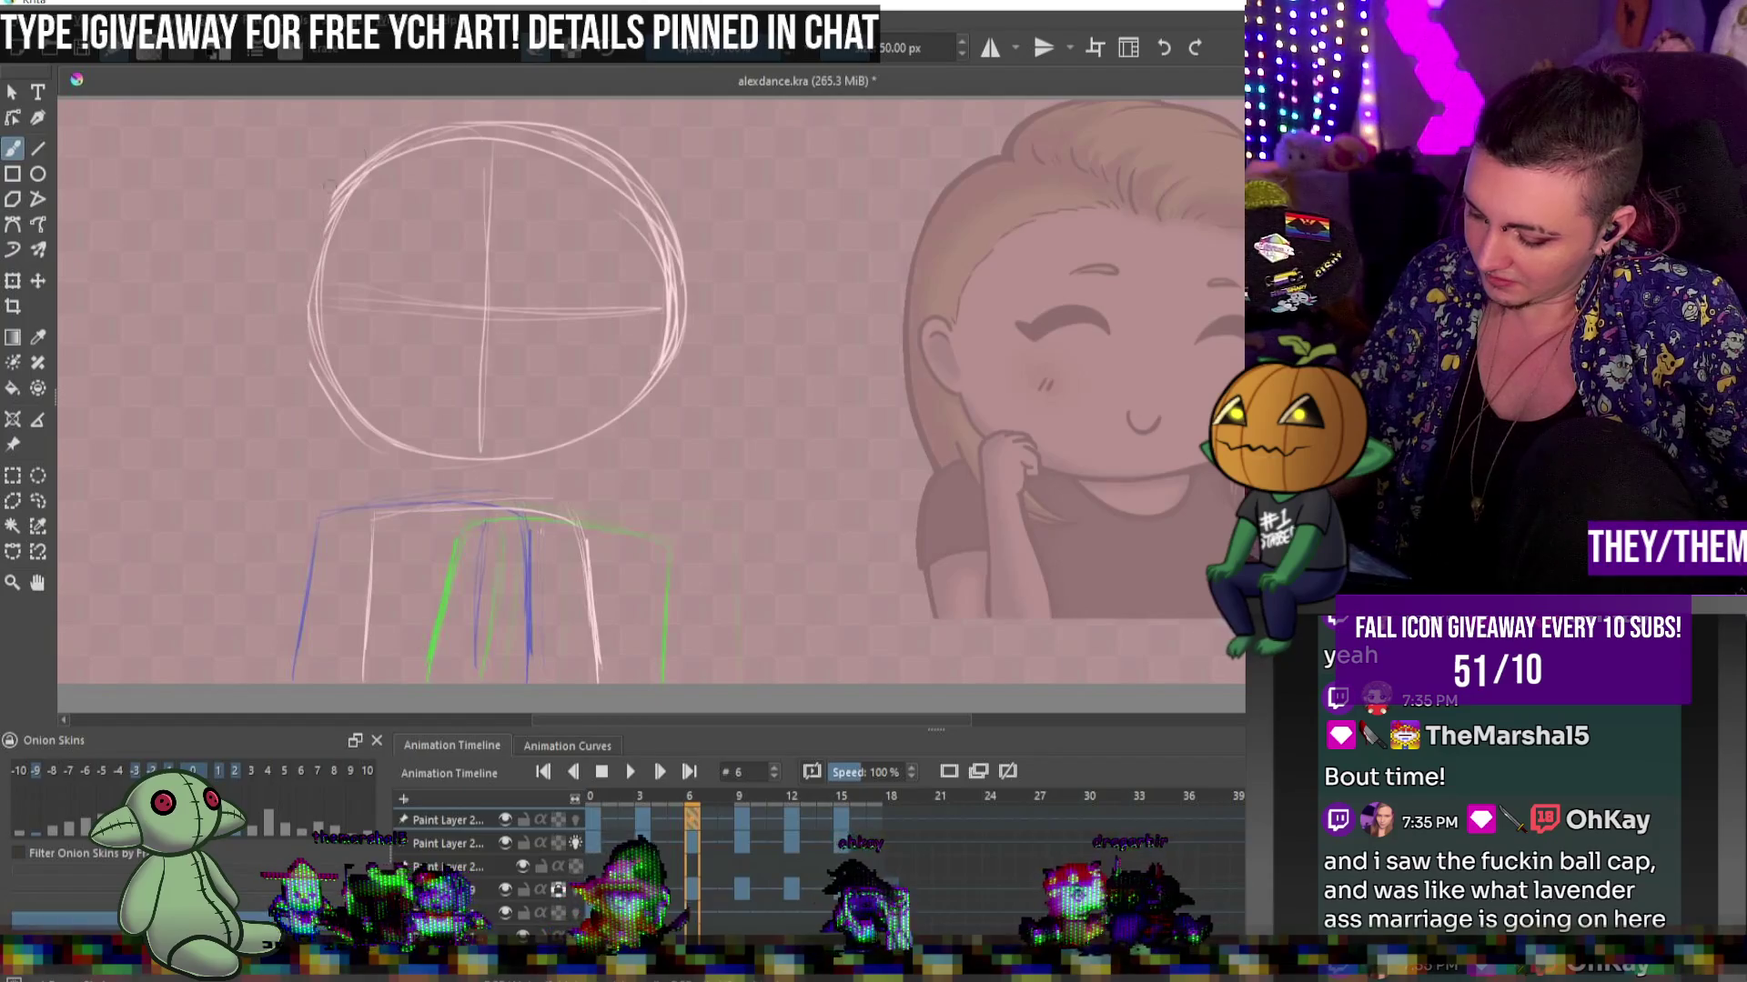
{"action": "key", "text": "ctrl+z"}
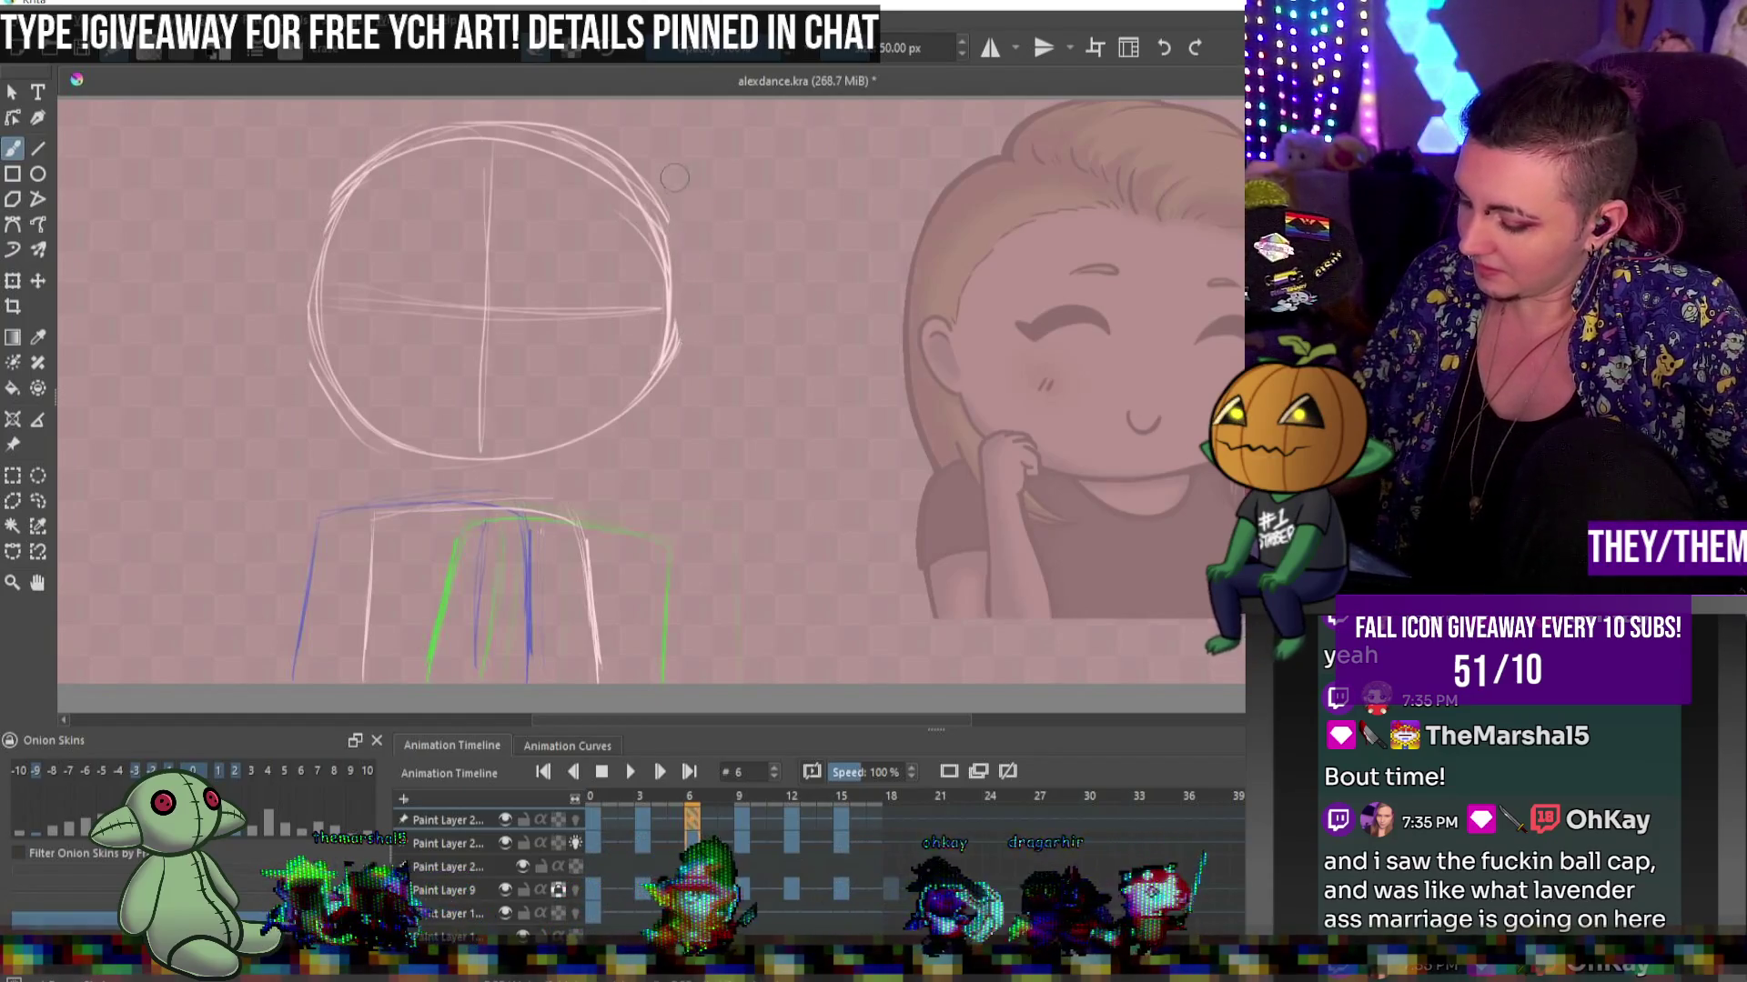
{"action": "key", "text": "bracketleft"}
{"action": "key", "text": "bracketleft"}
{"action": "key", "text": "bracketleft"}
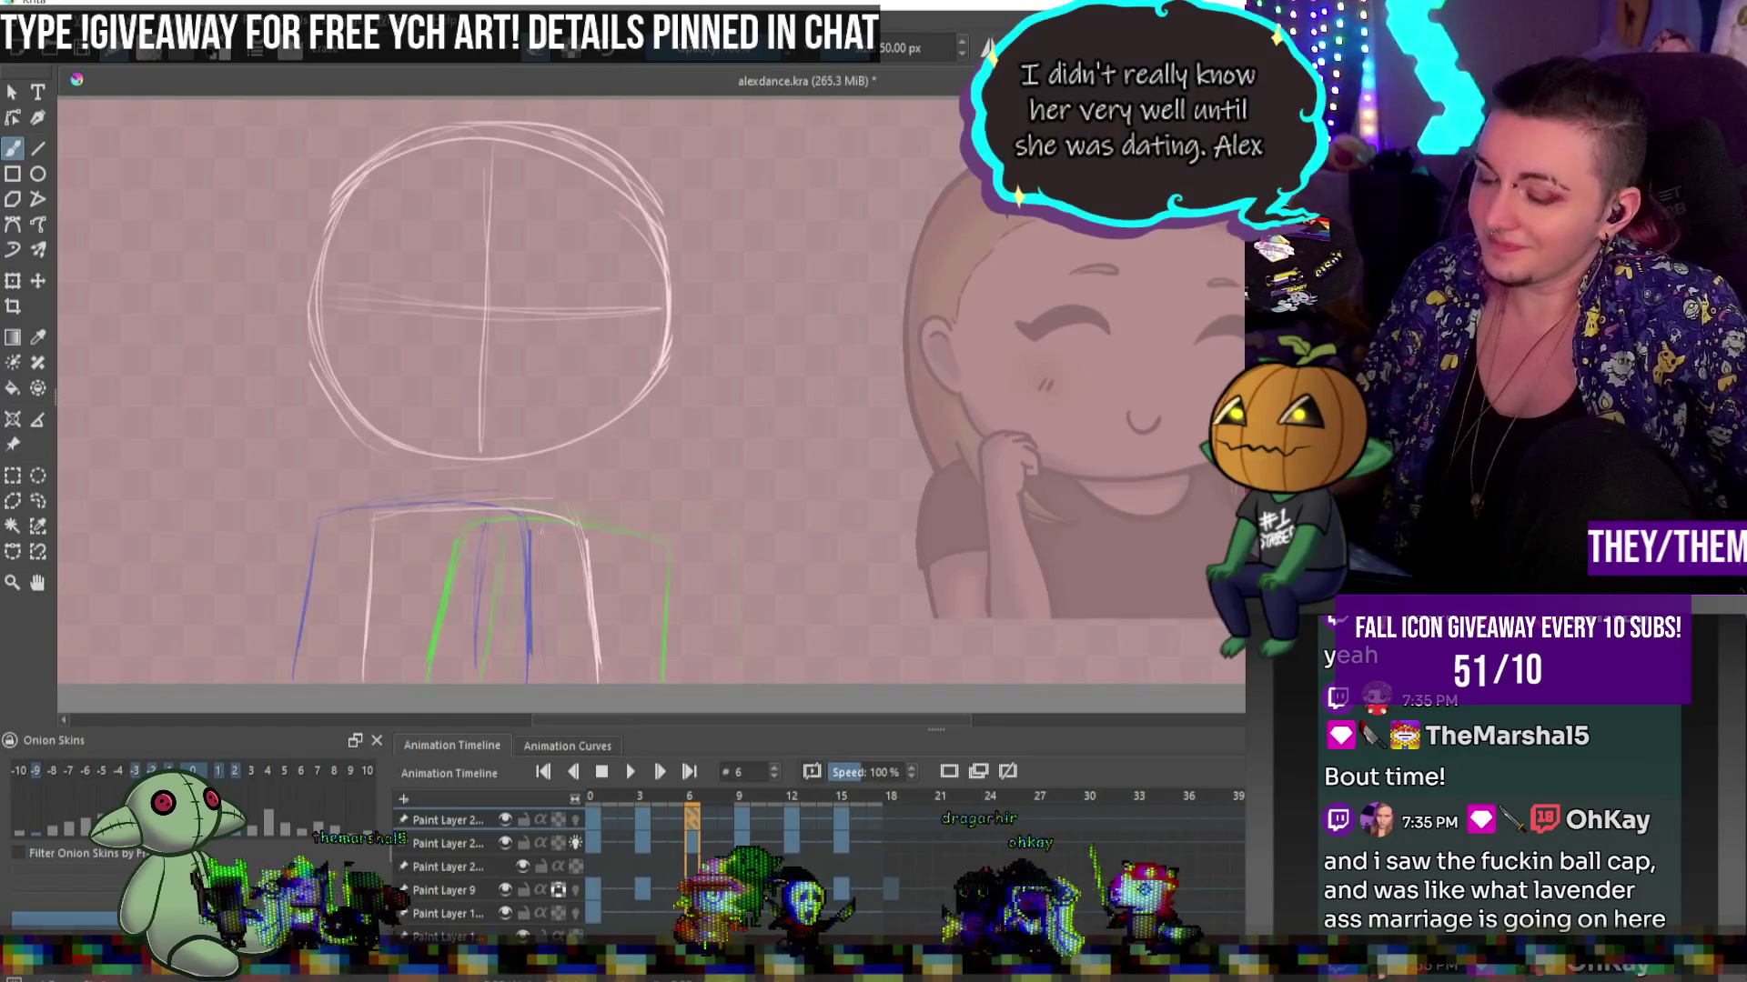
{"action": "left_click", "coordinate": [835, 834]}
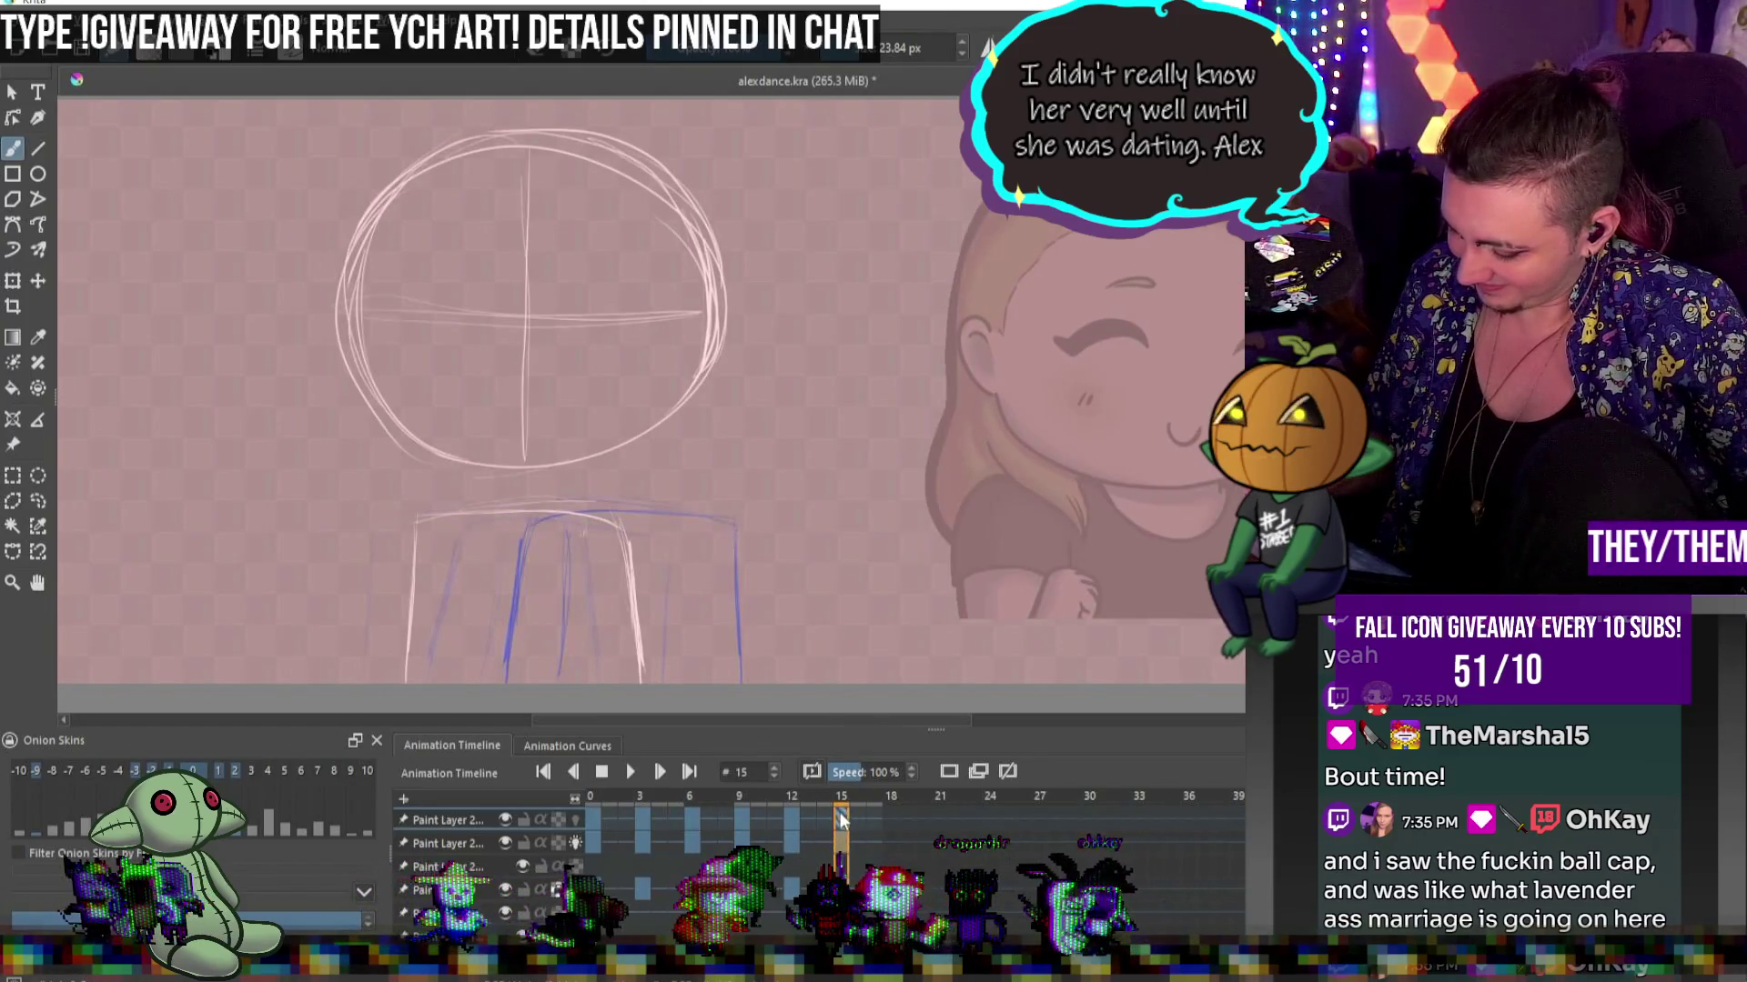
{"action": "left_click_drag", "start_coordinate": [708, 382], "coordinate": [687, 196]}
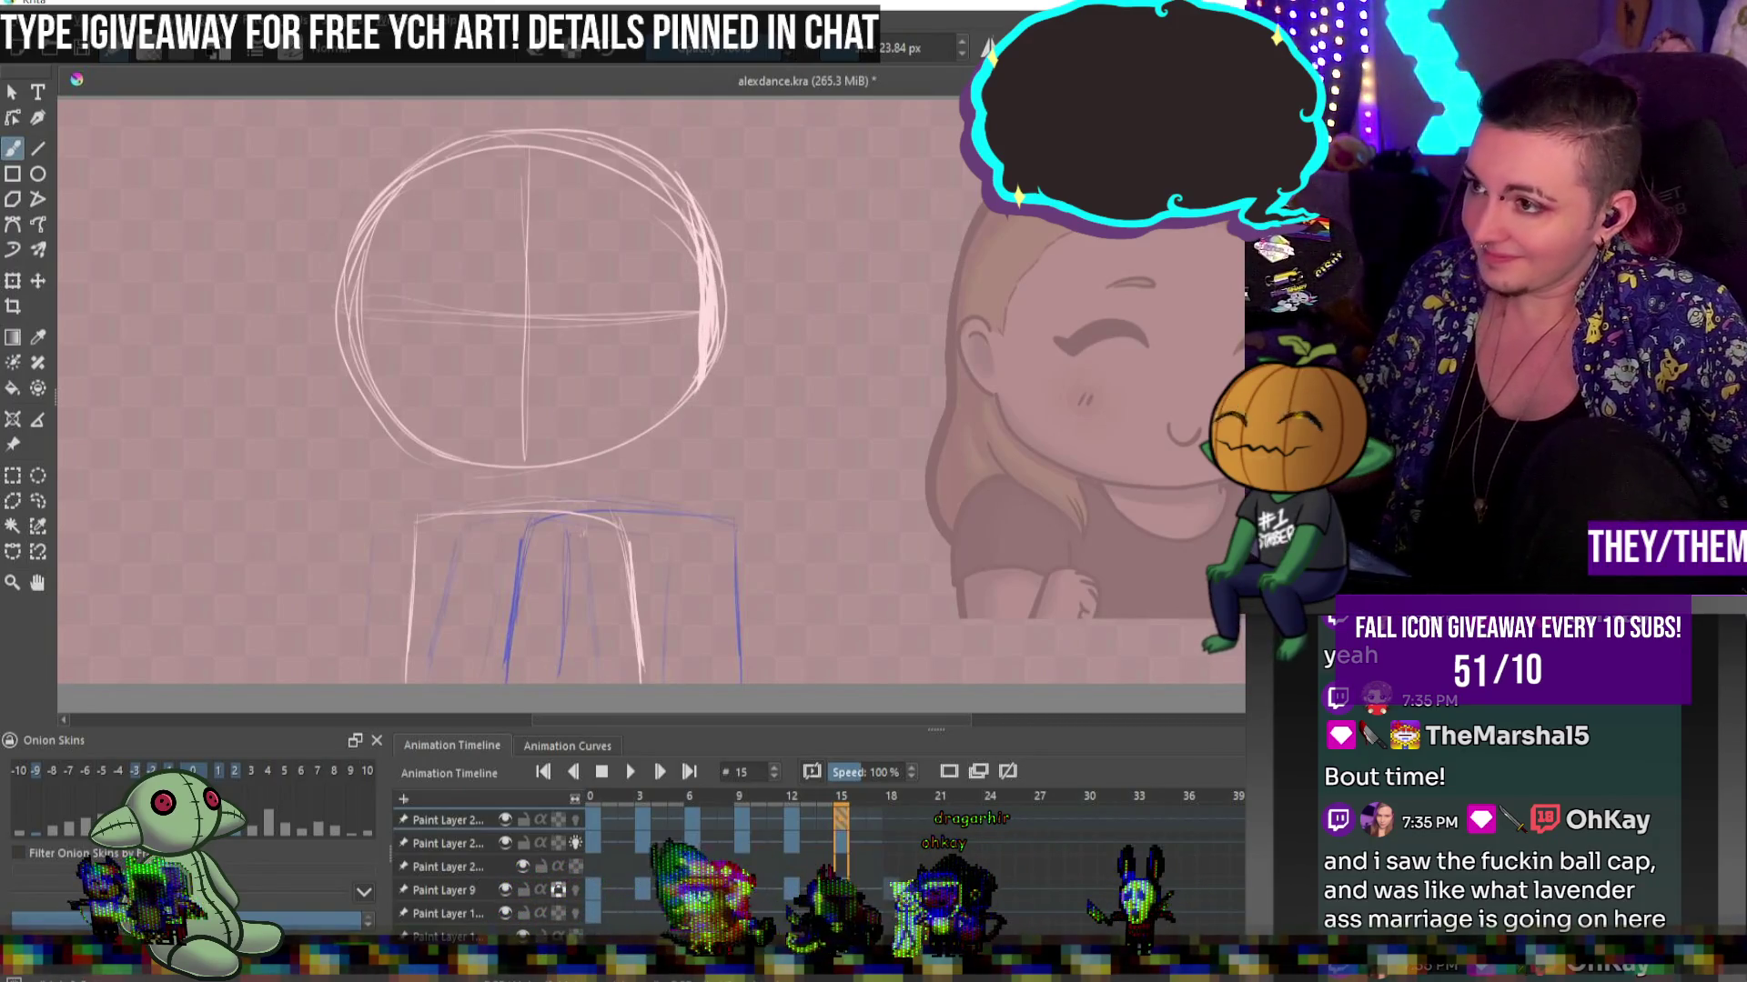
On frame 0 of Paint Layer 2, sketch the bent right arm and forearm, with a 23.84 px brush
{"action": "left_click", "coordinate": [594, 842]}
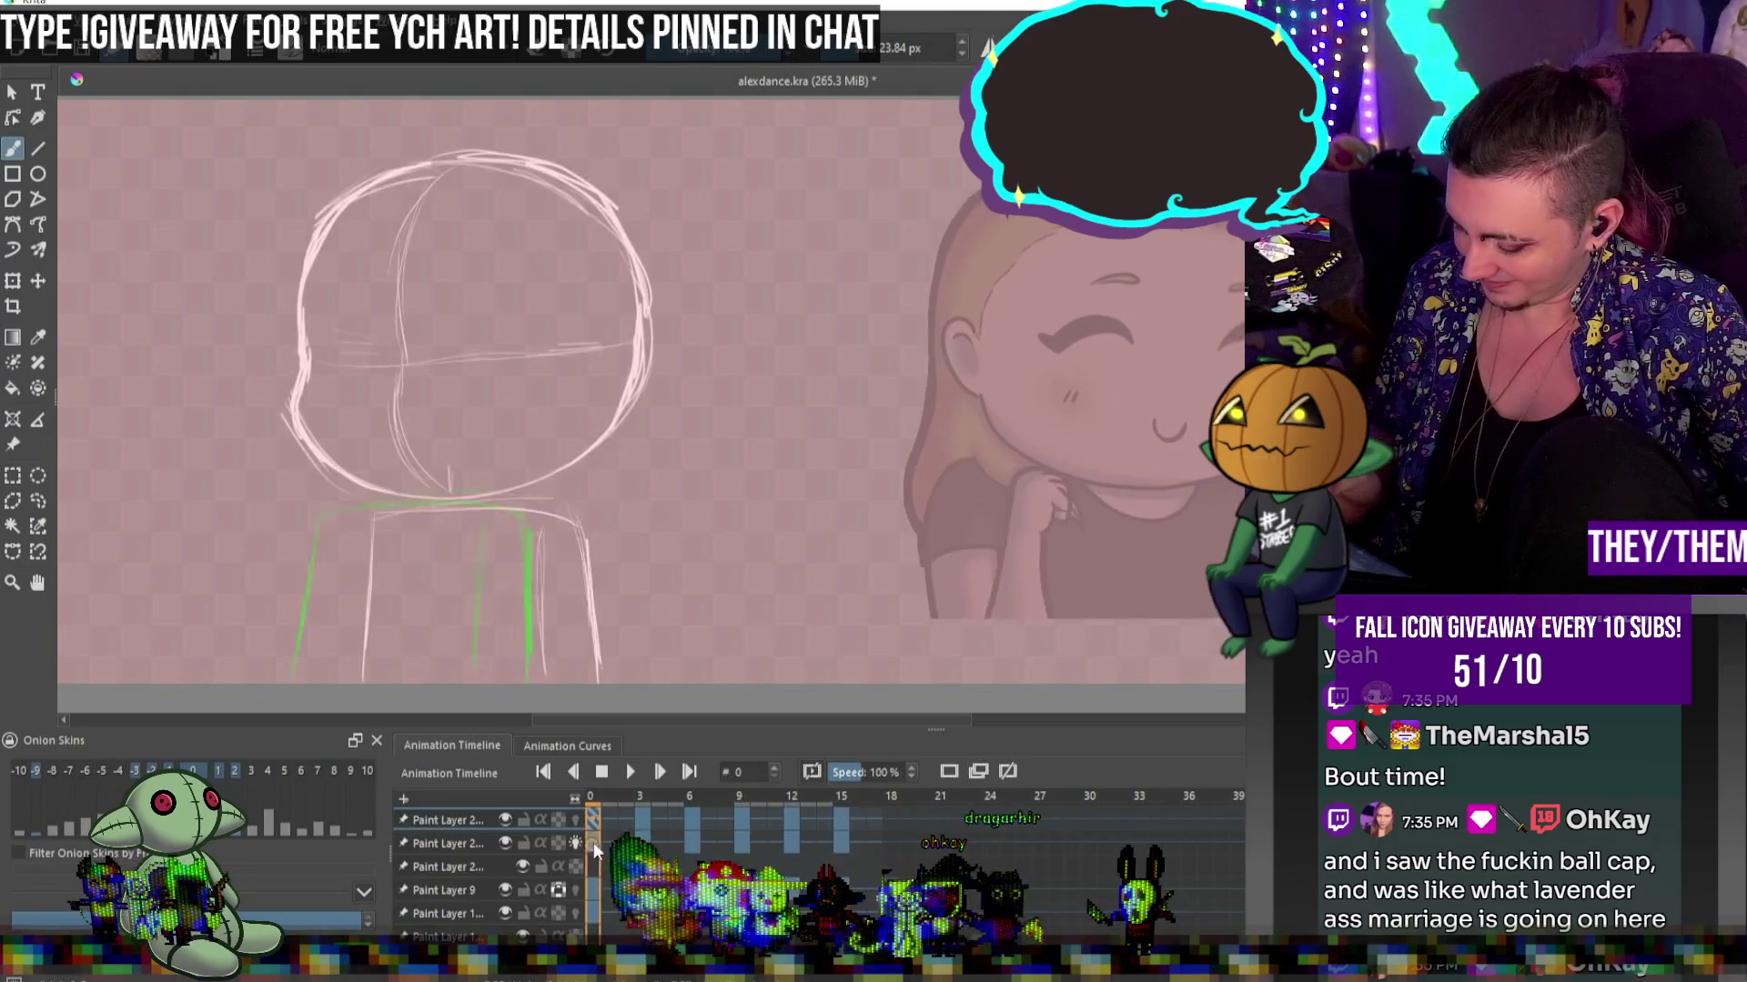
{"action": "left_click", "coordinate": [466, 842]}
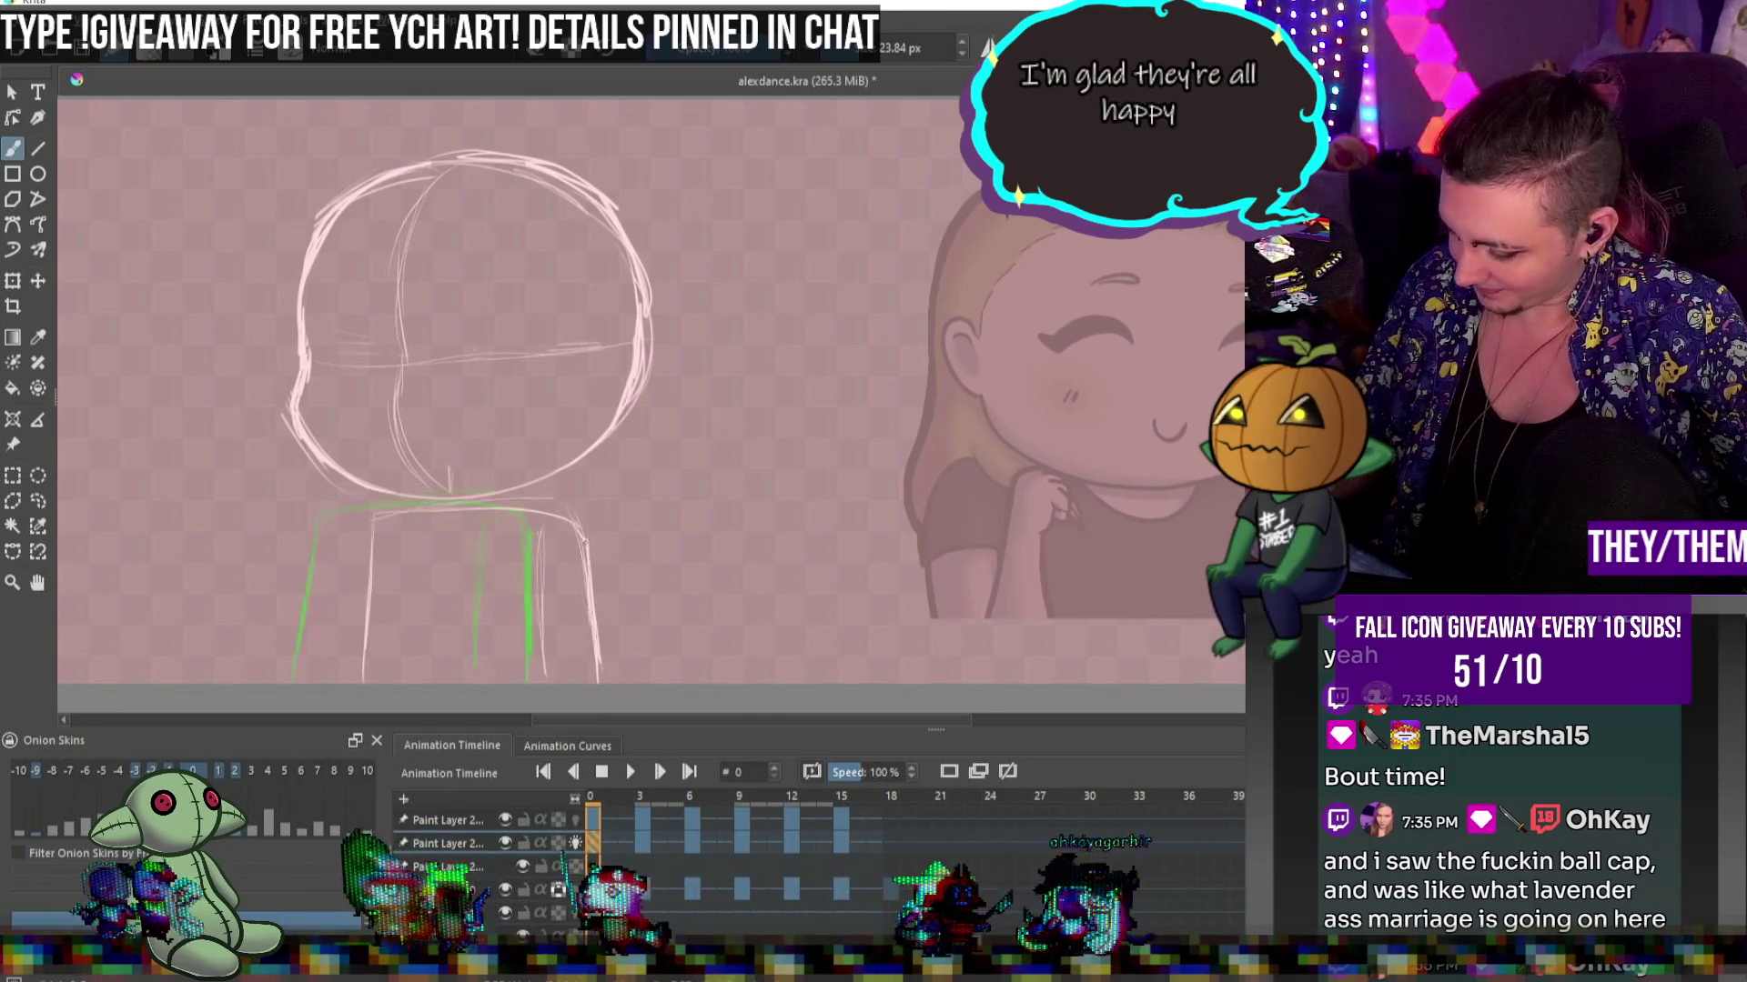
{"action": "mouse_move", "coordinate": [607, 671]}
{"action": "left_mouse_down"}
{"action": "mouse_move", "coordinate": [546, 515]}
{"action": "mouse_move", "coordinate": [595, 657]}
{"action": "left_mouse_up"}
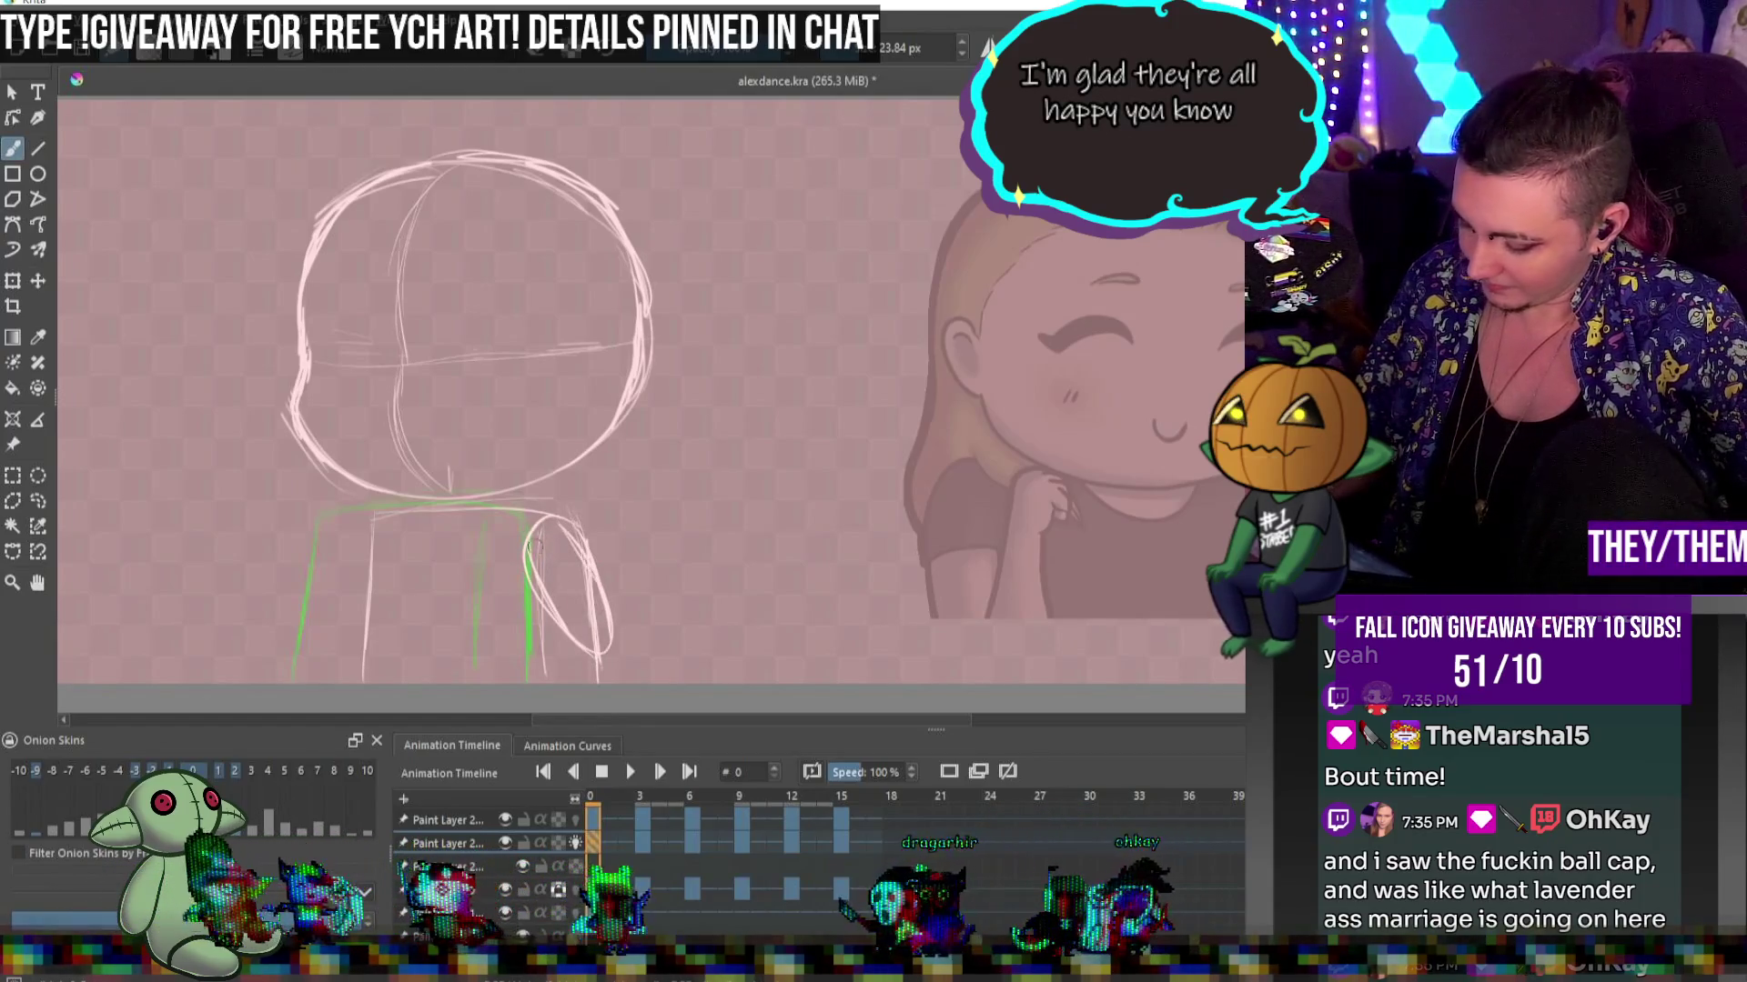
{"action": "mouse_move", "coordinate": [515, 642]}
{"action": "left_mouse_down"}
{"action": "mouse_move", "coordinate": [557, 628]}
{"action": "mouse_move", "coordinate": [530, 664]}
{"action": "left_mouse_up"}
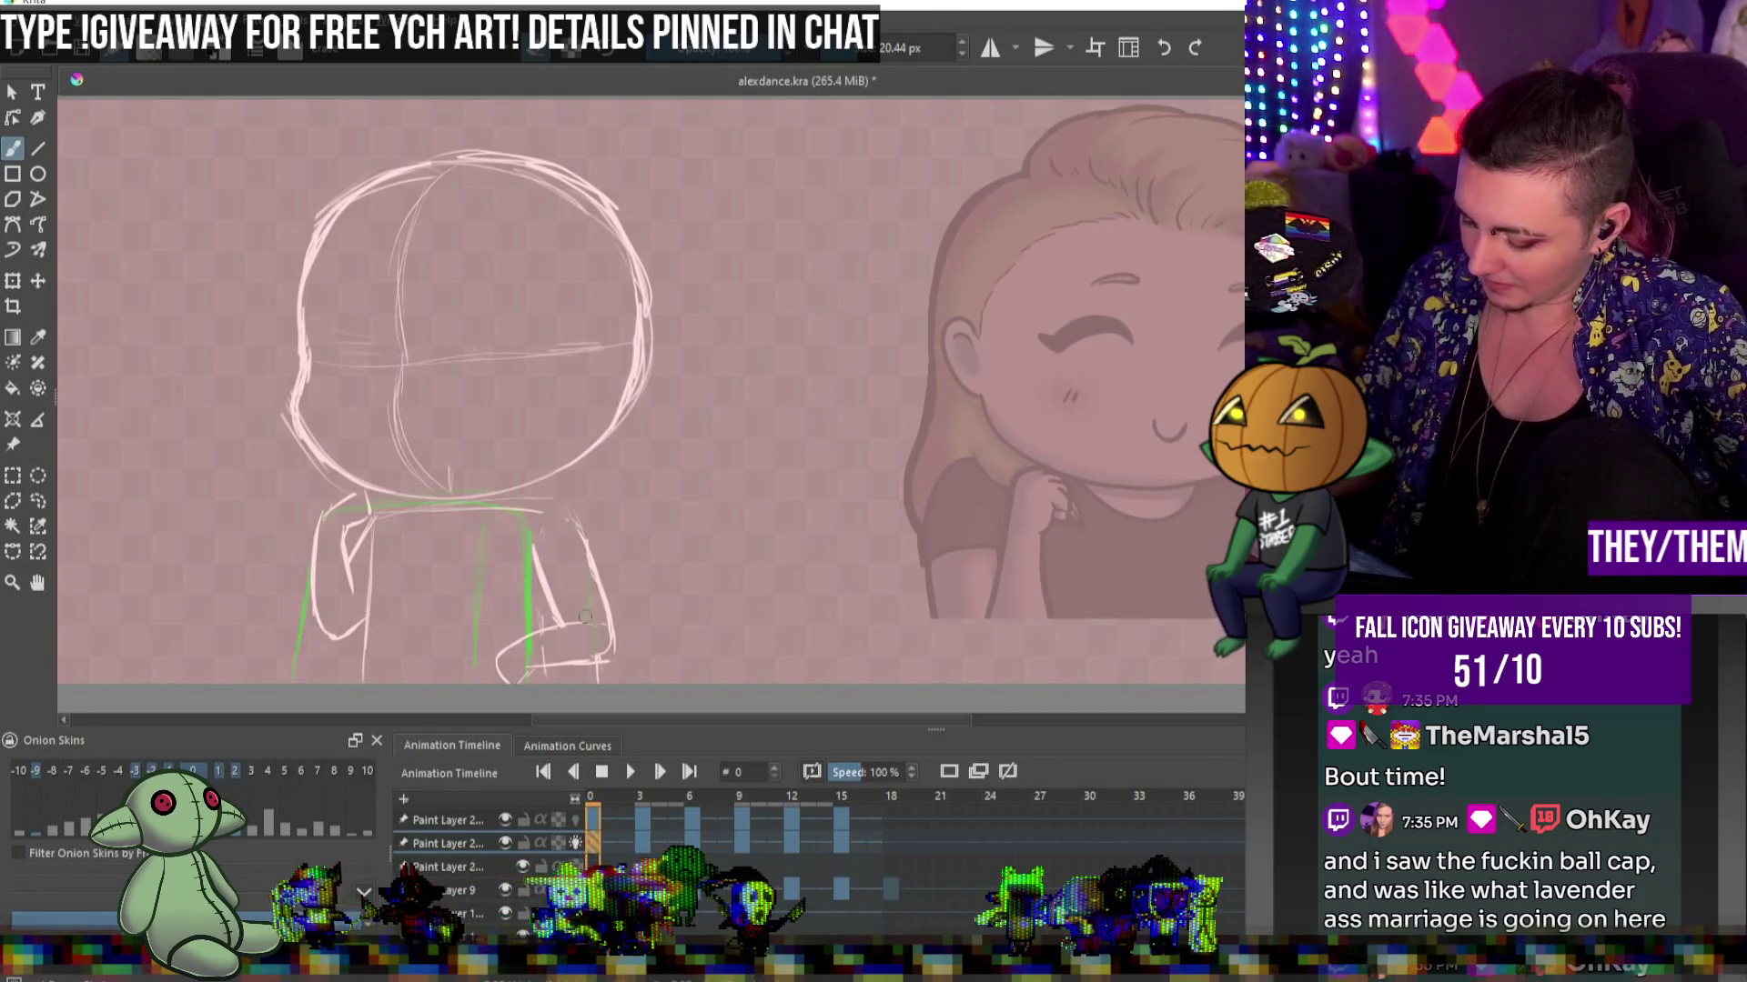
{"action": "key", "text": "bracketright"}
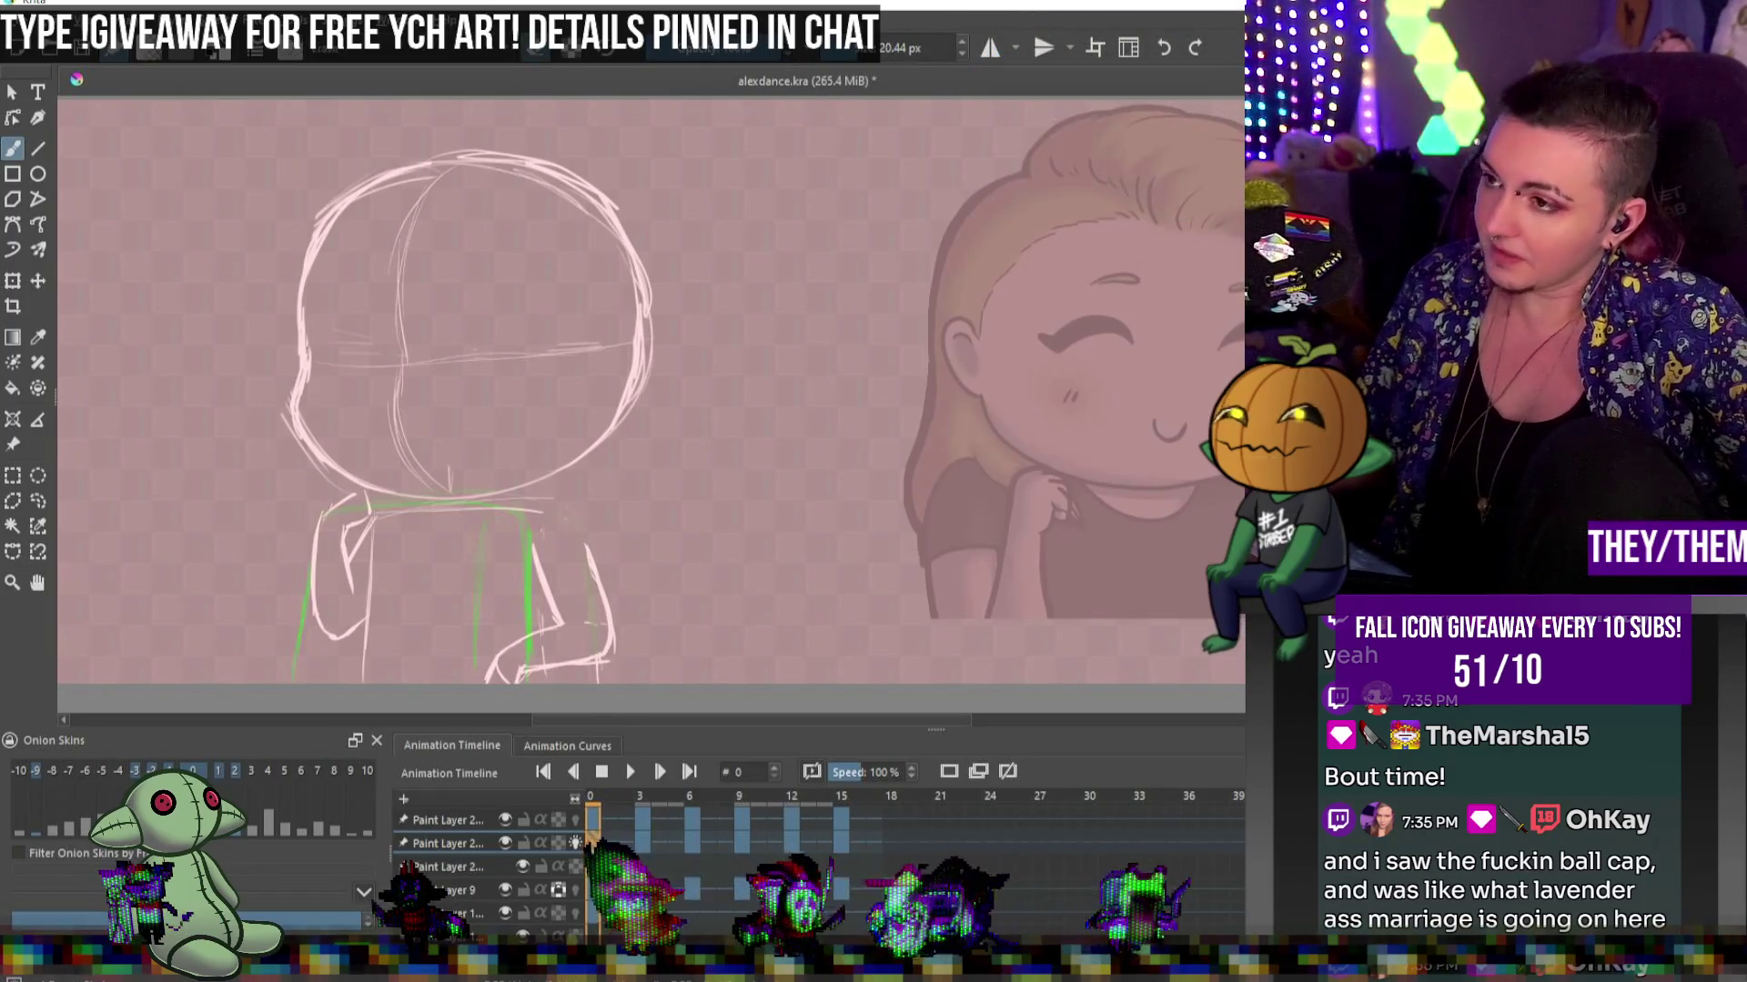
{"action": "key", "text": "bracketright"}
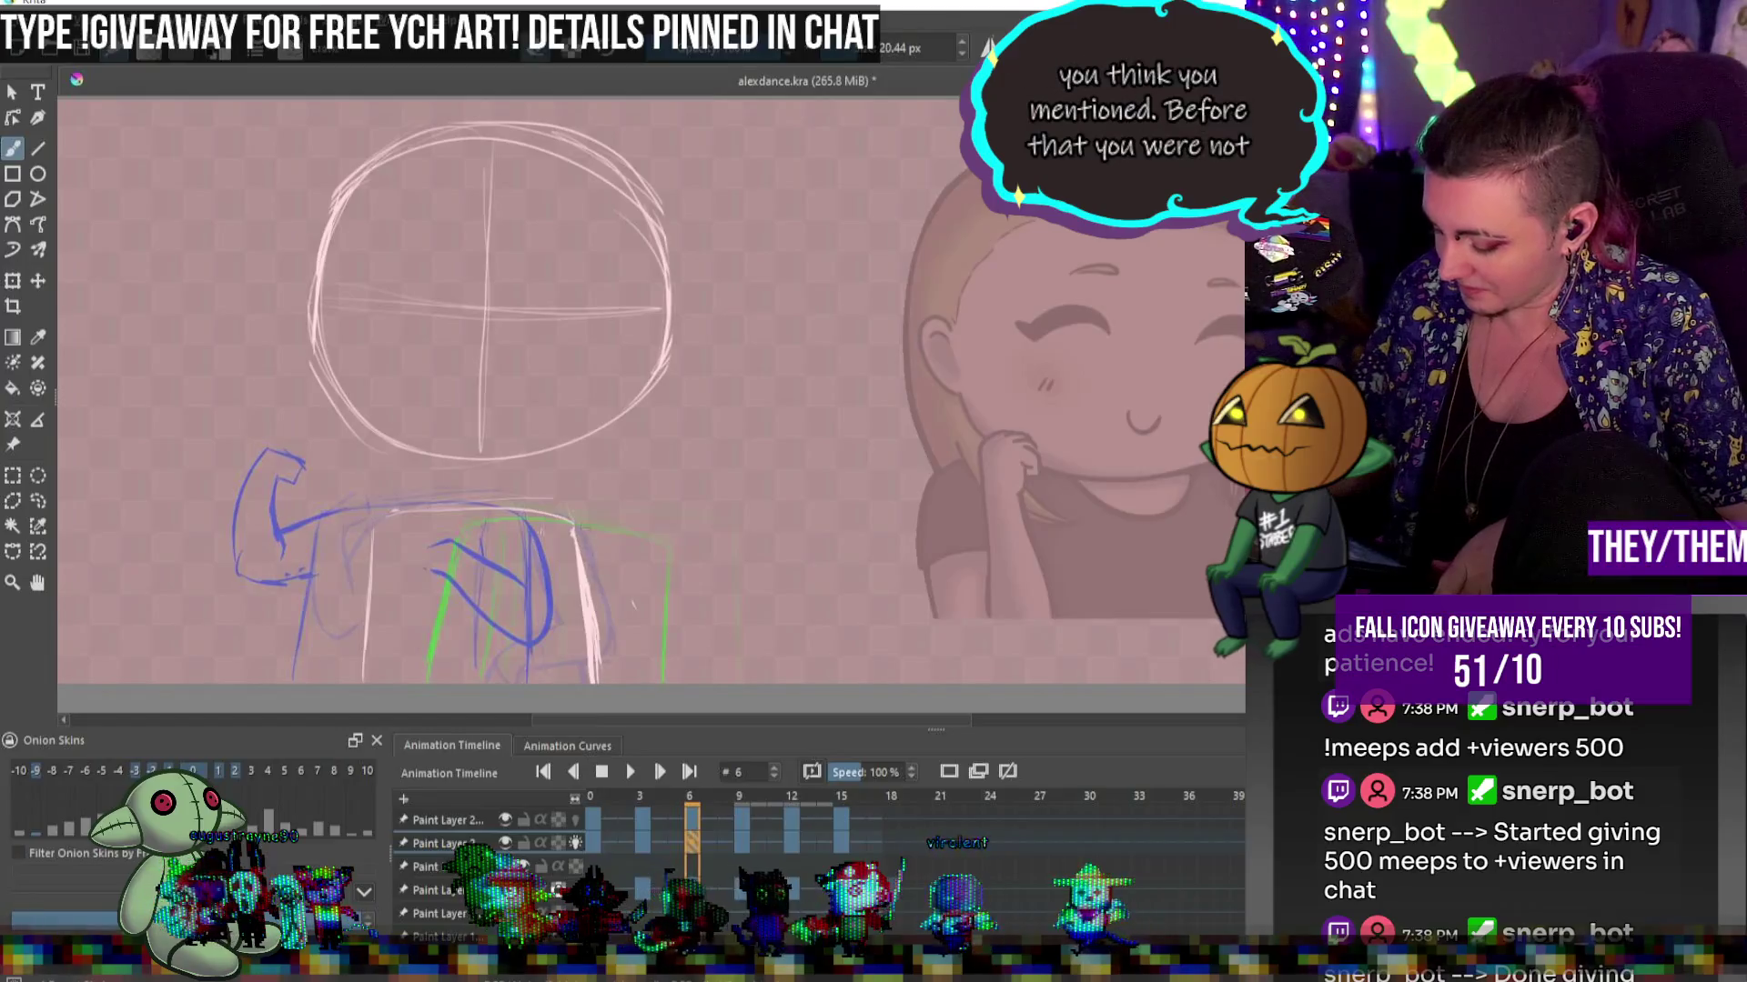
Return to frame 0 and test slightly larger and smaller brush sizes with the bracket keys
{"action": "left_click", "coordinate": [593, 843]}
{"action": "key", "text": "]"}
{"action": "key", "text": "bracketleft"}
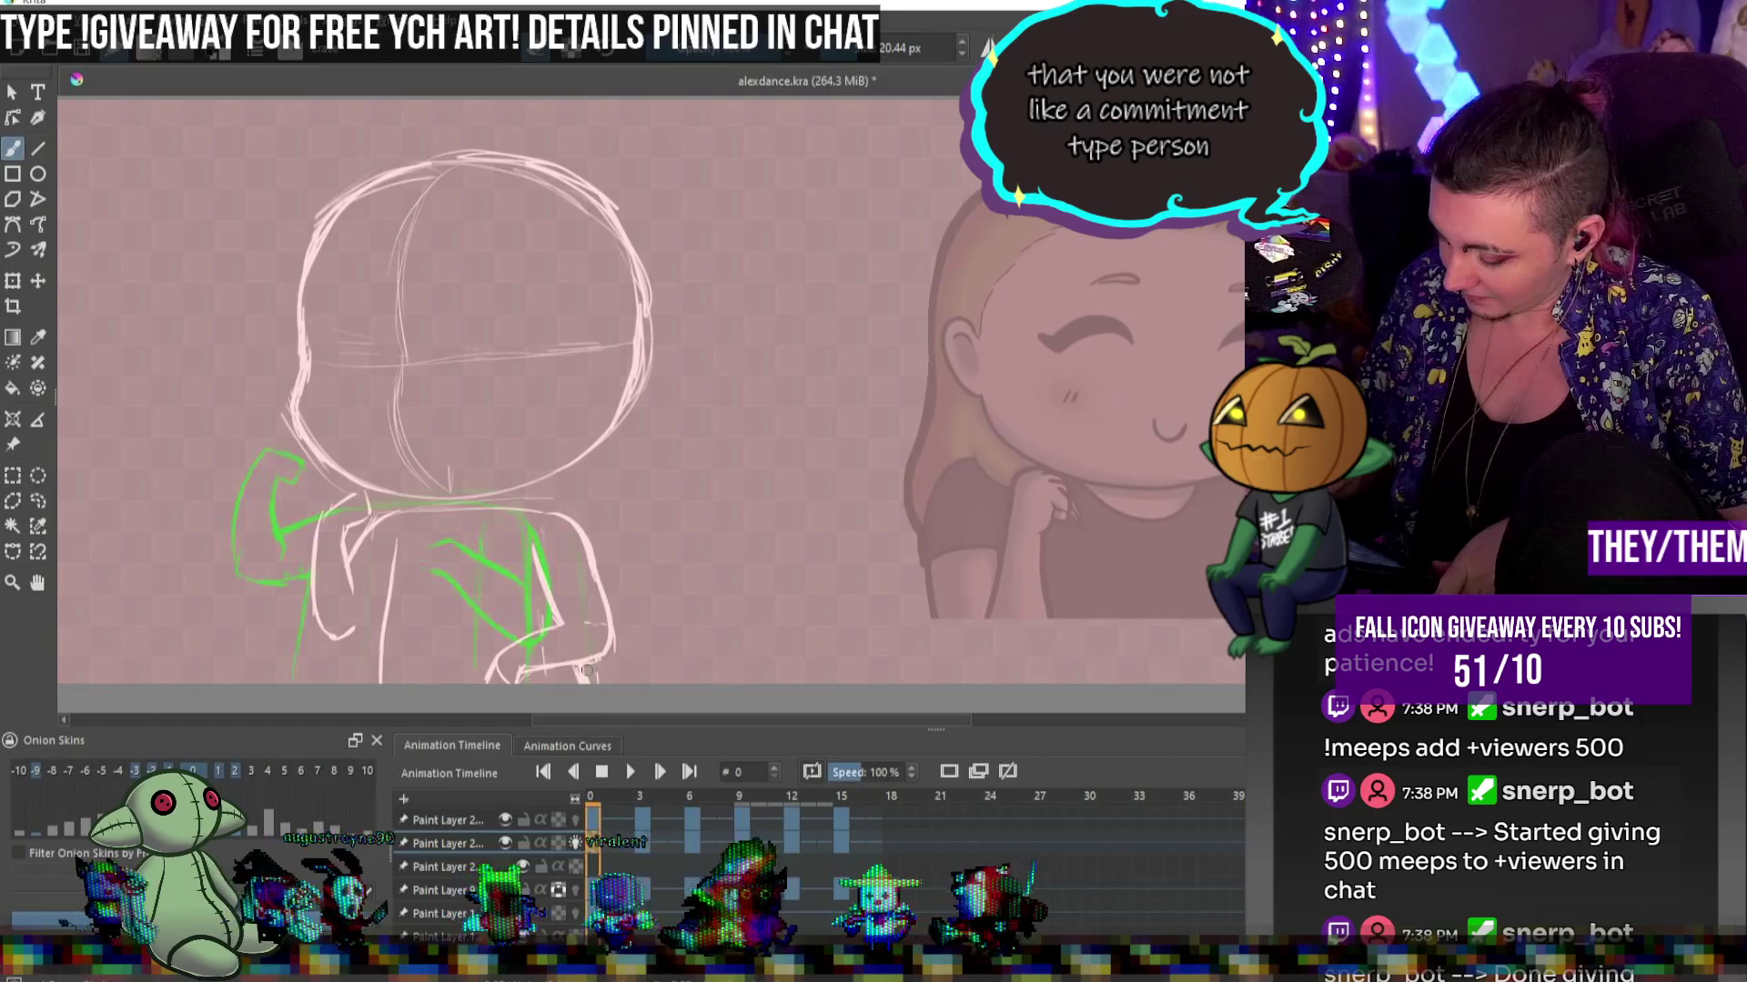
{"action": "key", "text": "bracketright"}
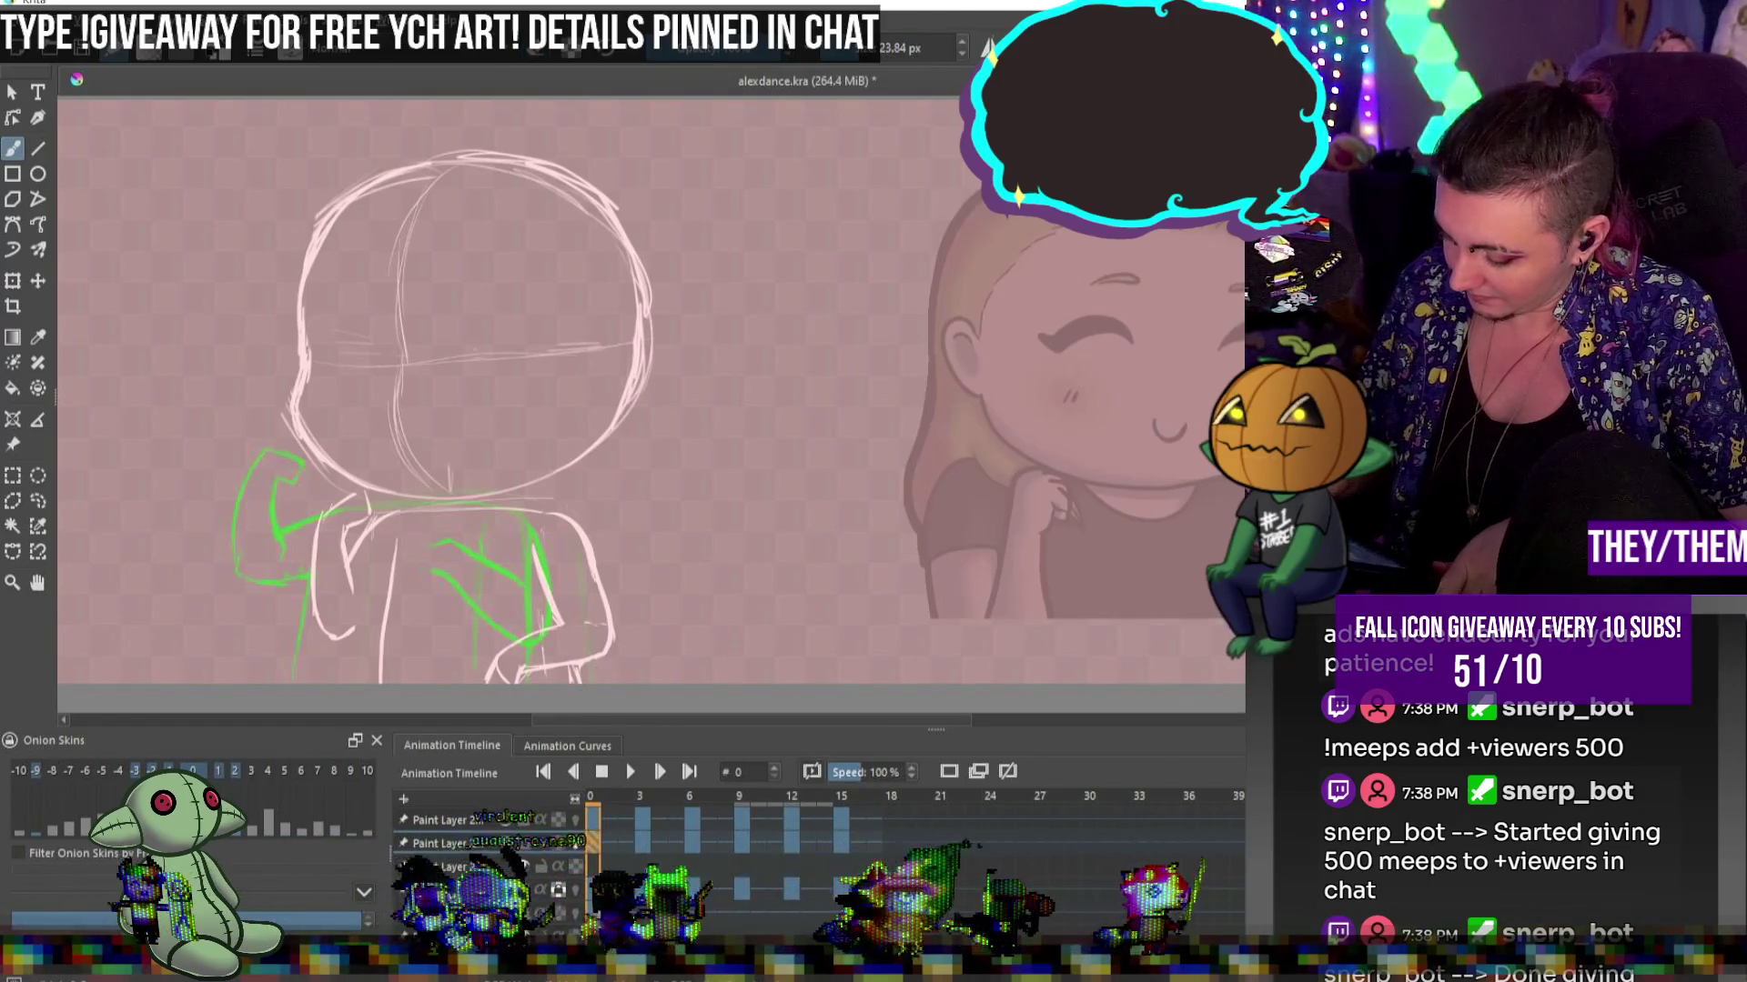
{"action": "key", "text": "bracketleft"}
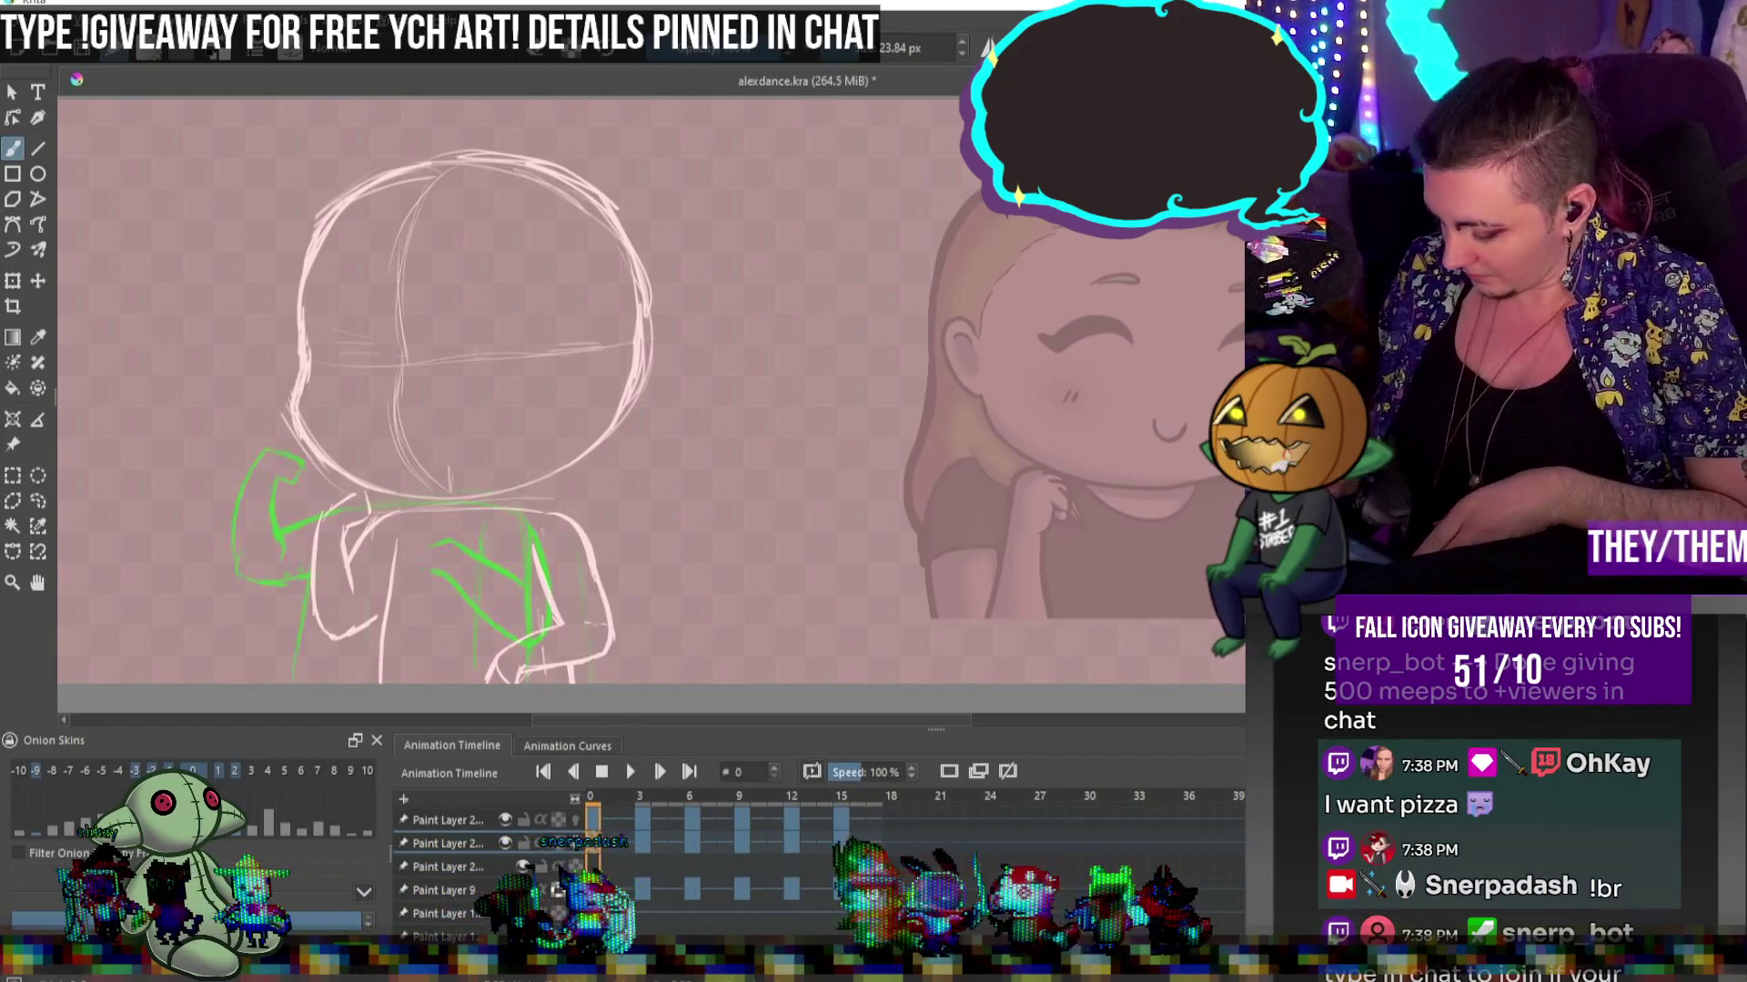
On frame 3, sketch a small hook stroke on the arm and a light stroke on the body
{"action": "left_click", "coordinate": [642, 843]}
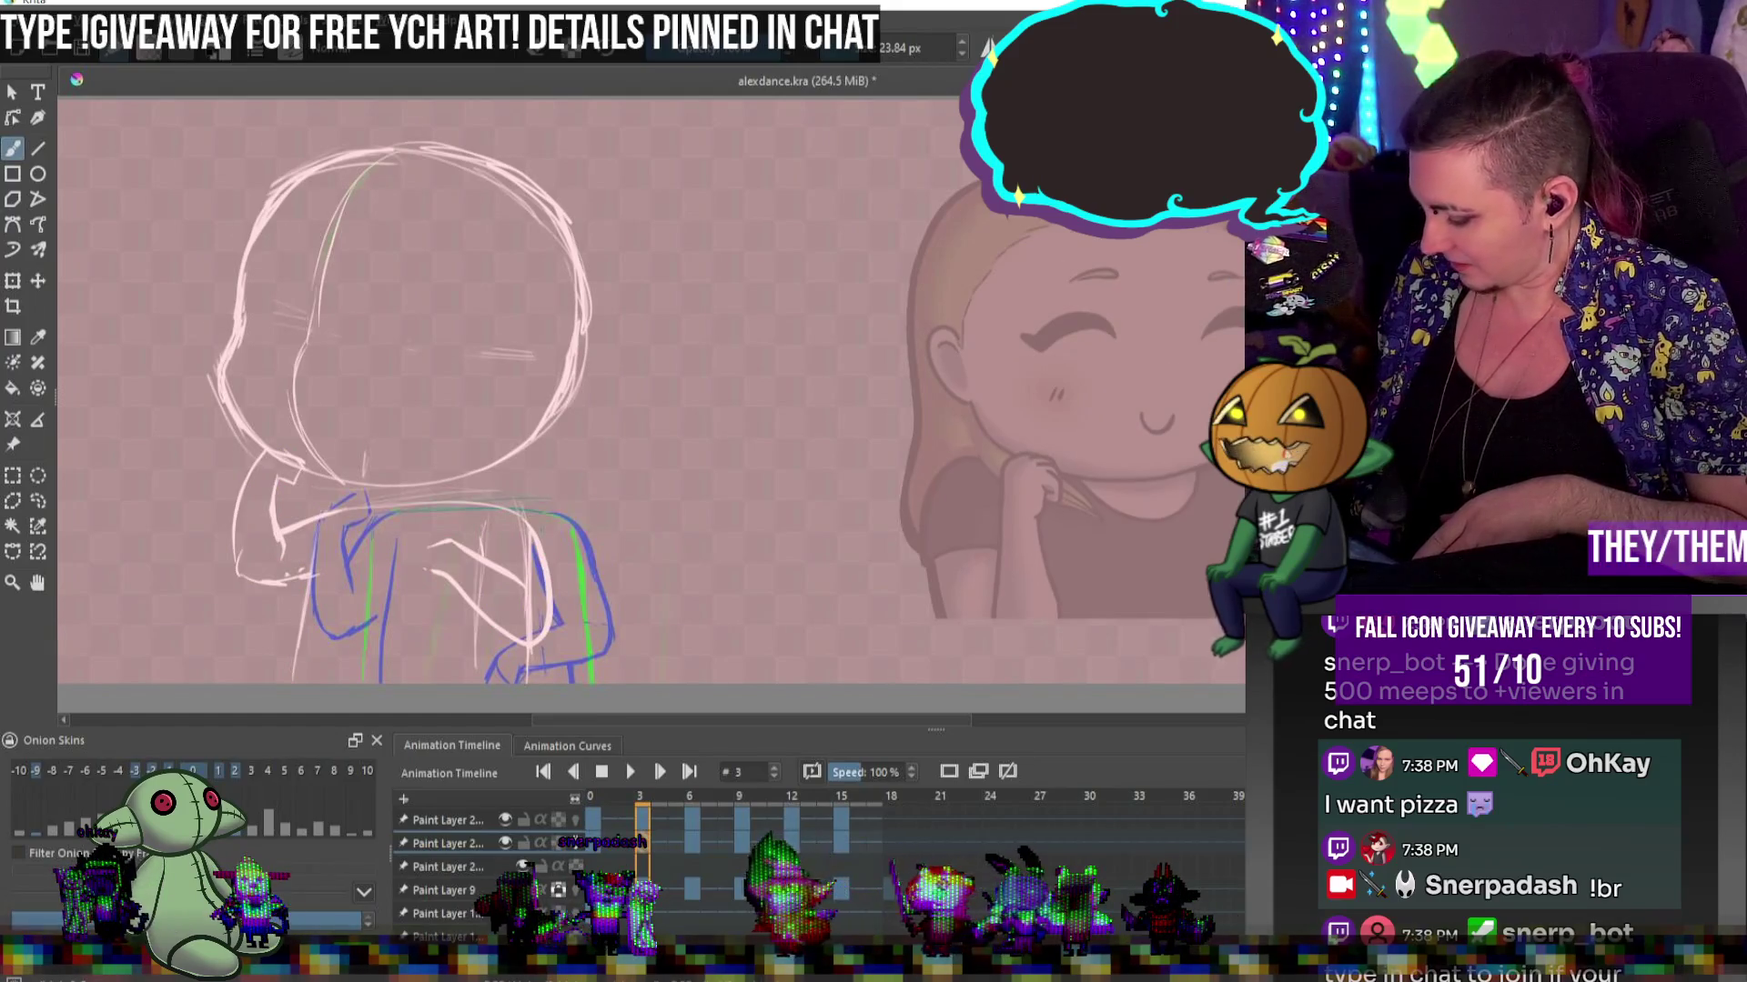
{"action": "scroll", "coordinate": [637, 391], "scroll_direction": "down", "scroll_amount": 1}
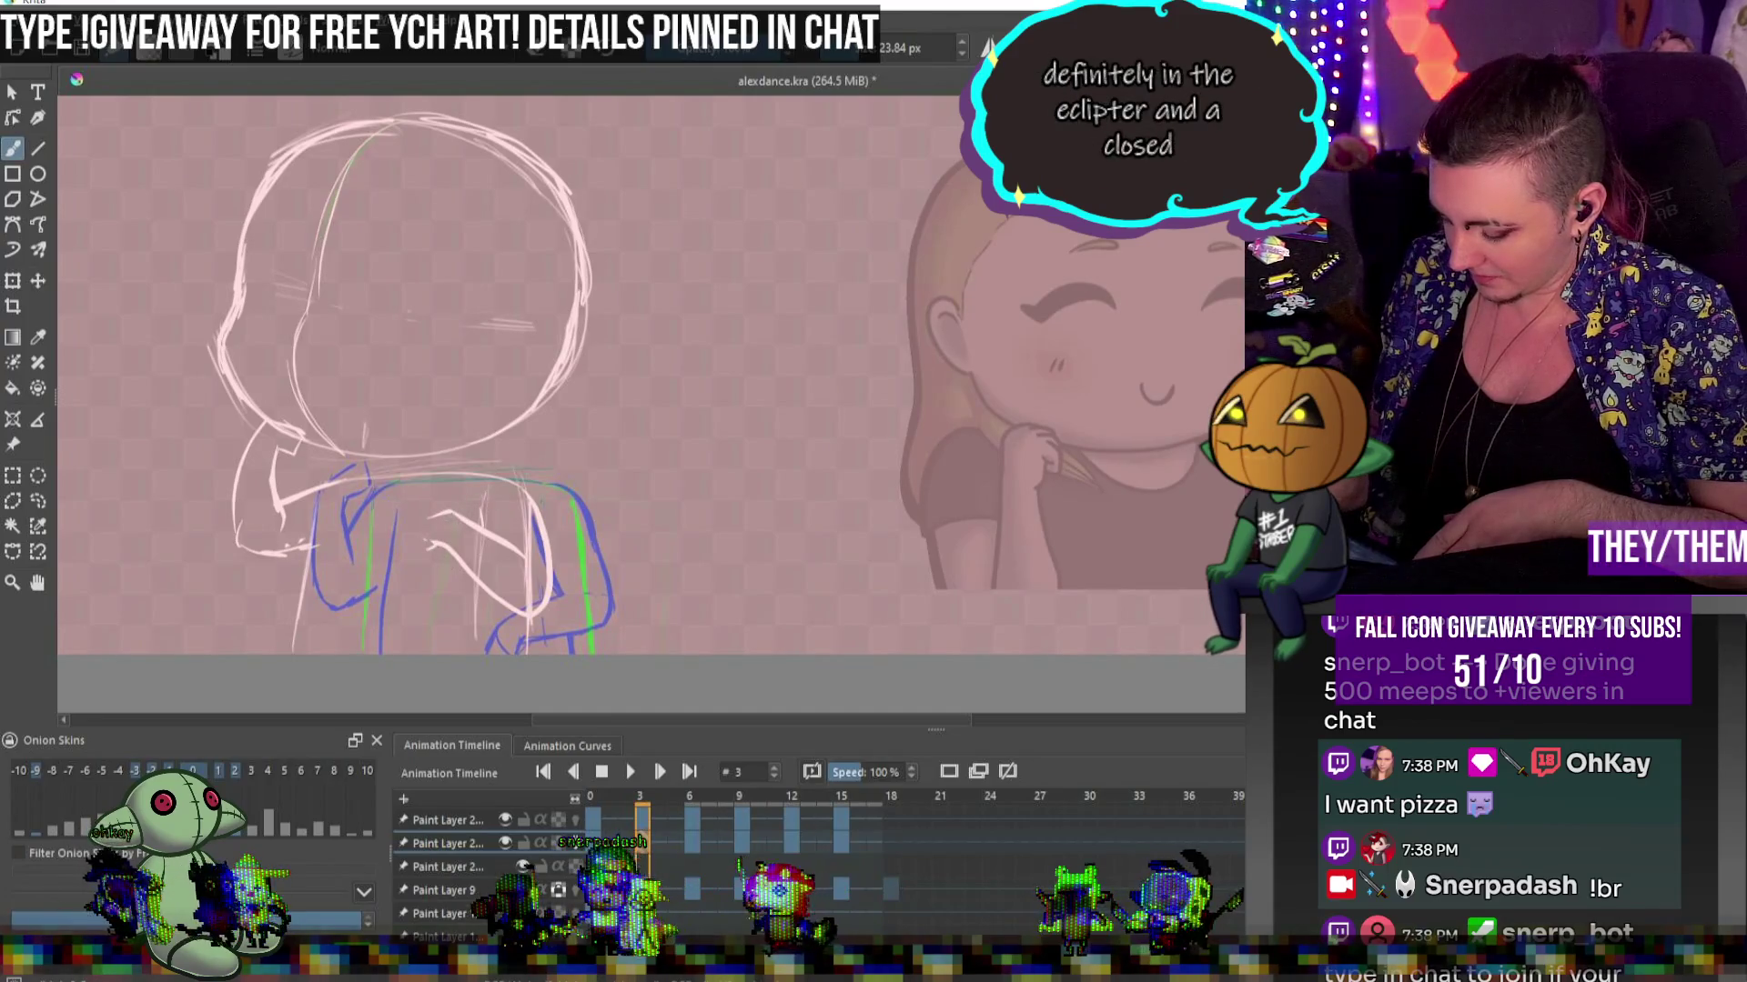
{"action": "key", "text": "e"}
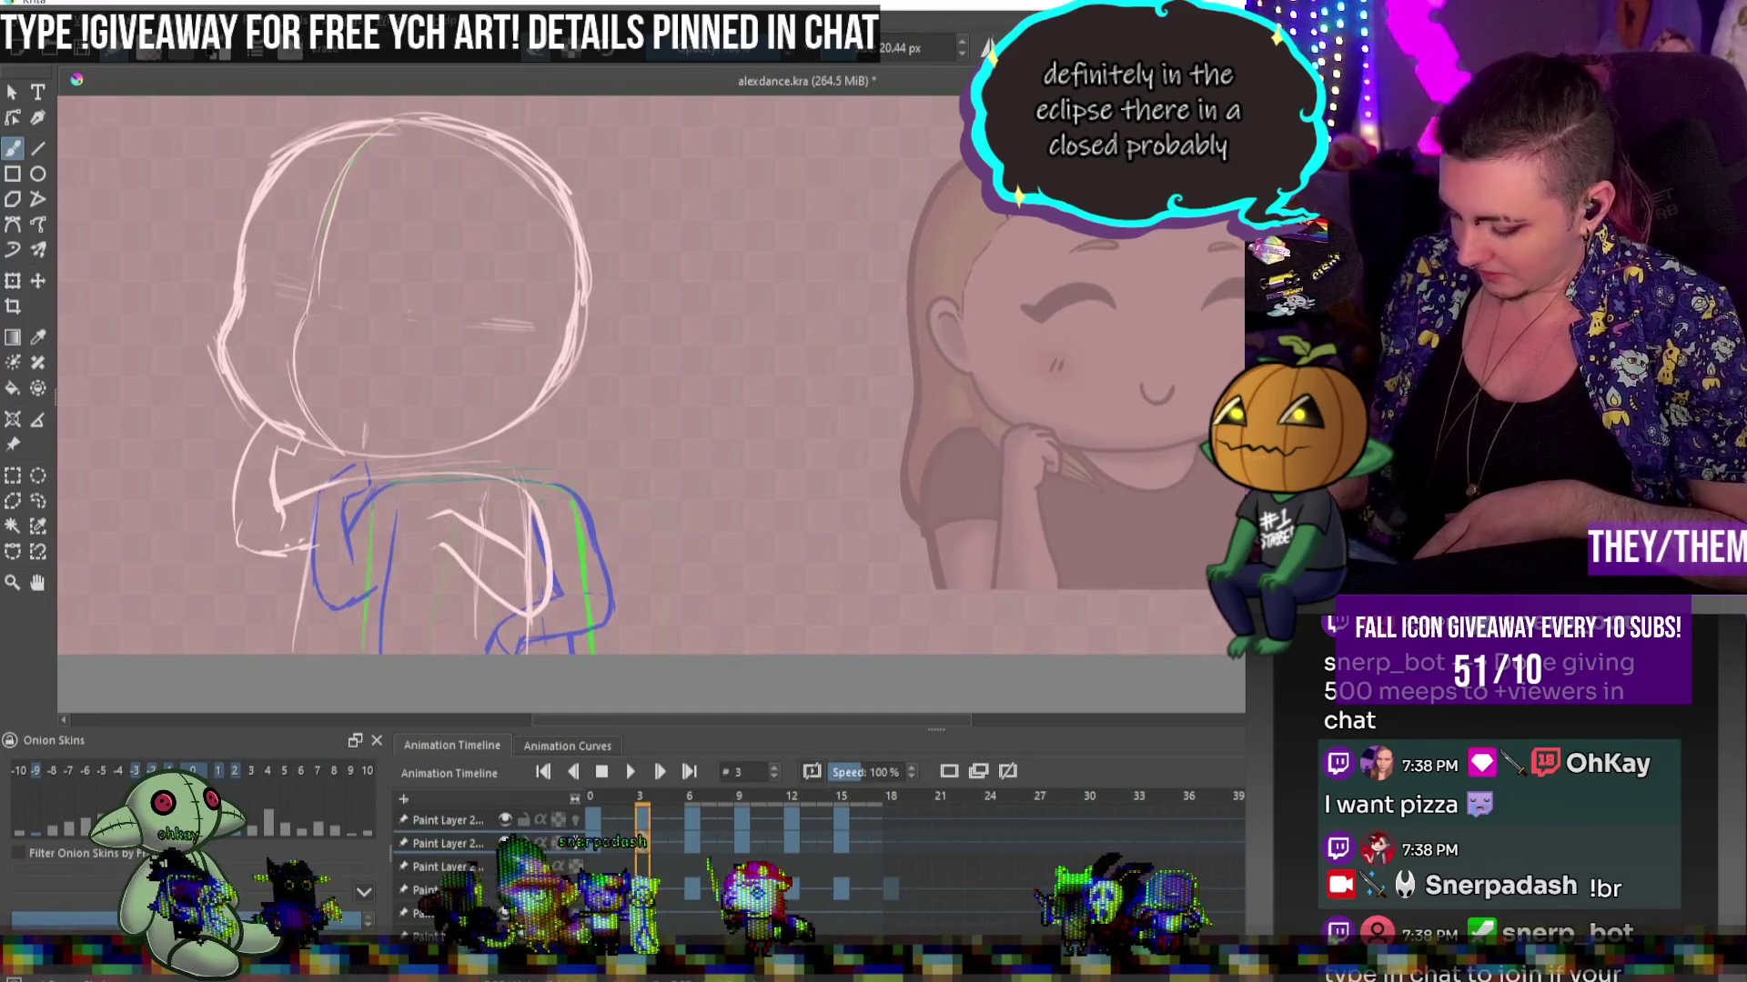
{"action": "key", "text": "e"}
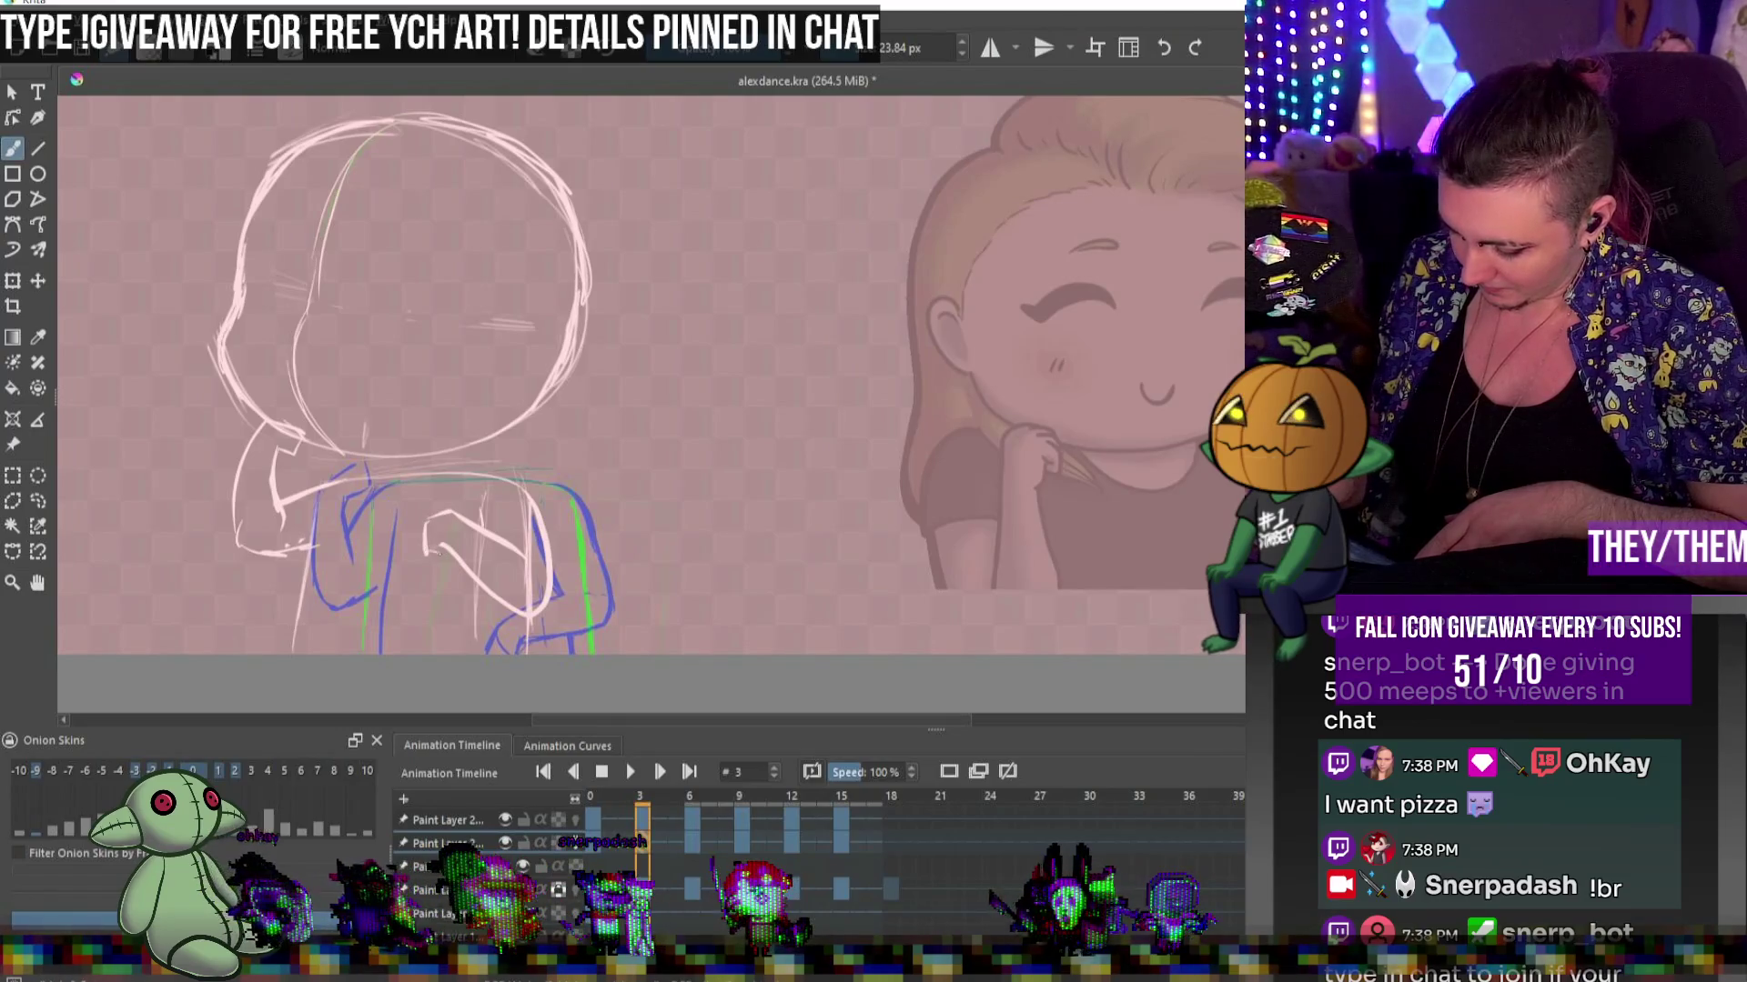
{"action": "left_click_drag", "start_coordinate": [428, 517], "coordinate": [442, 549]}
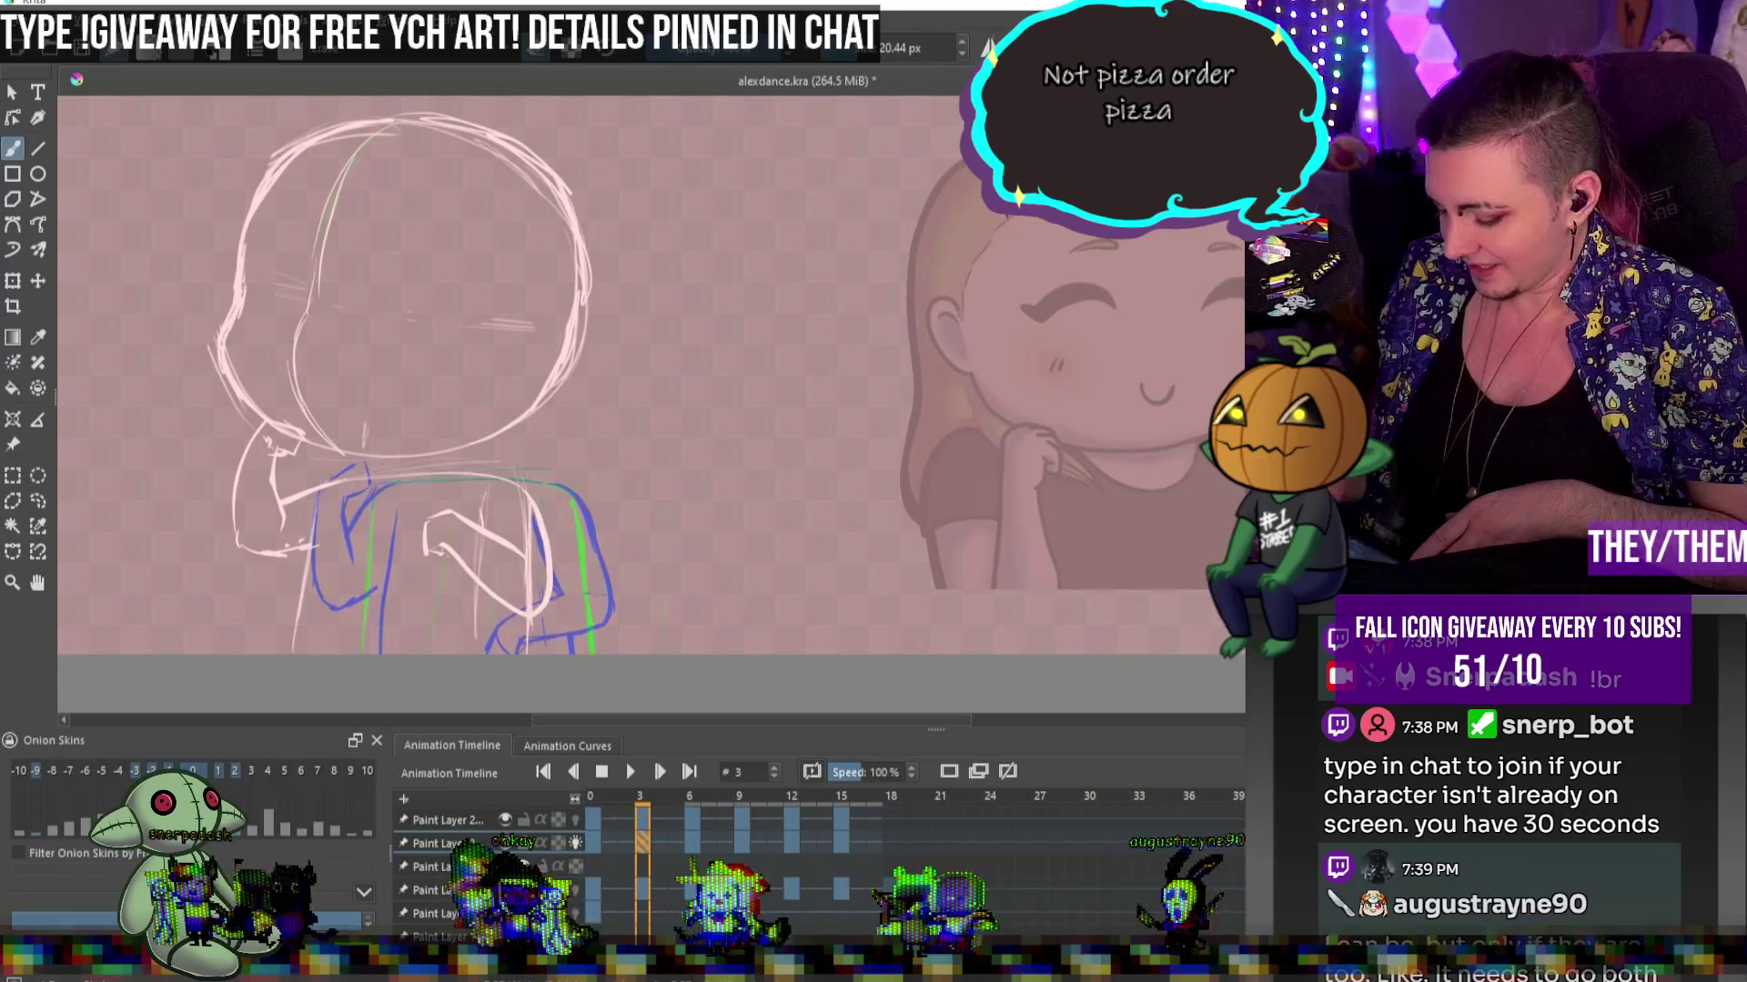
{"action": "key", "text": "bracketright"}
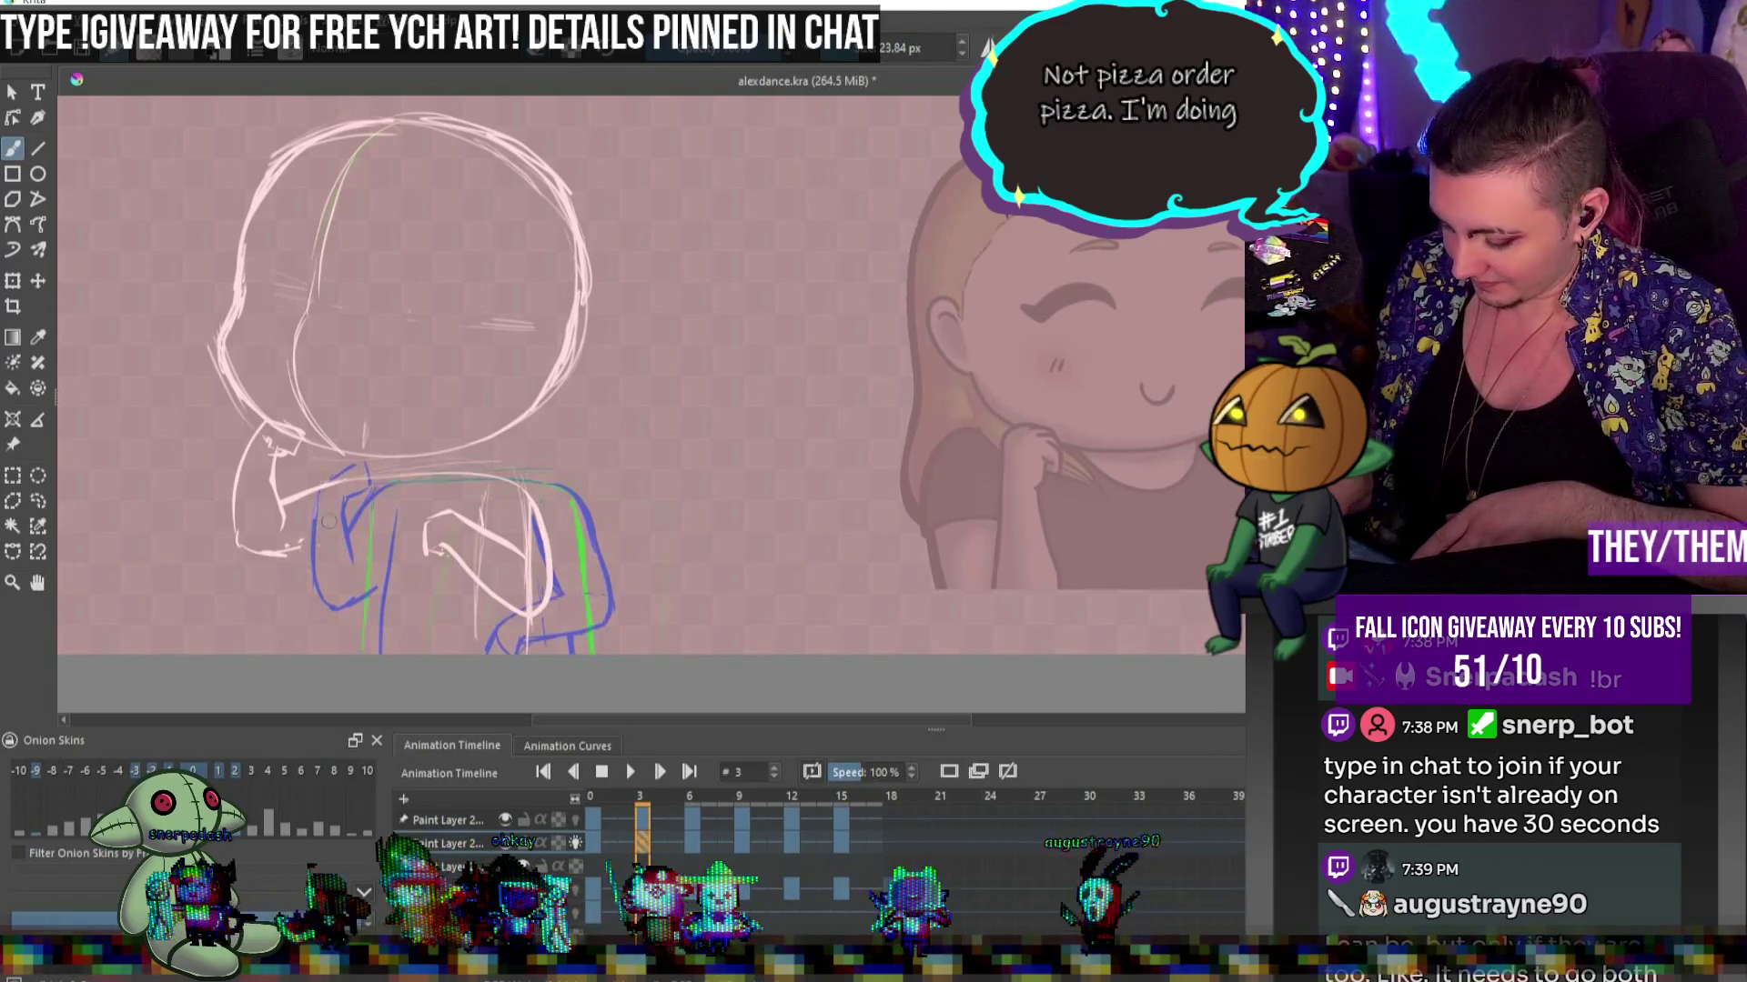
{"action": "left_click_drag", "start_coordinate": [325, 562], "coordinate": [308, 655]}
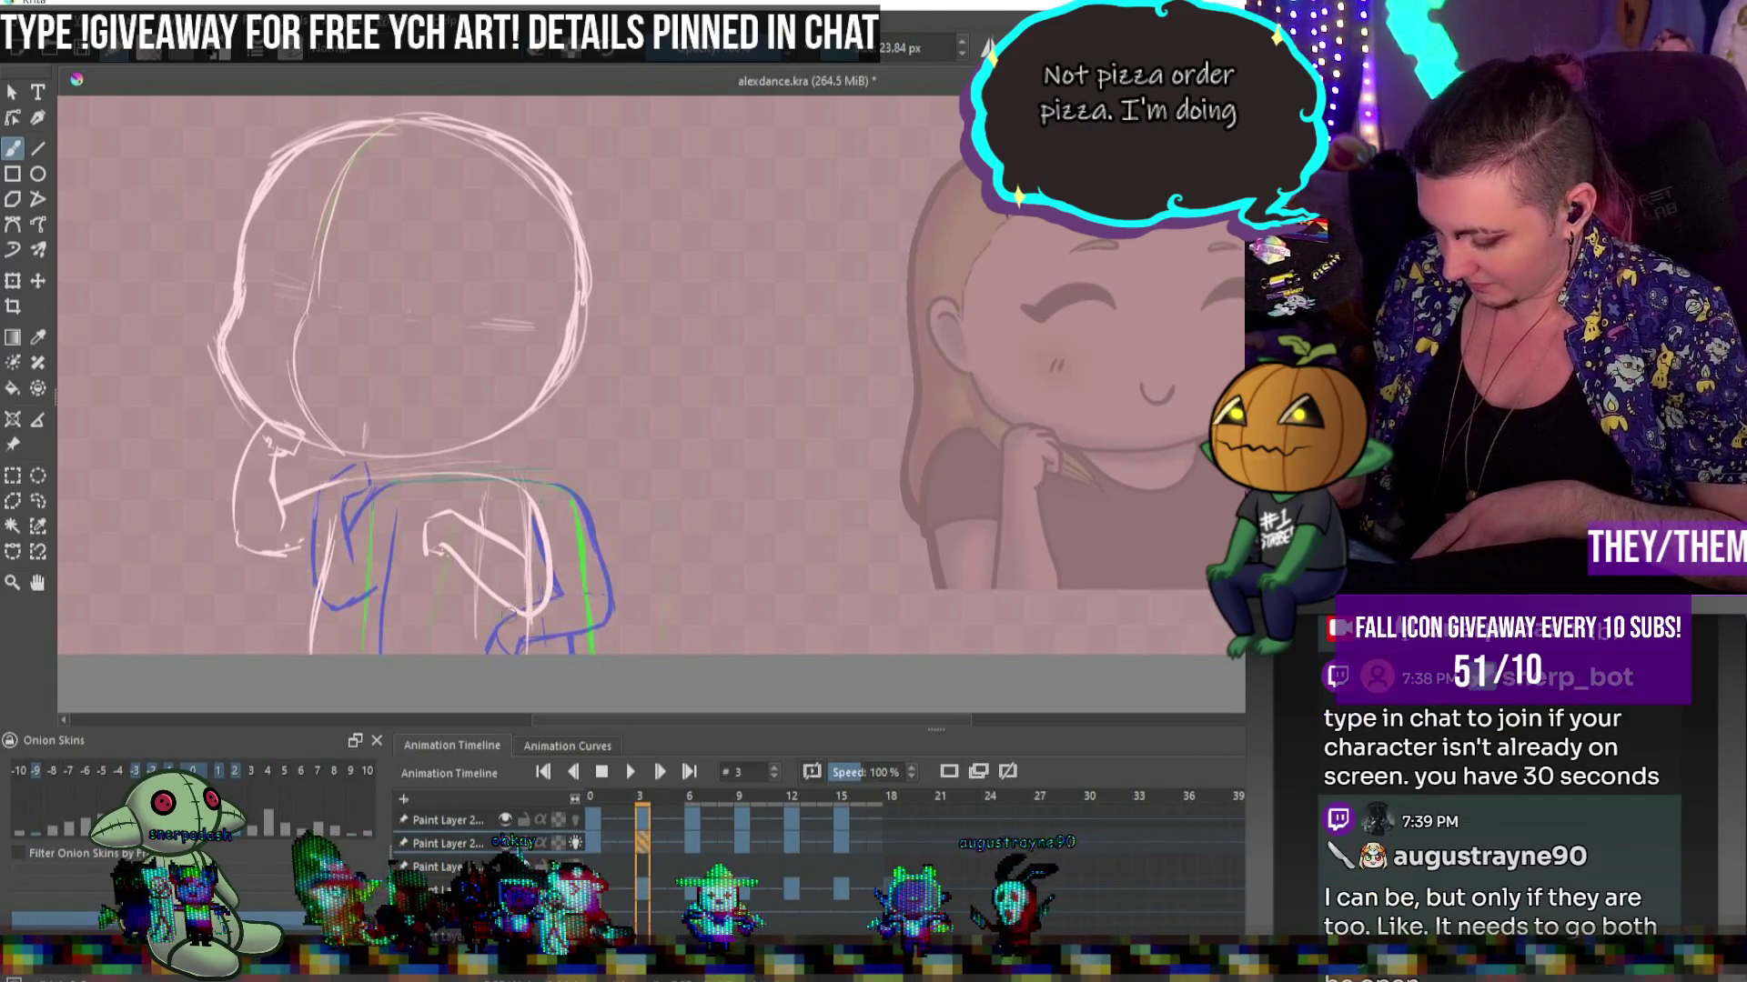
Return to frame 0, nudging the brush size up and down with the bracket keys
{"action": "key", "text": "bracketleft"}
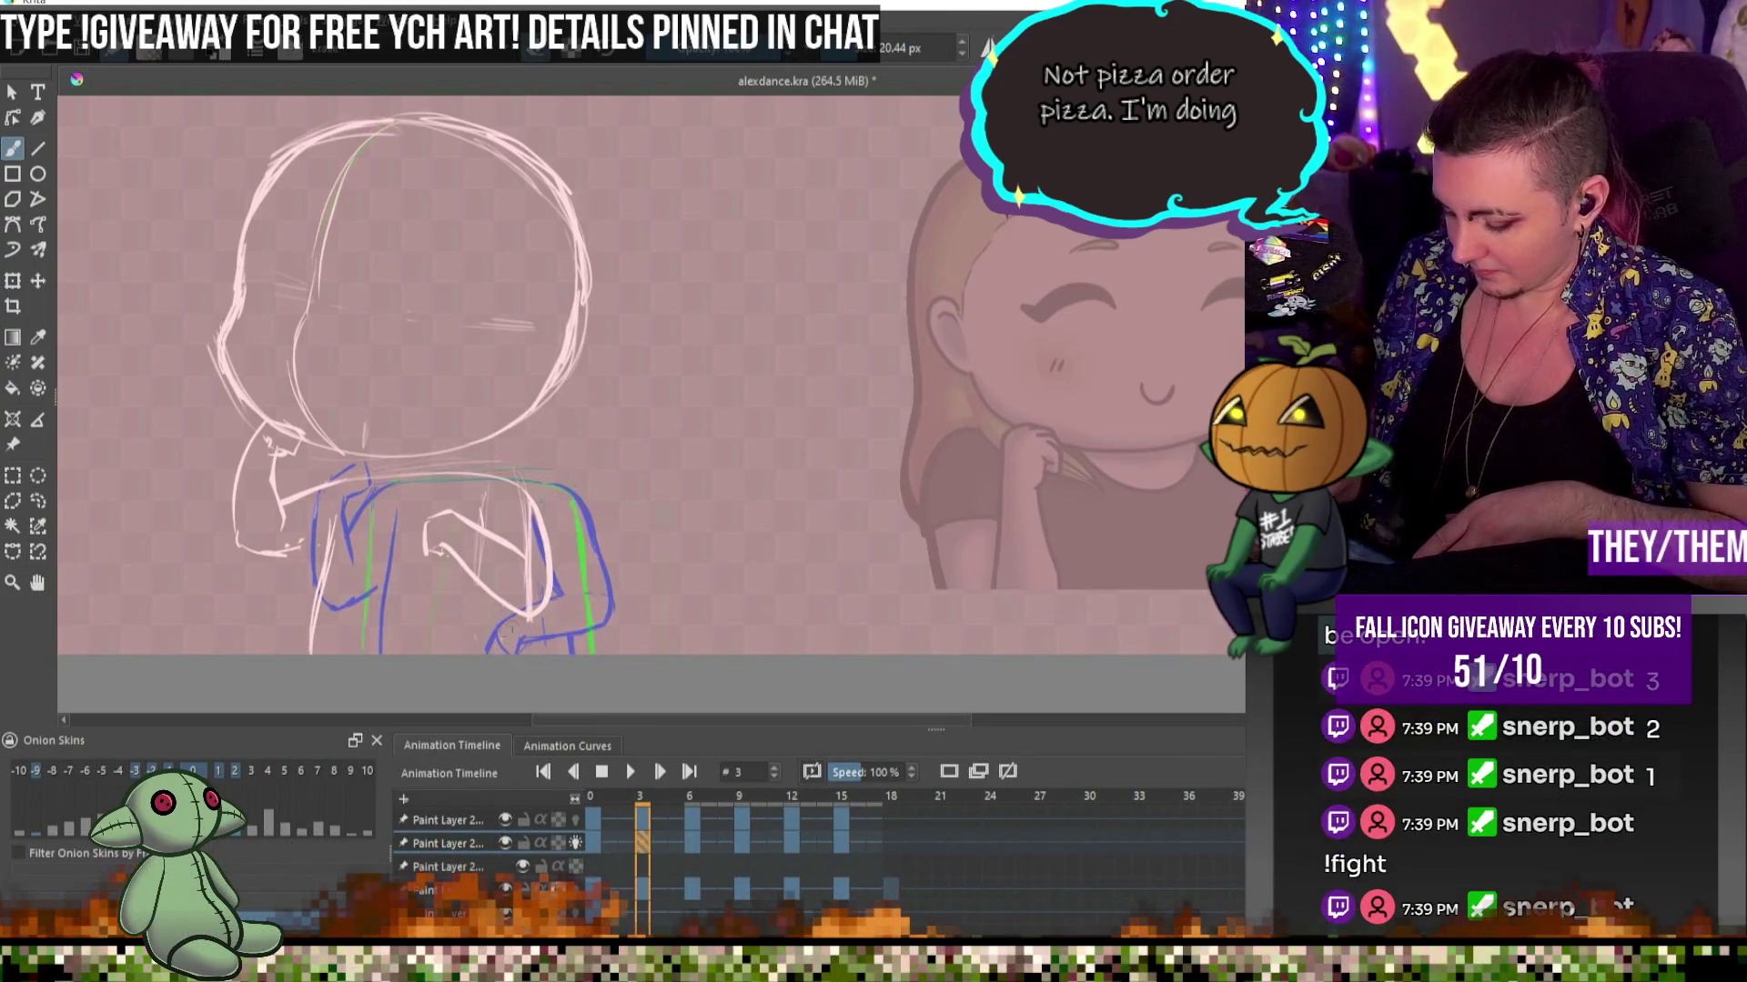
{"action": "key", "text": "bracketright"}
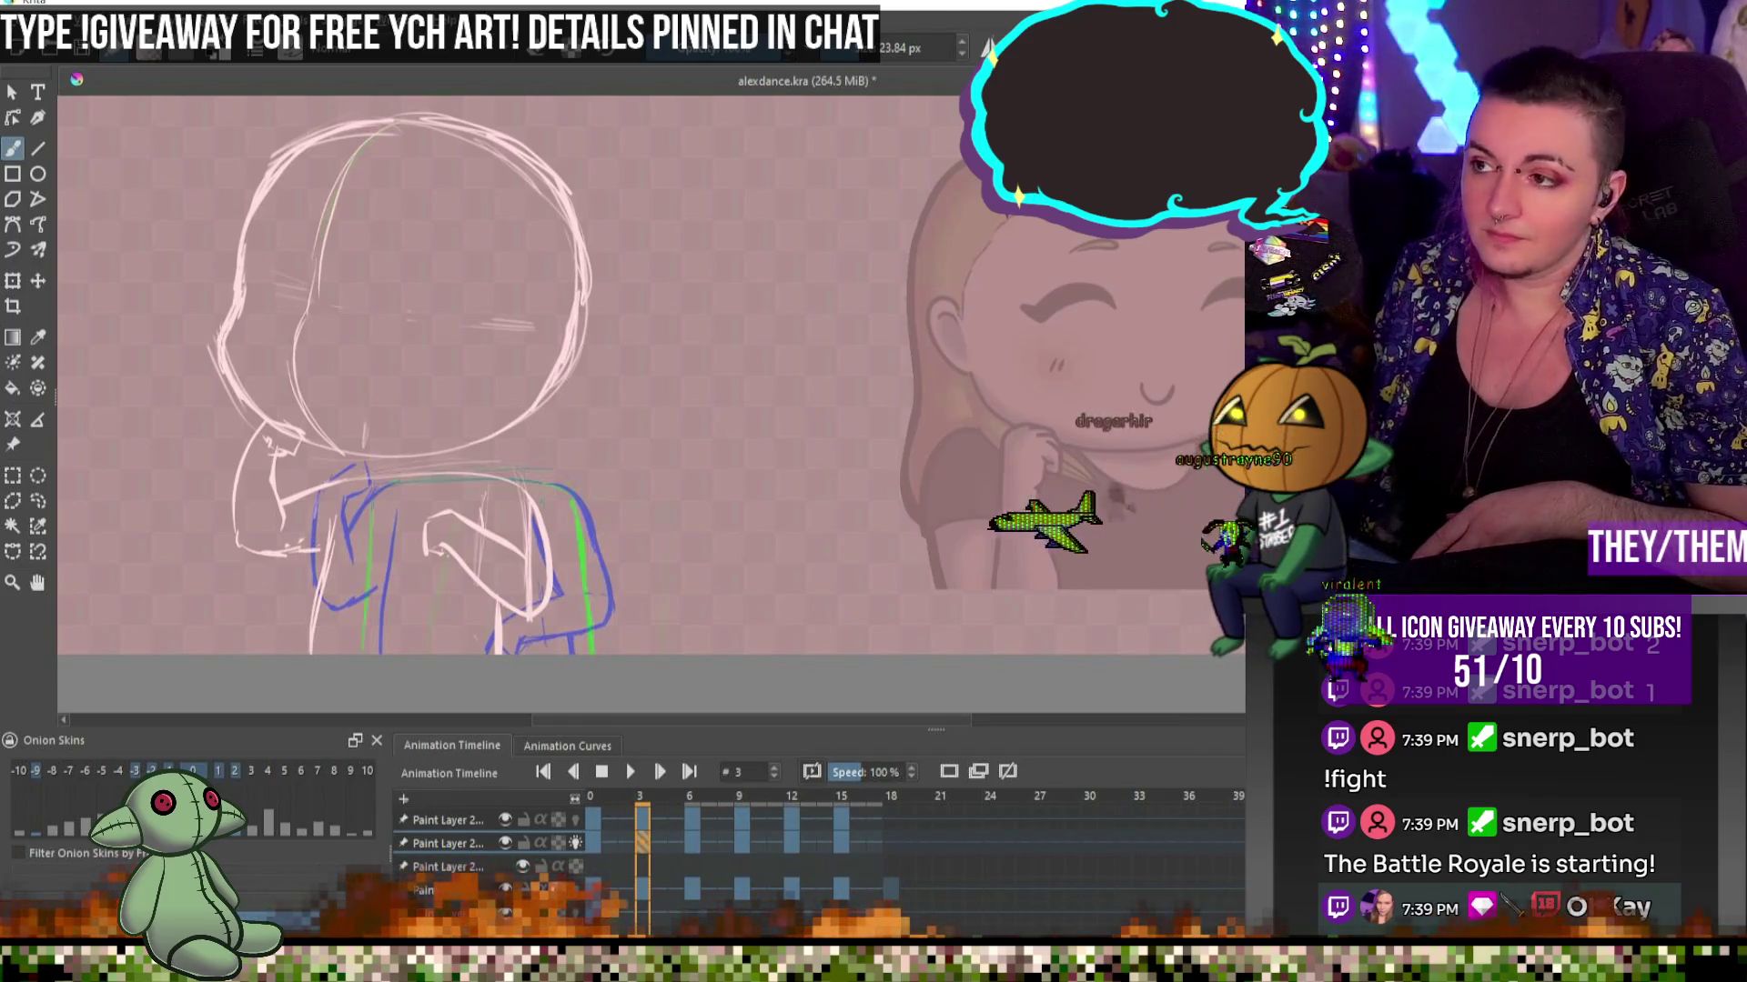
{"action": "left_click", "coordinate": [590, 844]}
{"action": "key", "text": "bracketleft"}
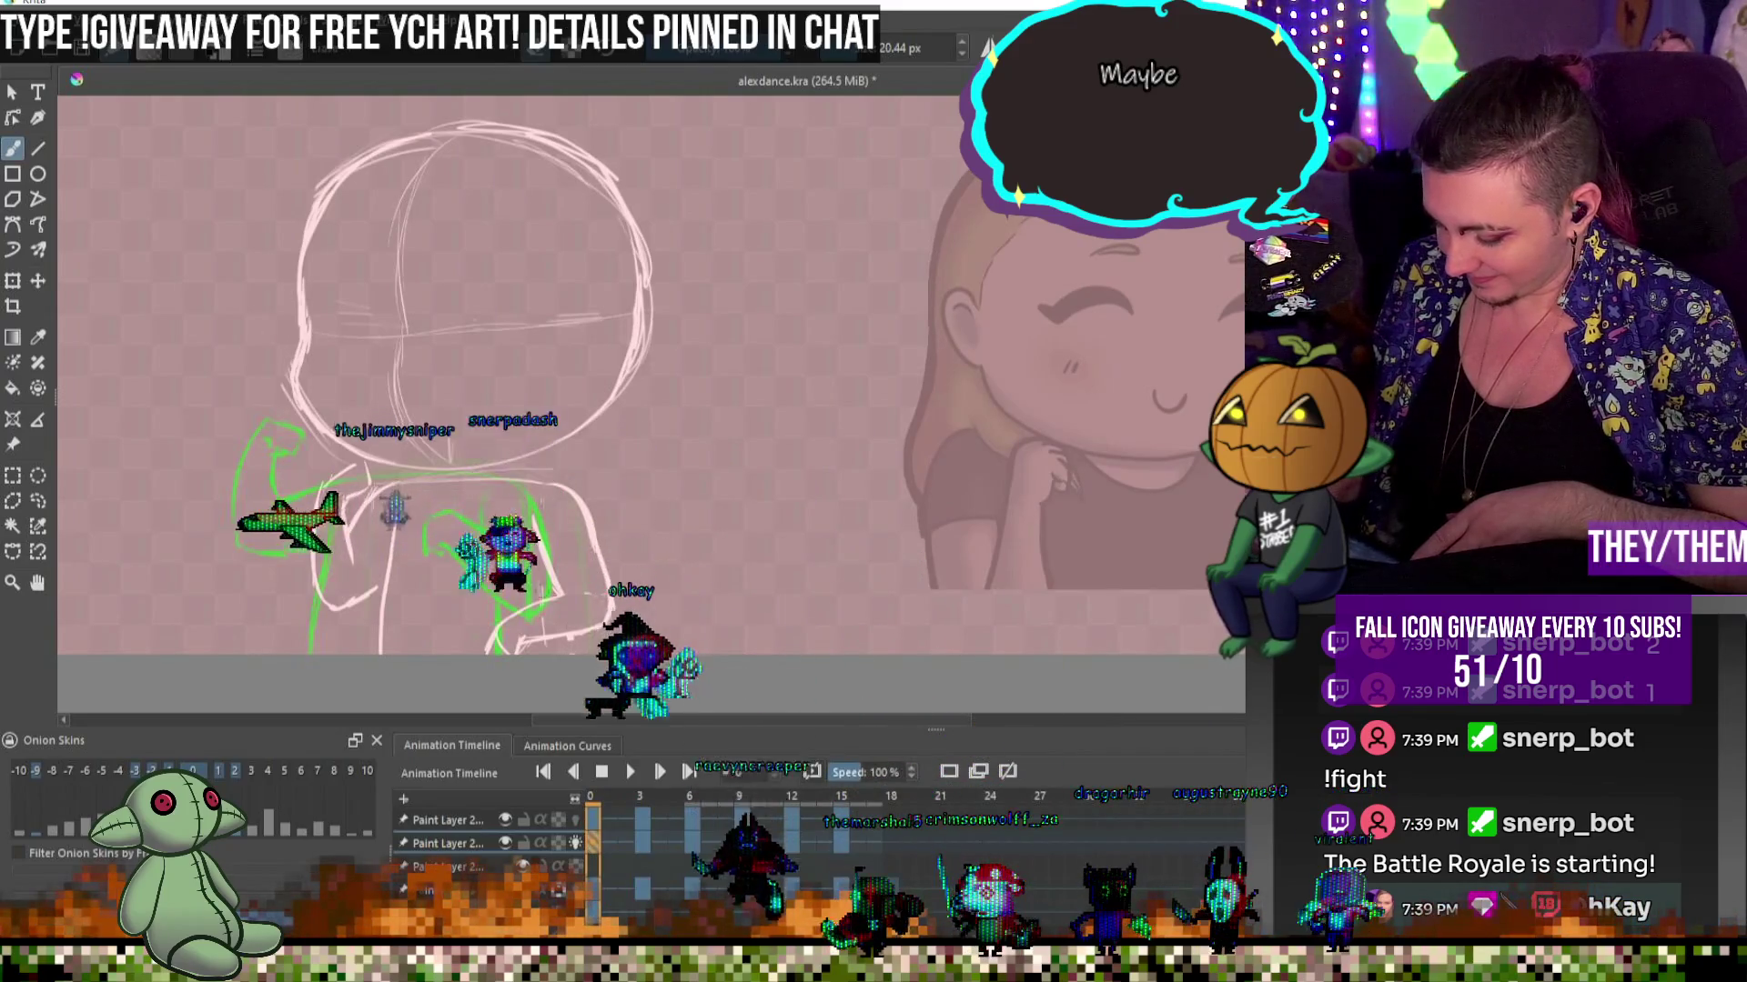
{"action": "key", "text": "bracketright"}
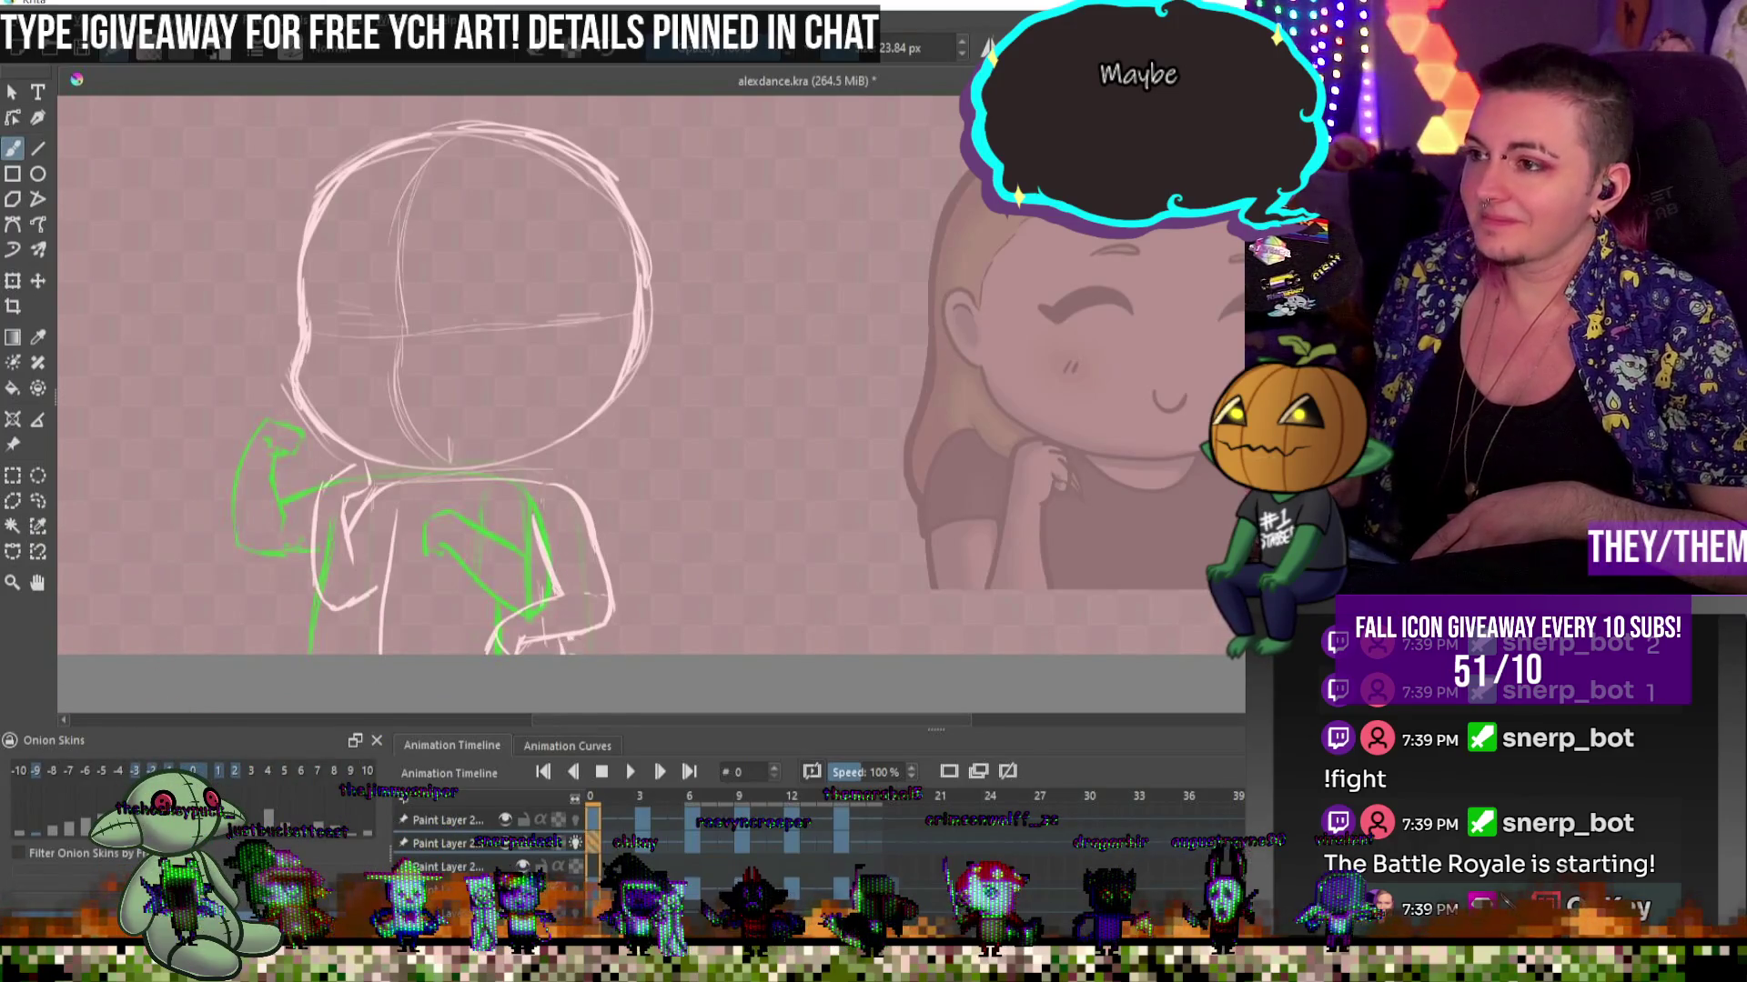
On frame 6, draw two light vertical lines down the body and torso, then fine-tune brush size
{"action": "left_click", "coordinate": [641, 839]}
{"action": "left_click", "coordinate": [689, 849]}
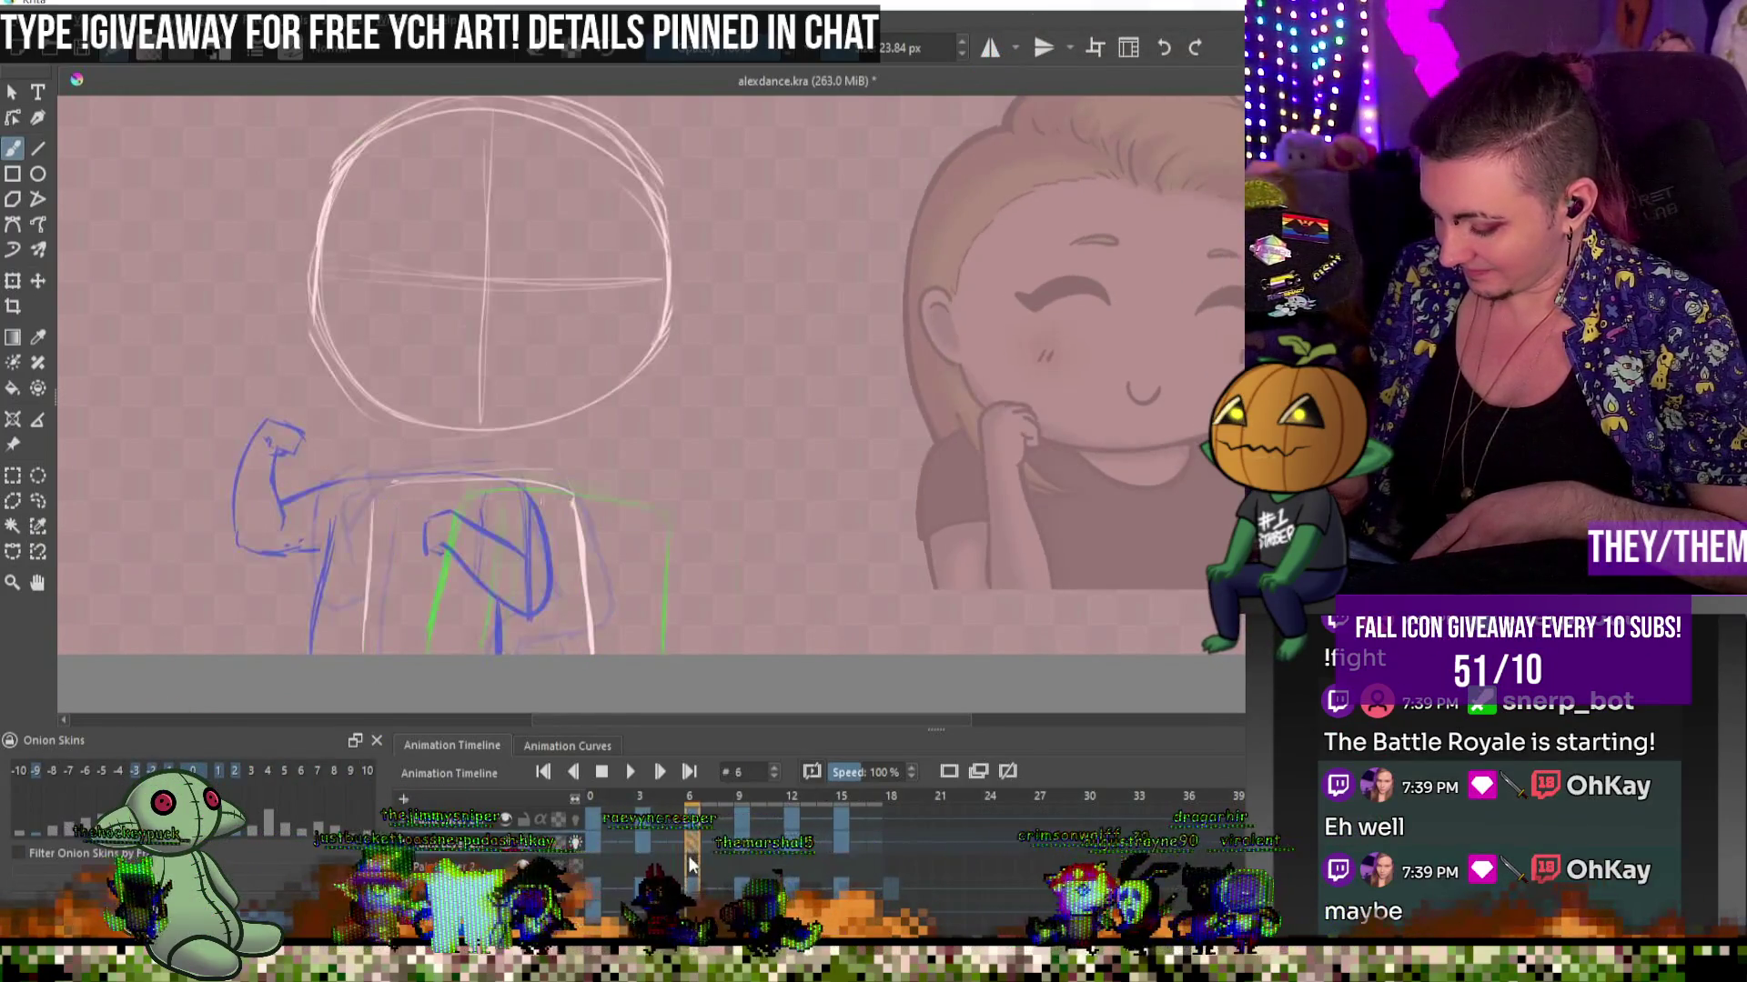
{"action": "key", "text": "e"}
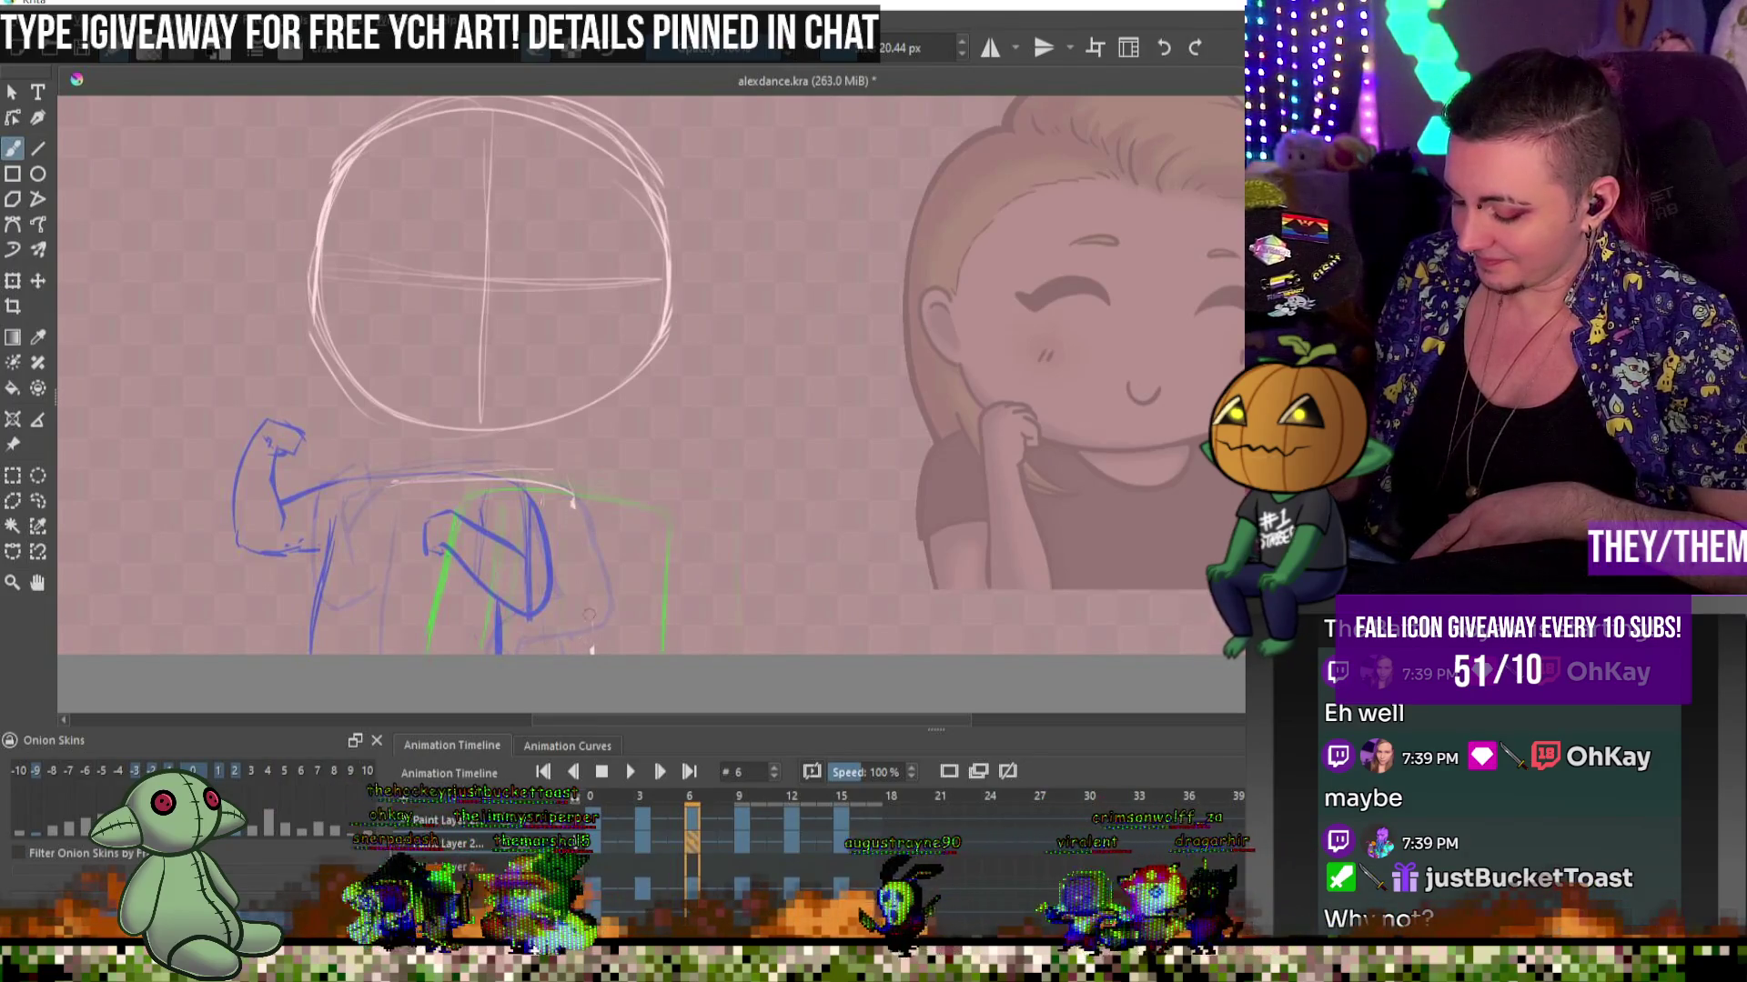
{"action": "key", "text": "e"}
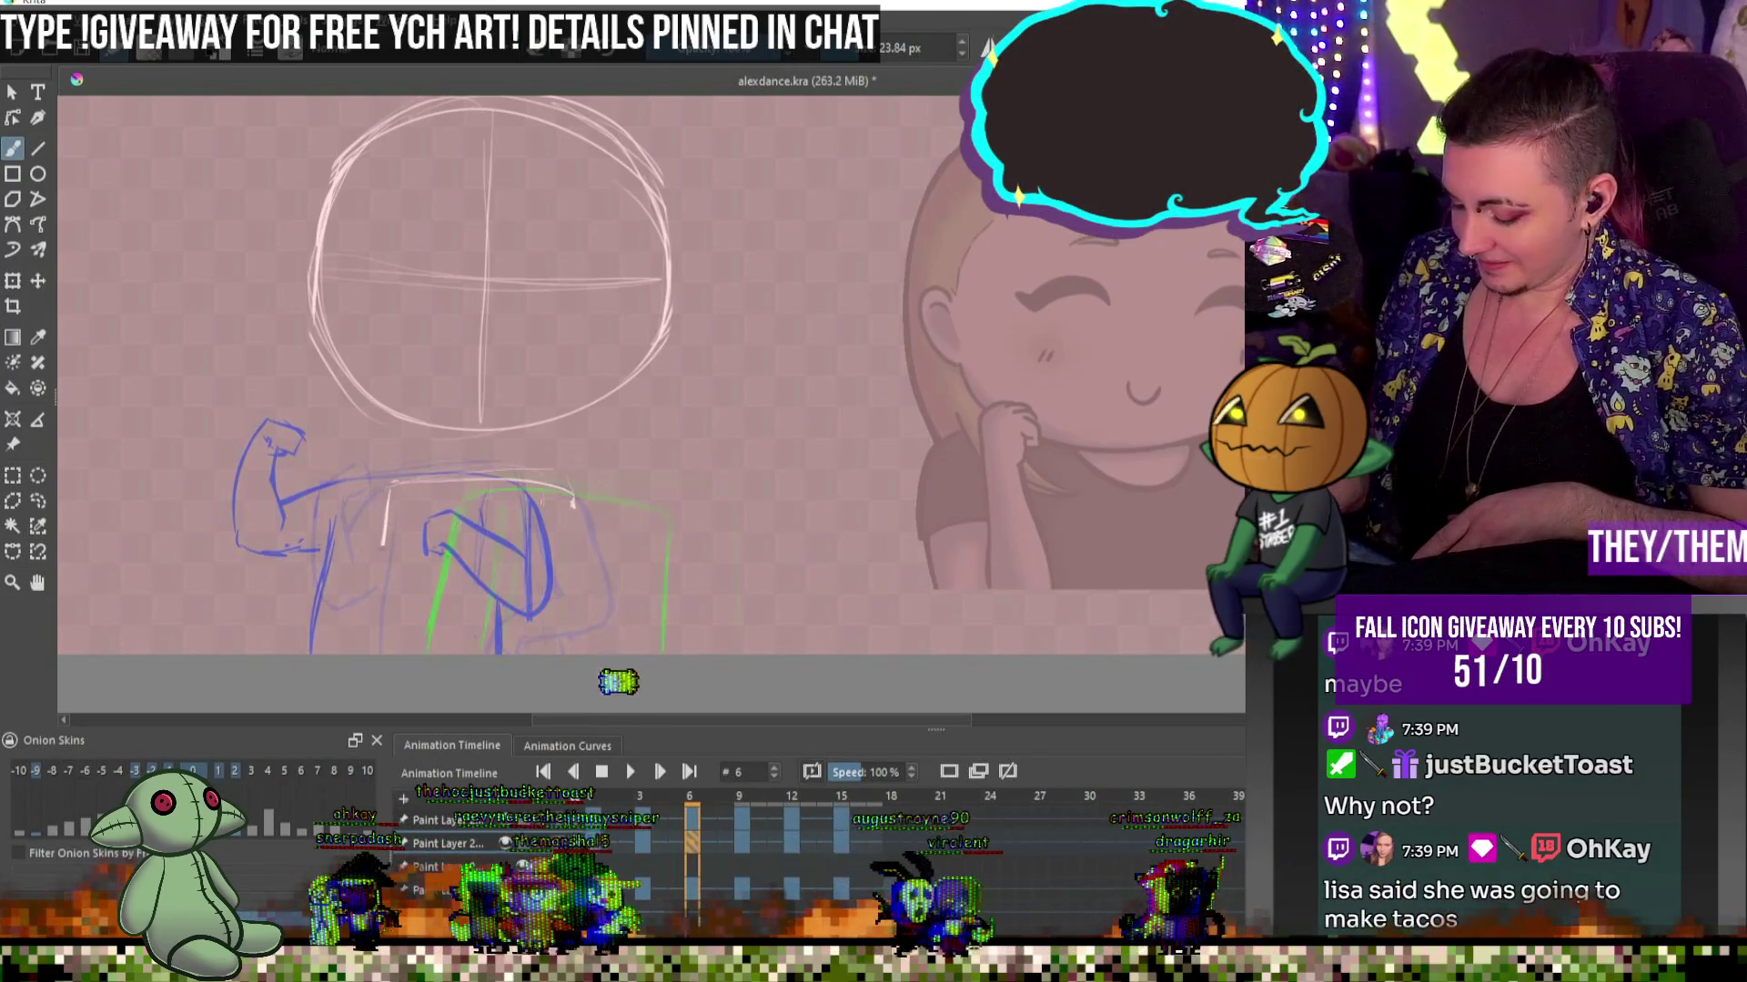
{"action": "left_click_drag", "start_coordinate": [390, 487], "coordinate": [368, 653]}
{"action": "left_click_drag", "start_coordinate": [573, 499], "coordinate": [566, 653]}
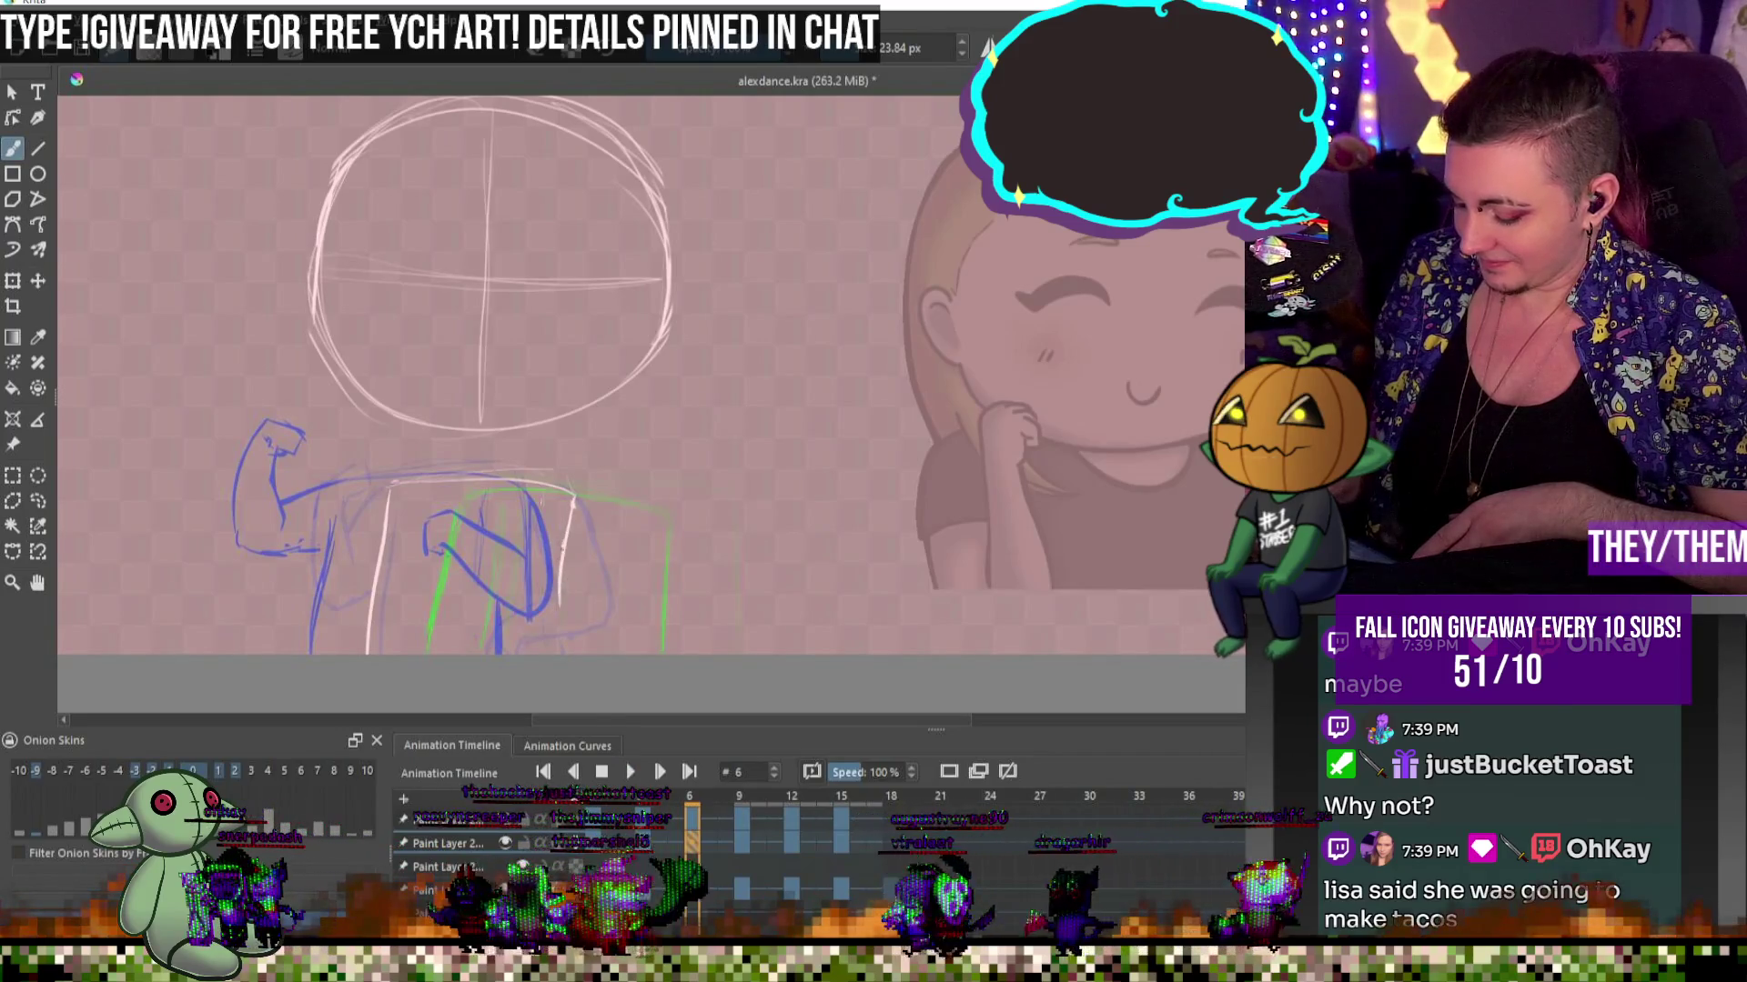
{"action": "key", "text": "e"}
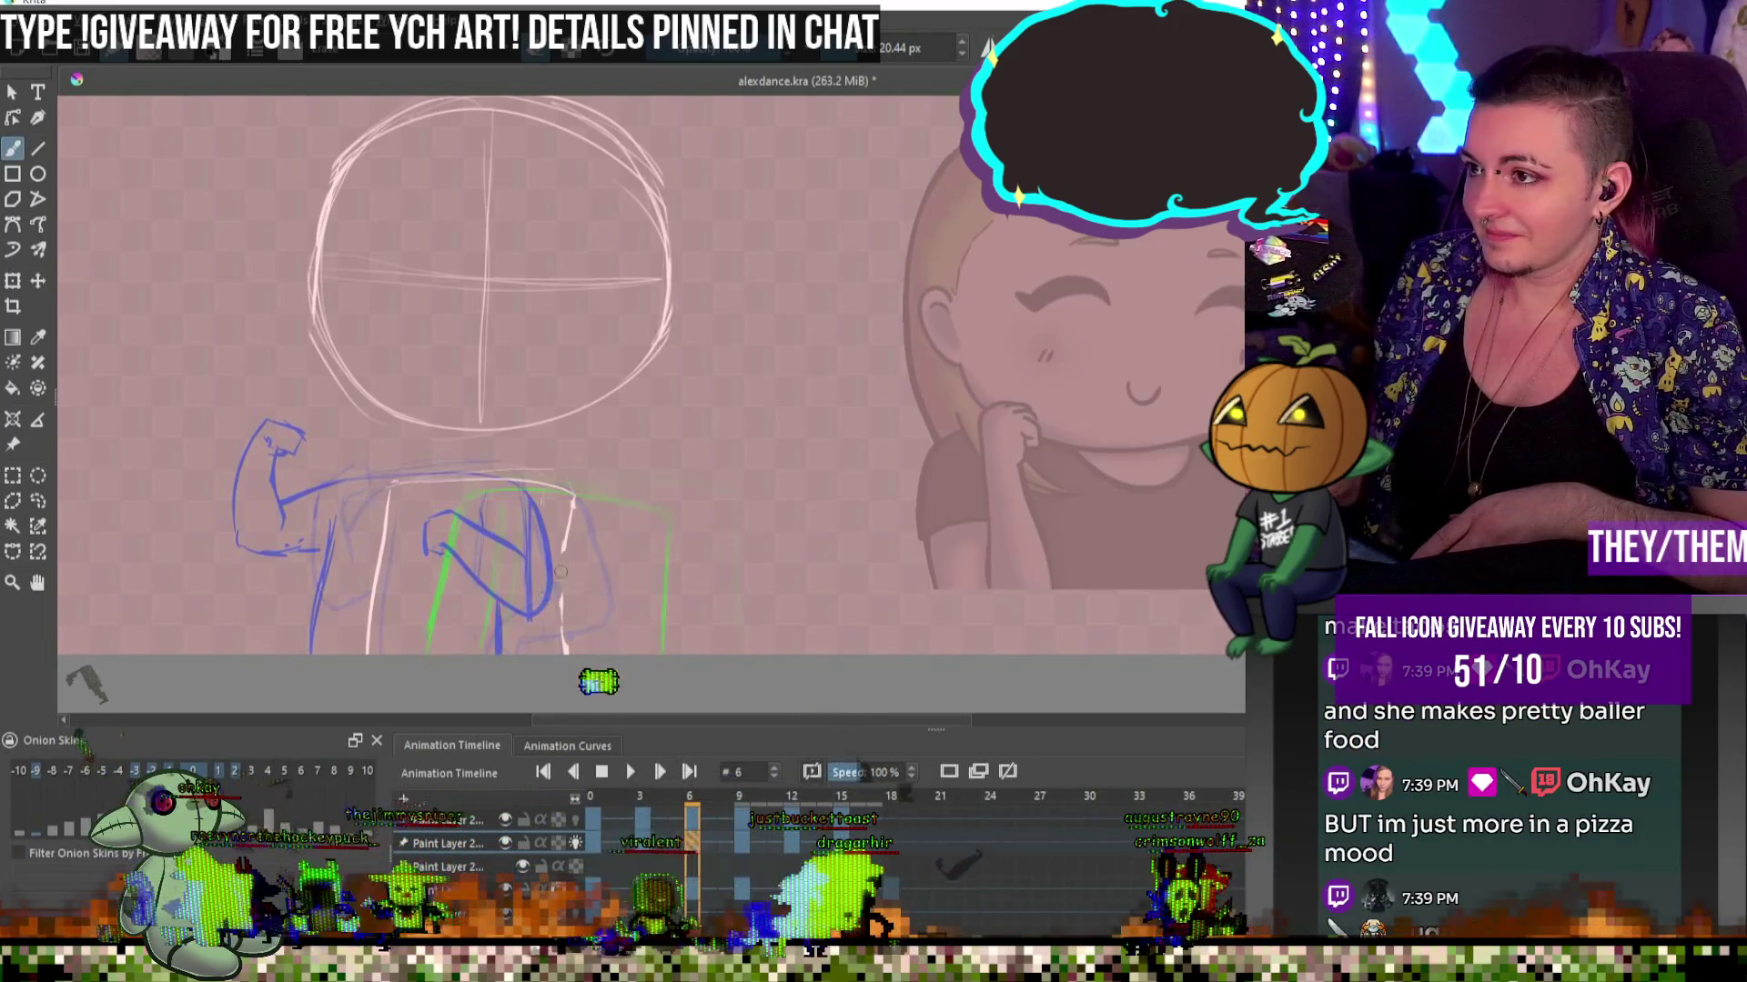
{"action": "key", "text": "e"}
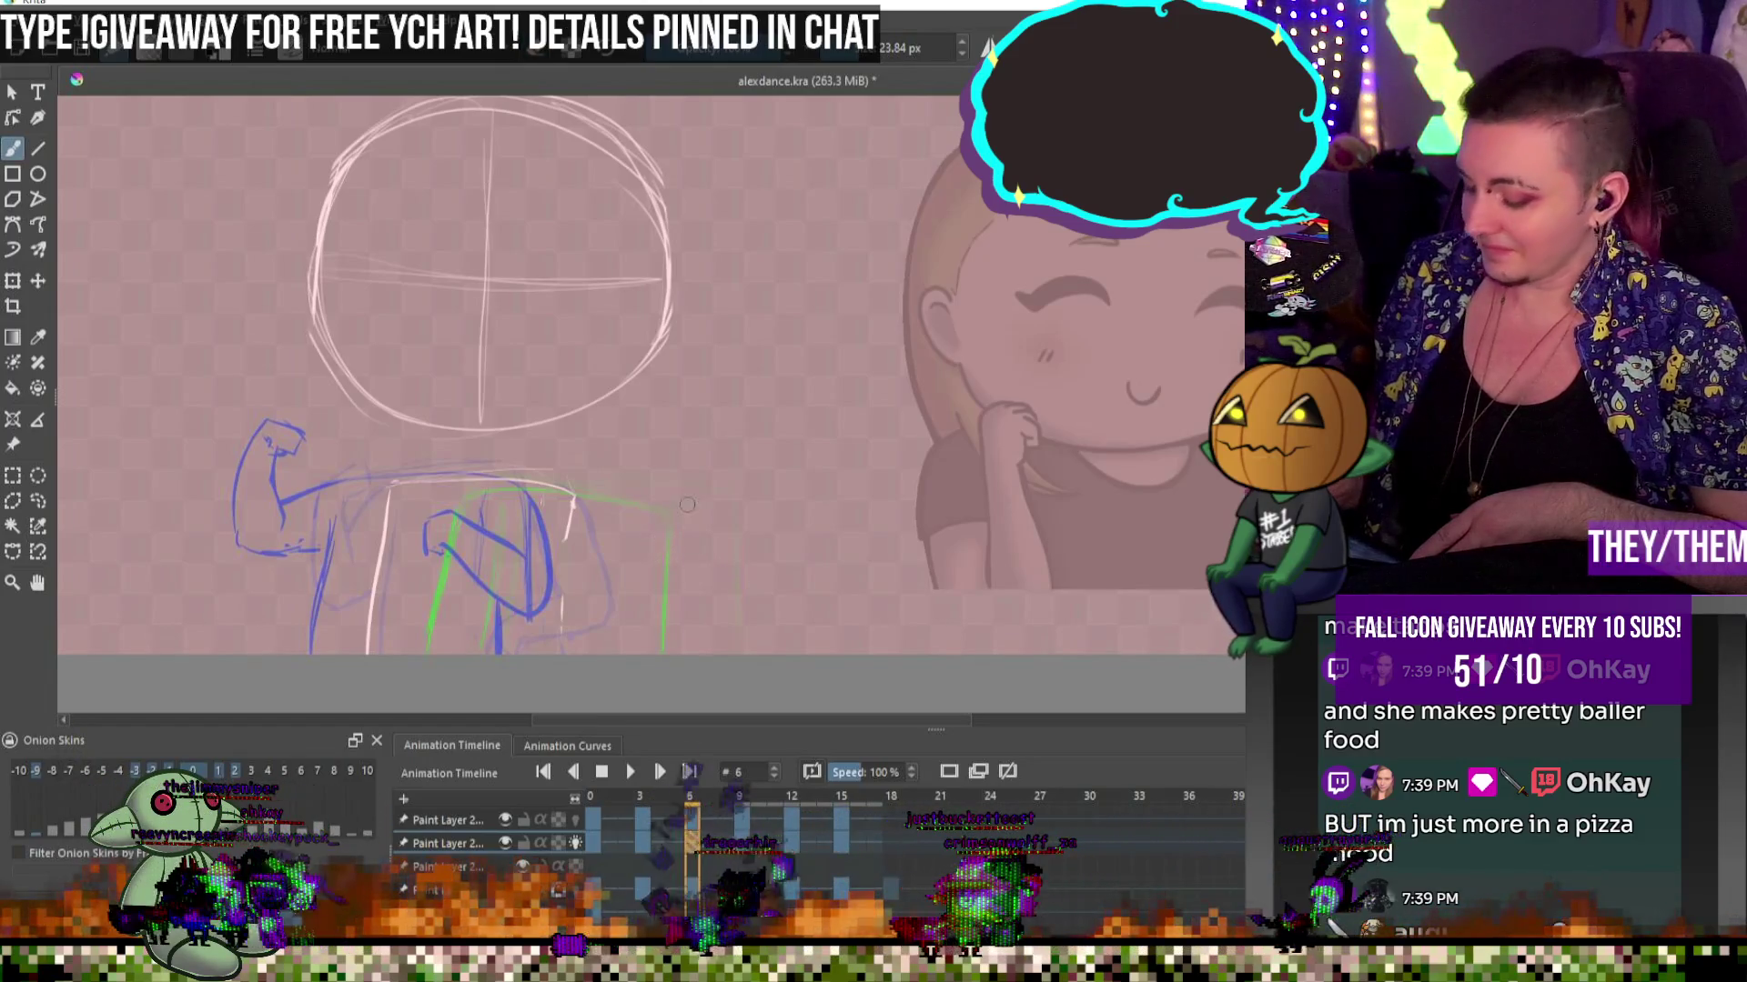
{"action": "key", "text": "bracketleft"}
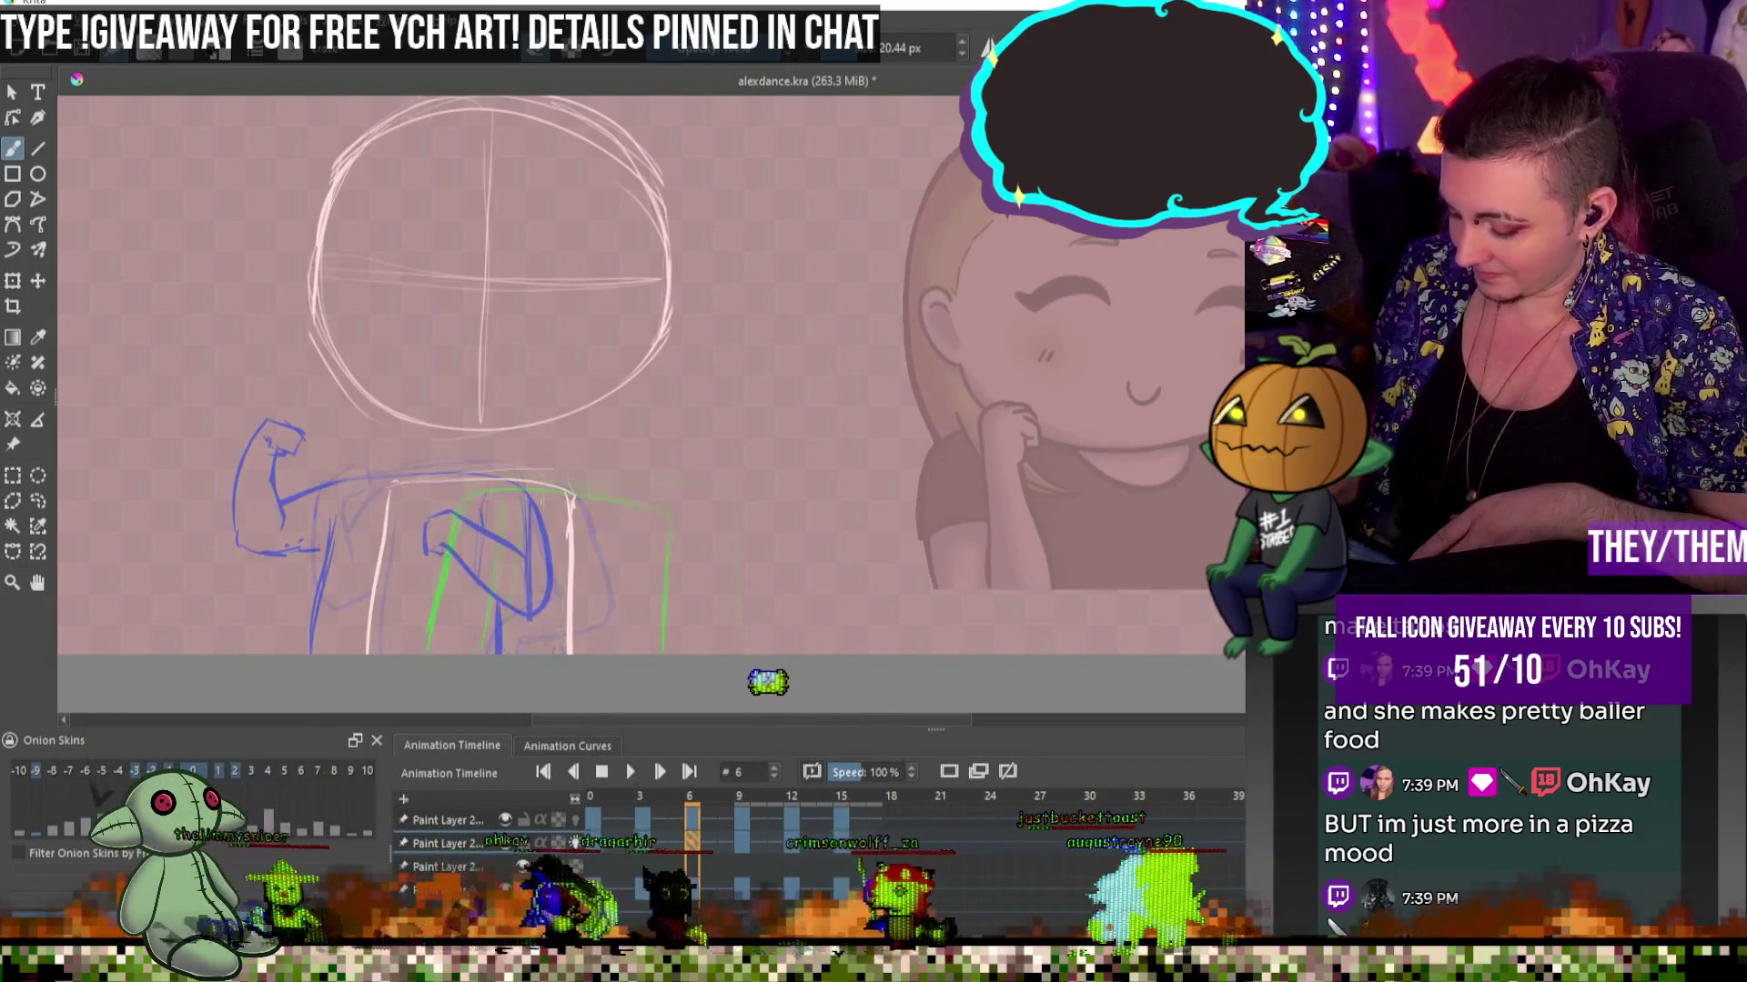
{"action": "key", "text": "bracketright"}
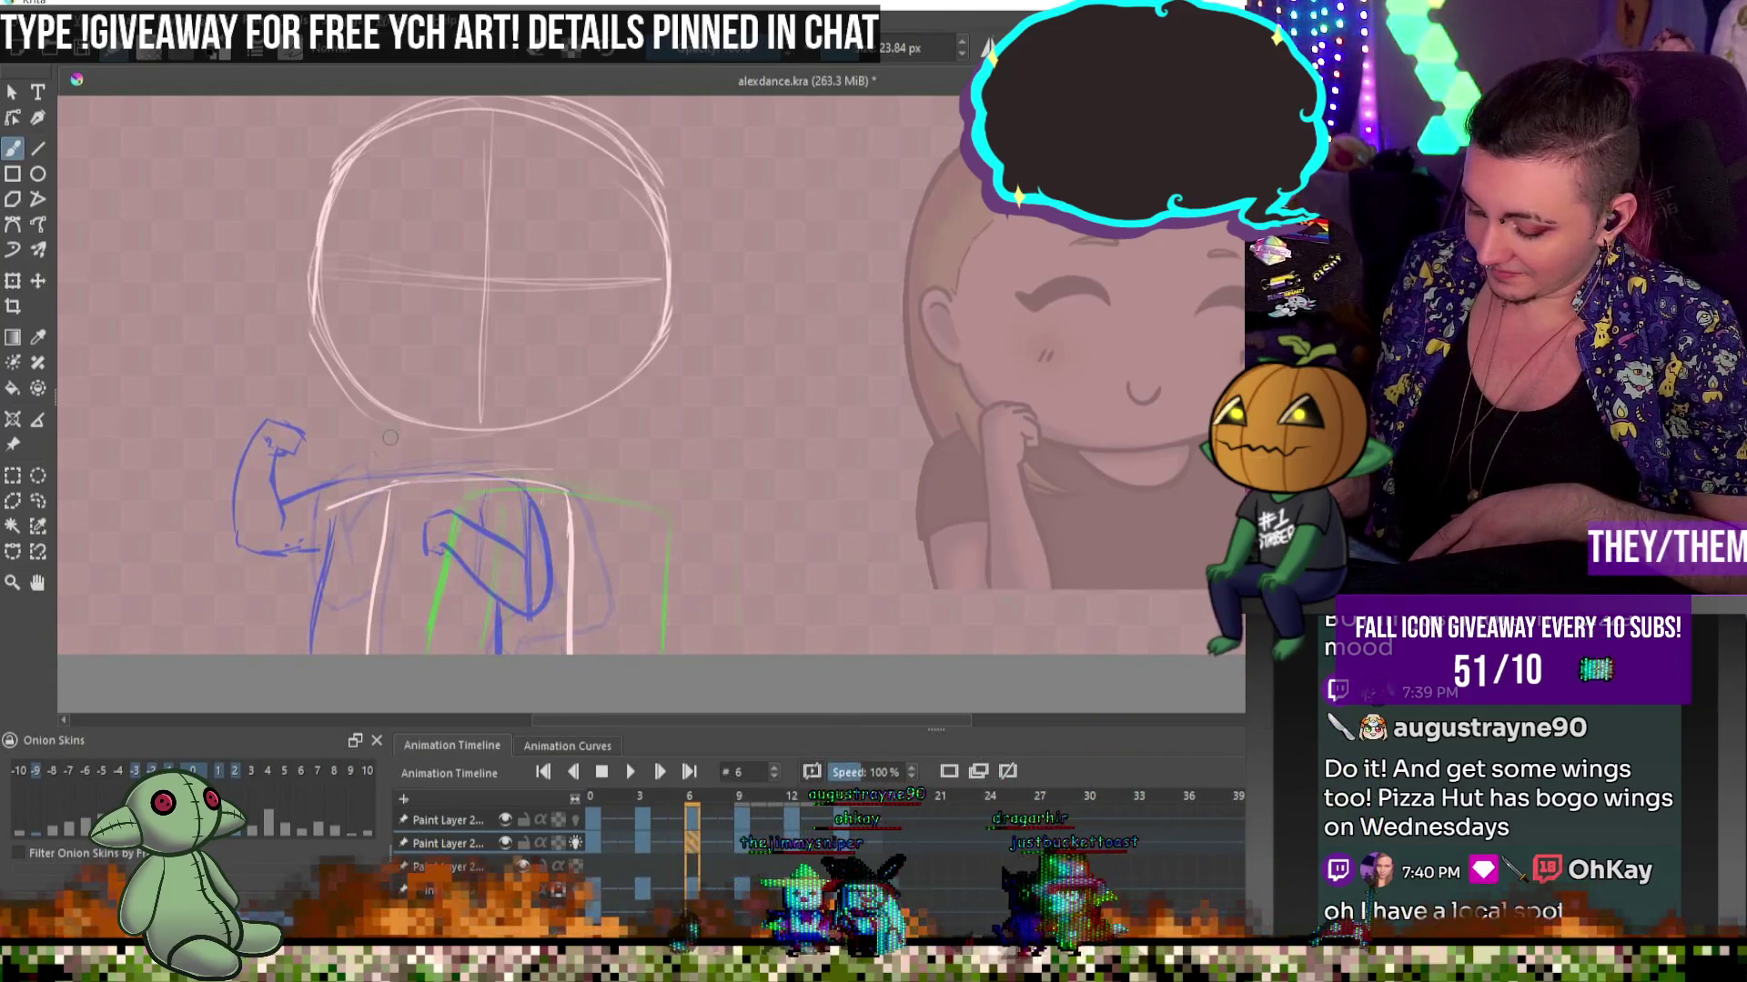
{"action": "key", "text": "bracketleft"}
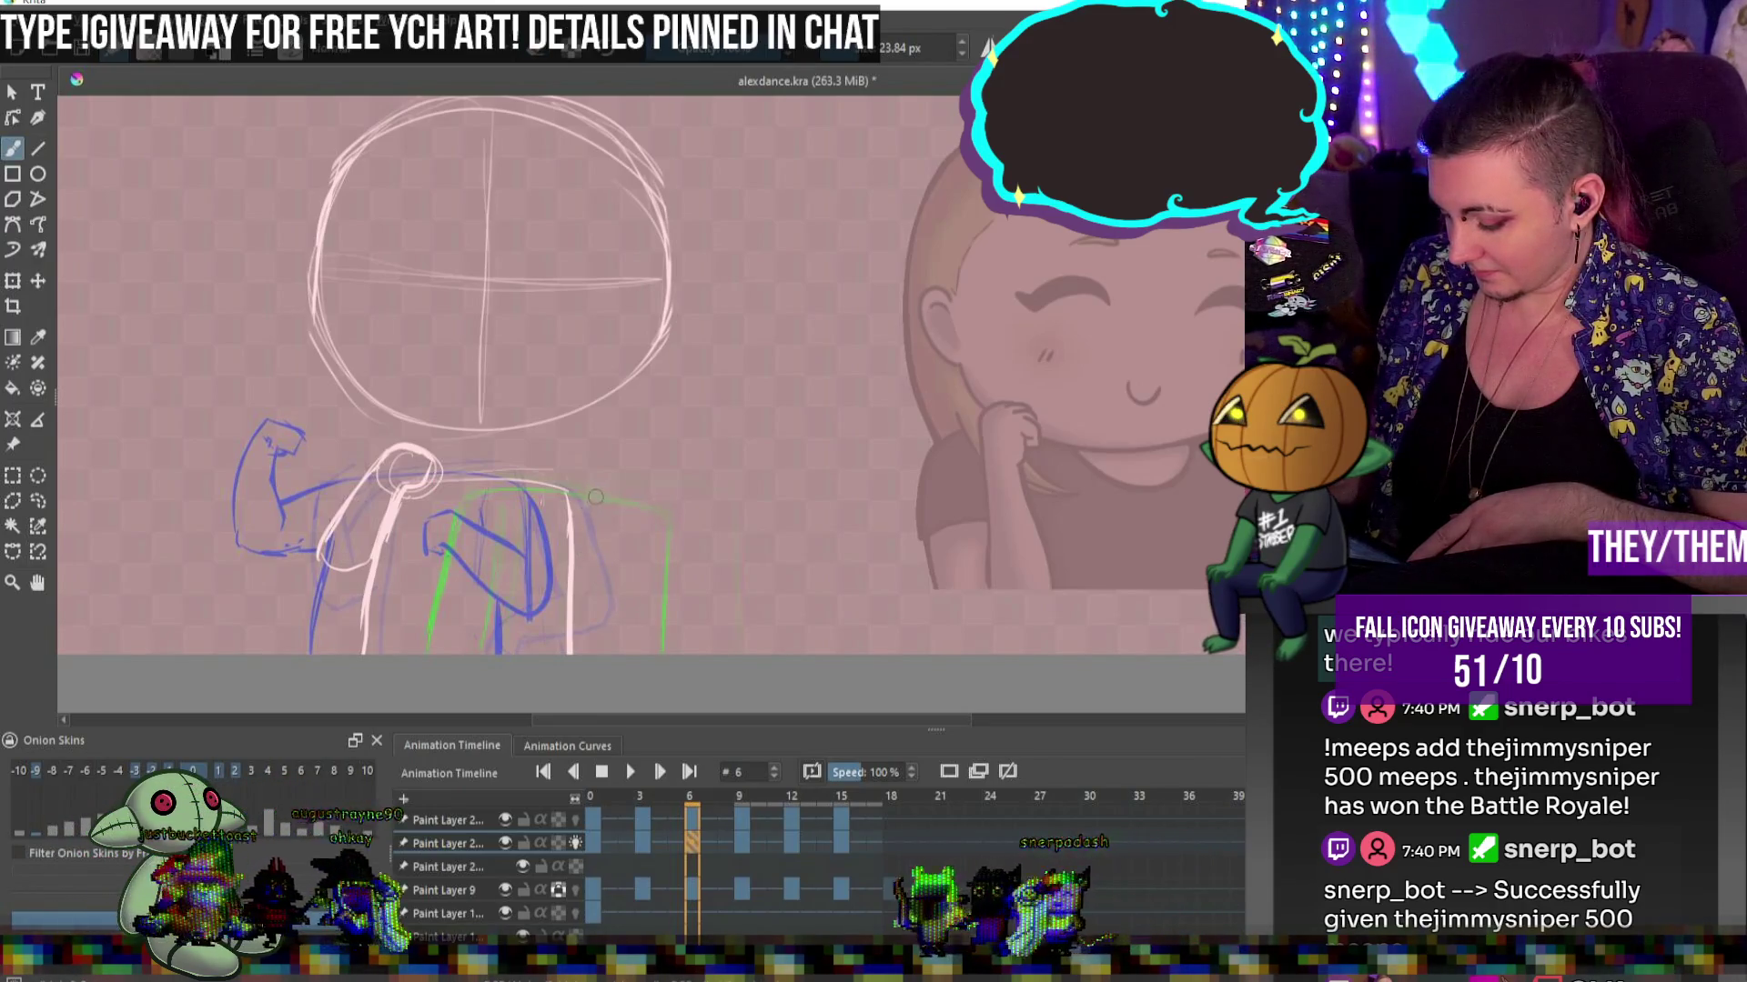
Add pink curves and a line down the figure's right side, settling the brush at 20.44 px
{"action": "left_click_drag", "start_coordinate": [591, 514], "coordinate": [594, 546]}
{"action": "left_click_drag", "start_coordinate": [577, 466], "coordinate": [597, 570]}
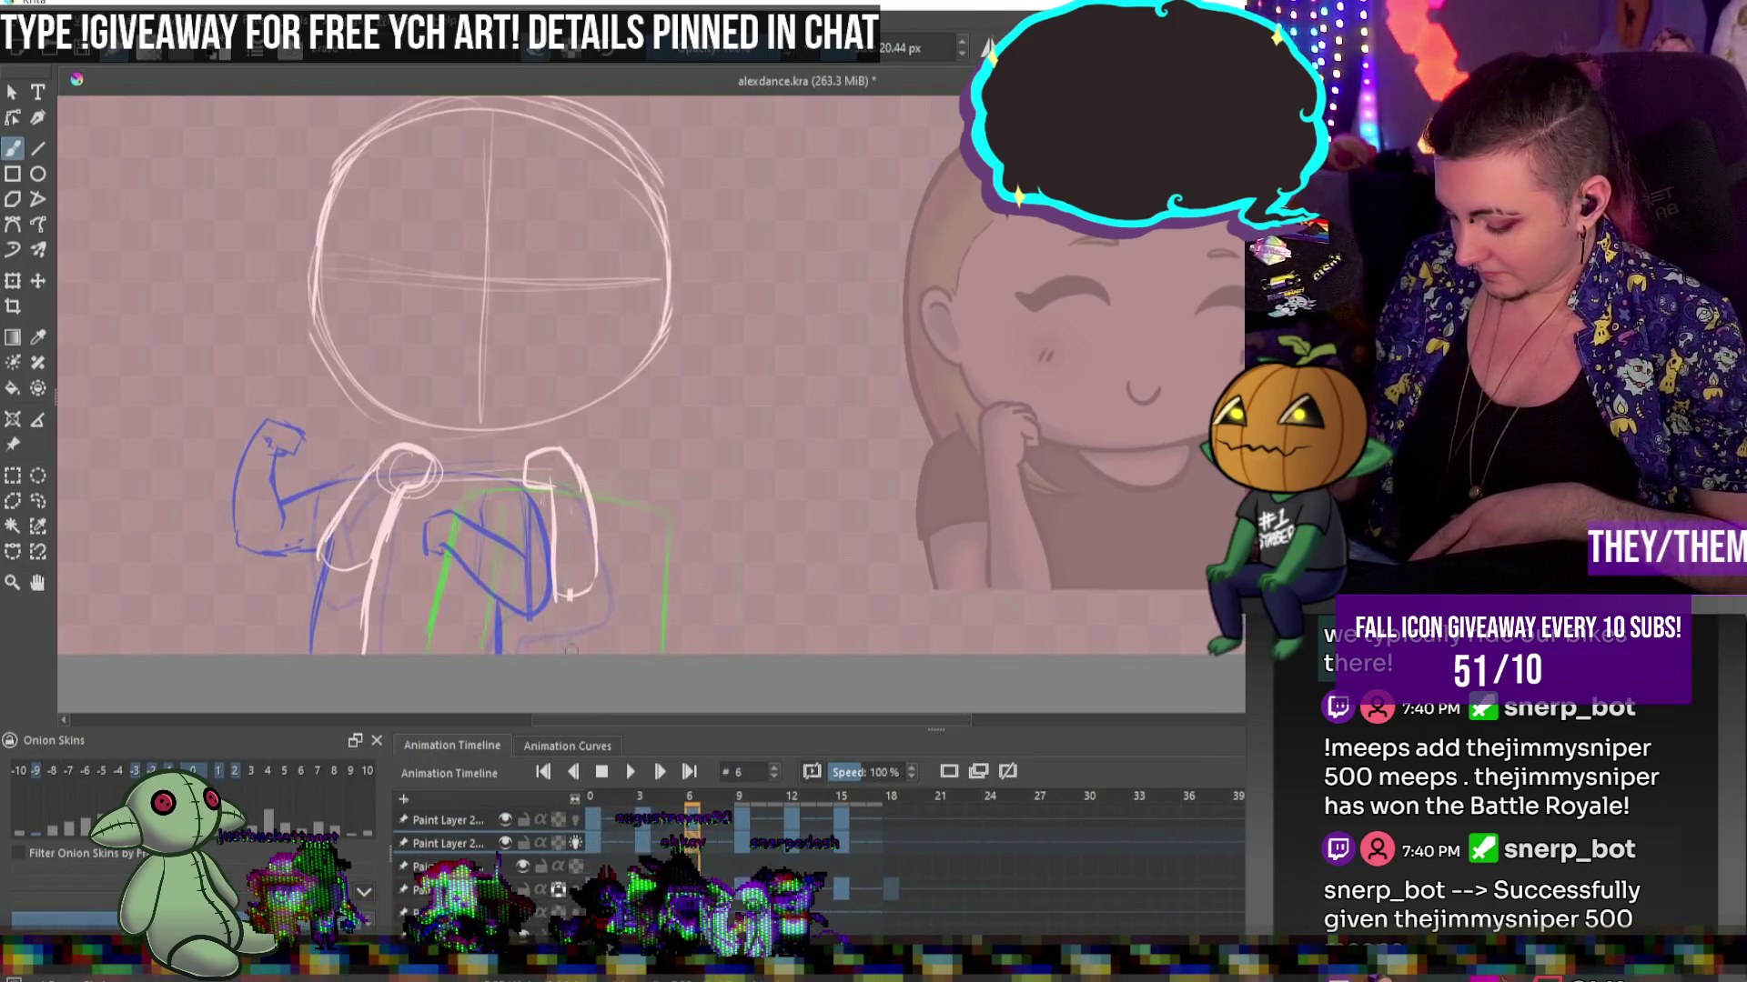
{"action": "left_click_drag", "start_coordinate": [556, 592], "coordinate": [555, 653]}
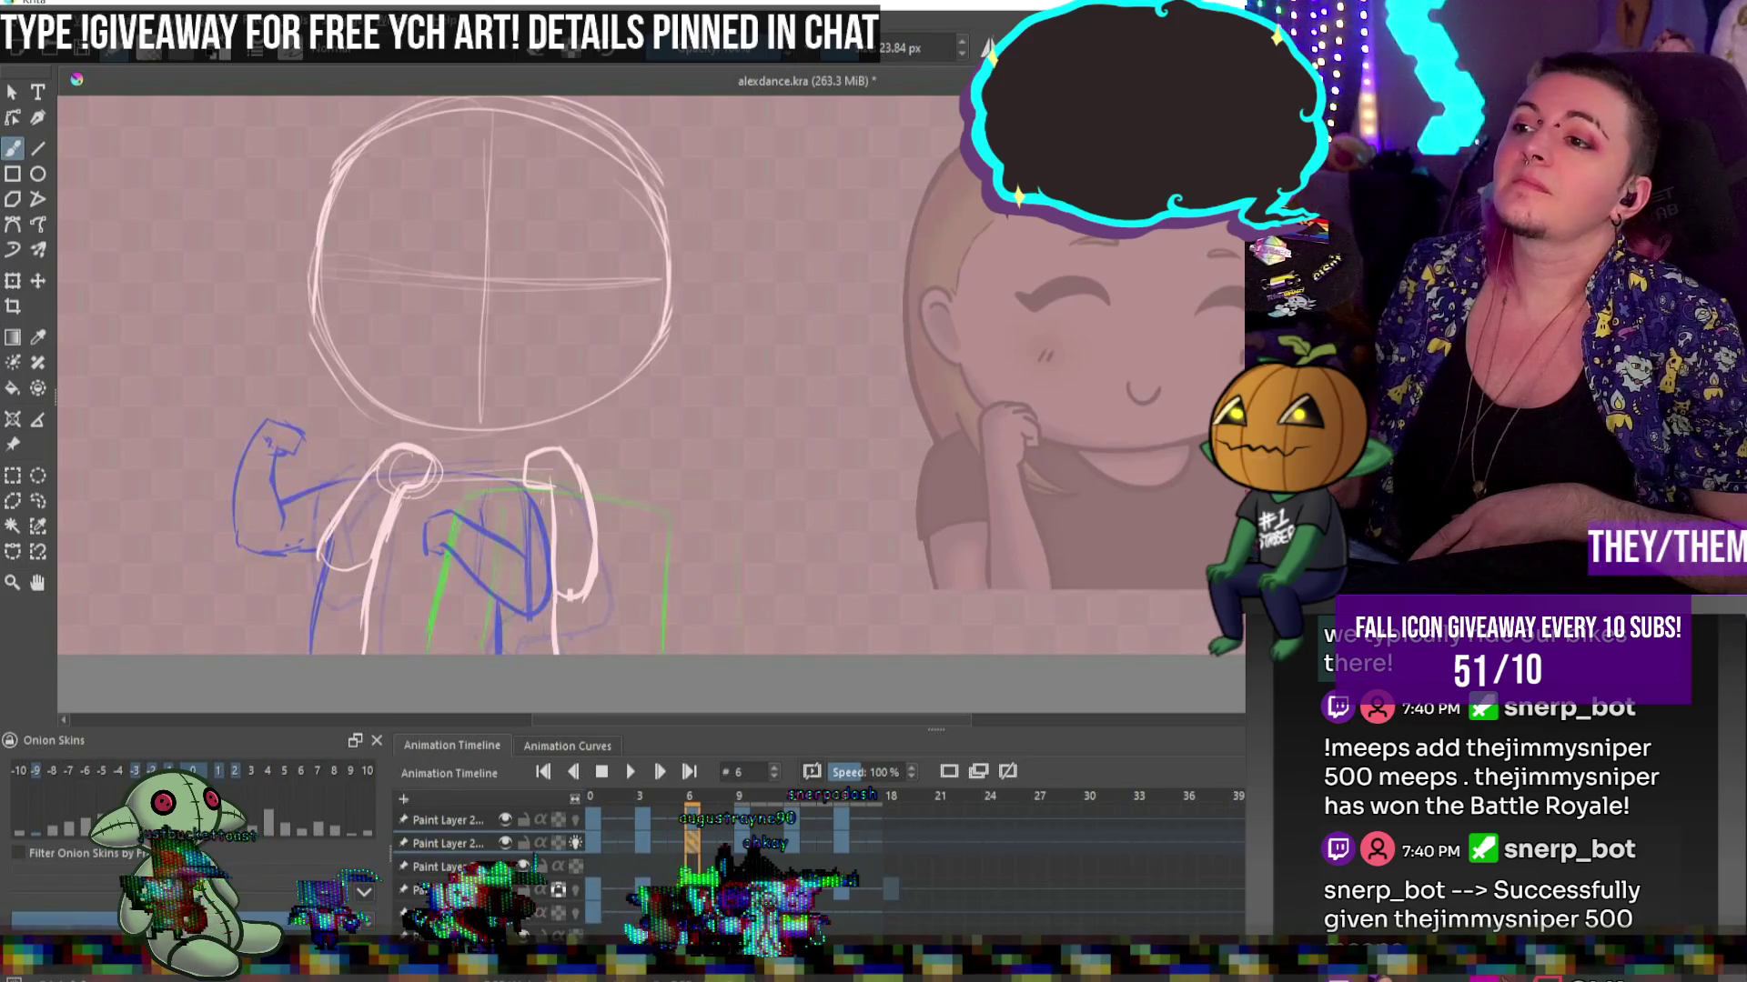
{"action": "key", "text": "bracketleft"}
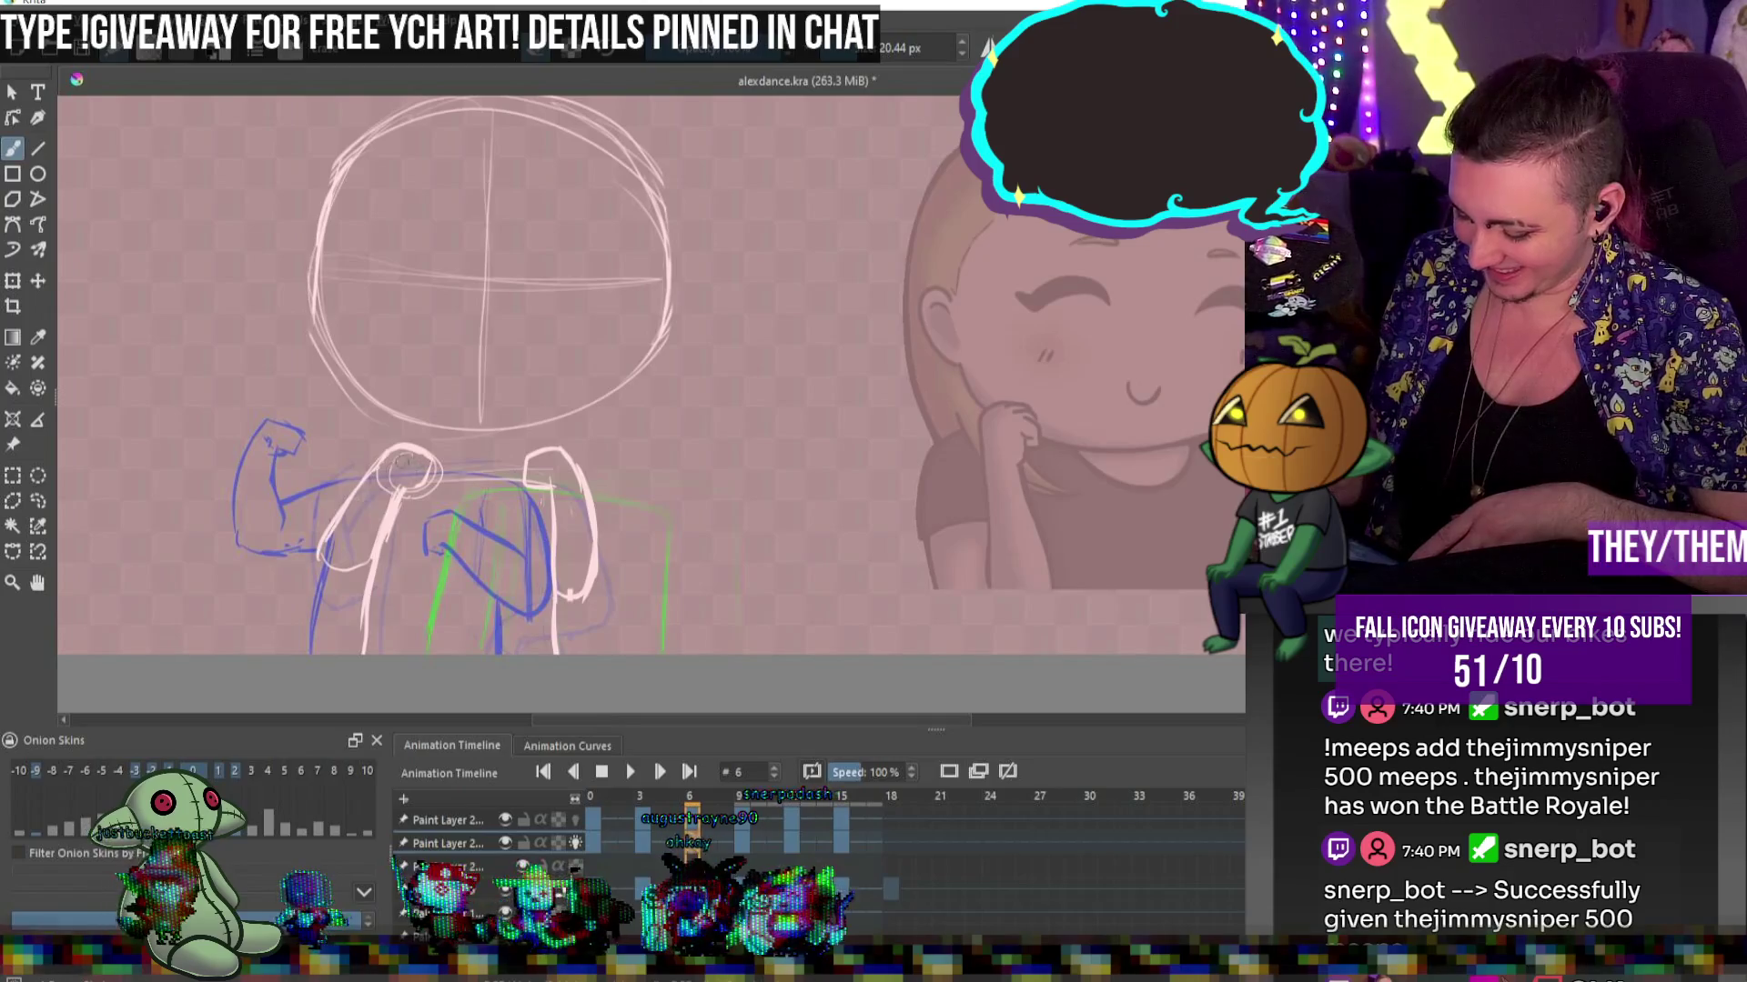
{"action": "key", "text": "bracketright"}
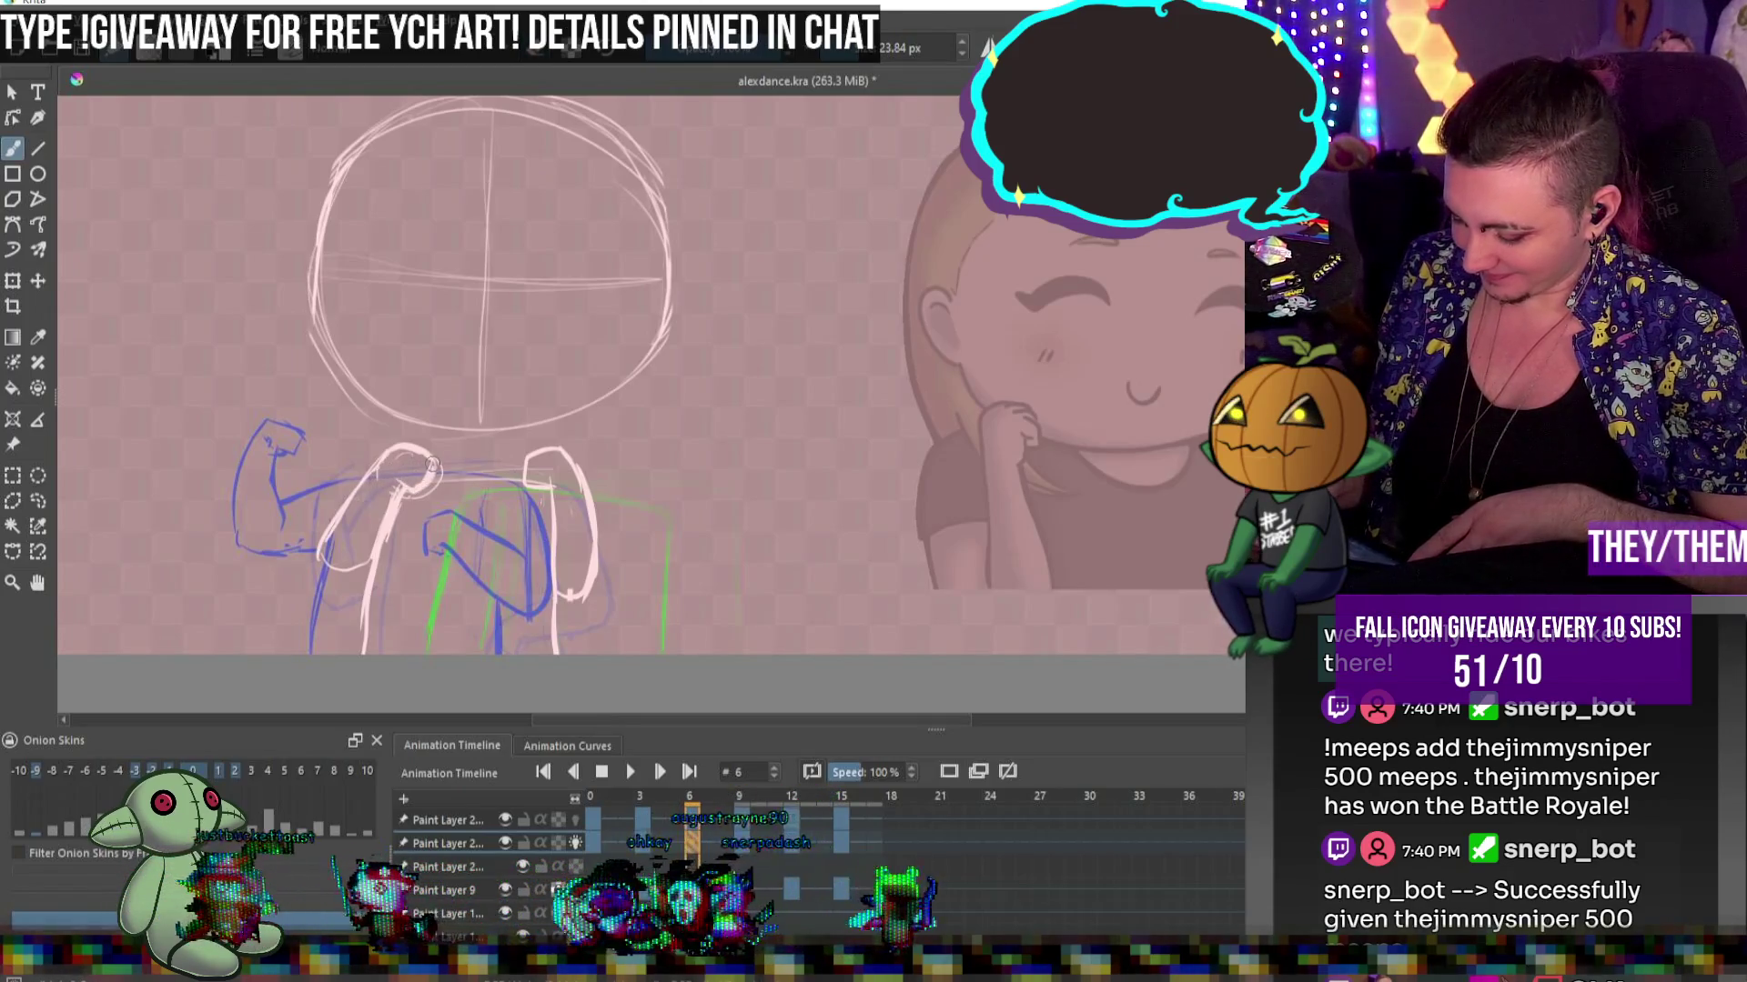
{"action": "key", "text": "bracketleft"}
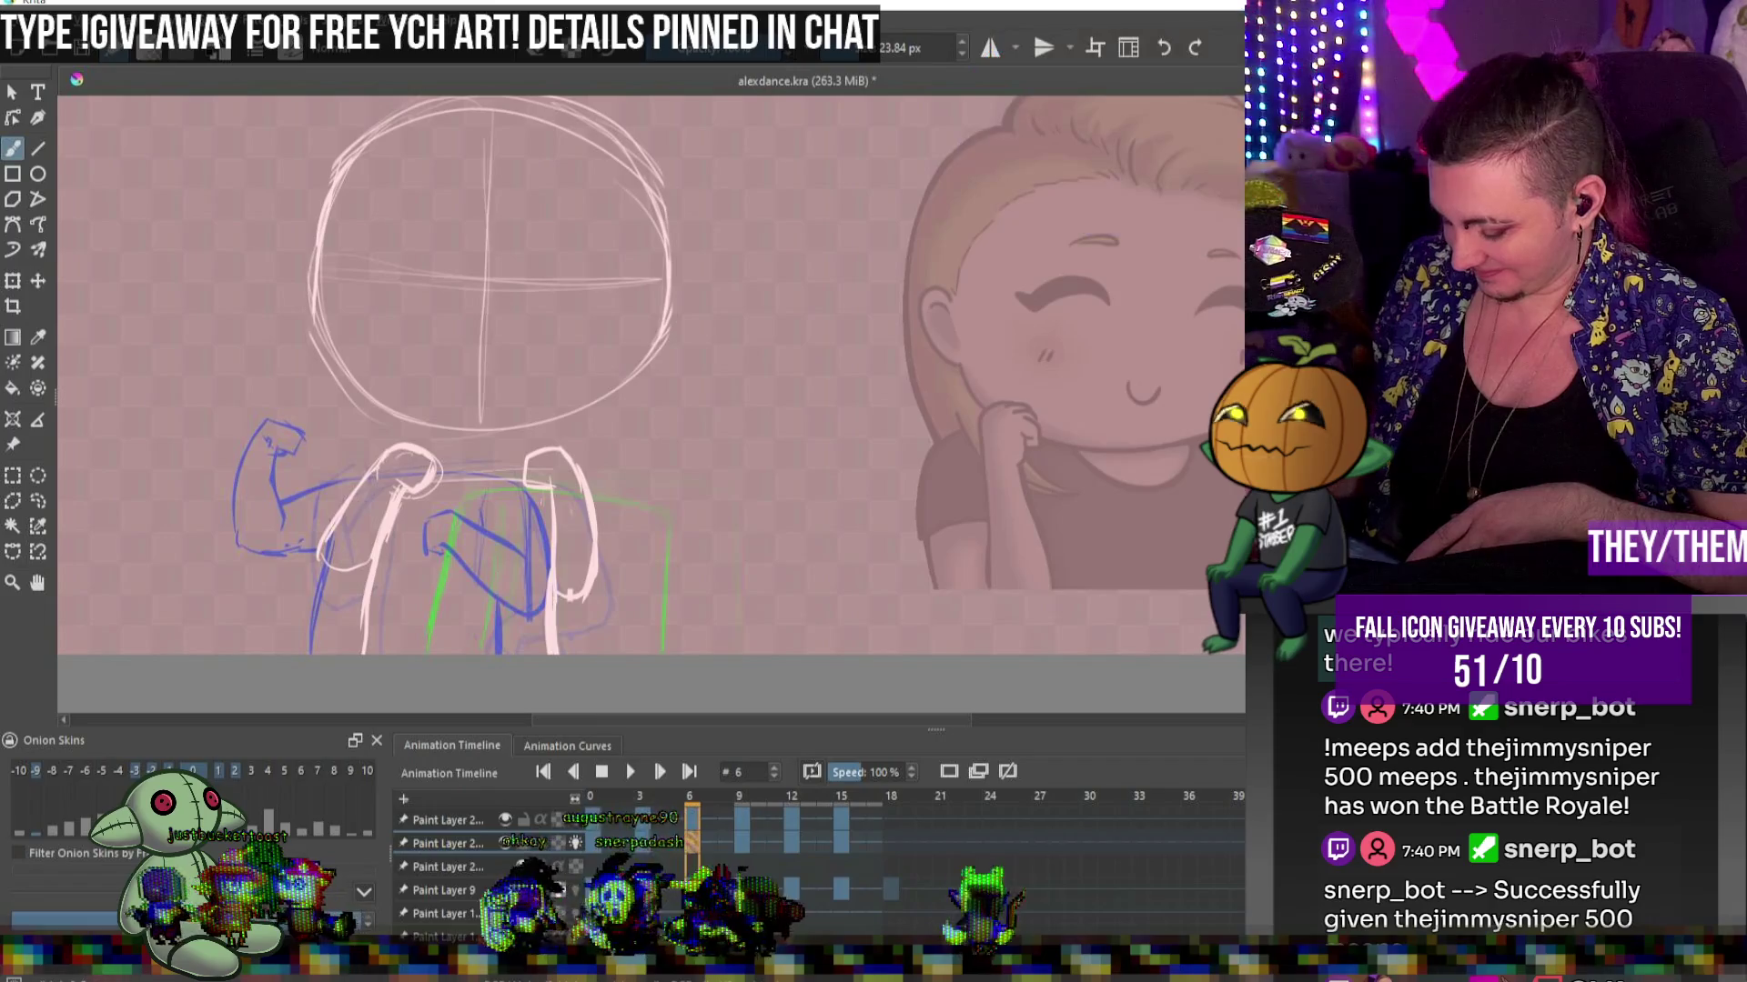
Add a vertical stroke on frame 10, then outline the body's left, top and right sides in pink on frame 9
{"action": "left_click", "coordinate": [751, 846]}
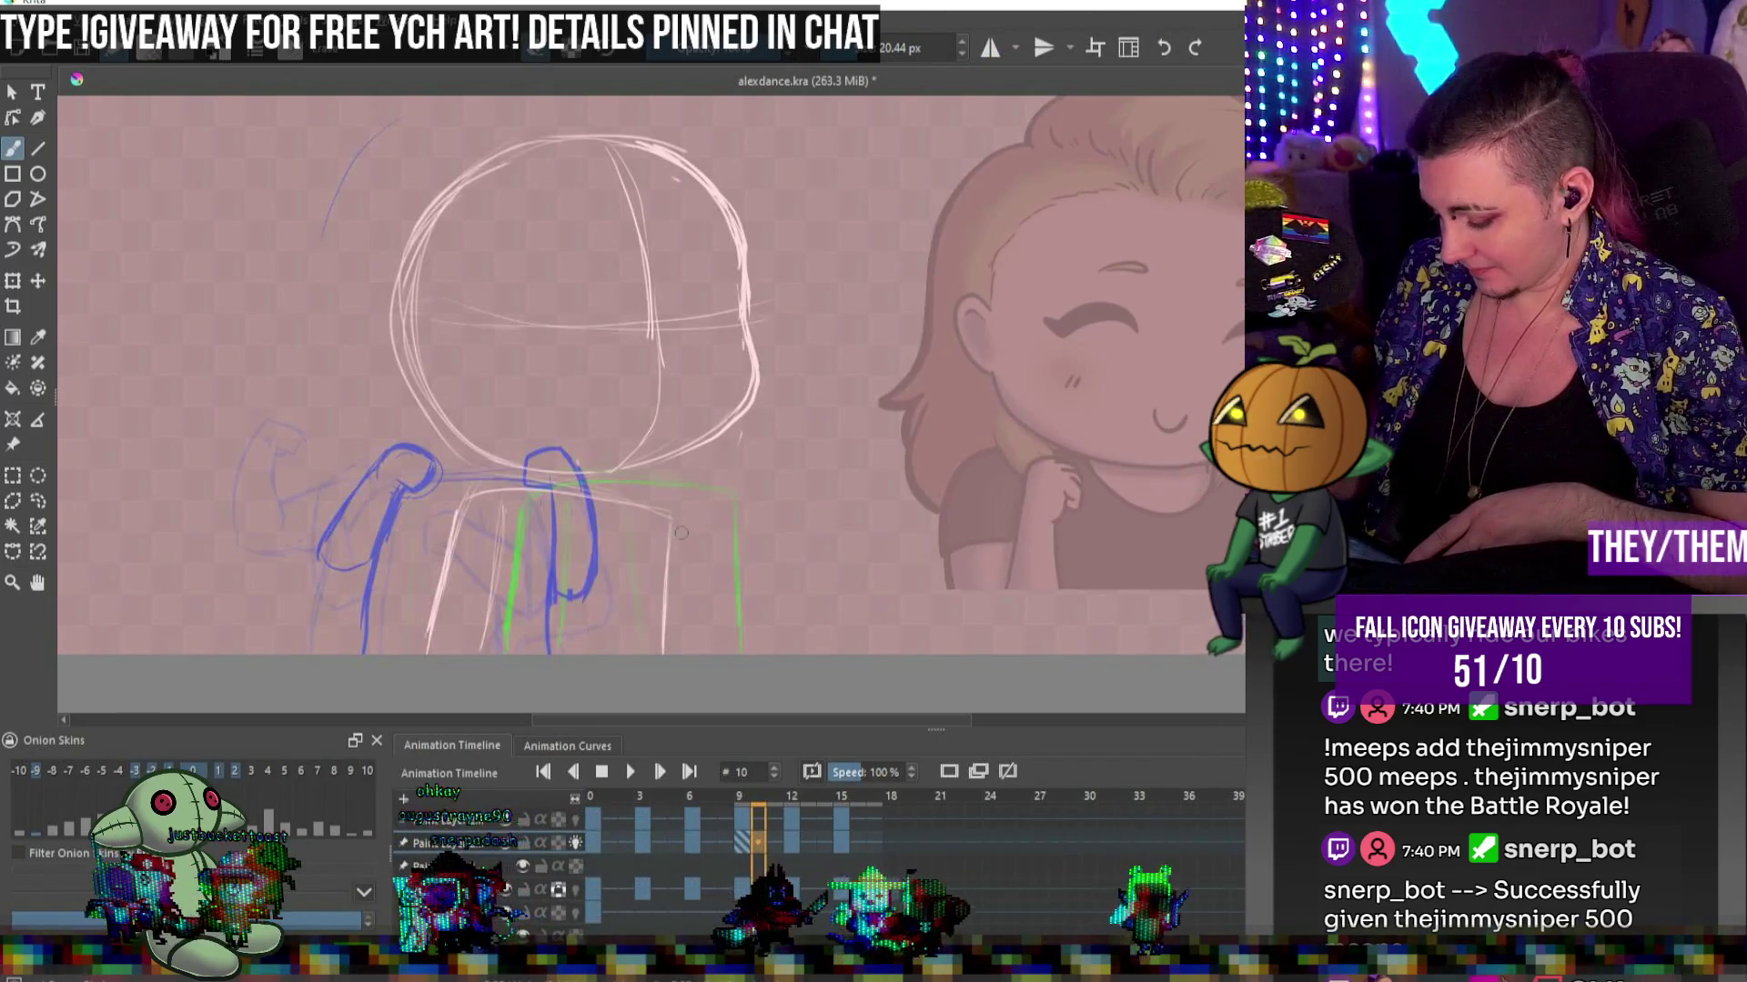
{"action": "key", "text": "Delete"}
{"action": "left_click_drag", "start_coordinate": [665, 539], "coordinate": [663, 650]}
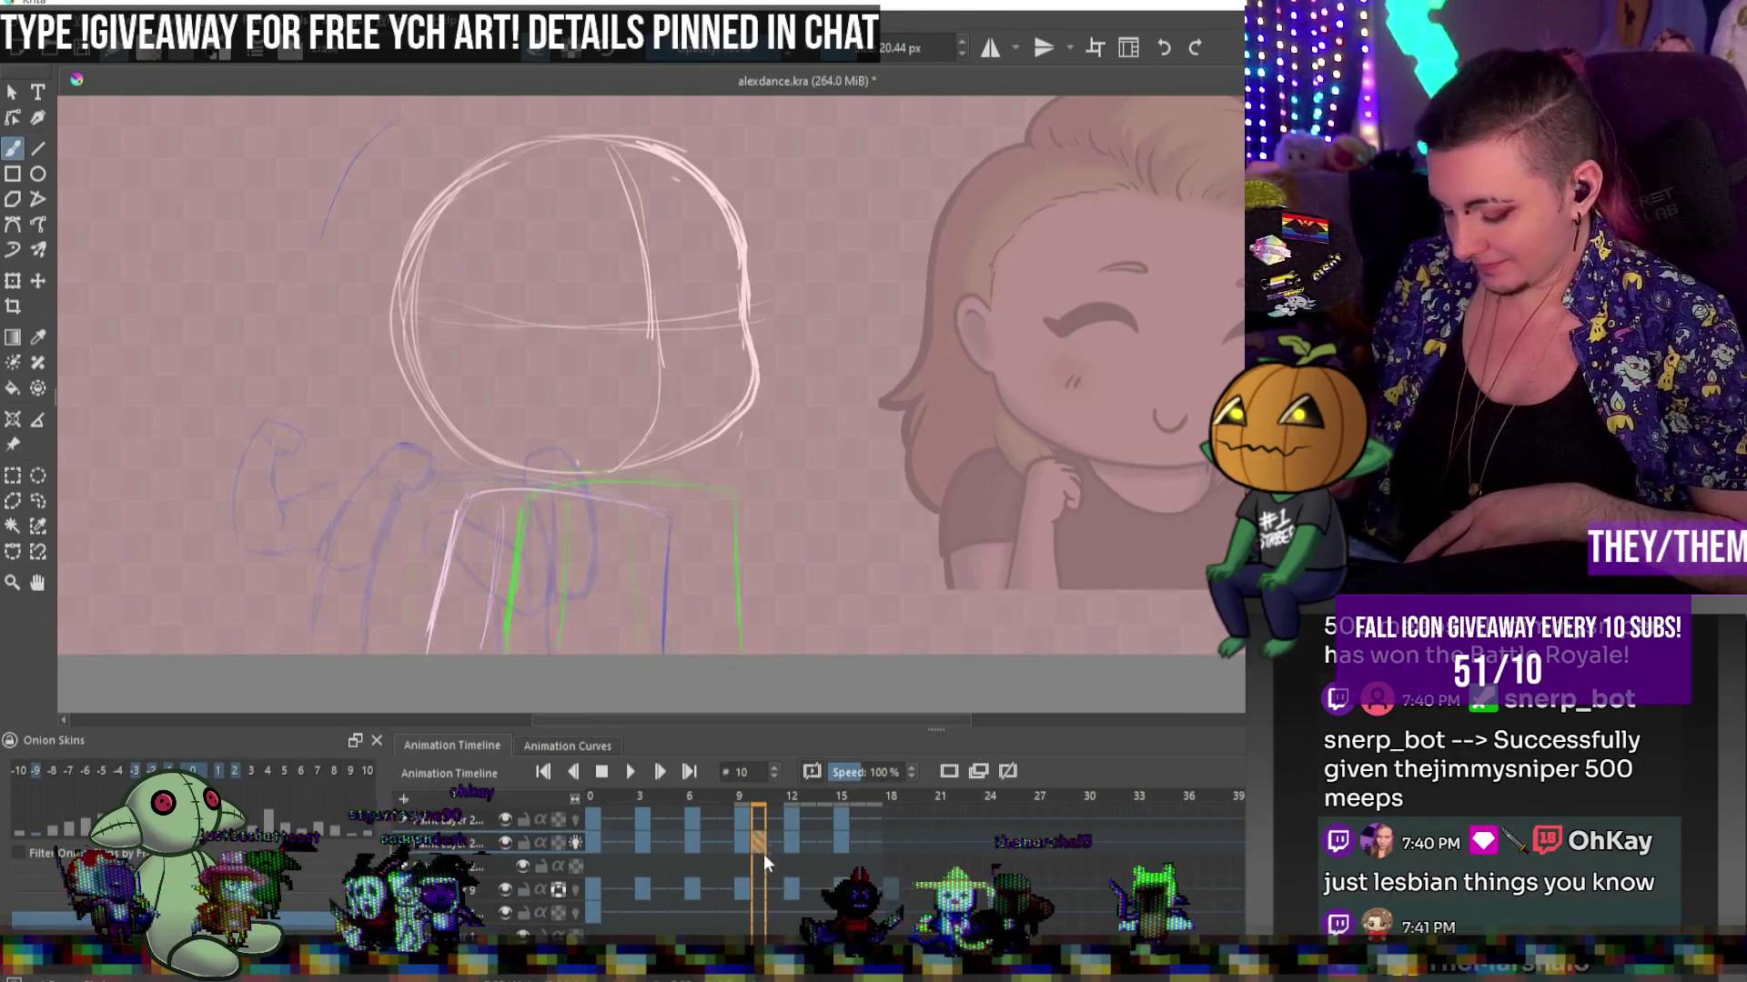
{"action": "key", "text": "Left"}
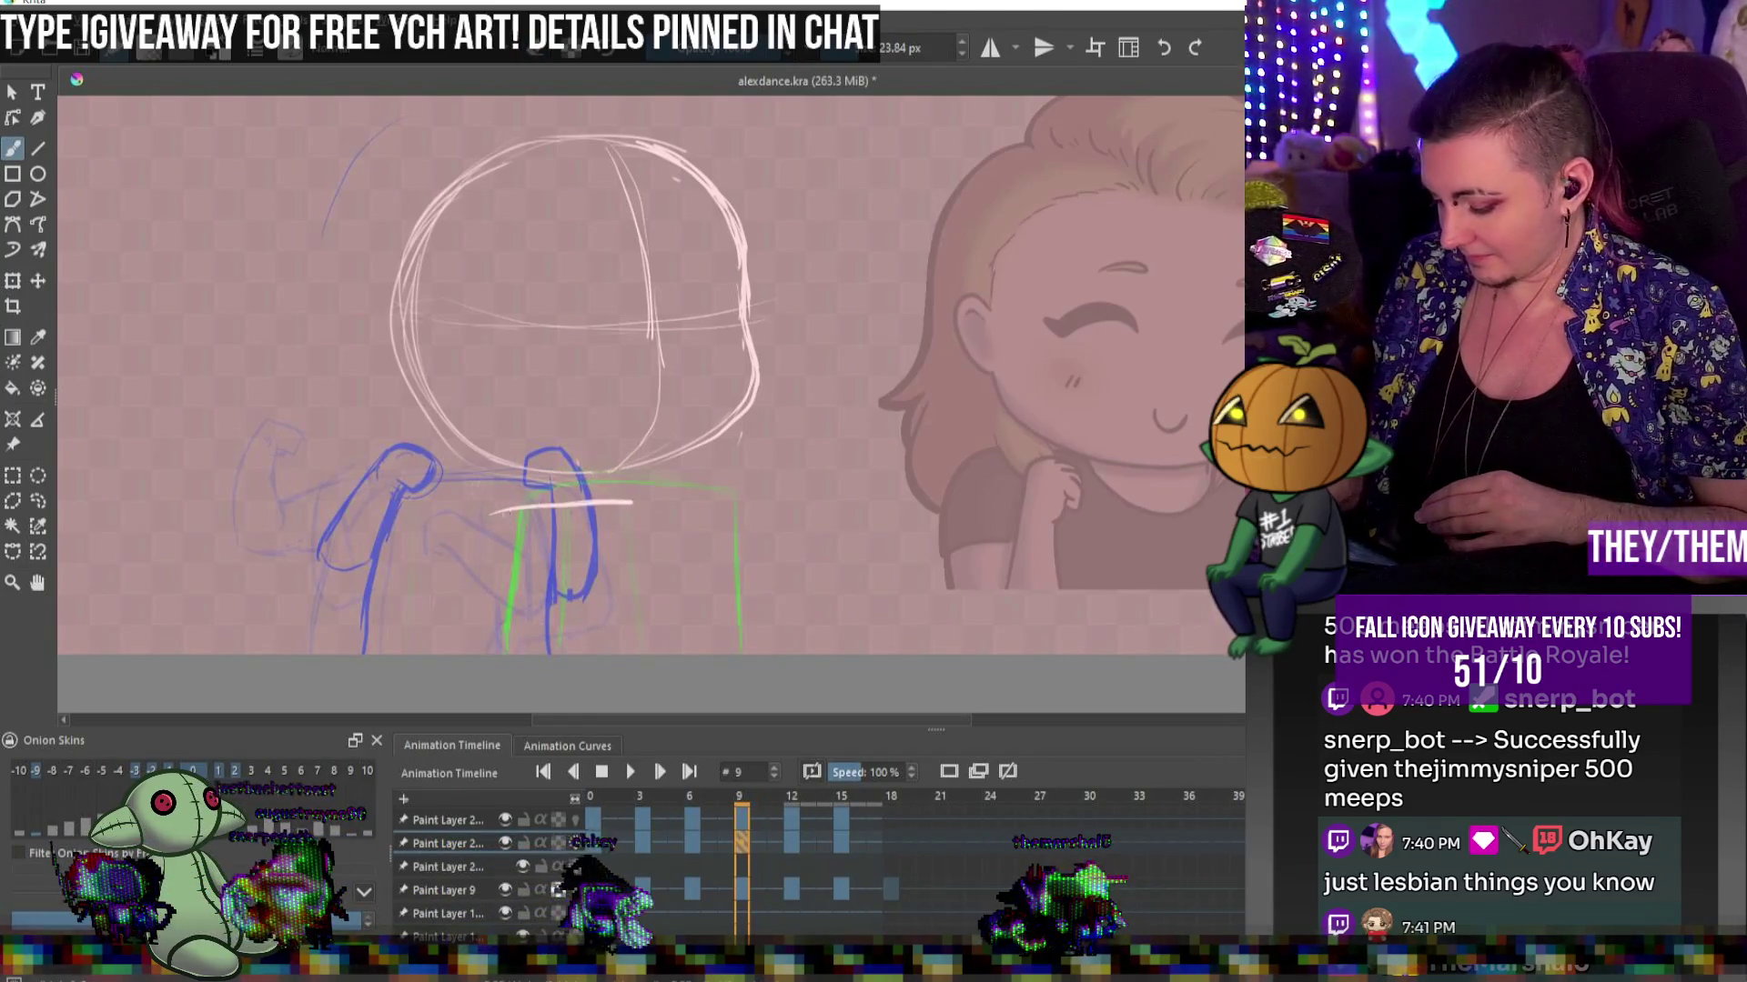
{"action": "left_click_drag", "start_coordinate": [637, 508], "coordinate": [643, 649]}
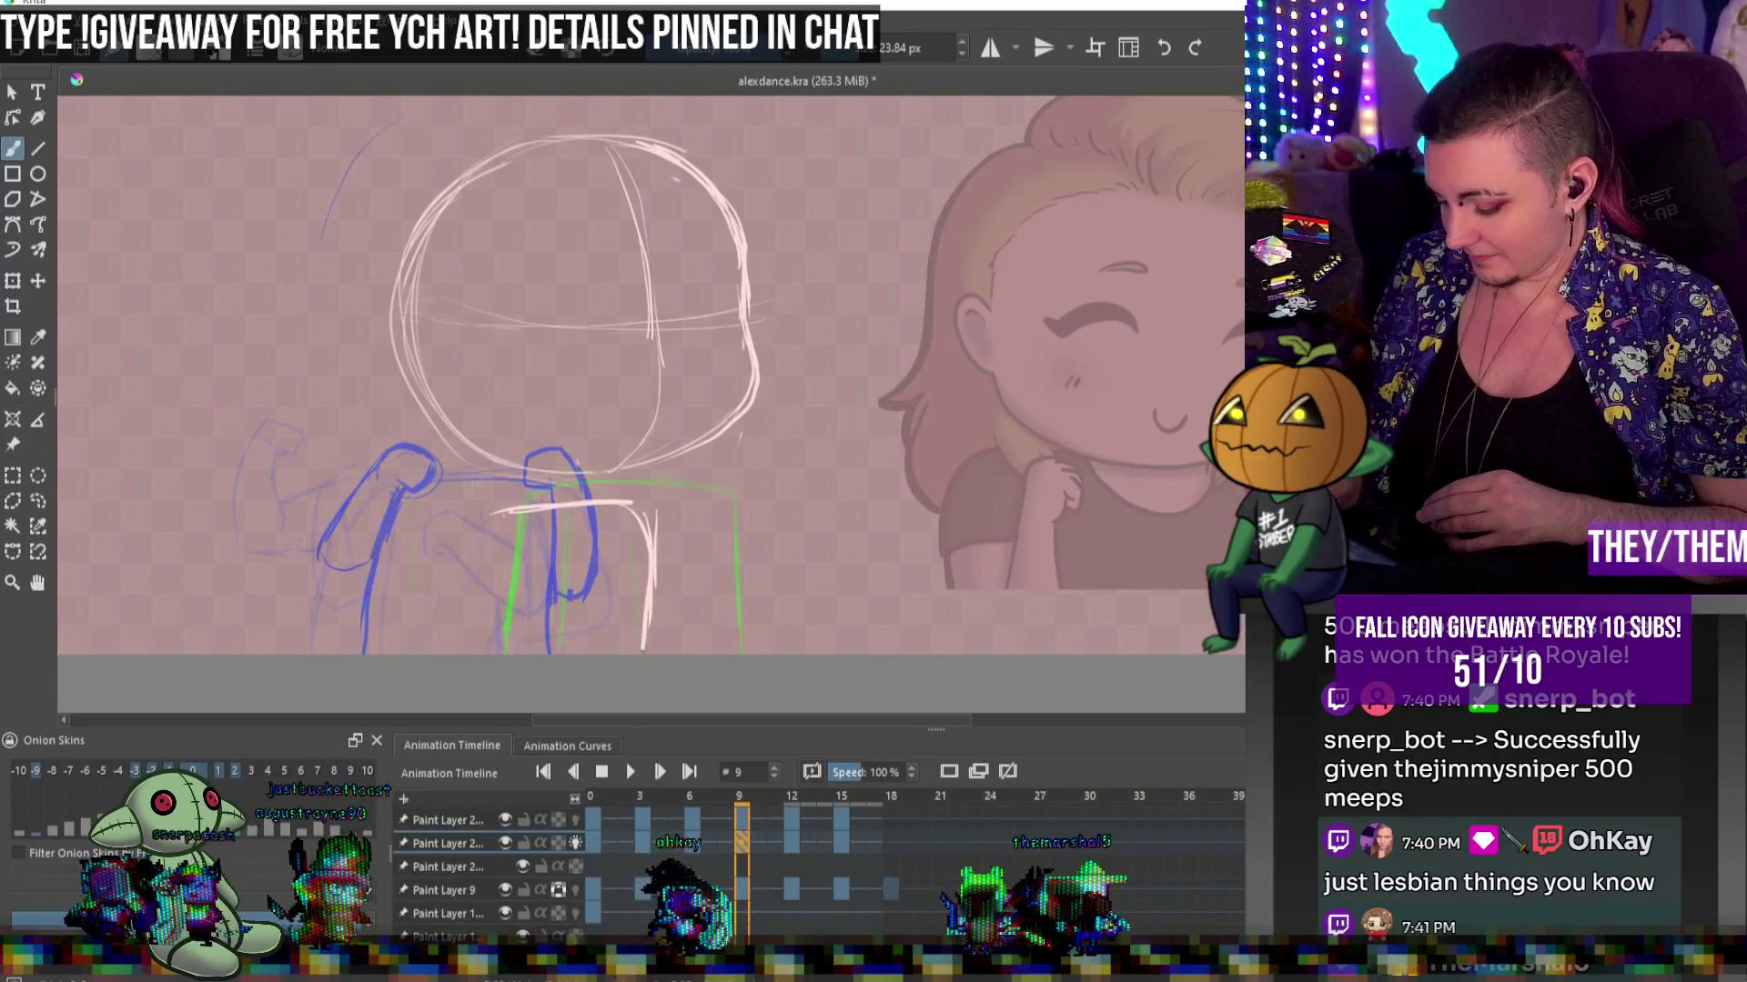
{"action": "left_click_drag", "start_coordinate": [487, 514], "coordinate": [446, 646]}
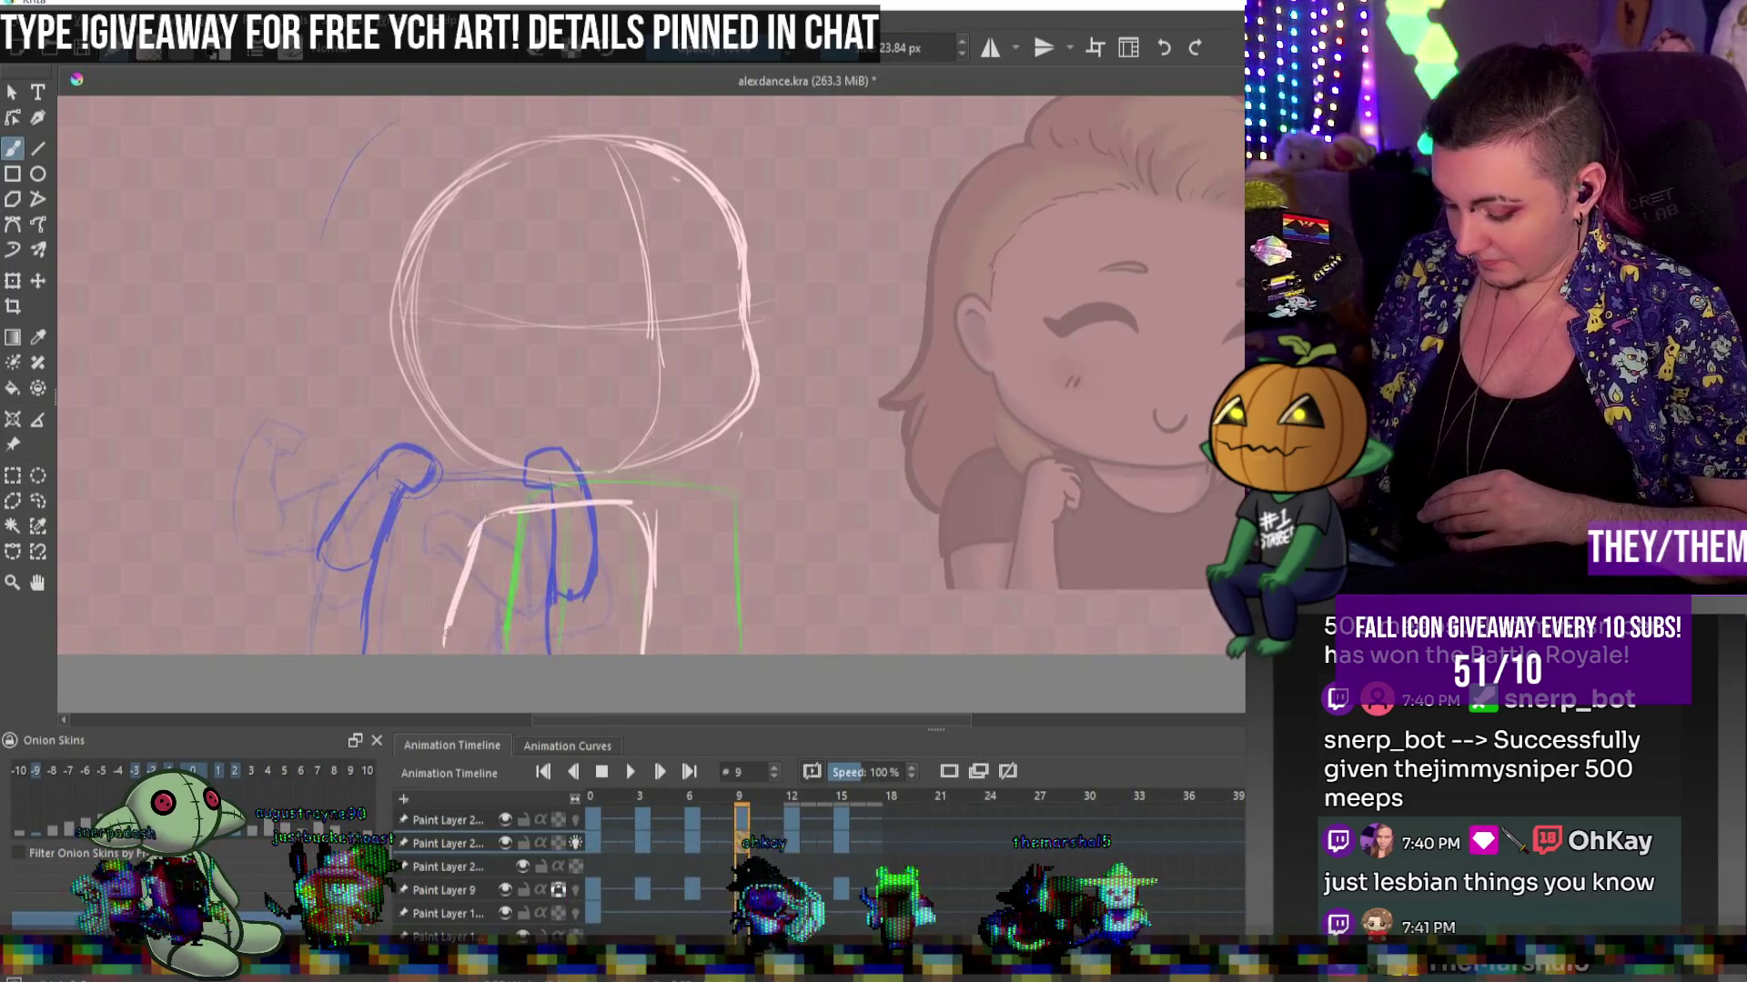
{"action": "mouse_move", "coordinate": [482, 515]}
{"action": "left_mouse_down"}
{"action": "mouse_move", "coordinate": [653, 564]}
{"action": "mouse_move", "coordinate": [652, 650]}
{"action": "left_mouse_up"}
Sketch the raised right arm and the top of the right shoulder in pink, adjusting brush size
{"action": "key", "text": "bracketleft"}
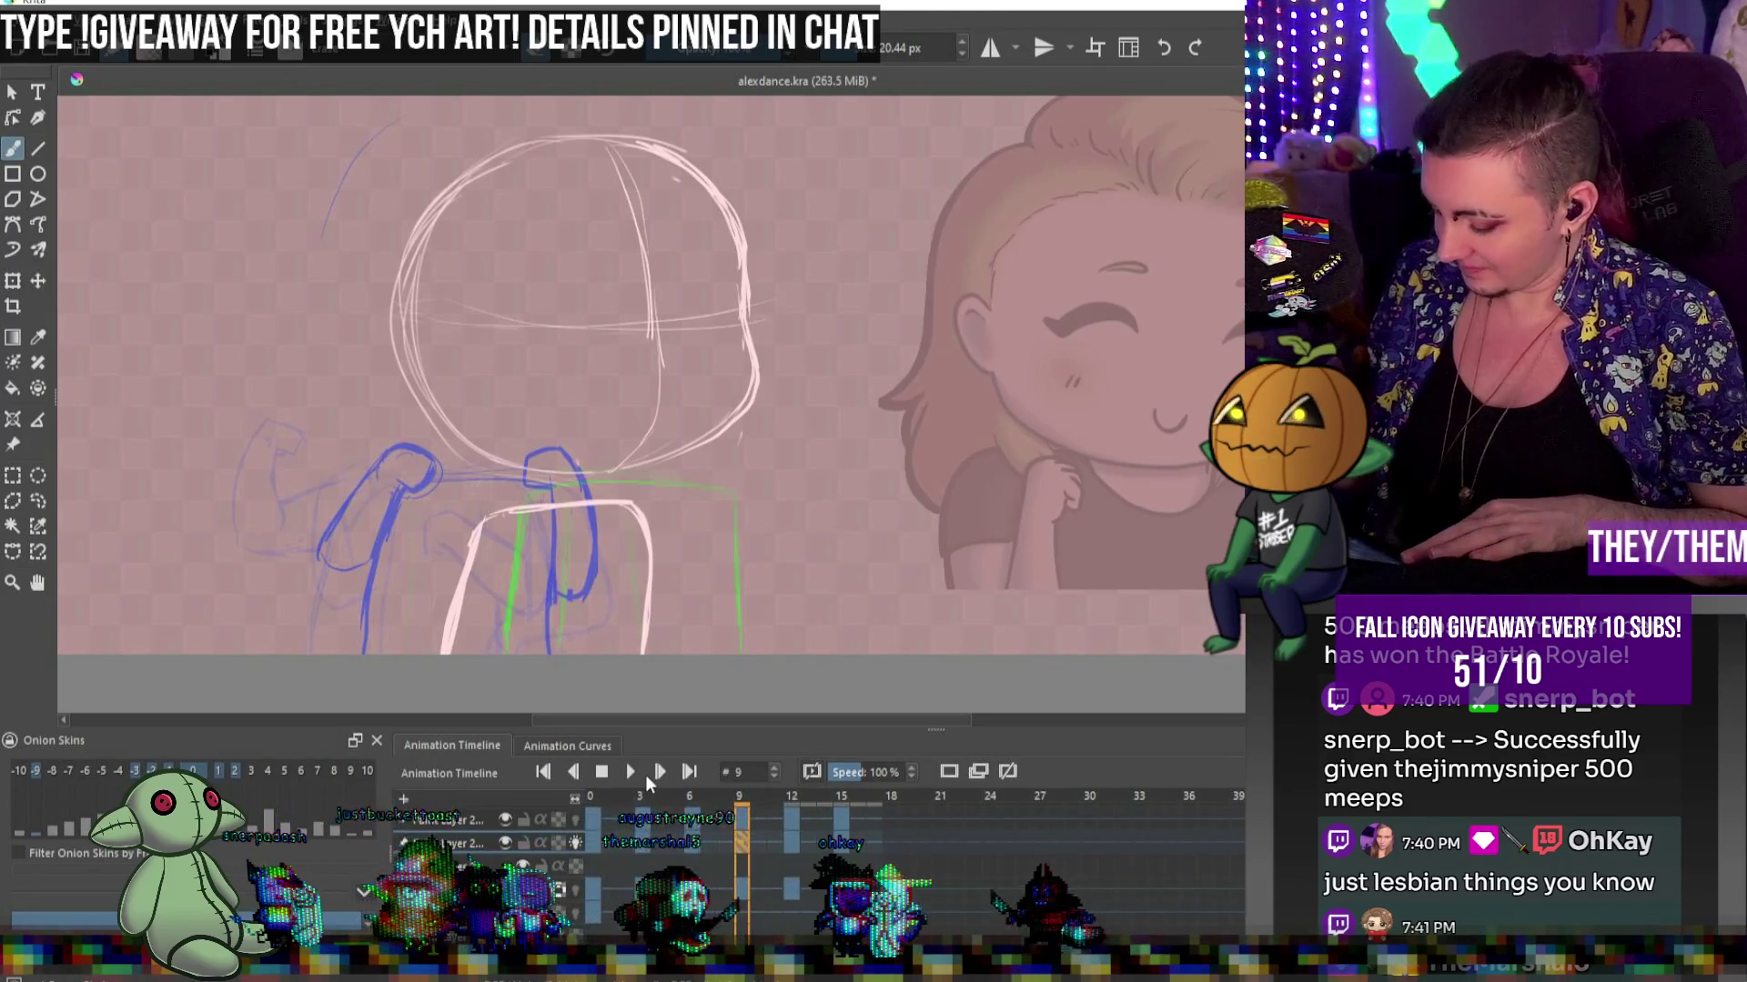
{"action": "left_click_drag", "start_coordinate": [618, 531], "coordinate": [631, 531]}
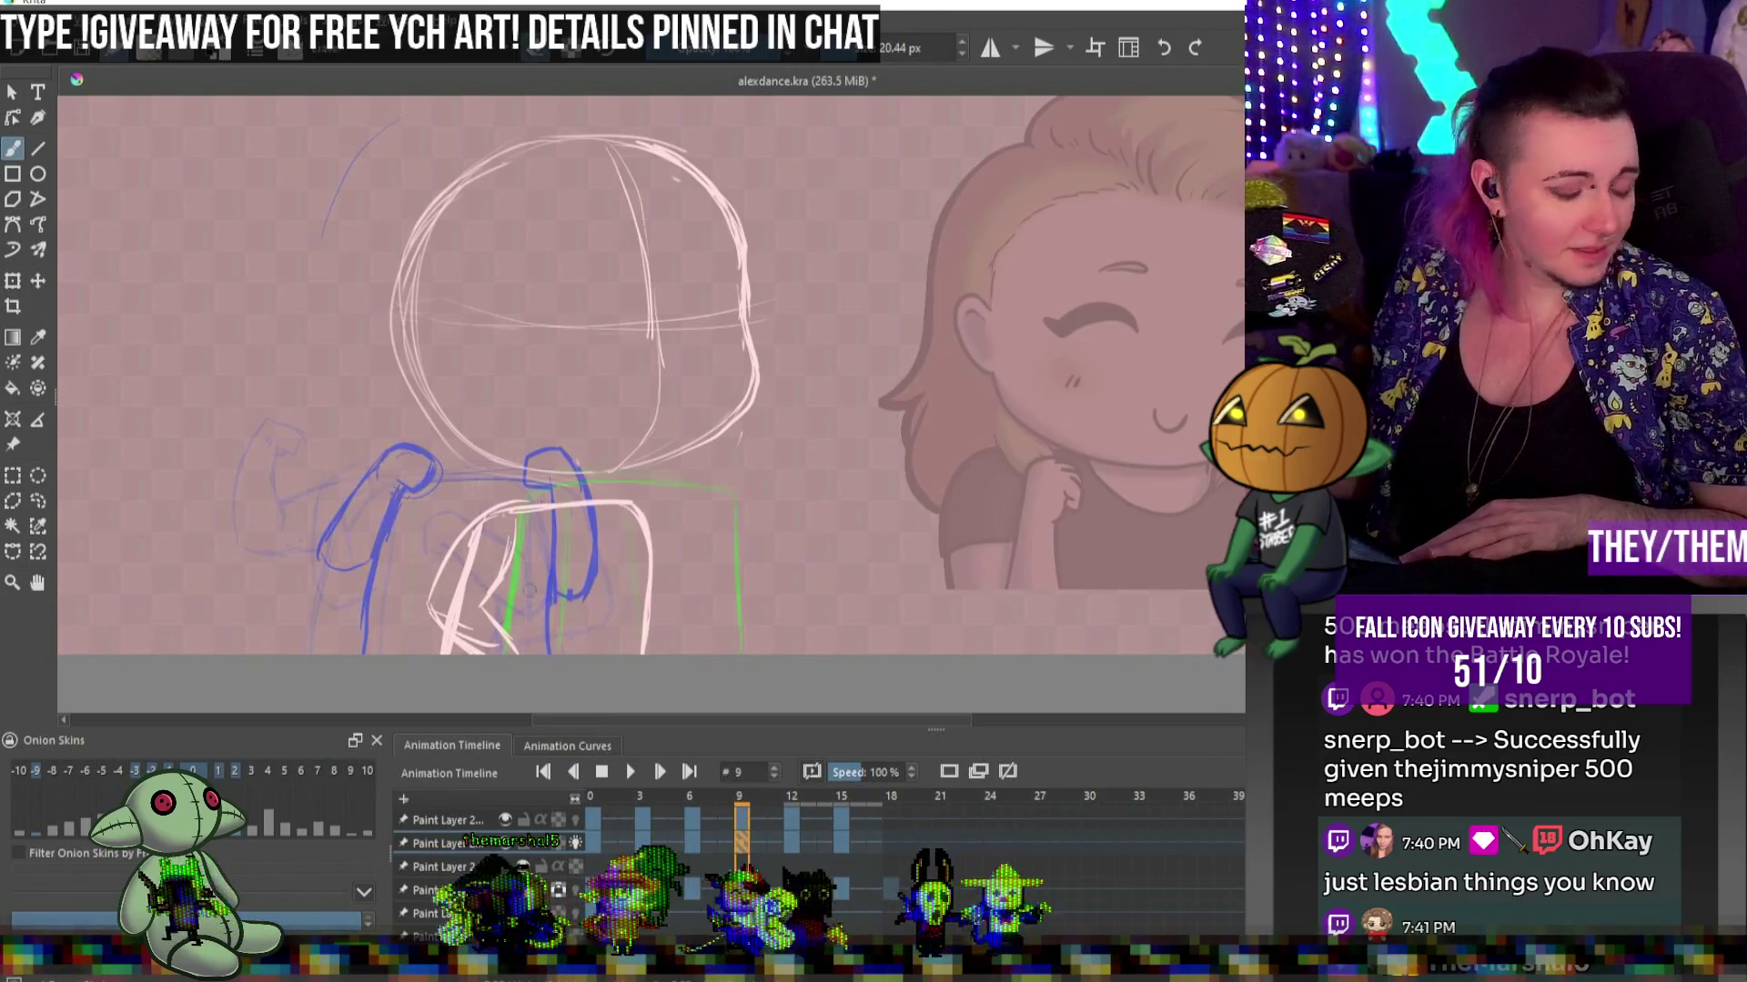
{"action": "key", "text": "bracketleft"}
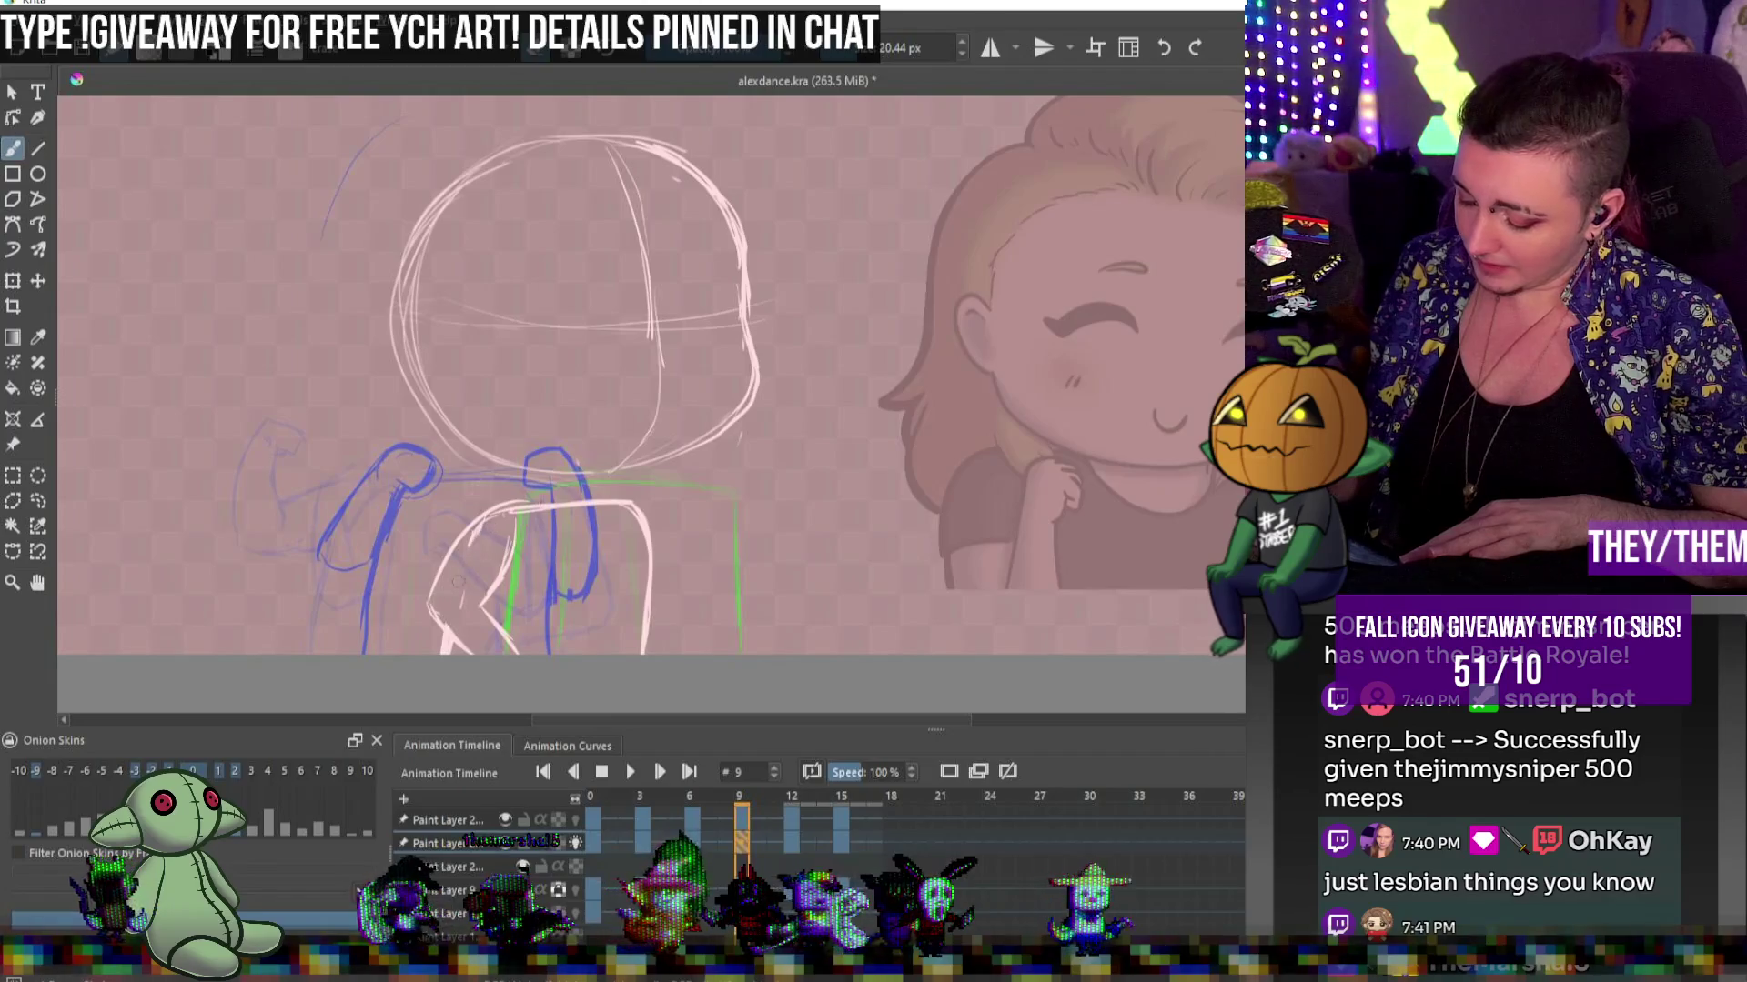
{"action": "key", "text": "bracketright"}
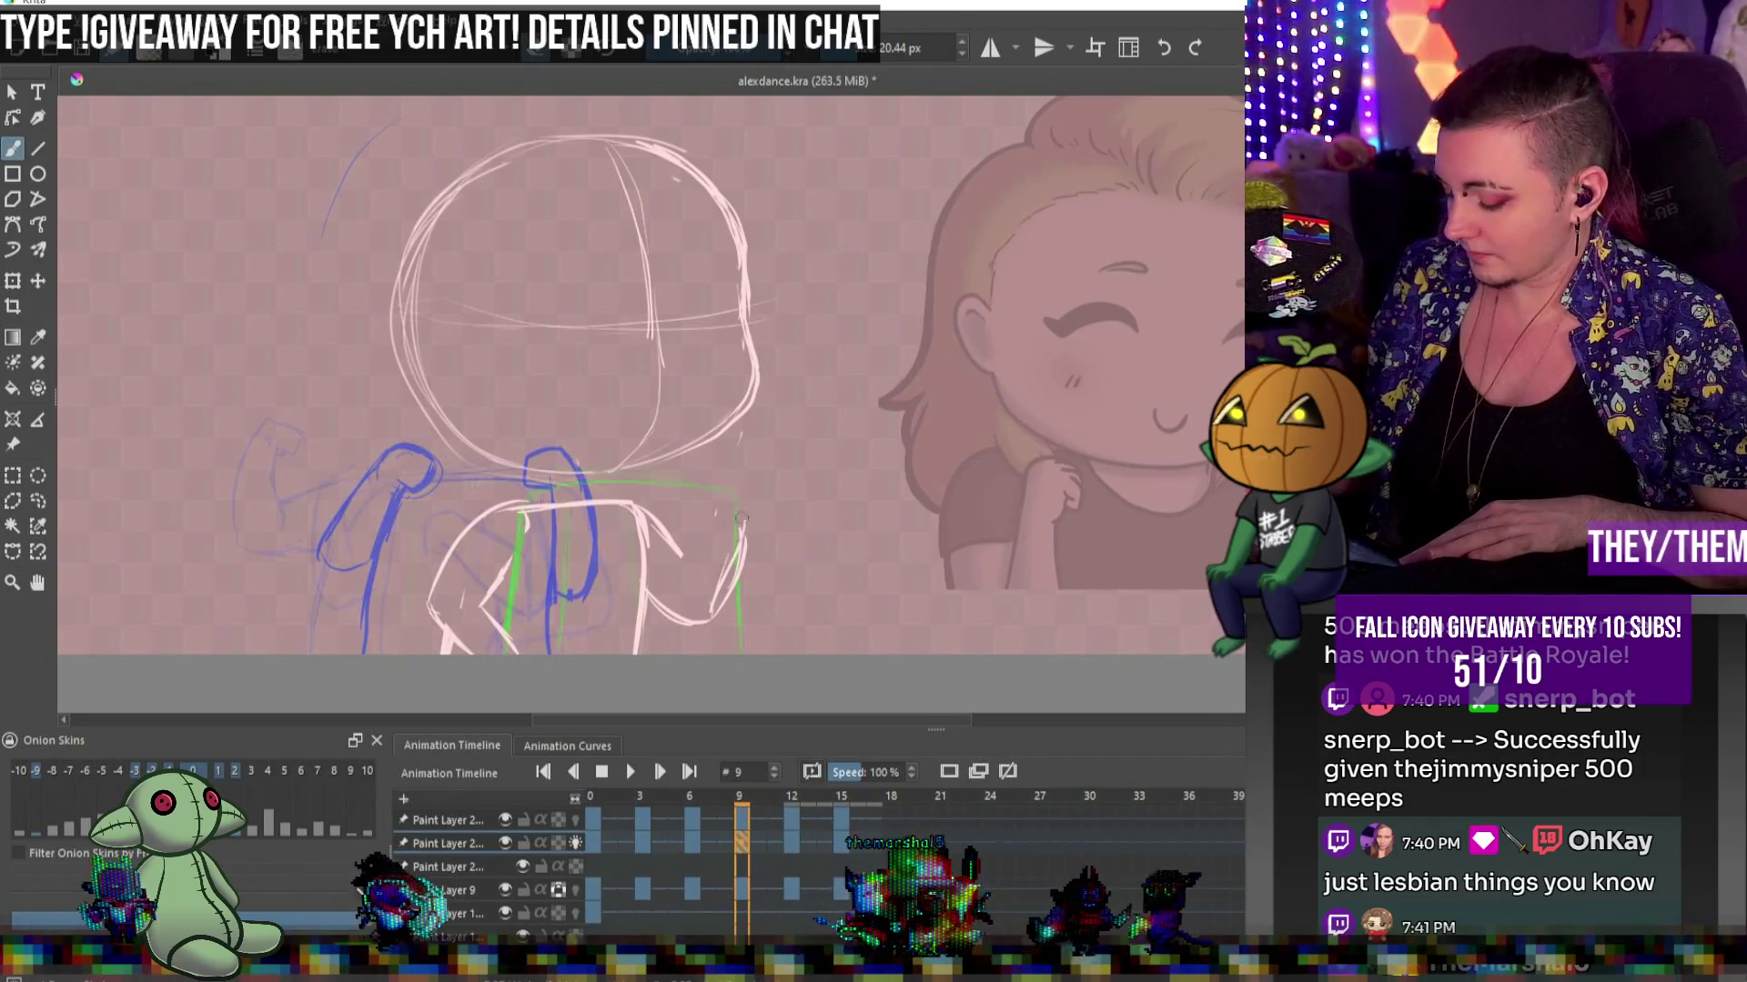
{"action": "mouse_move", "coordinate": [677, 550]}
{"action": "left_mouse_down"}
{"action": "mouse_move", "coordinate": [707, 515]}
{"action": "mouse_move", "coordinate": [700, 623]}
{"action": "left_mouse_up"}
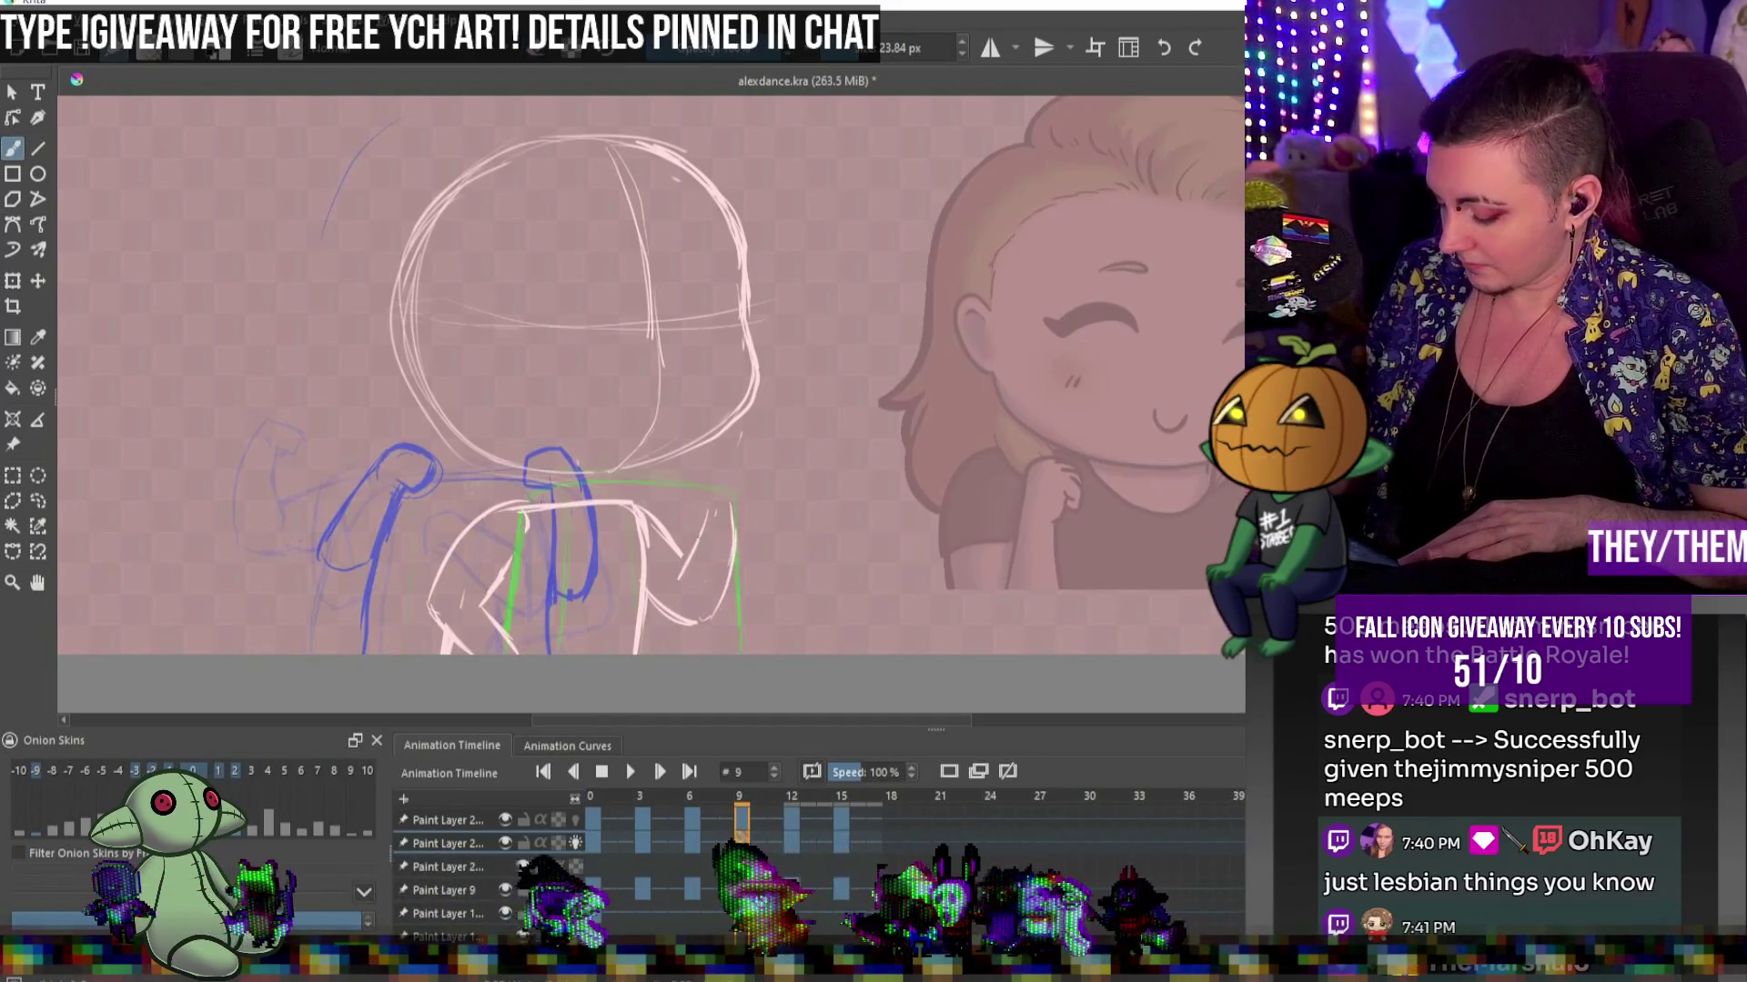
{"action": "right_click", "coordinate": [698, 500]}
{"action": "left_click", "coordinate": [915, 356]}
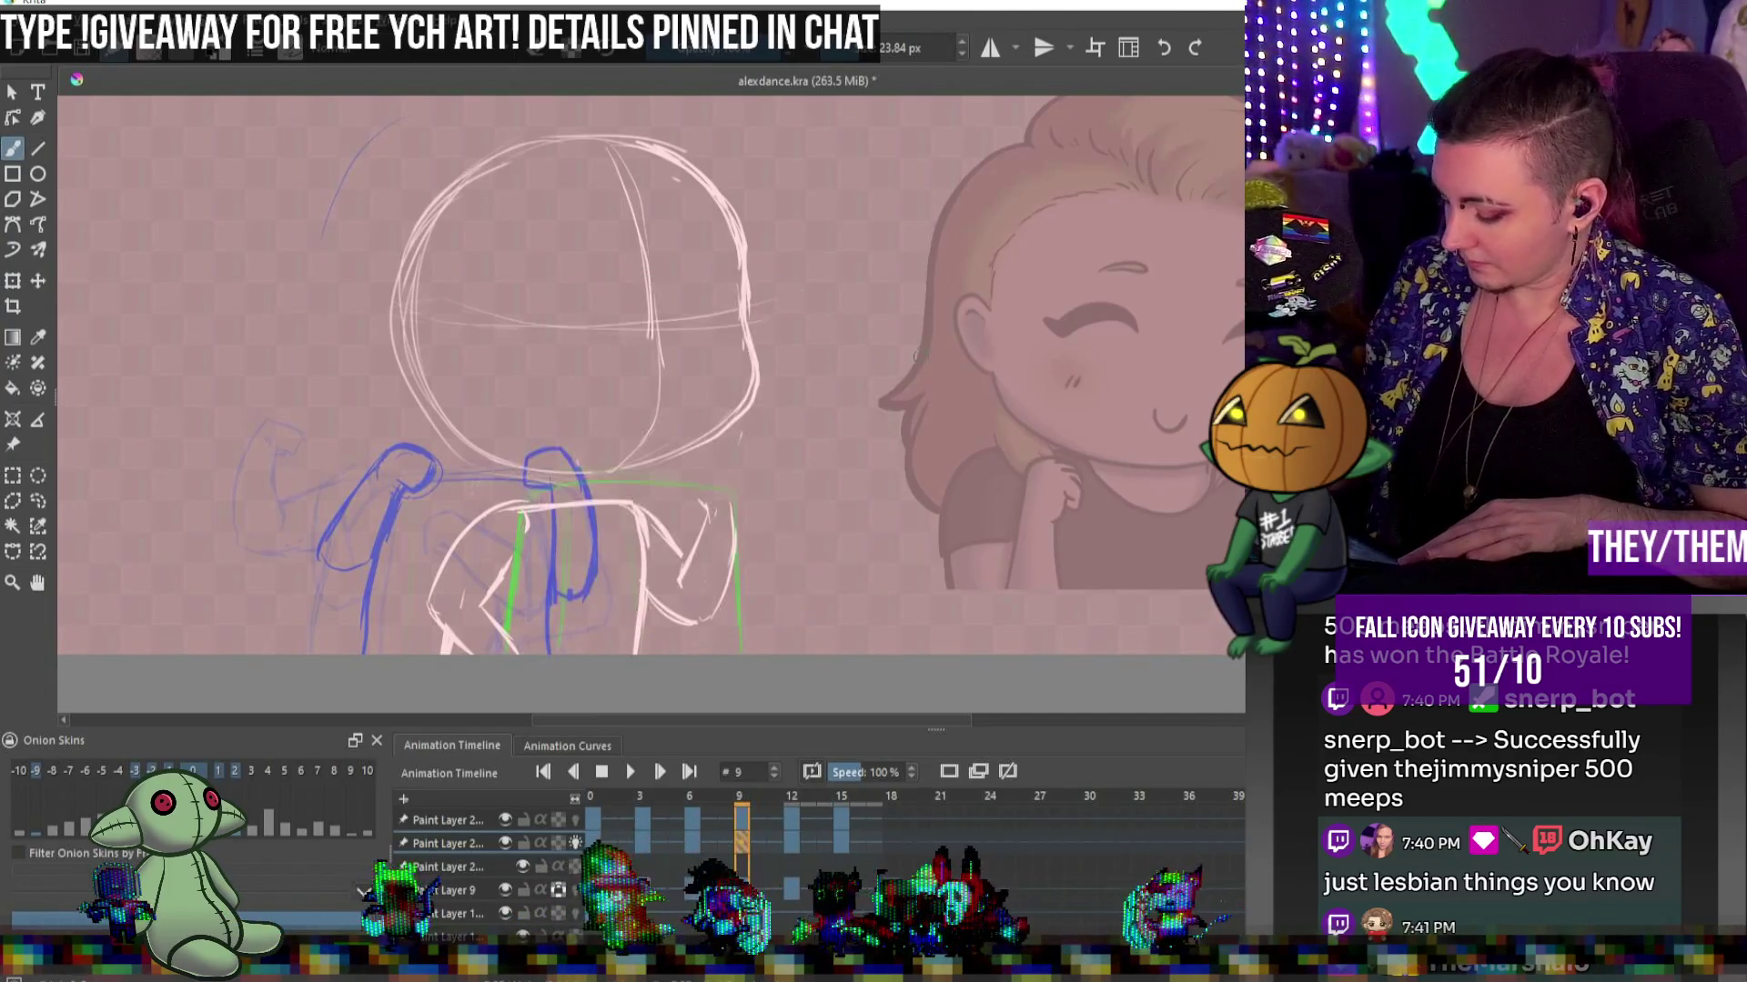
{"action": "mouse_move", "coordinate": [732, 491]}
{"action": "left_mouse_down"}
{"action": "mouse_move", "coordinate": [691, 484]}
{"action": "mouse_move", "coordinate": [698, 520]}
{"action": "left_mouse_up"}
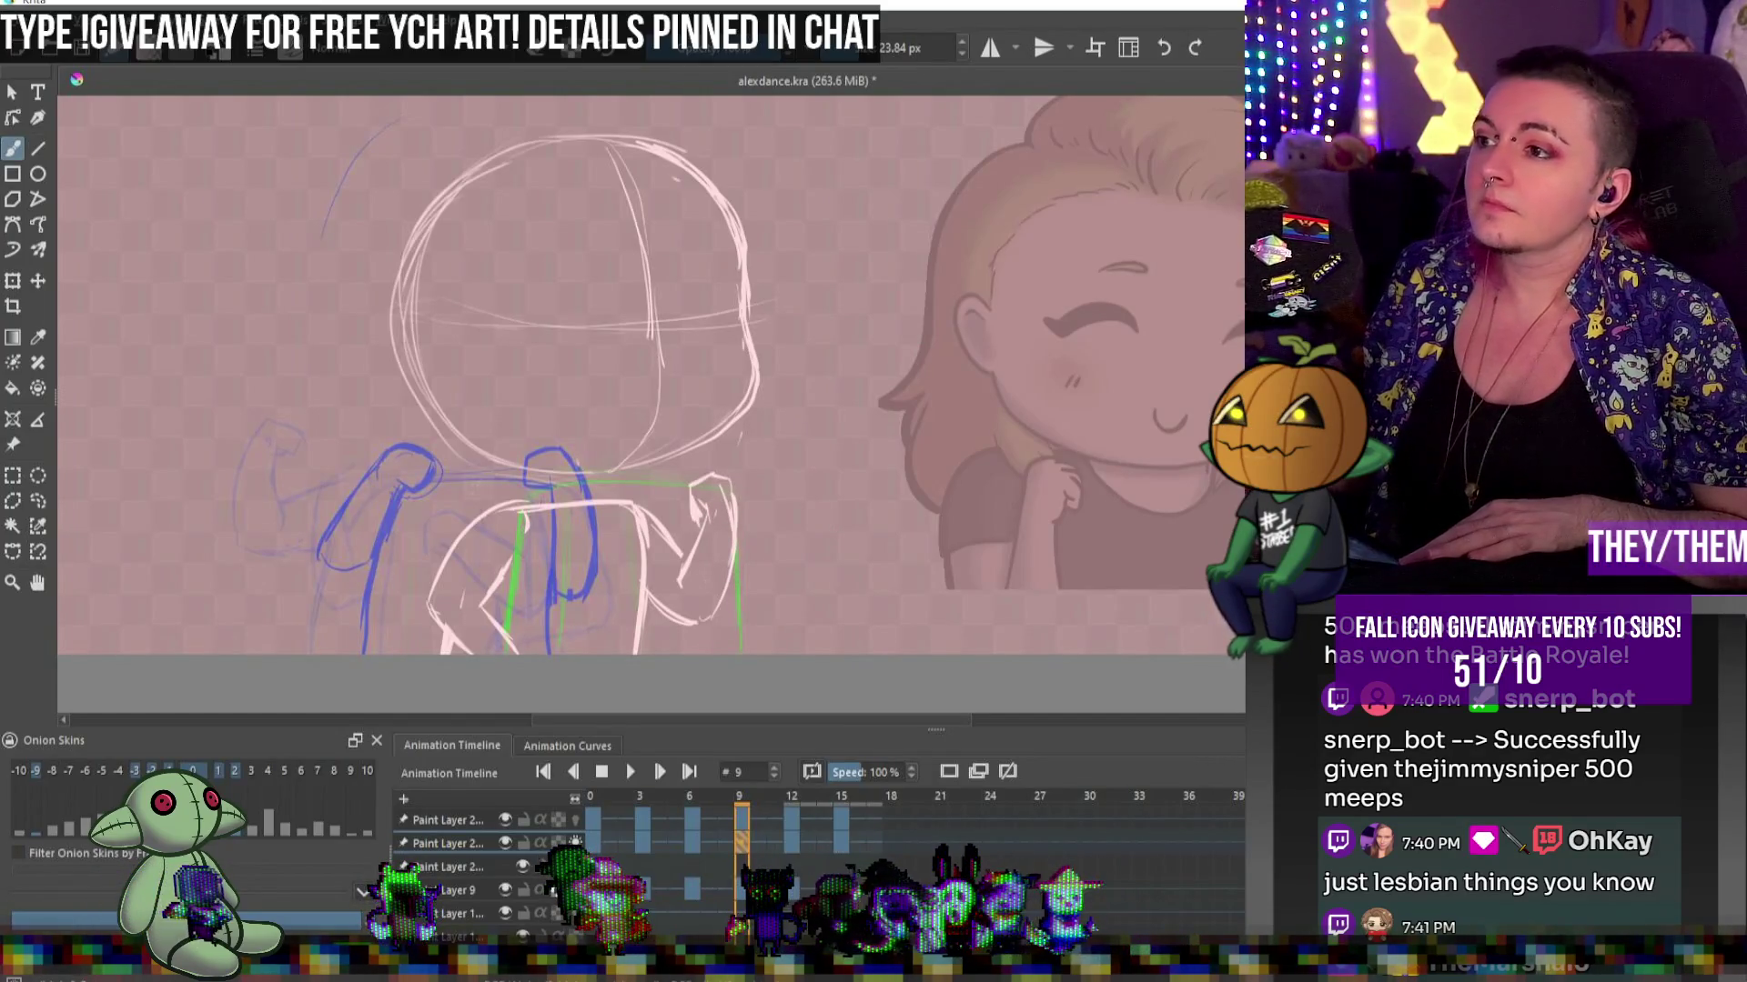
{"action": "left_click", "coordinate": [792, 844]}
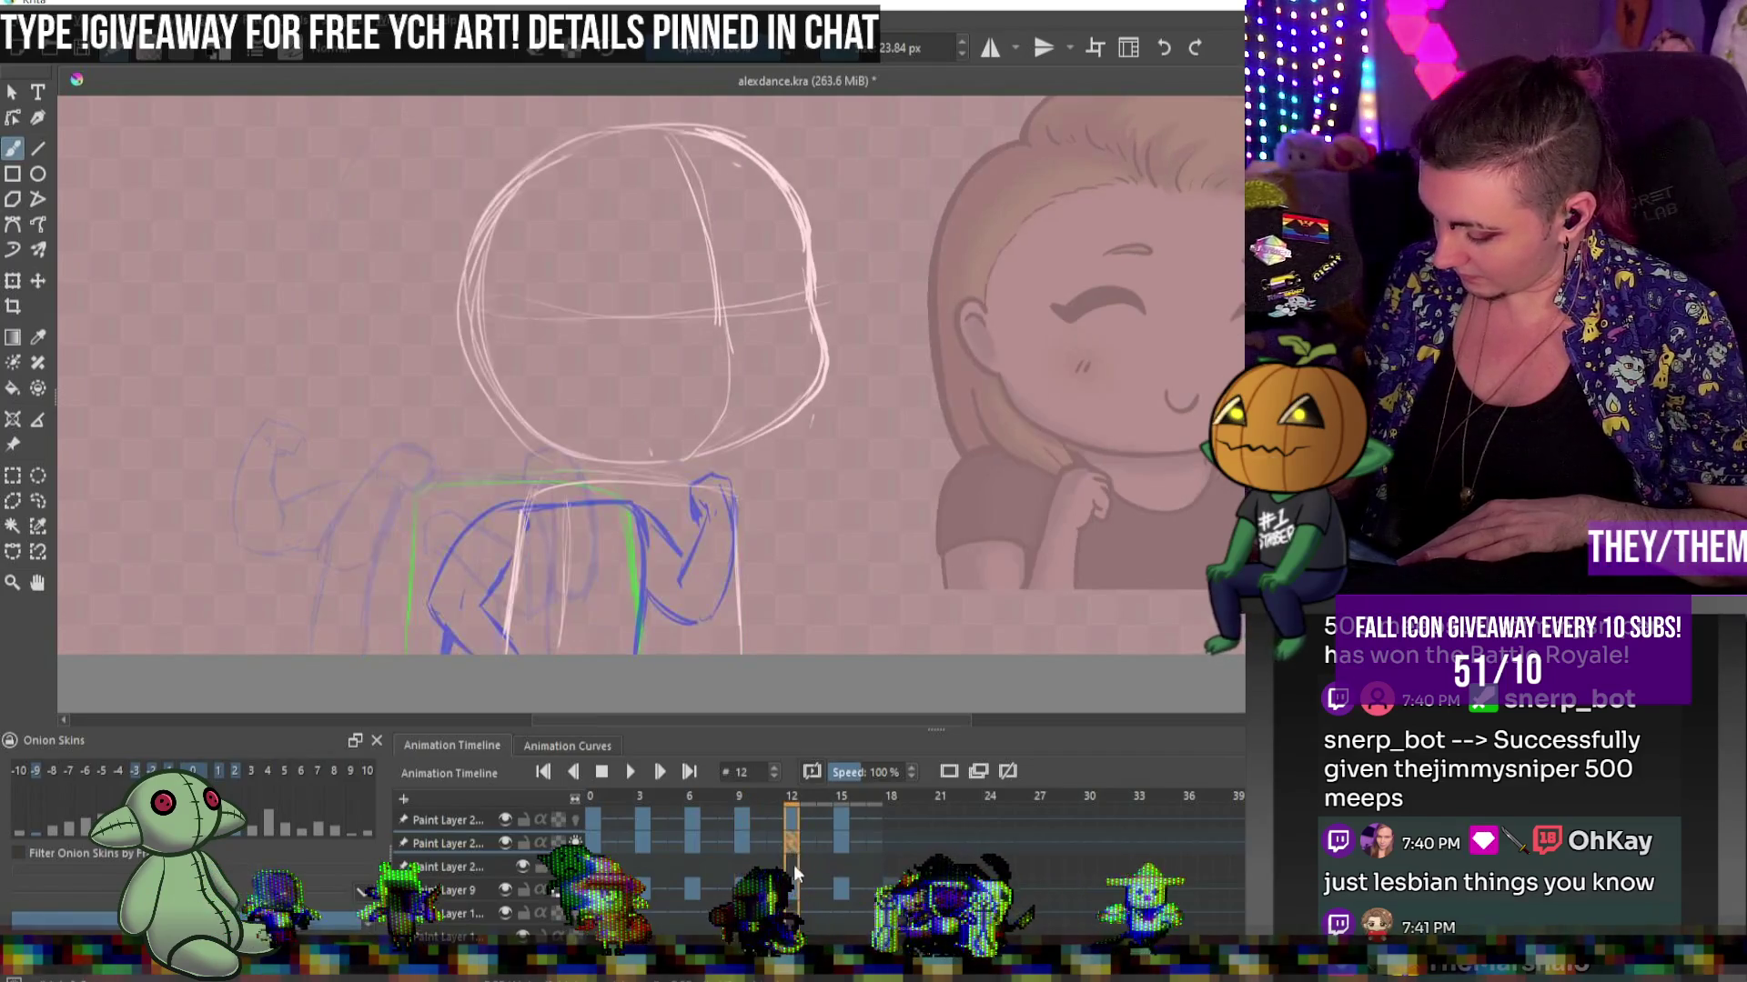
Play and stop the animation, then draw a small oval at the hand on frame 0
{"action": "left_click", "coordinate": [629, 772]}
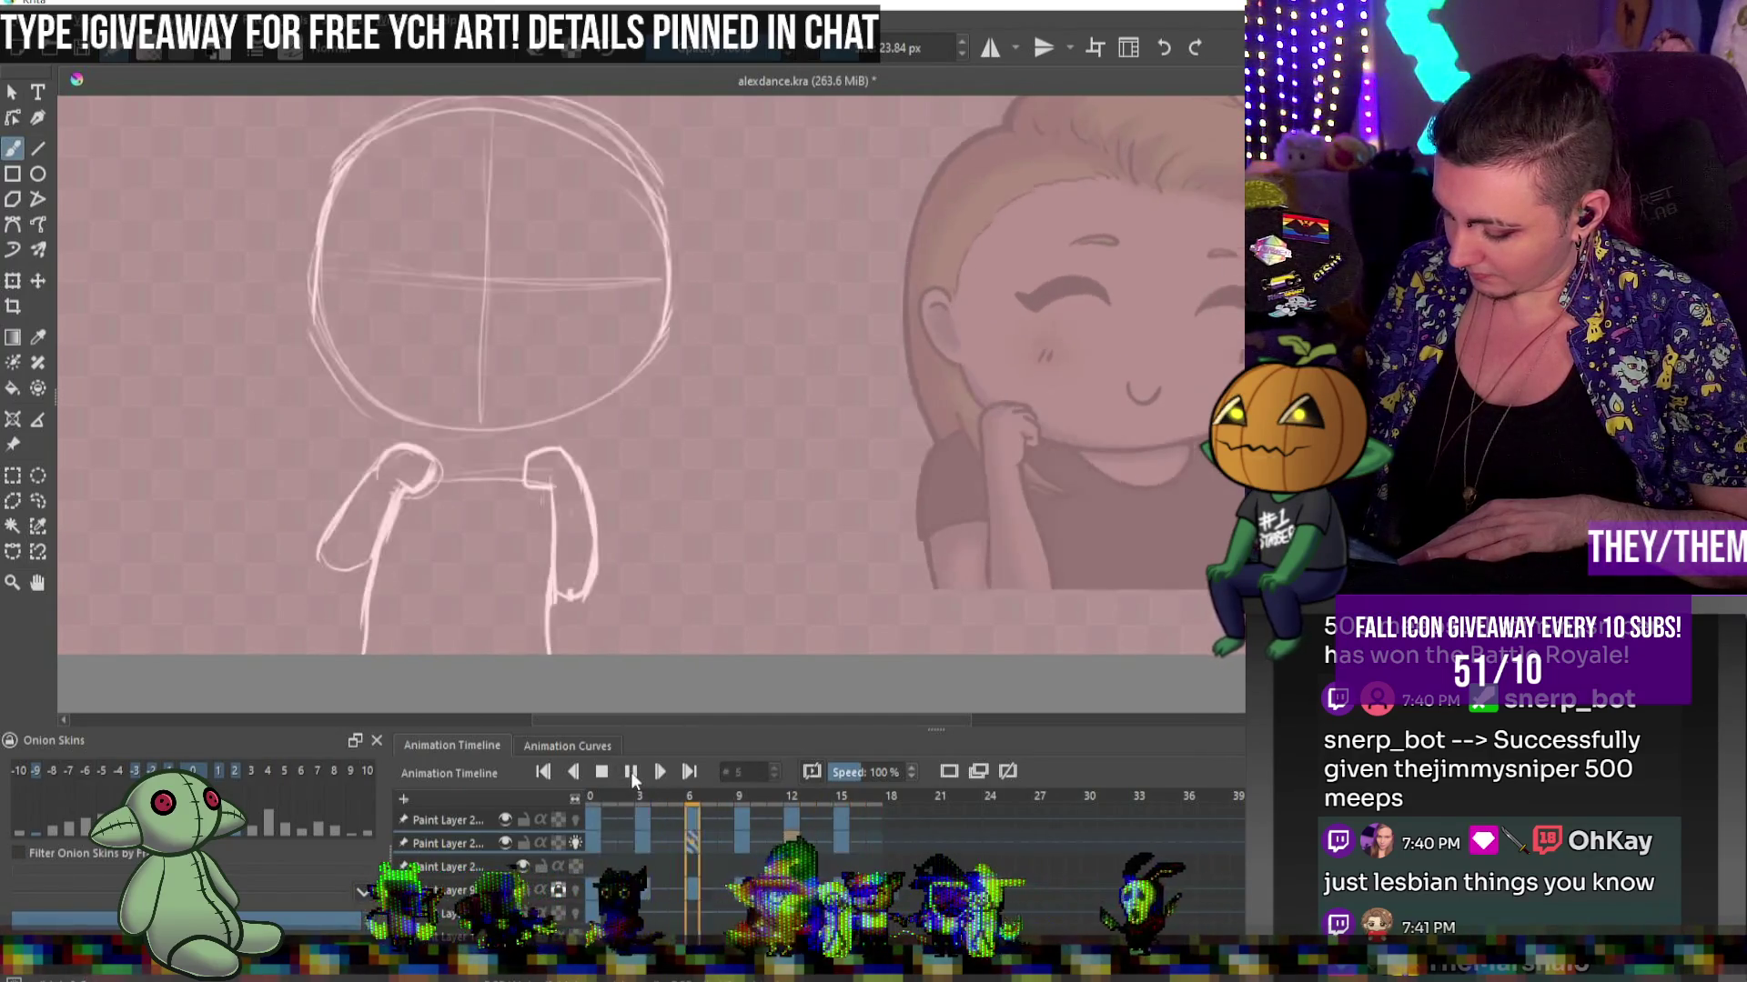
{"action": "left_click", "coordinate": [630, 772]}
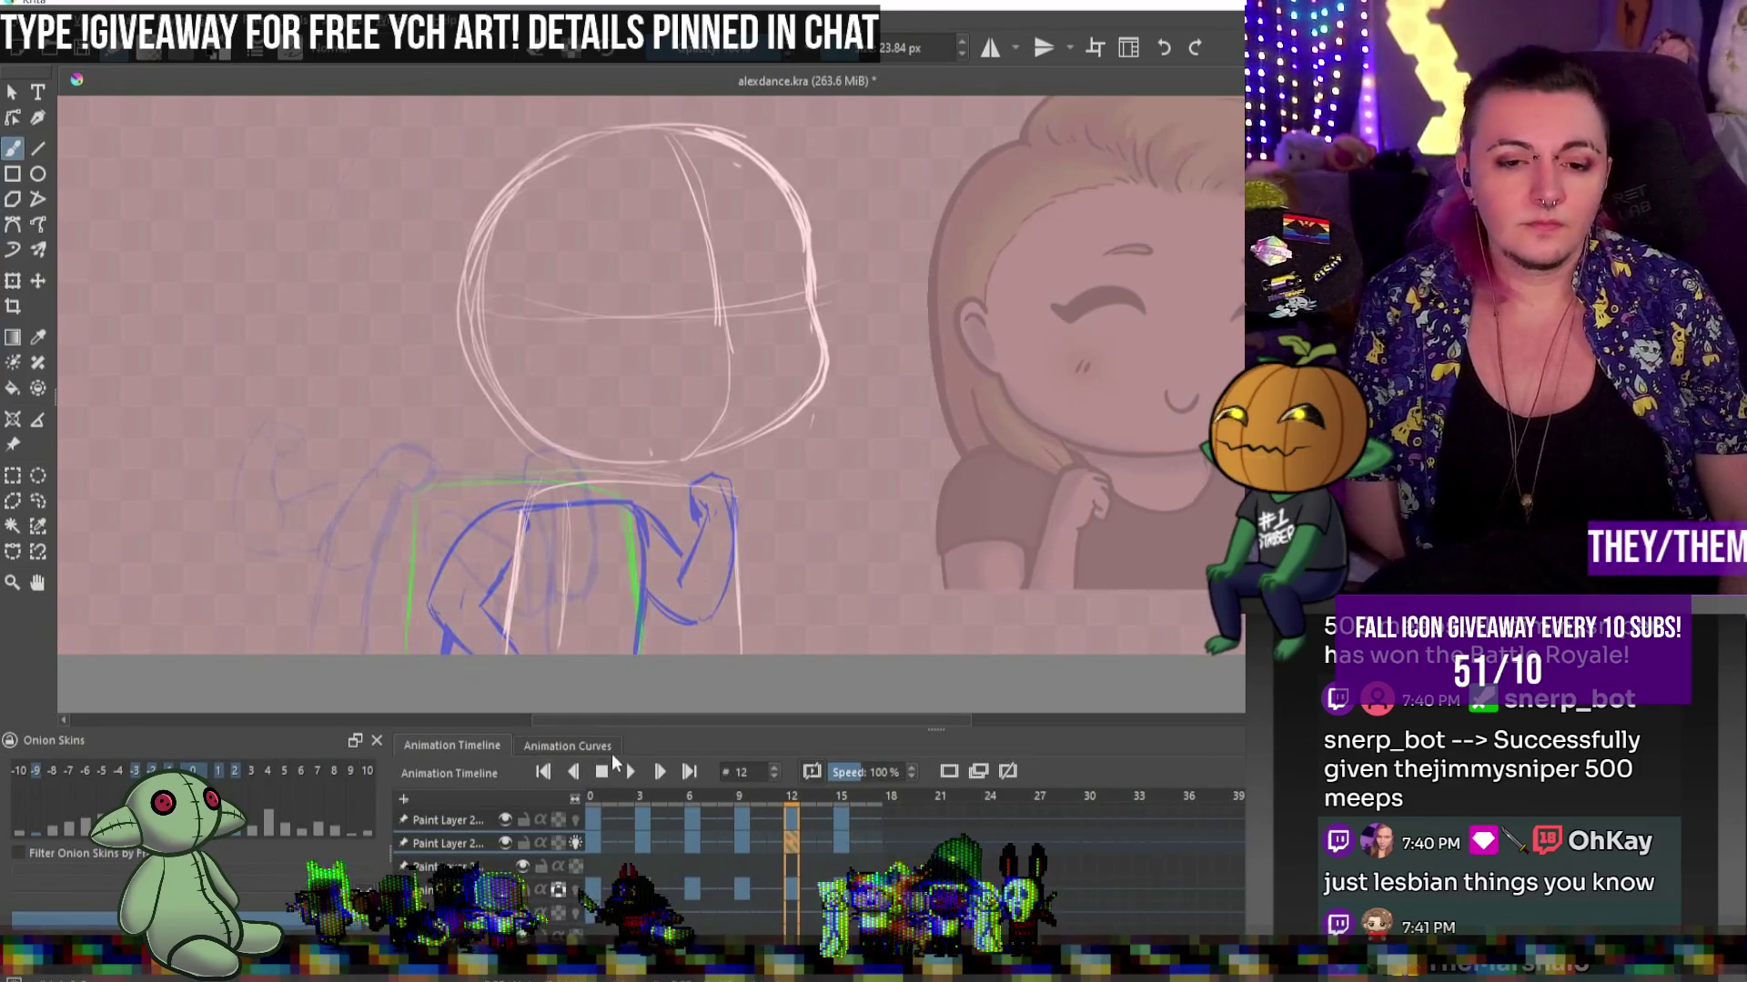
{"action": "left_click", "coordinate": [593, 837]}
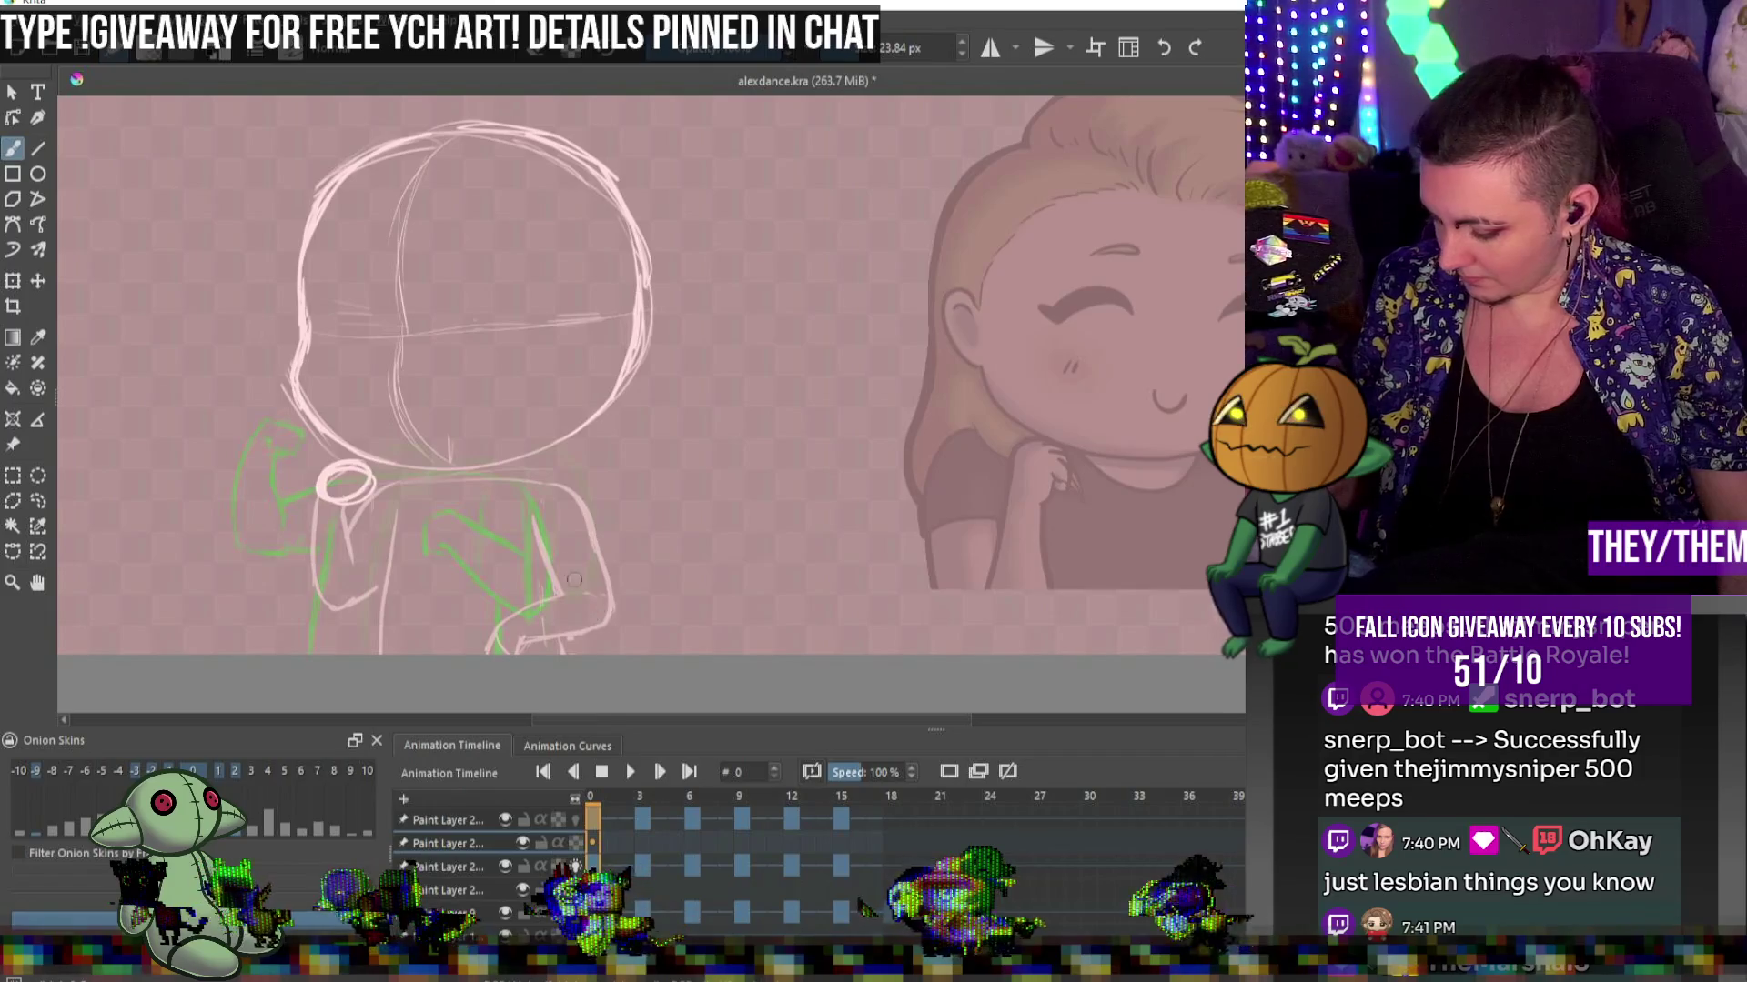
{"action": "left_click_drag", "start_coordinate": [531, 537], "coordinate": [509, 542]}
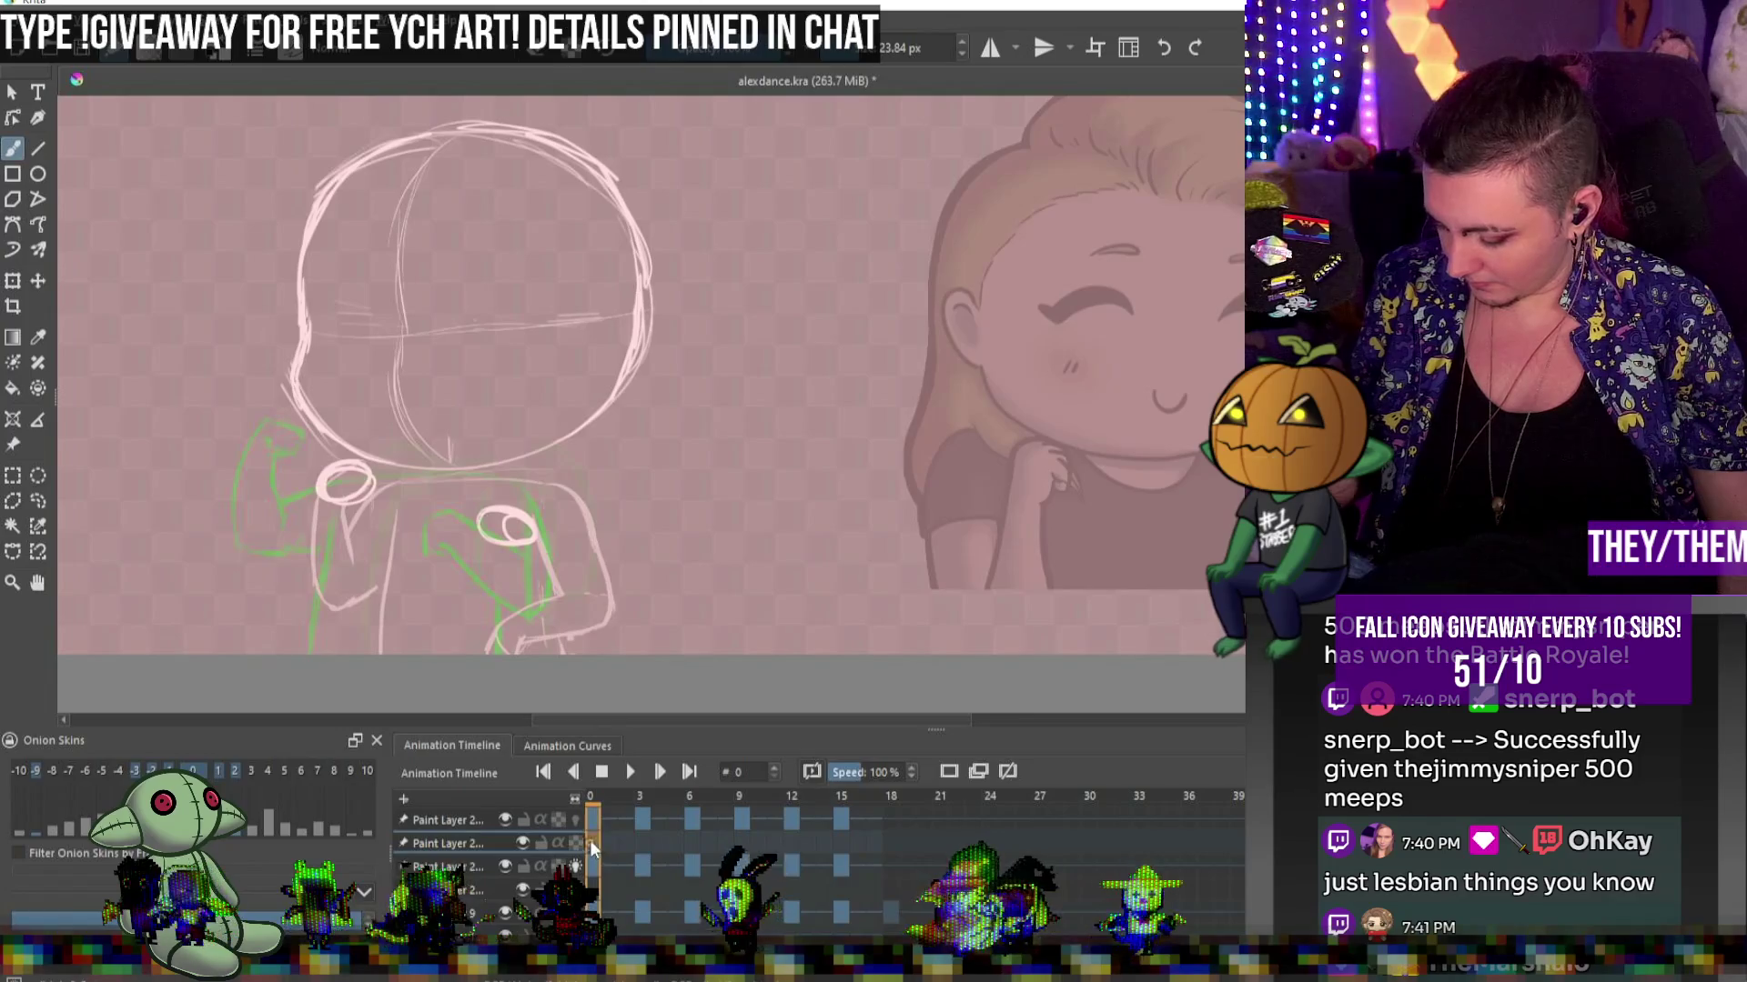
Go to frame 3, undo the oval strokes near the hands, and return to frame 0
{"action": "left_click", "coordinate": [640, 826]}
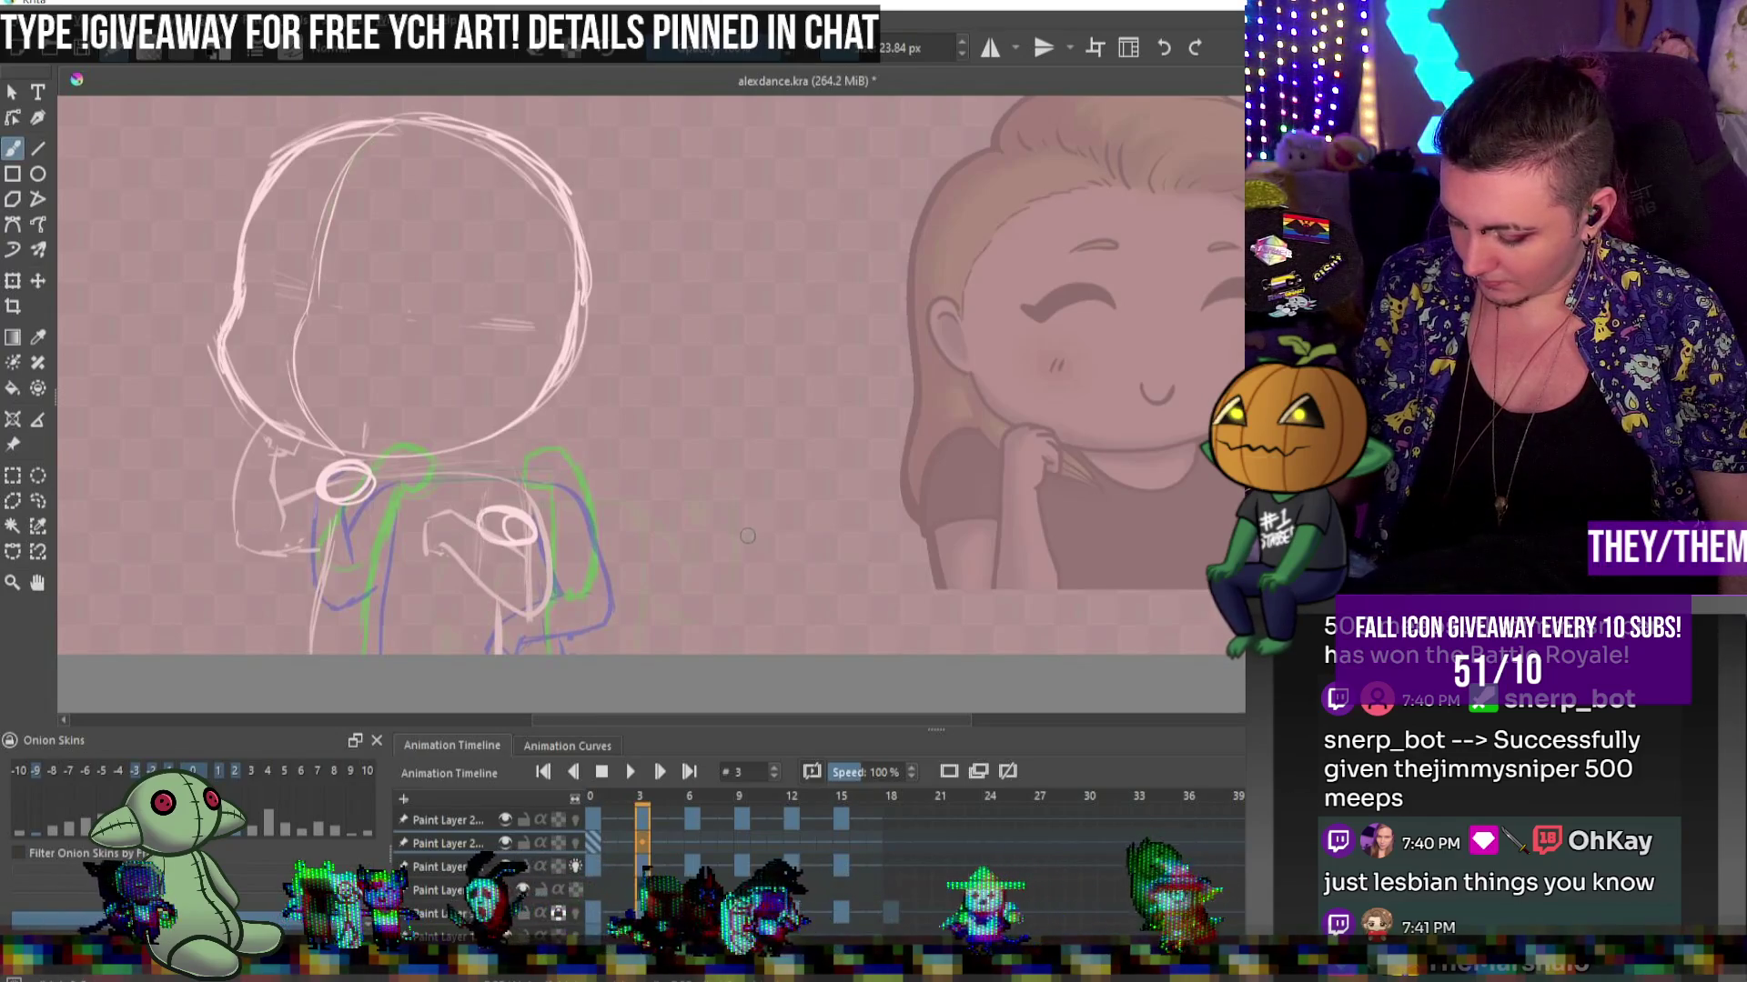
{"action": "key", "text": "bracketleft"}
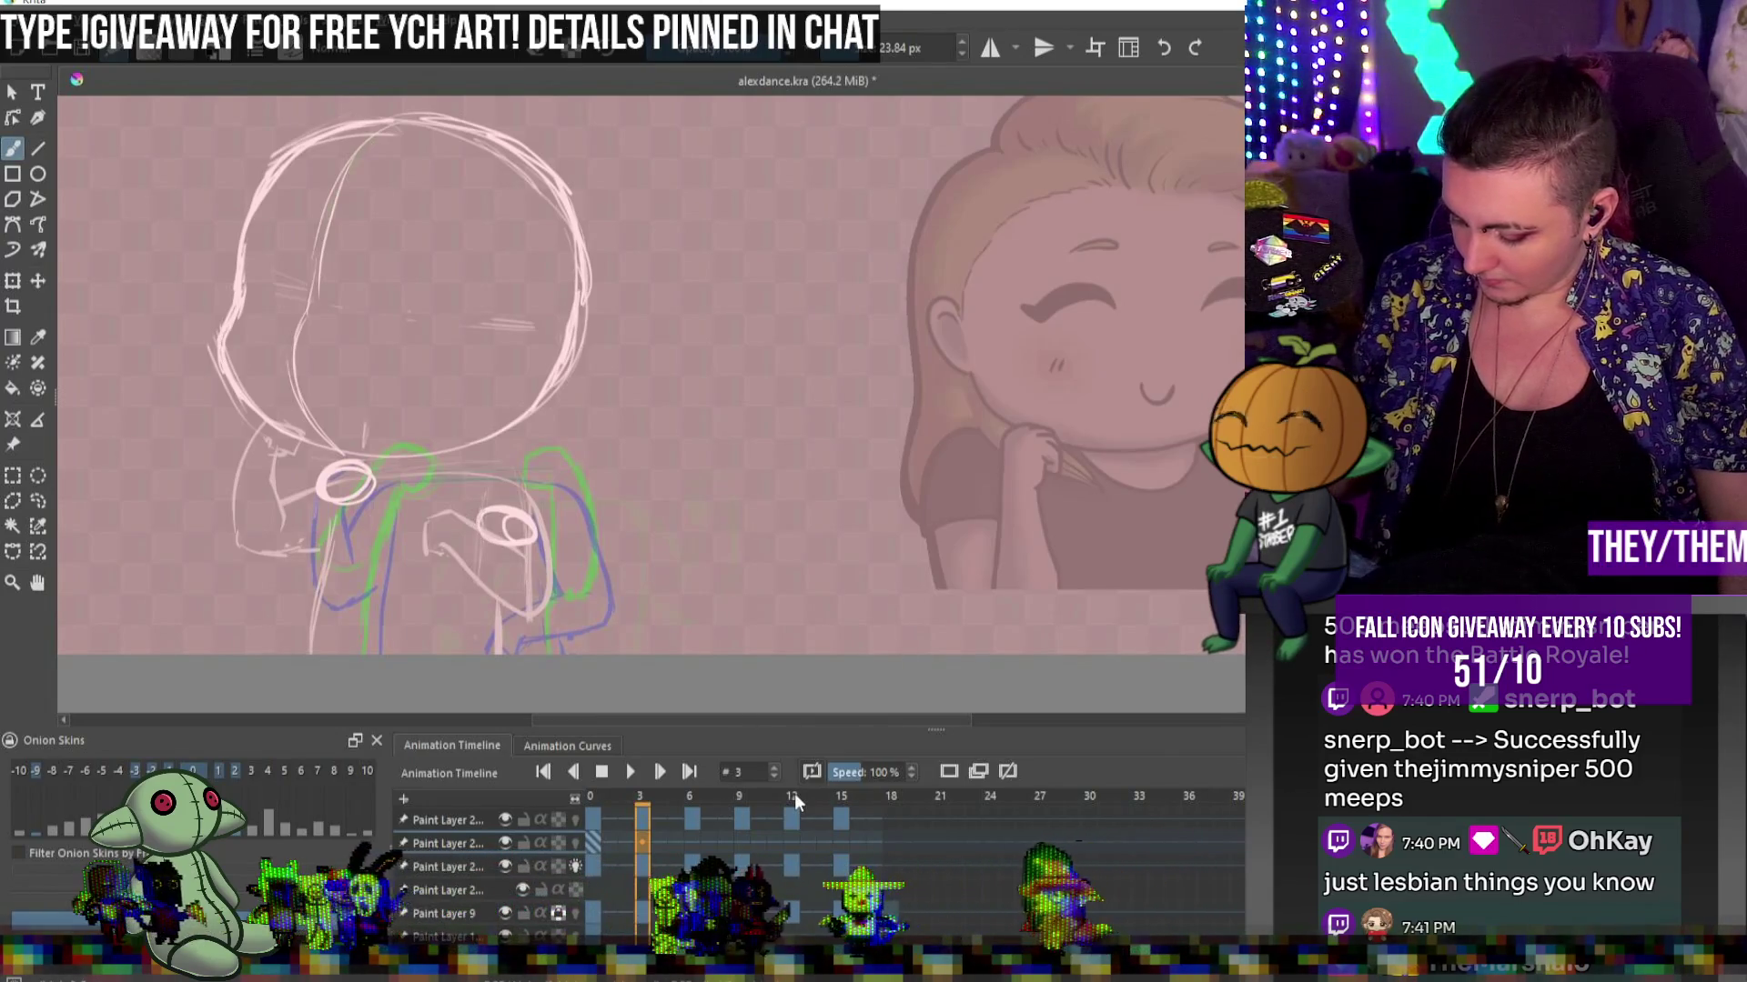
{"action": "key", "text": "ctrl+z"}
{"action": "key", "text": "ctrl+z"}
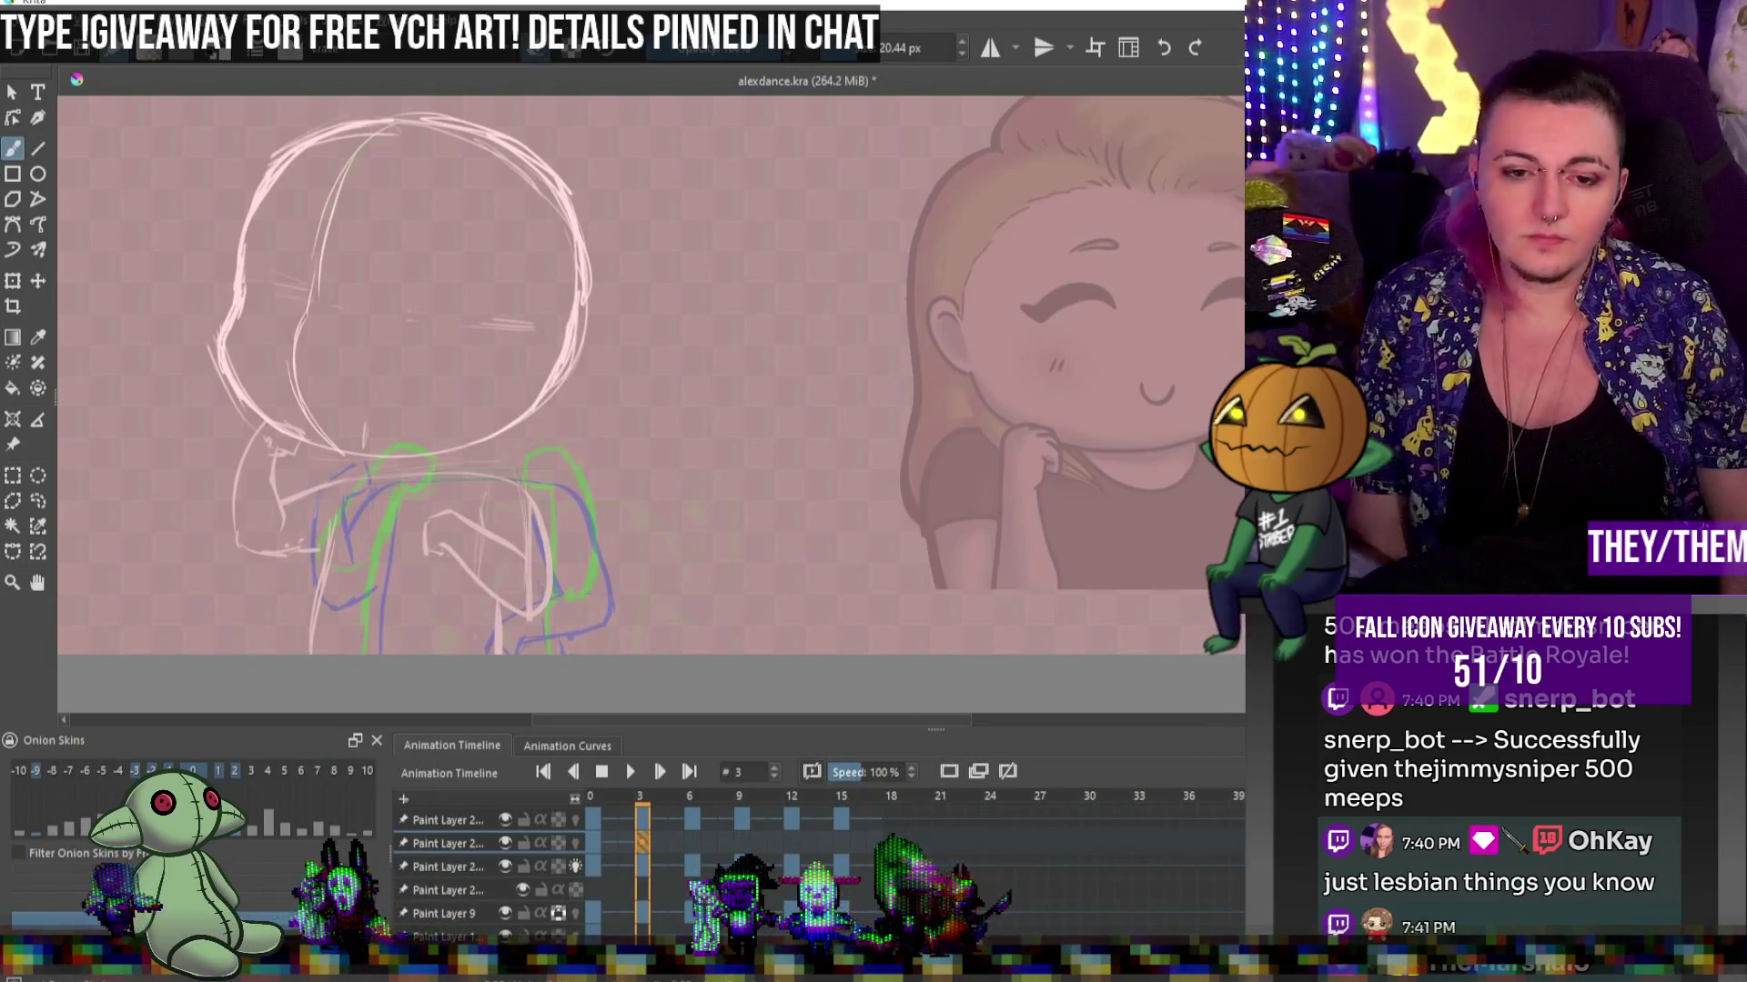
{"action": "right_click", "coordinate": [598, 842]}
{"action": "left_click", "coordinate": [677, 651]}
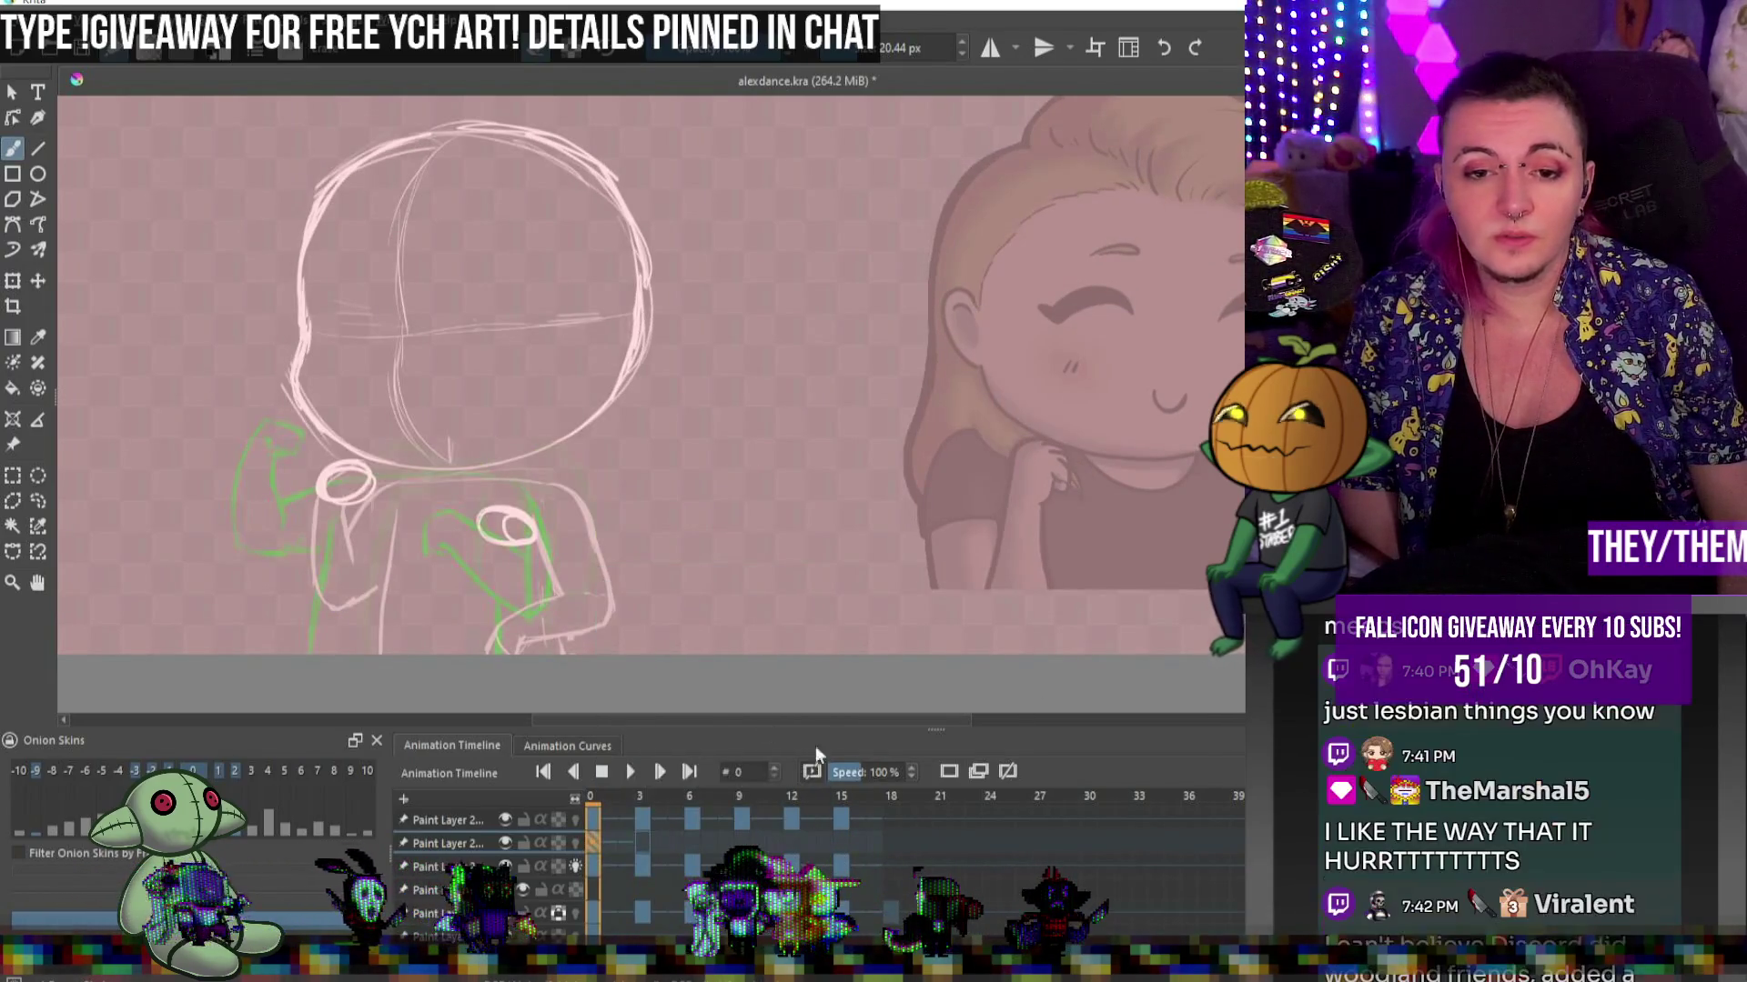
{"action": "right_click", "coordinate": [879, 854]}
On frame 3, show onion skins for the loop layer and draw loops near the neck and right shoulder
{"action": "left_click", "coordinate": [935, 783]}
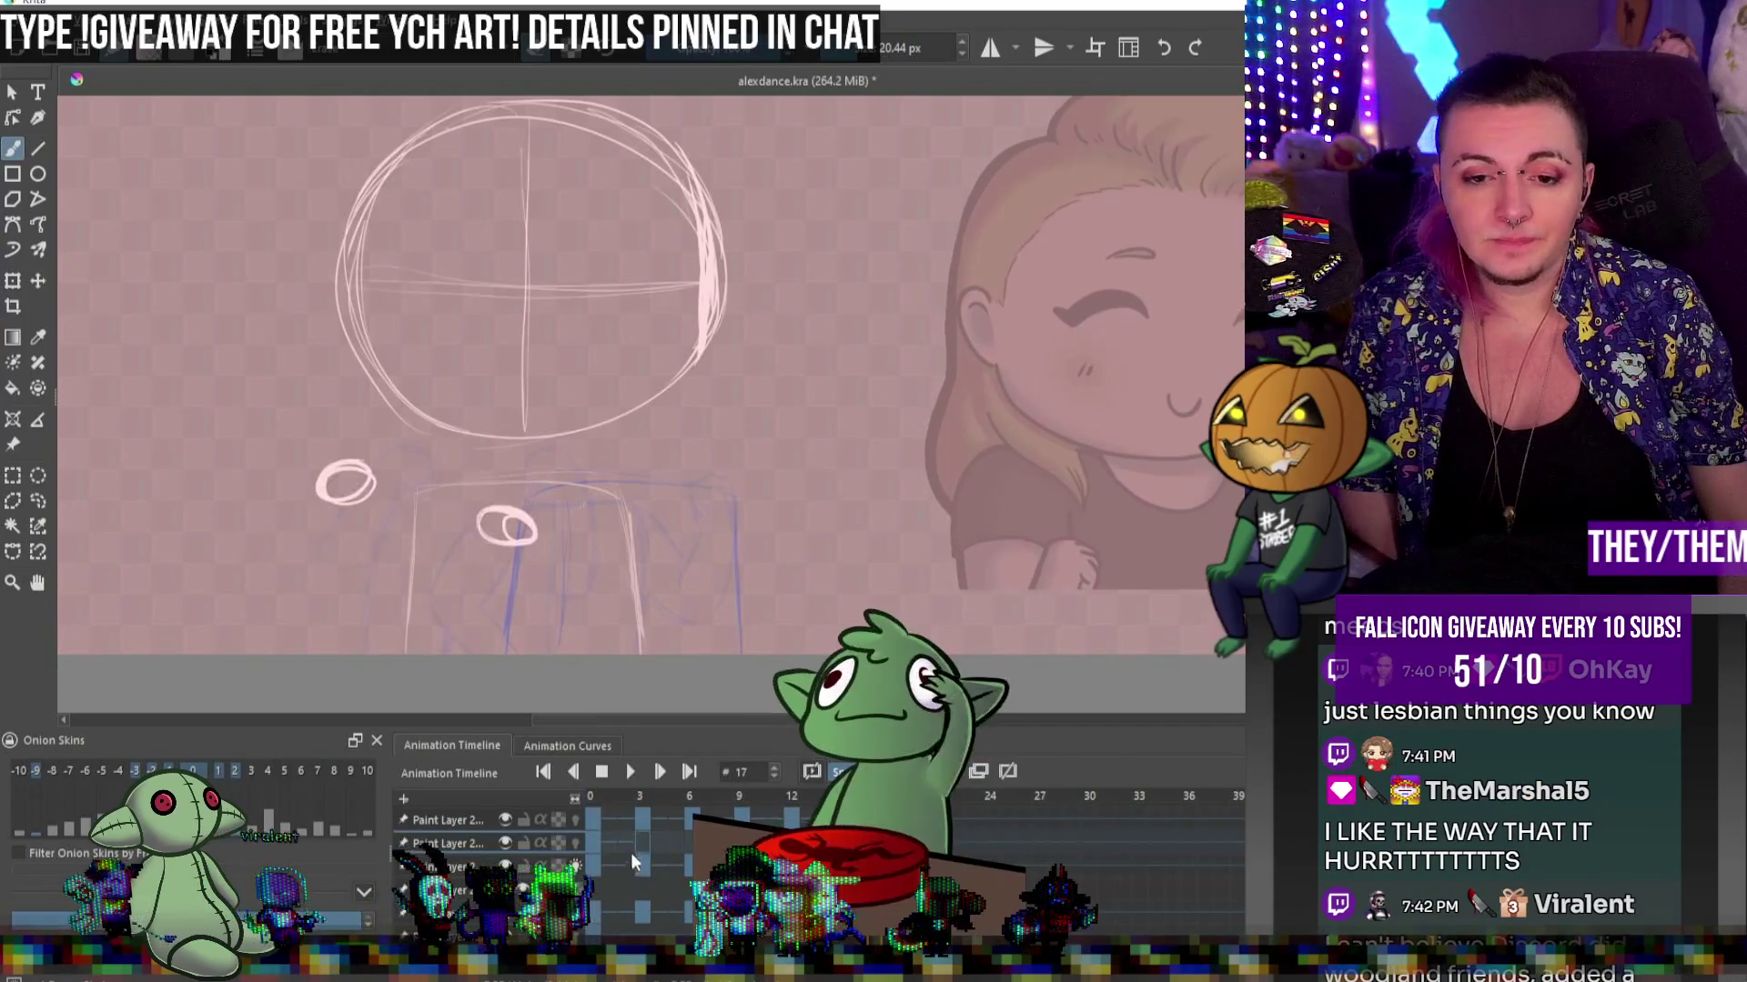
{"action": "left_click", "coordinate": [643, 843]}
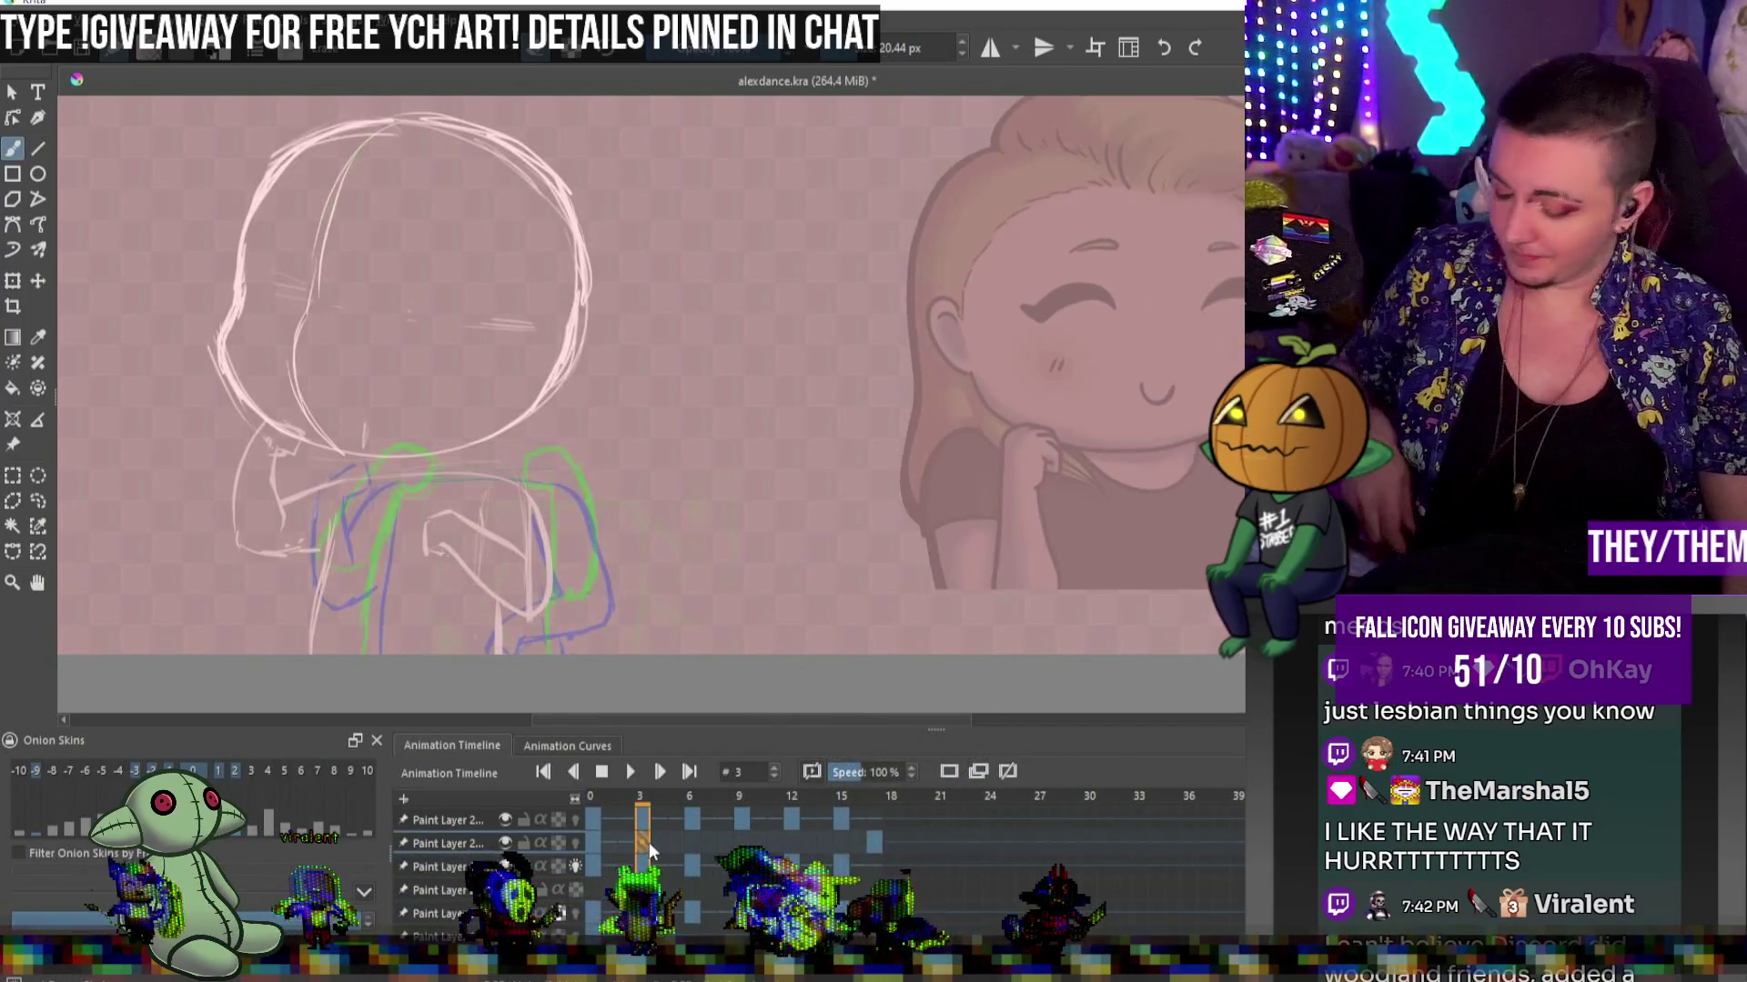
{"action": "left_click", "coordinate": [575, 866]}
{"action": "left_click", "coordinate": [575, 843]}
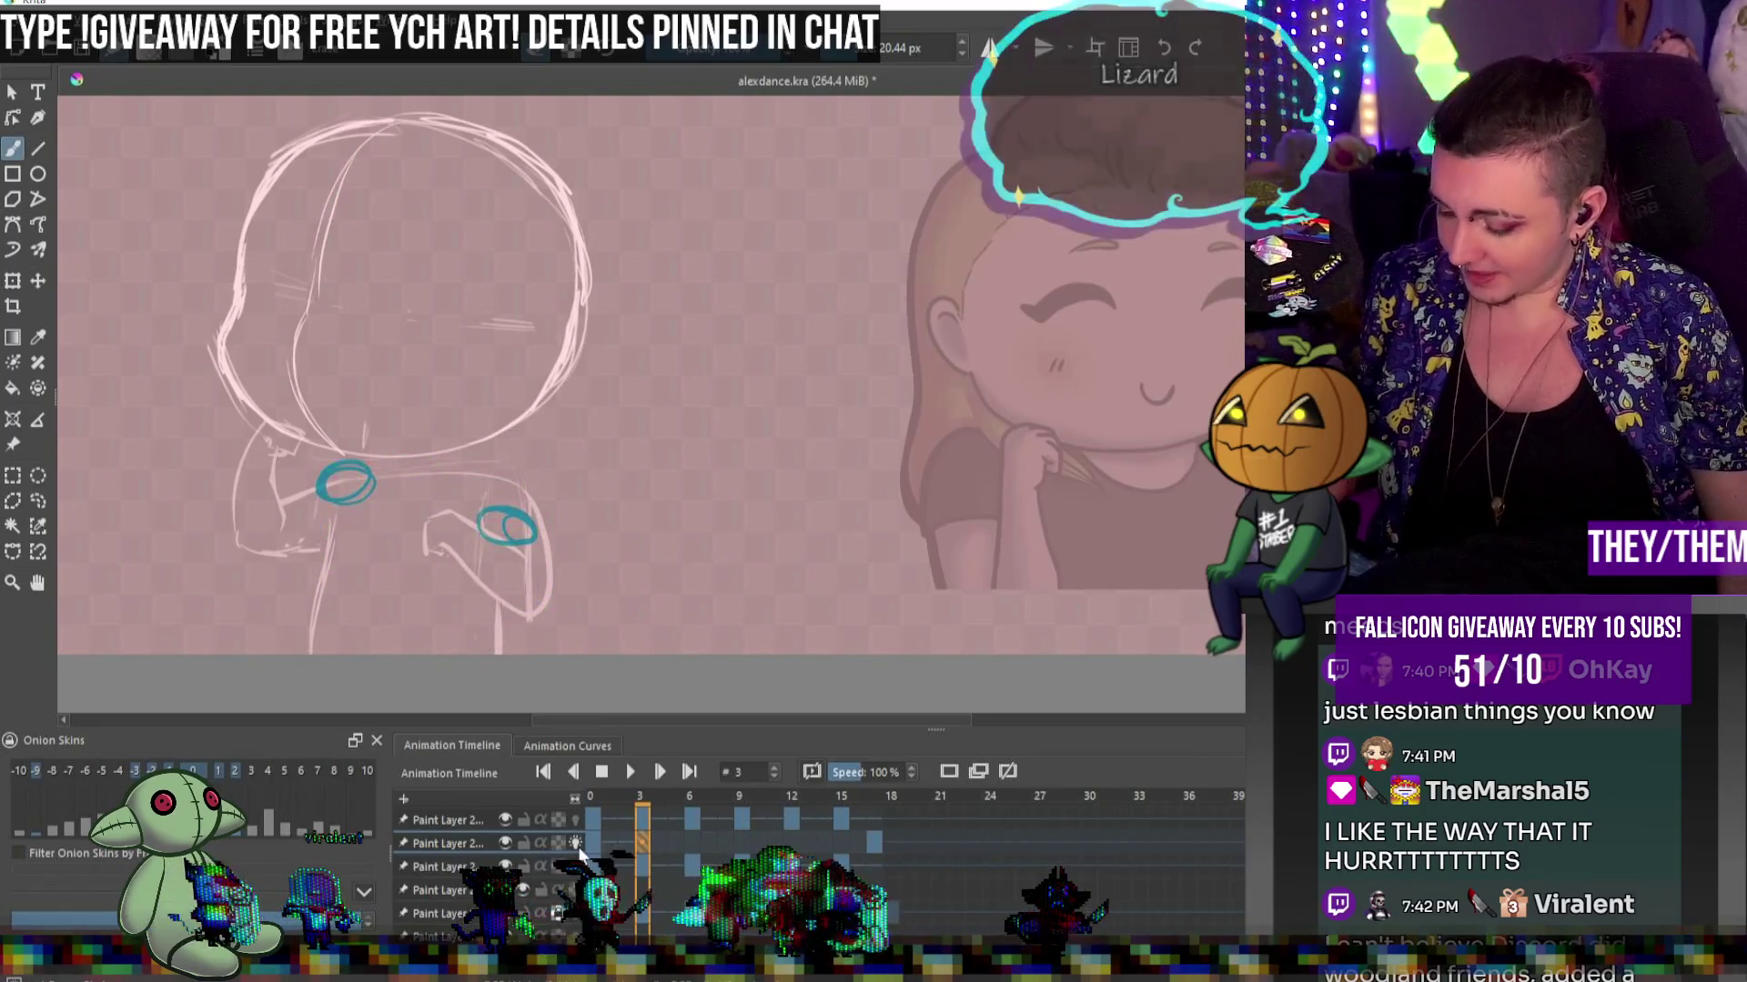
{"action": "left_click_drag", "start_coordinate": [351, 428], "coordinate": [362, 458]}
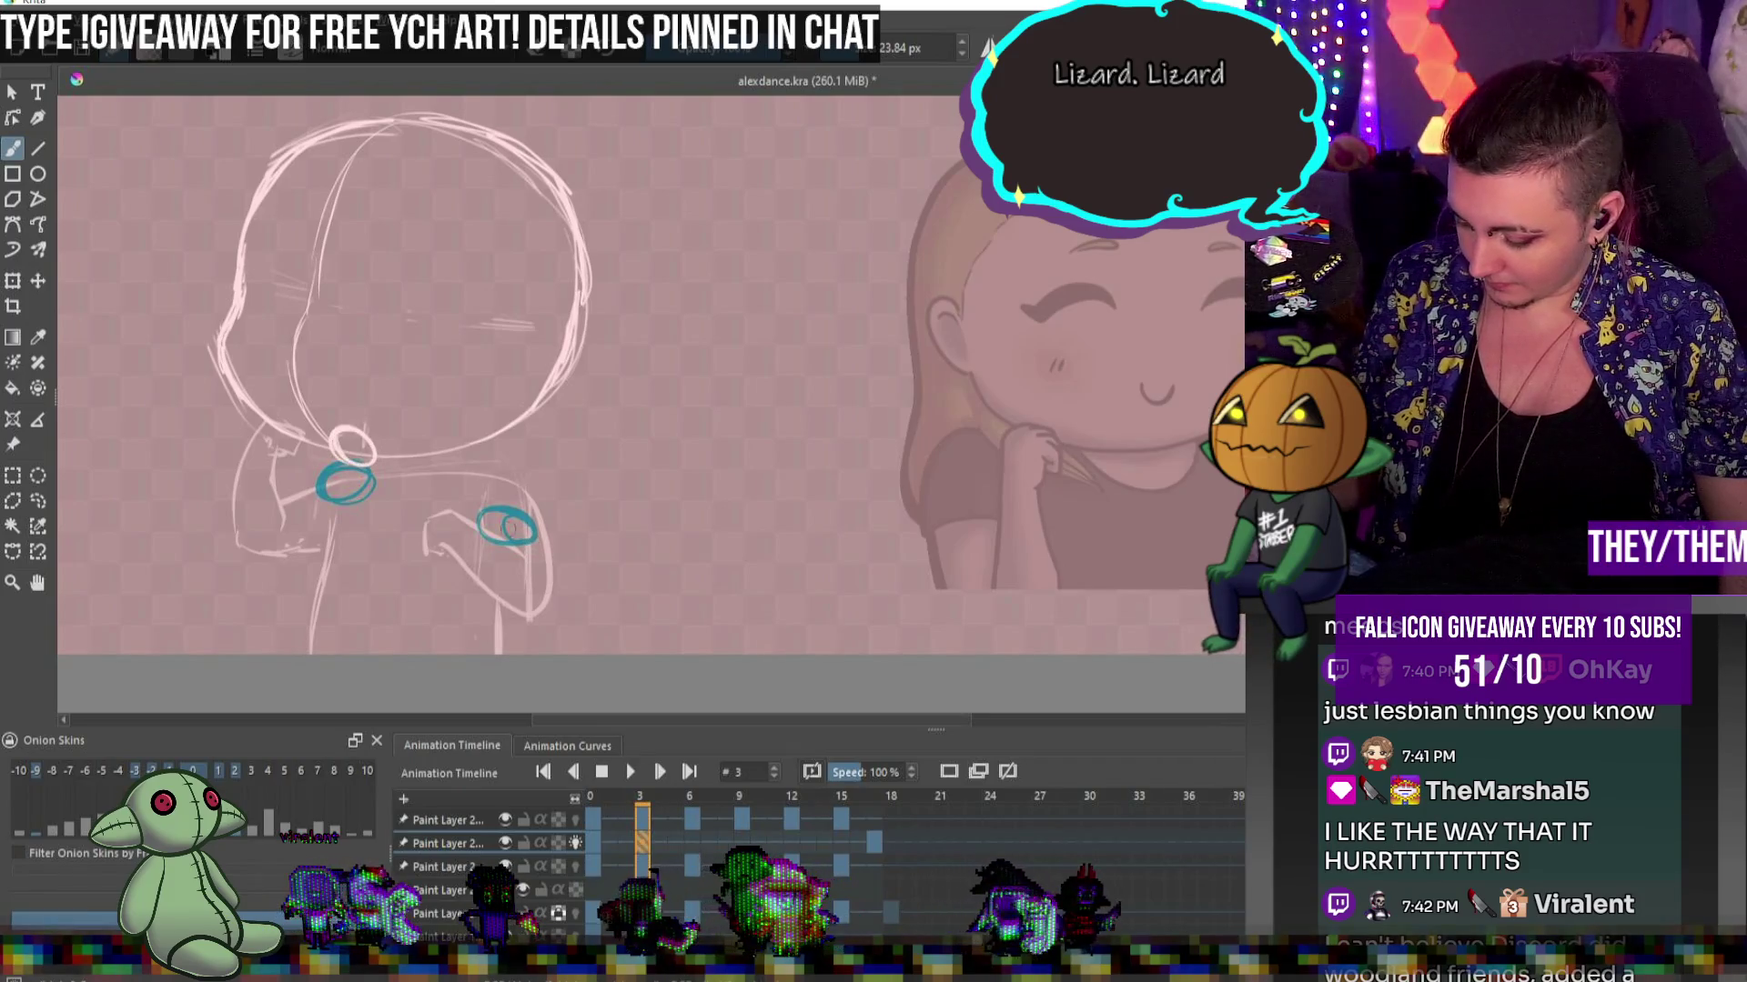
{"action": "left_click_drag", "start_coordinate": [535, 539], "coordinate": [530, 536]}
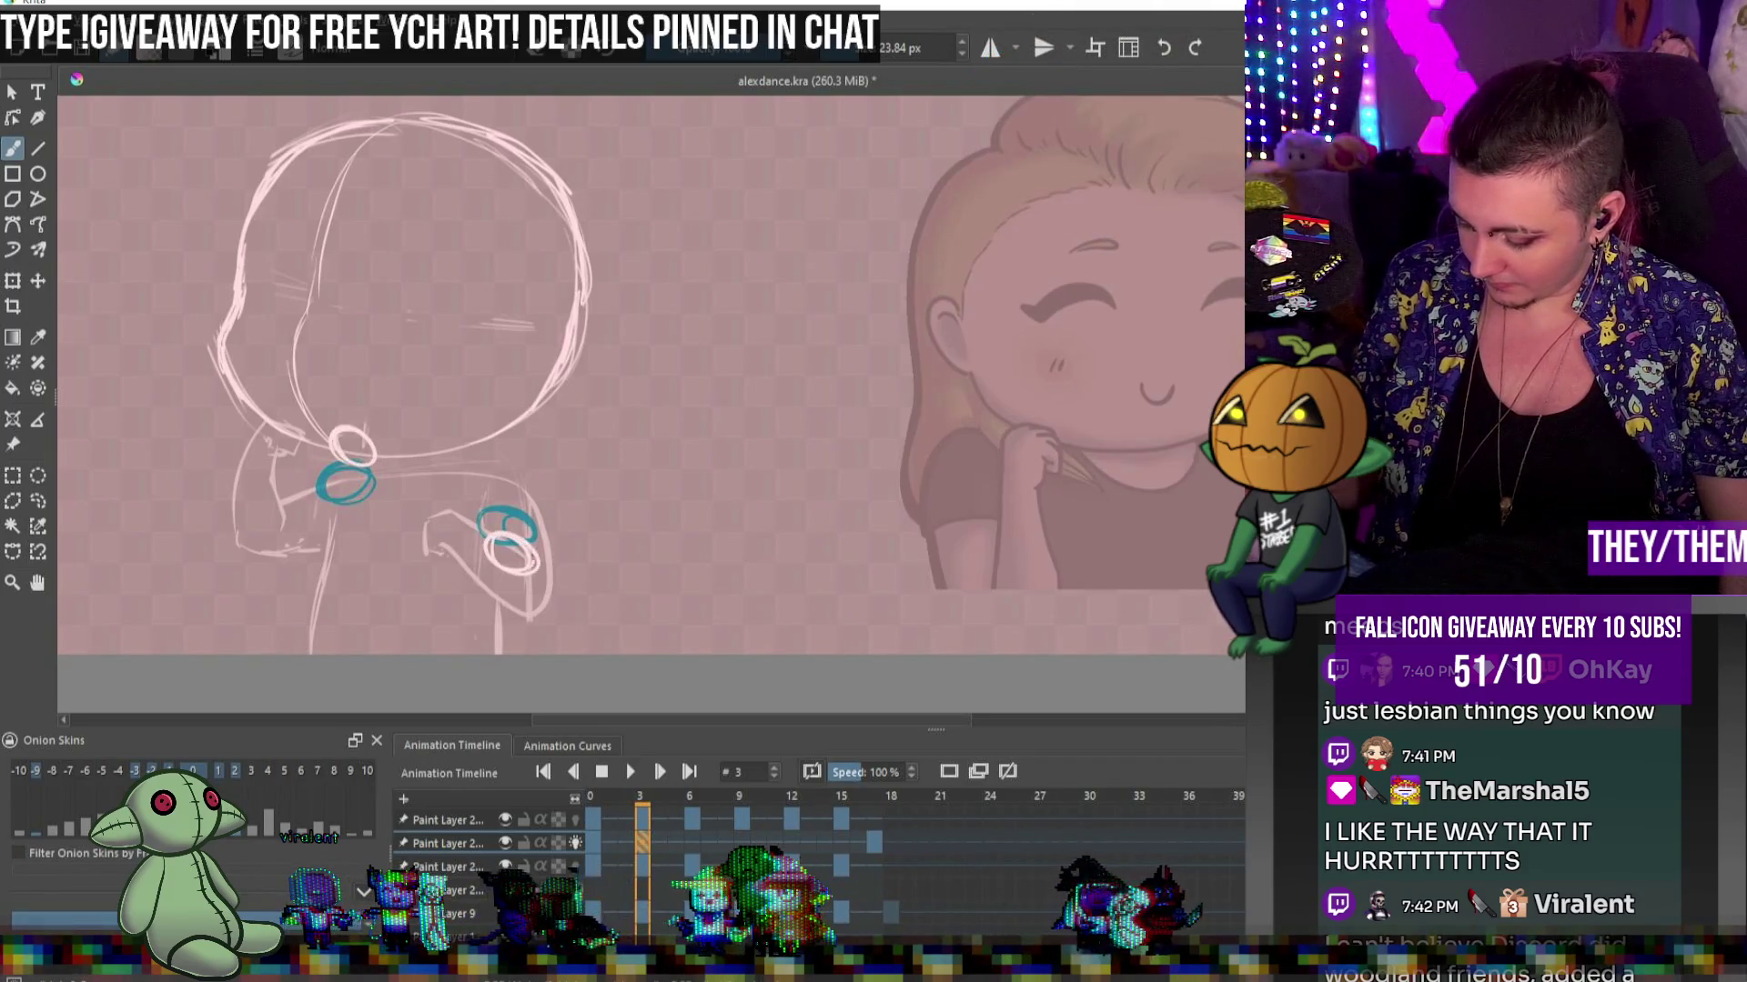
On frame 6, draw a small oval near the left shoulder
{"action": "left_click", "coordinate": [691, 842]}
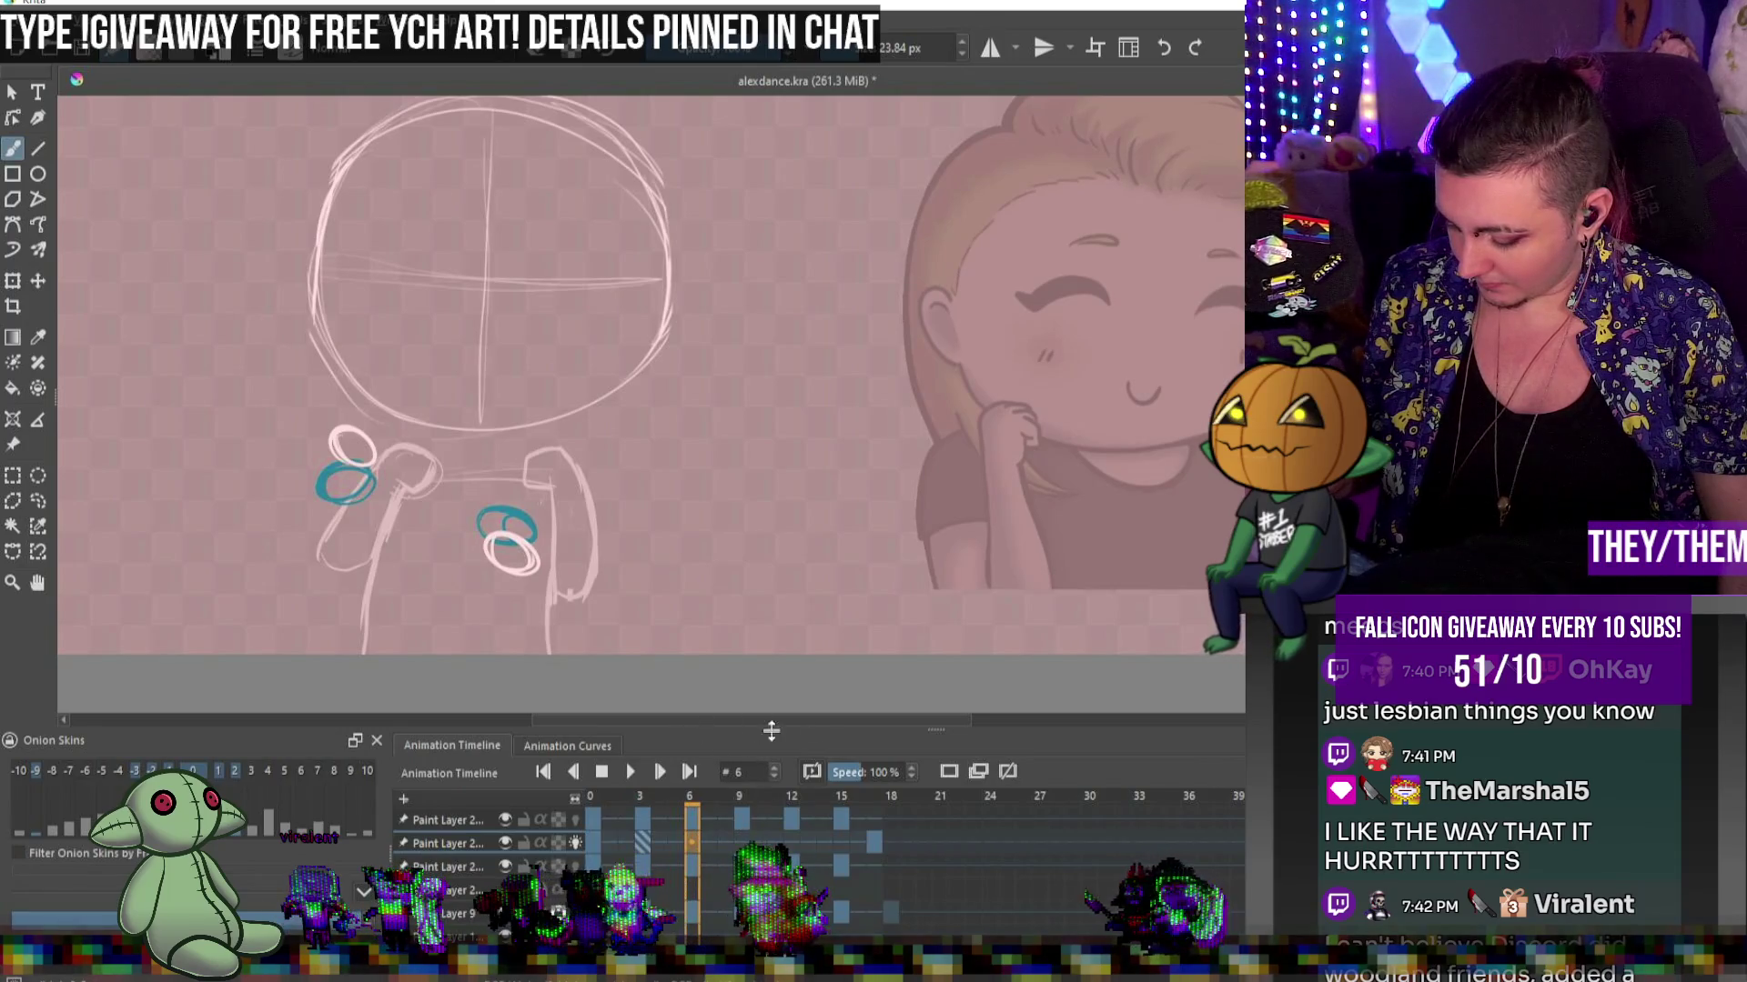
{"action": "left_click", "coordinate": [944, 773]}
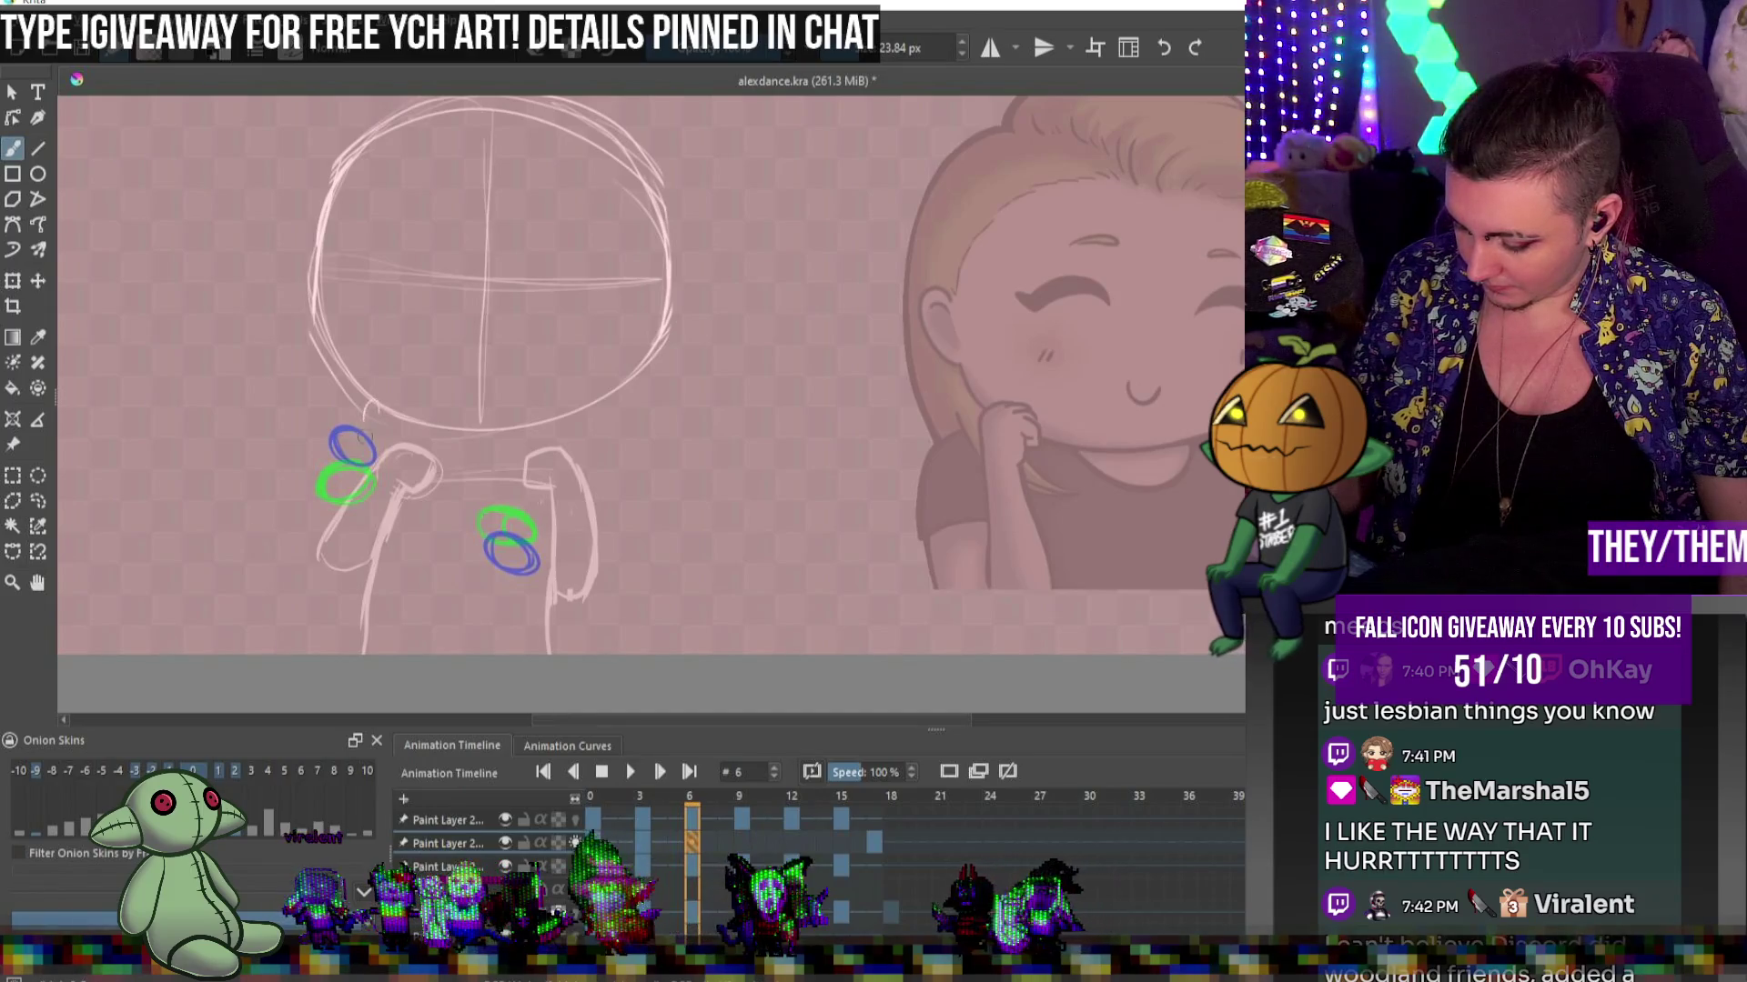
{"action": "left_click_drag", "start_coordinate": [372, 403], "coordinate": [366, 409]}
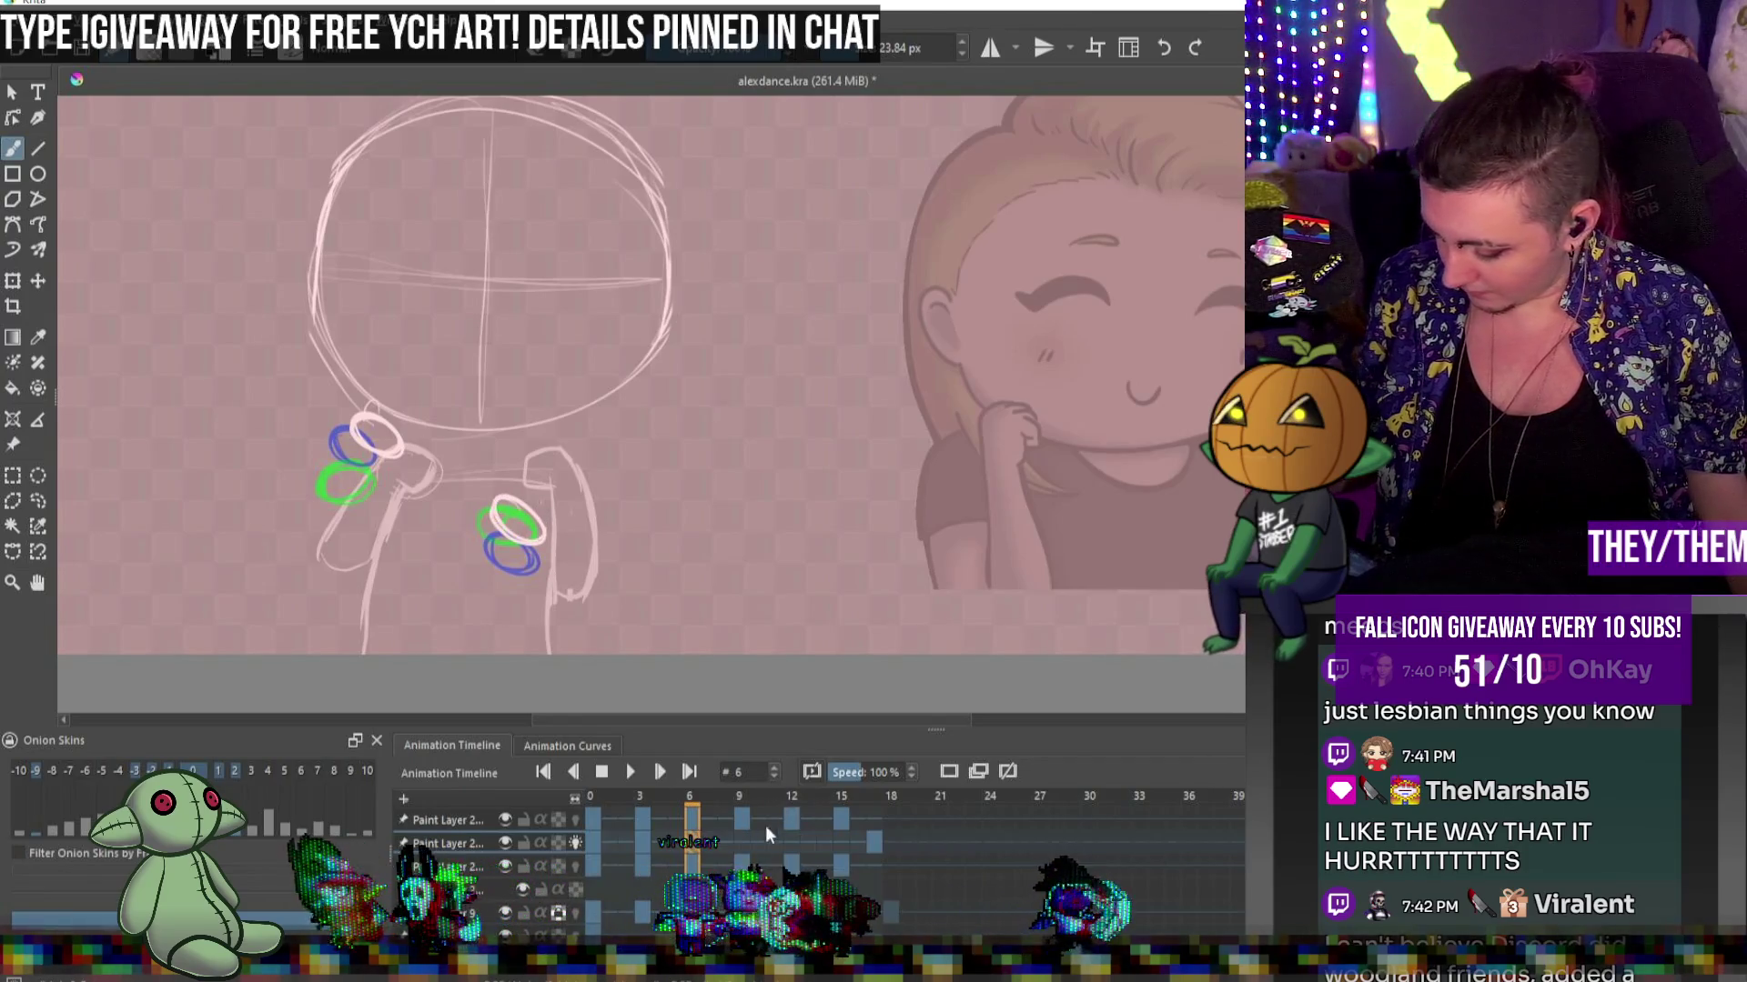
{"action": "left_click", "coordinate": [743, 844]}
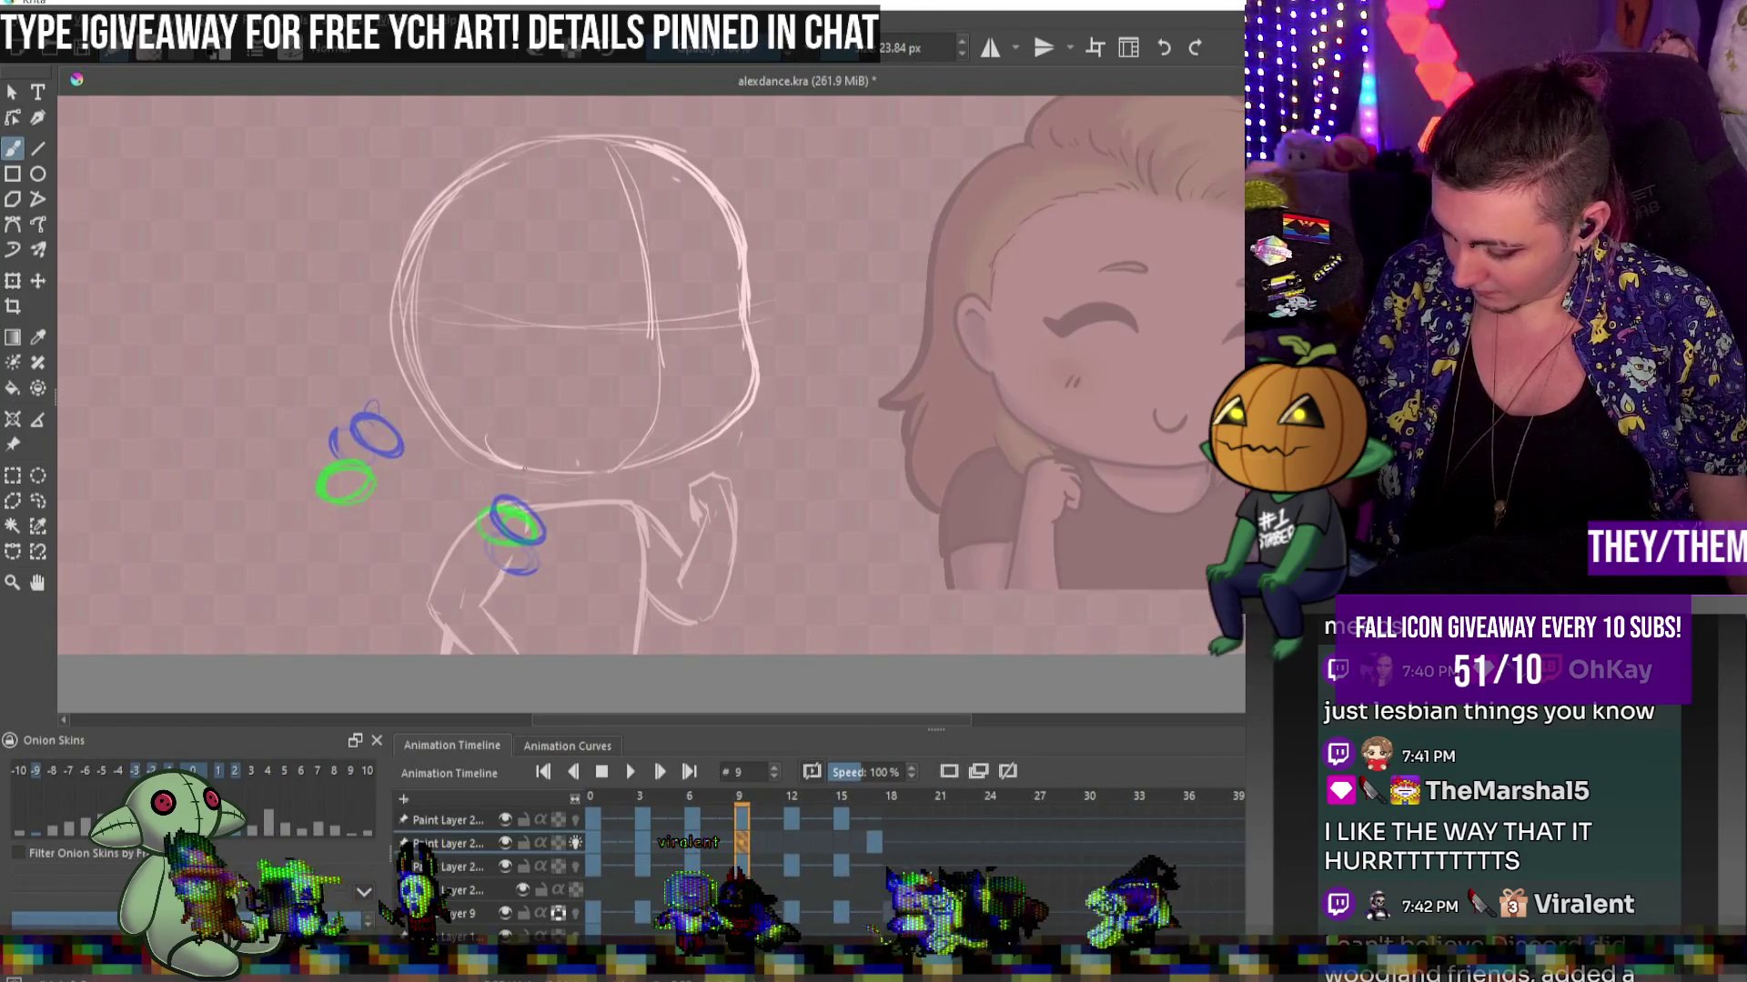
Draw rings near the neck on frames 9 and 12, two rings on frame 15, then play back the loop
{"action": "left_click_drag", "start_coordinate": [509, 435], "coordinate": [515, 439]}
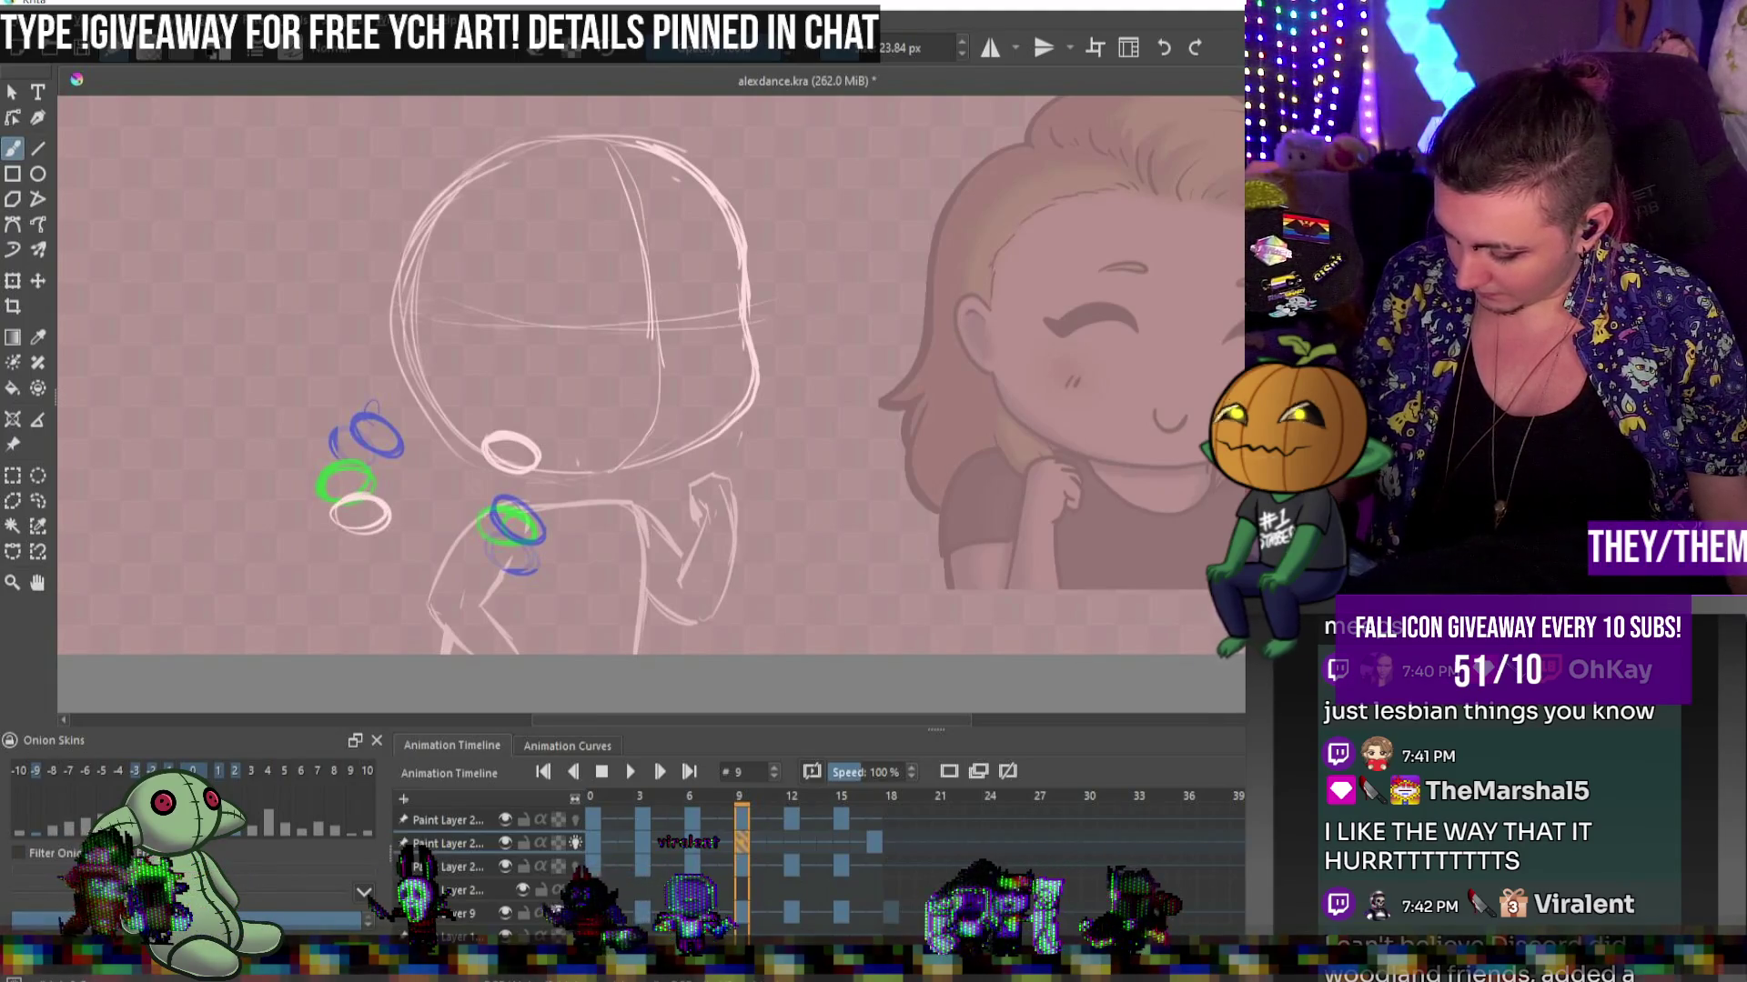
{"action": "left_click", "coordinate": [793, 845]}
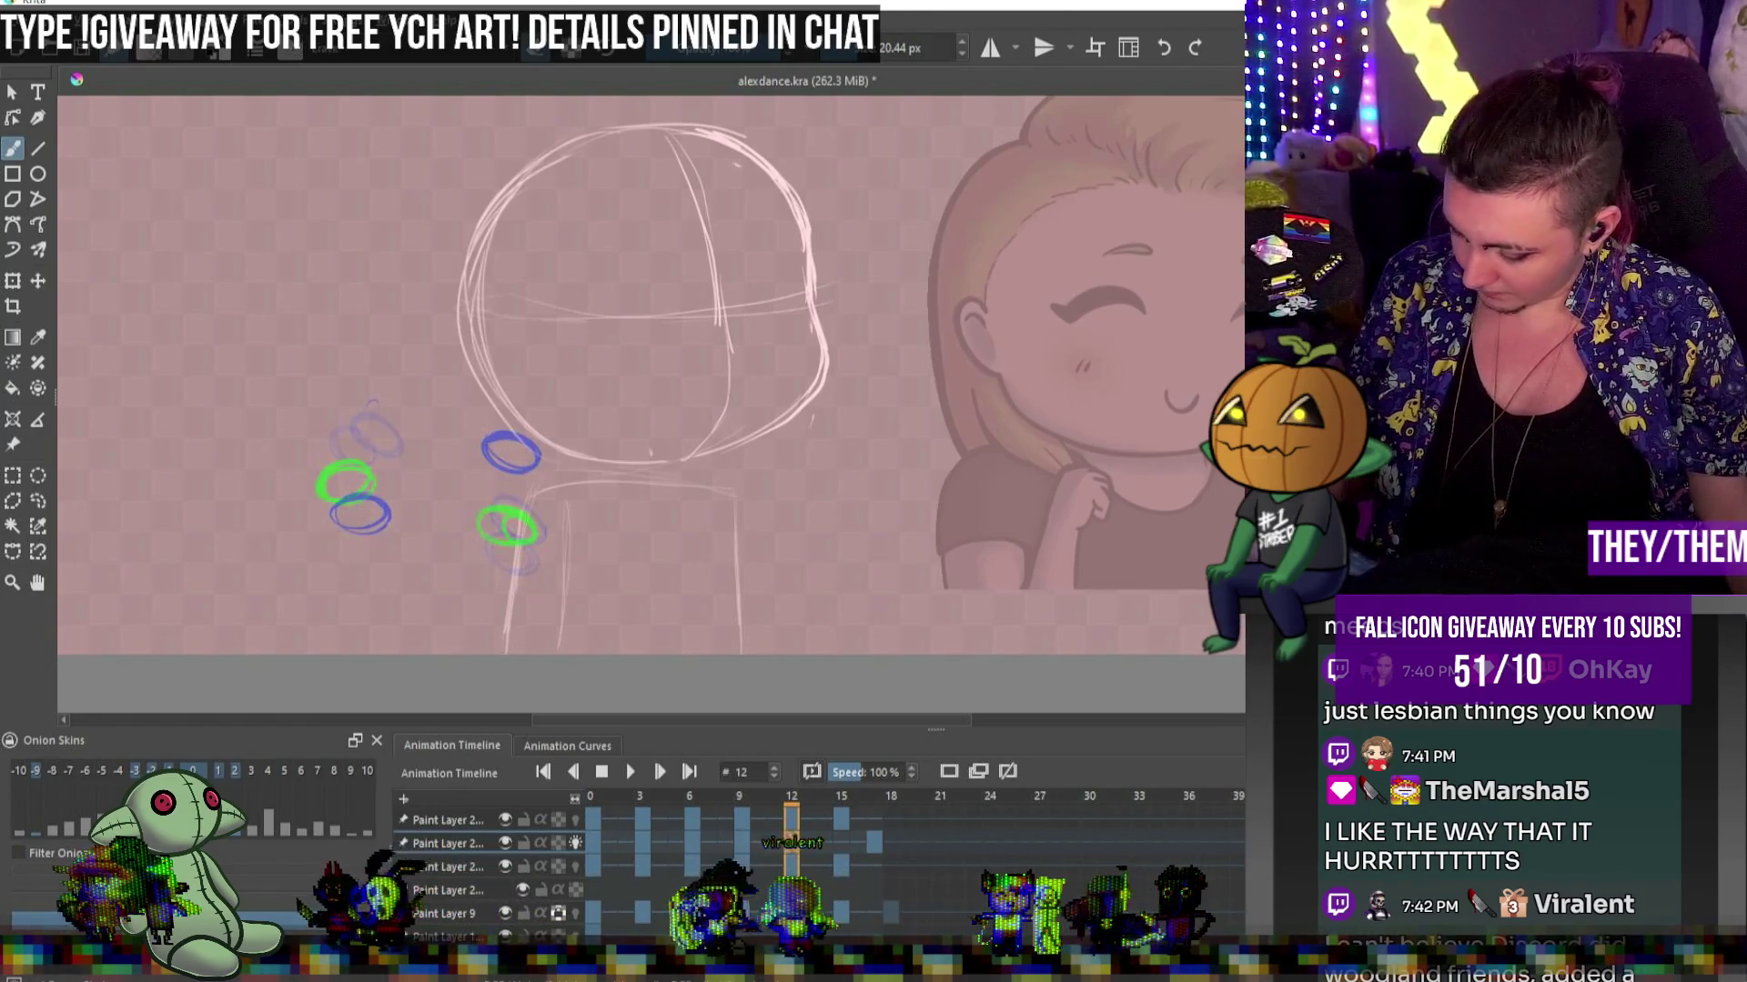
{"action": "left_click_drag", "start_coordinate": [526, 420], "coordinate": [528, 428]}
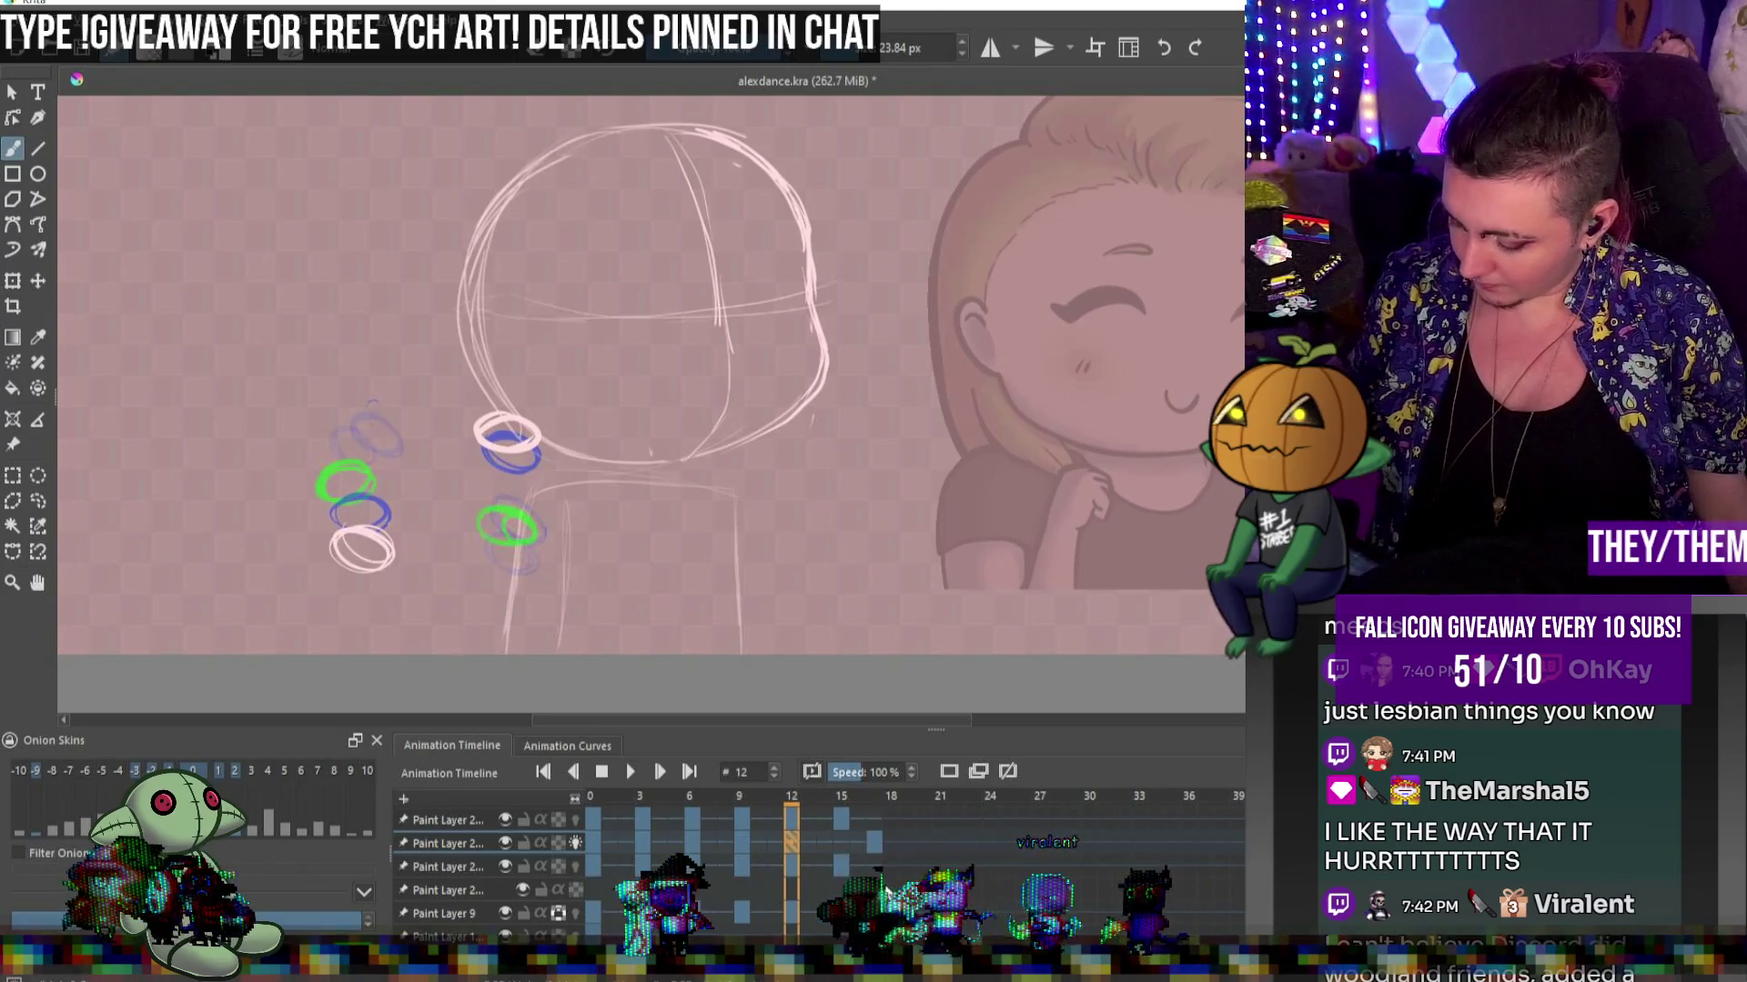
{"action": "left_click", "coordinate": [843, 838]}
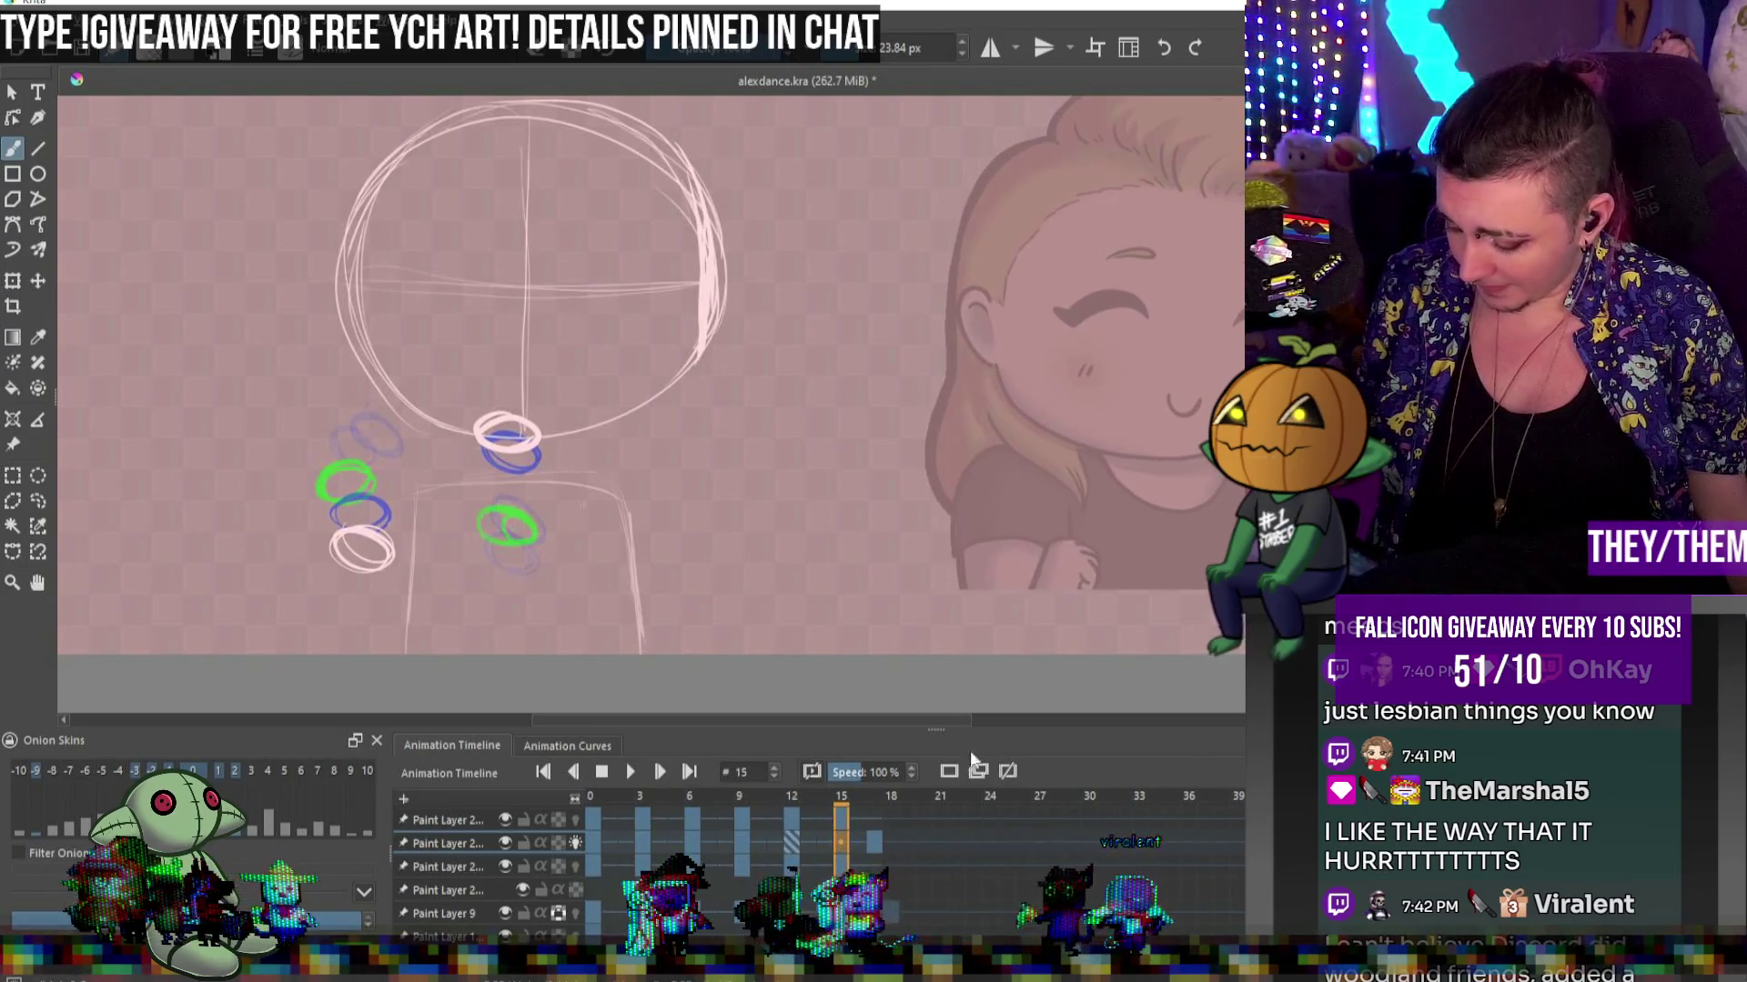
{"action": "left_click_drag", "start_coordinate": [532, 464], "coordinate": [512, 492]}
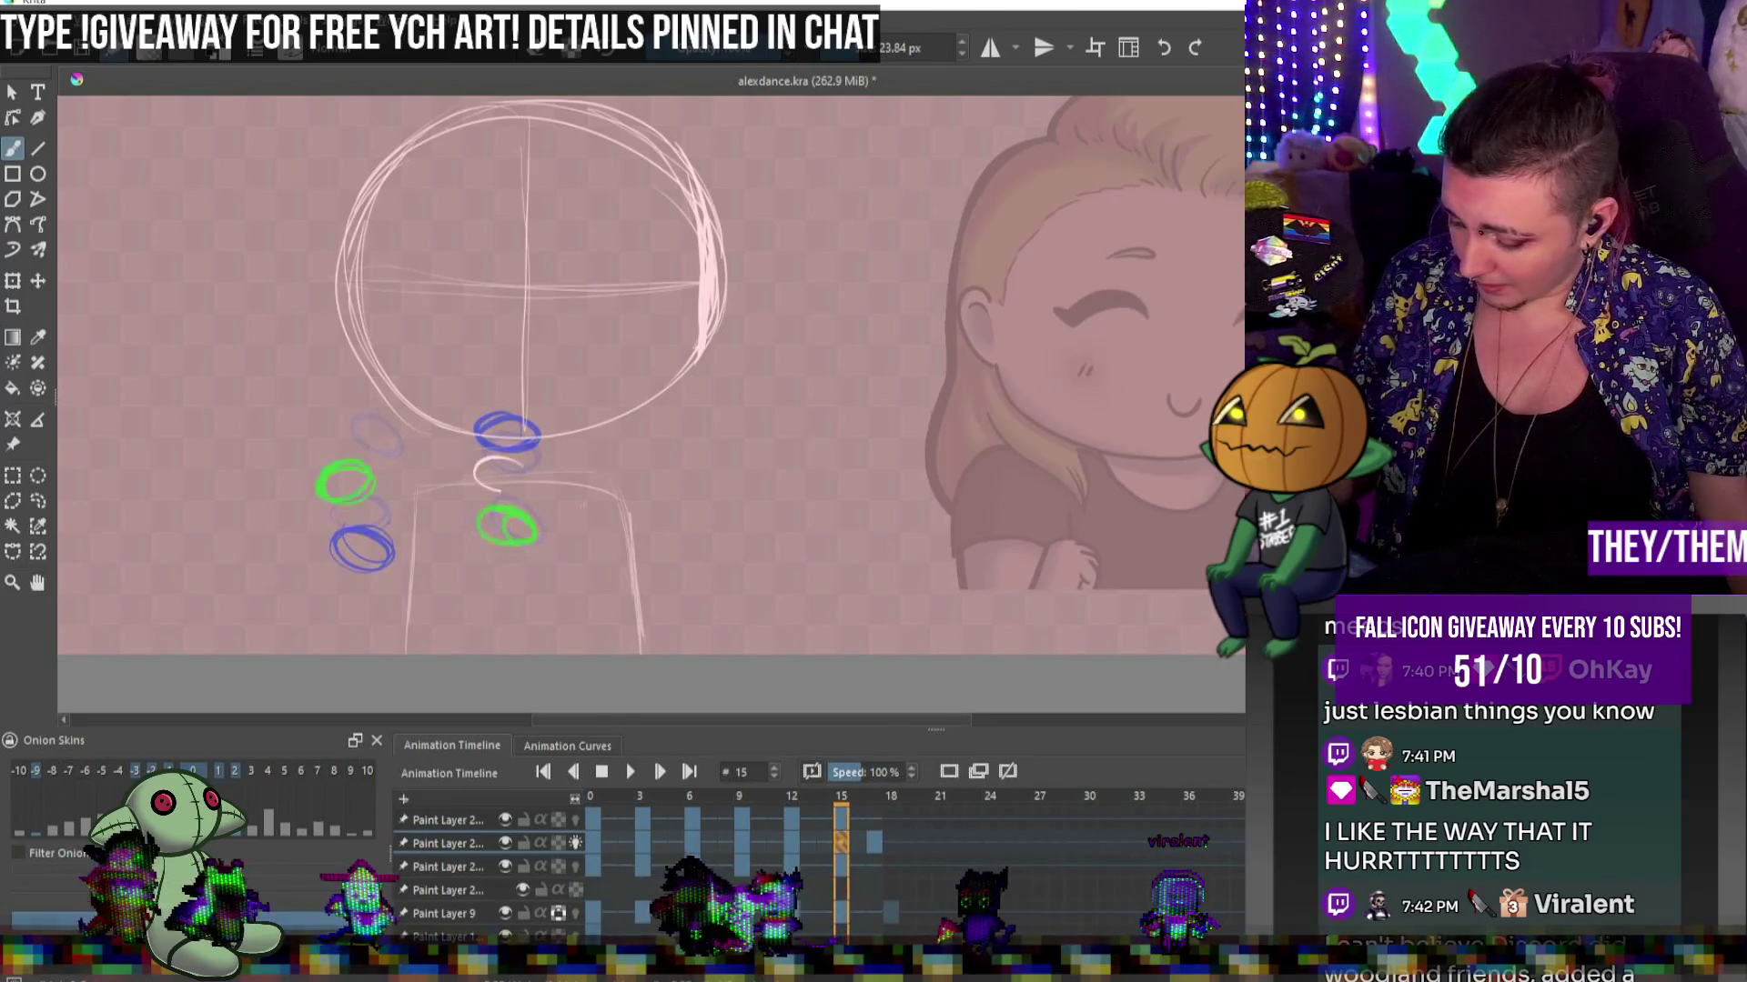
{"action": "left_click_drag", "start_coordinate": [373, 508], "coordinate": [364, 503]}
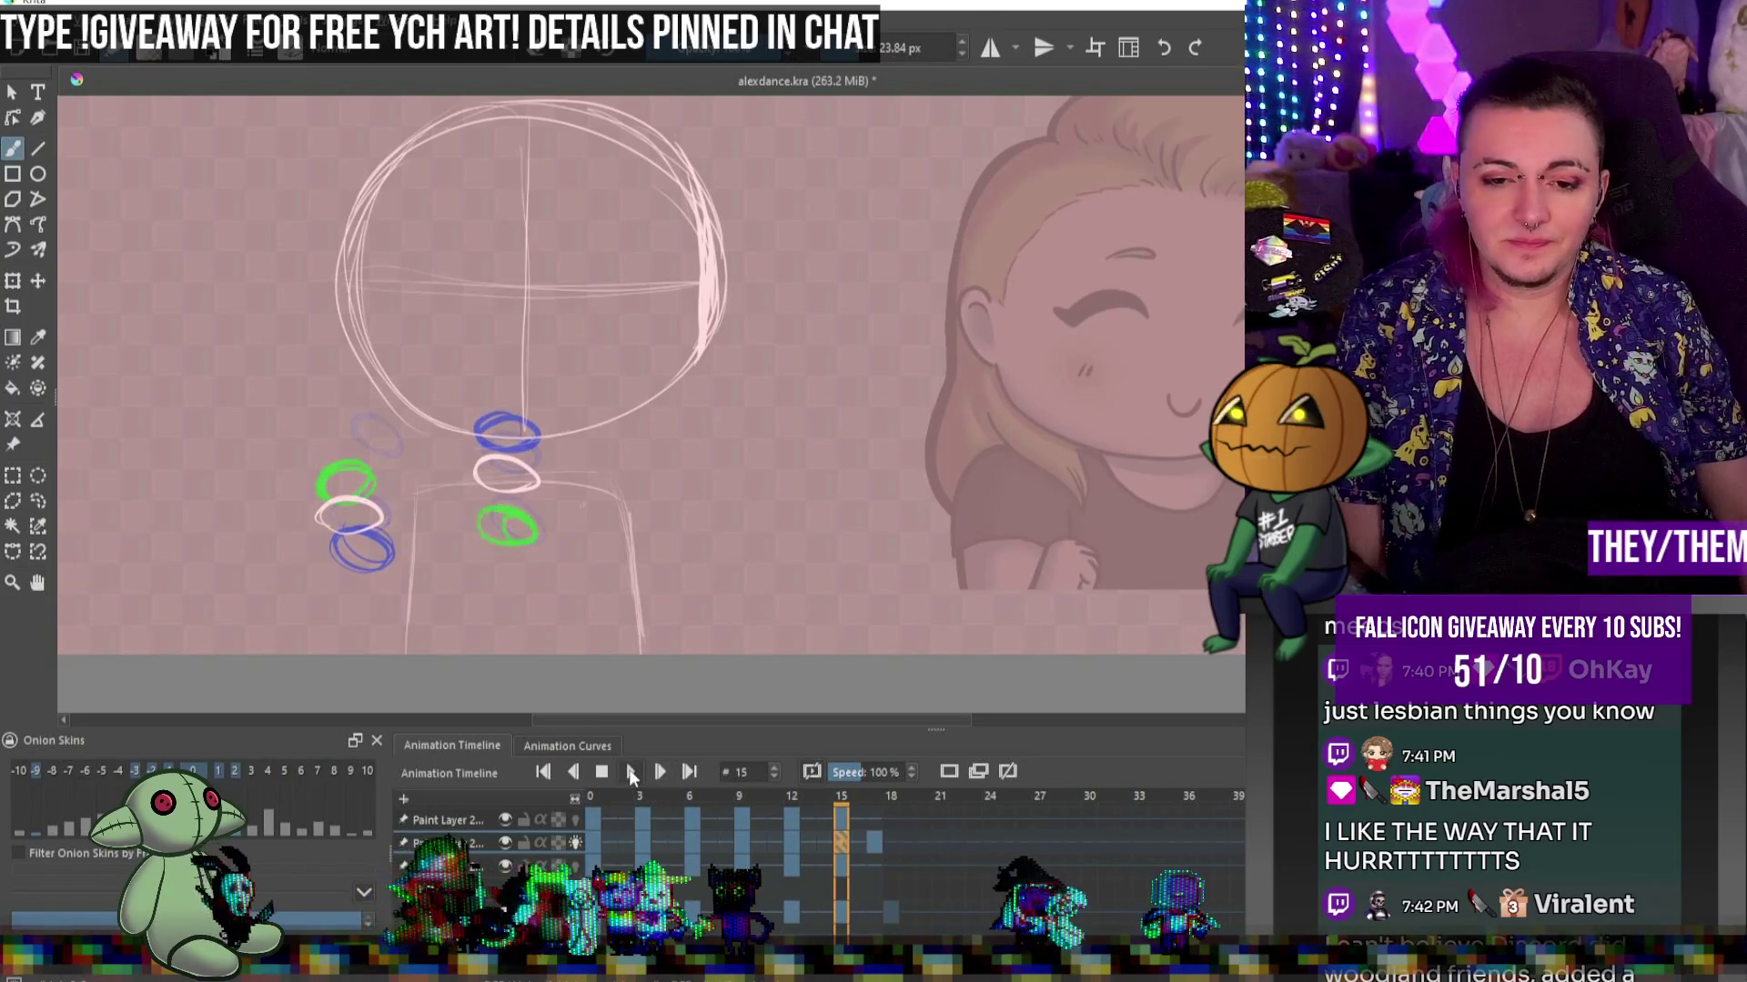
{"action": "left_click", "coordinate": [631, 771]}
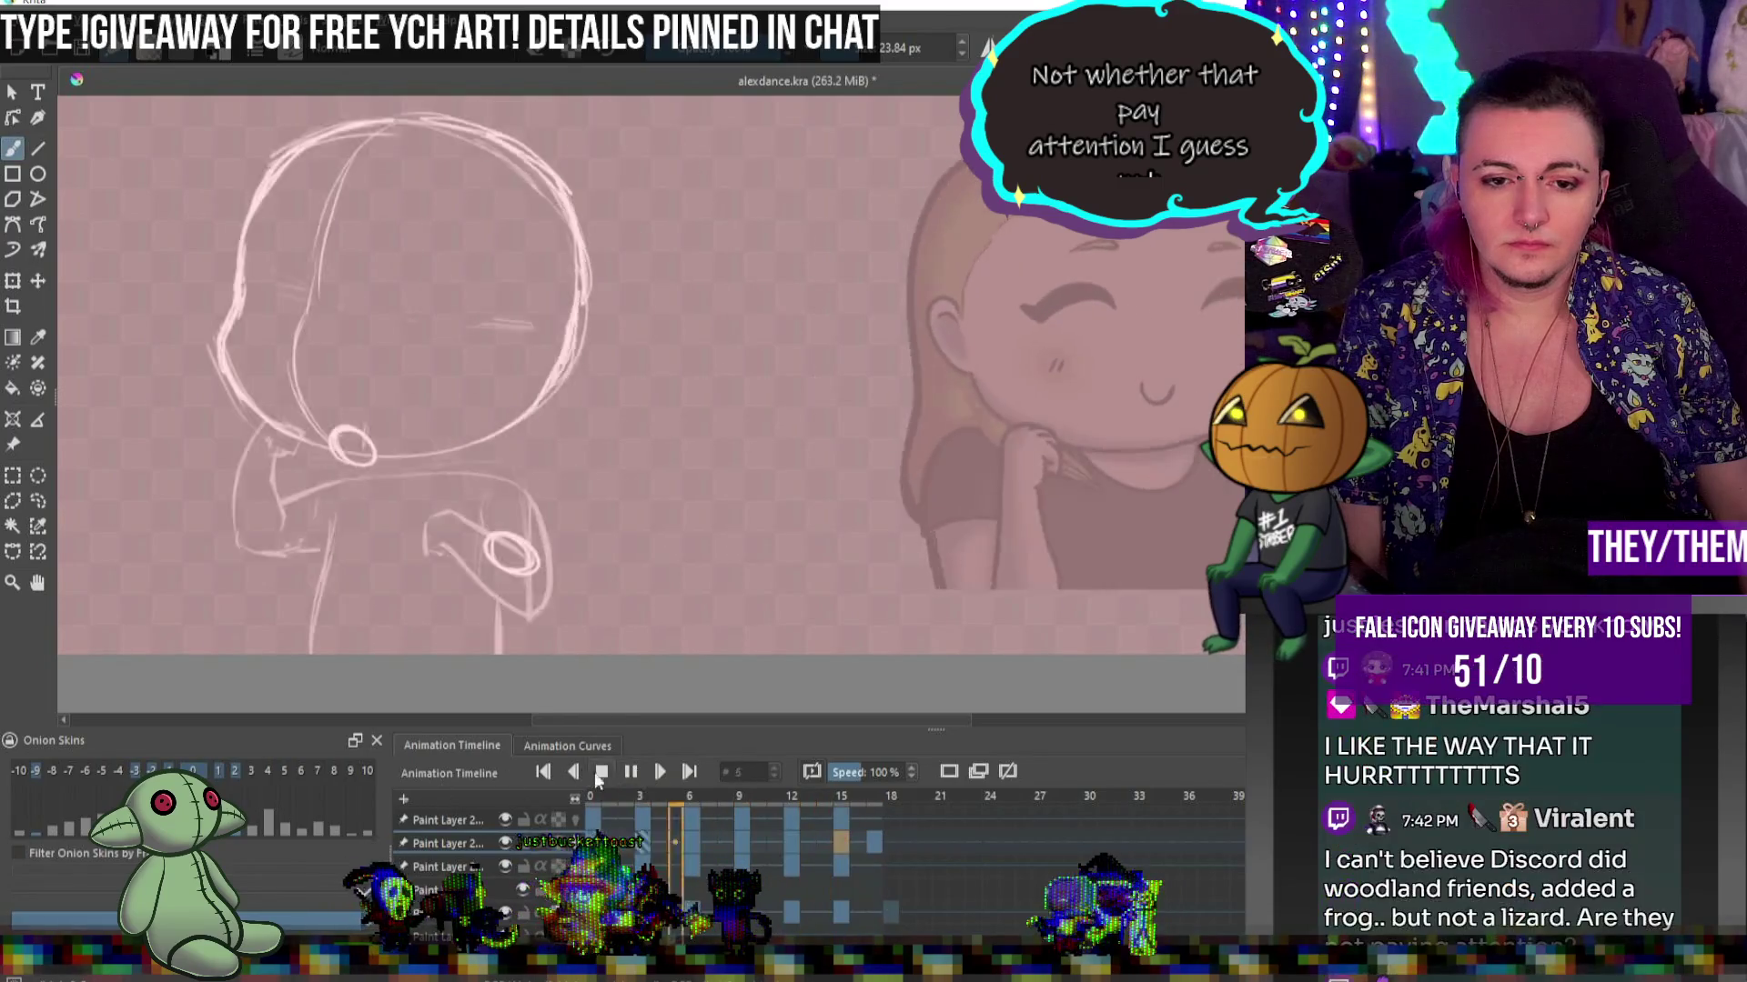
{"action": "left_click", "coordinate": [602, 771]}
Delete the stray frame 17 keyframe on the loop layer, replay from frame 0, and save
{"action": "right_click", "coordinate": [869, 838]}
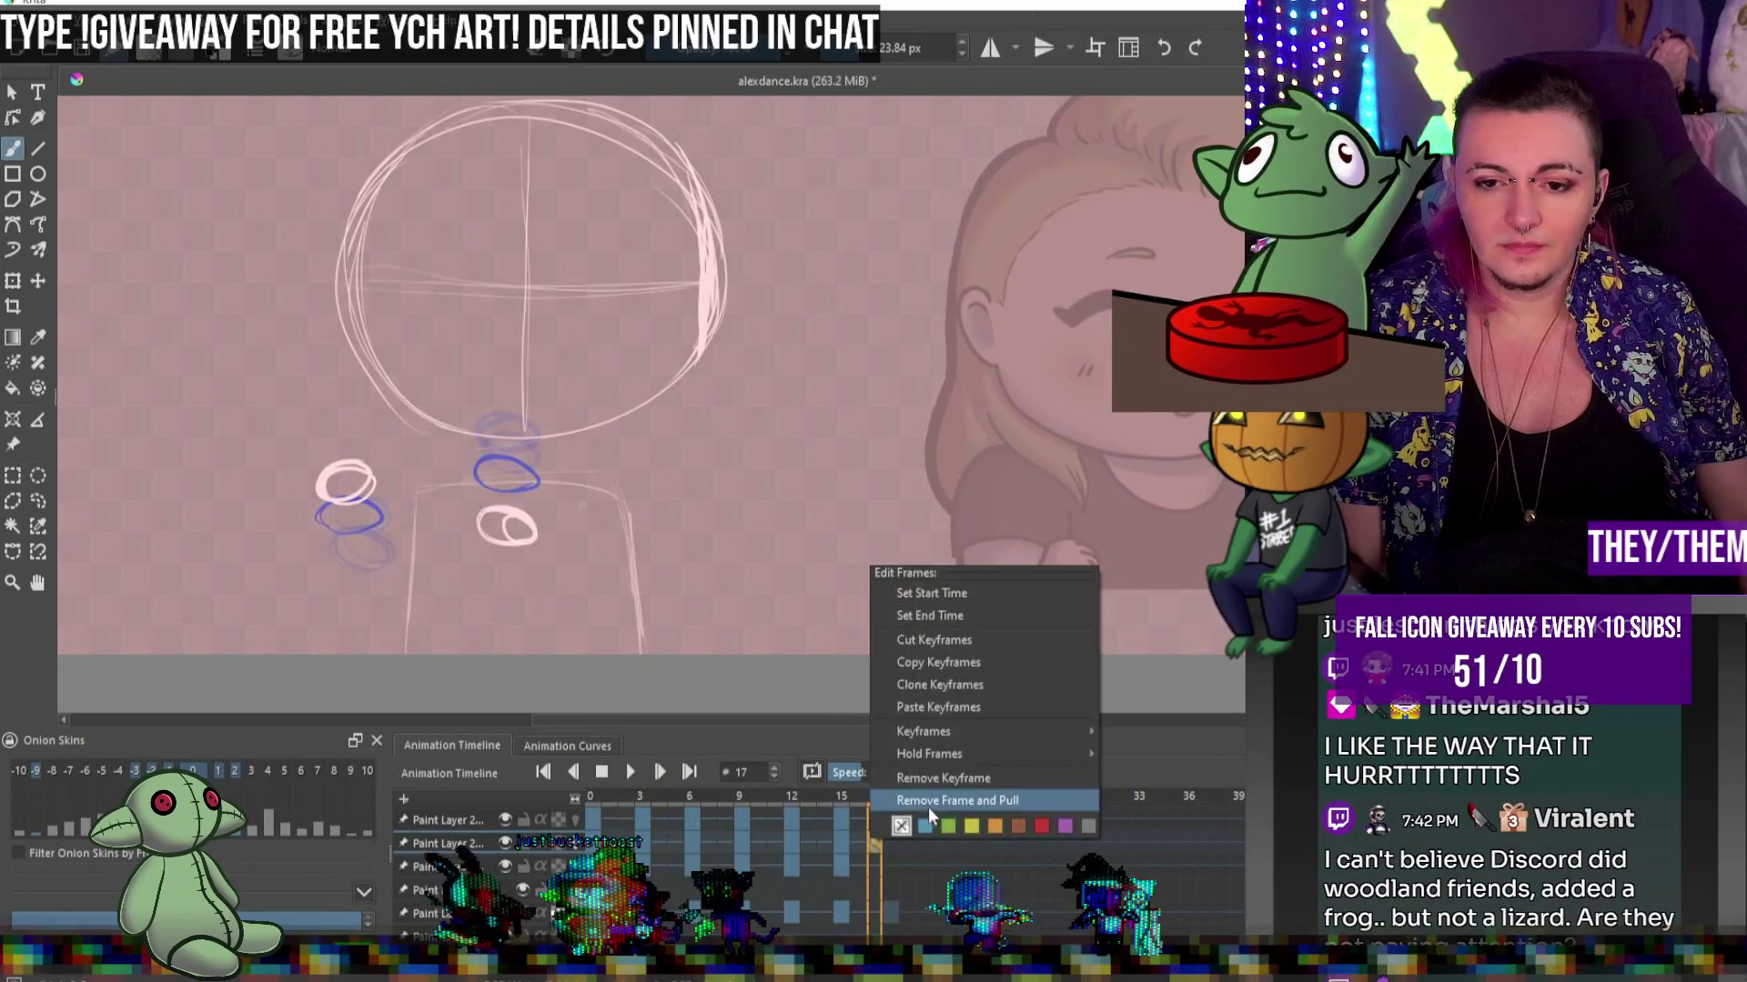
{"action": "left_click", "coordinate": [942, 784]}
{"action": "left_click", "coordinate": [624, 775]}
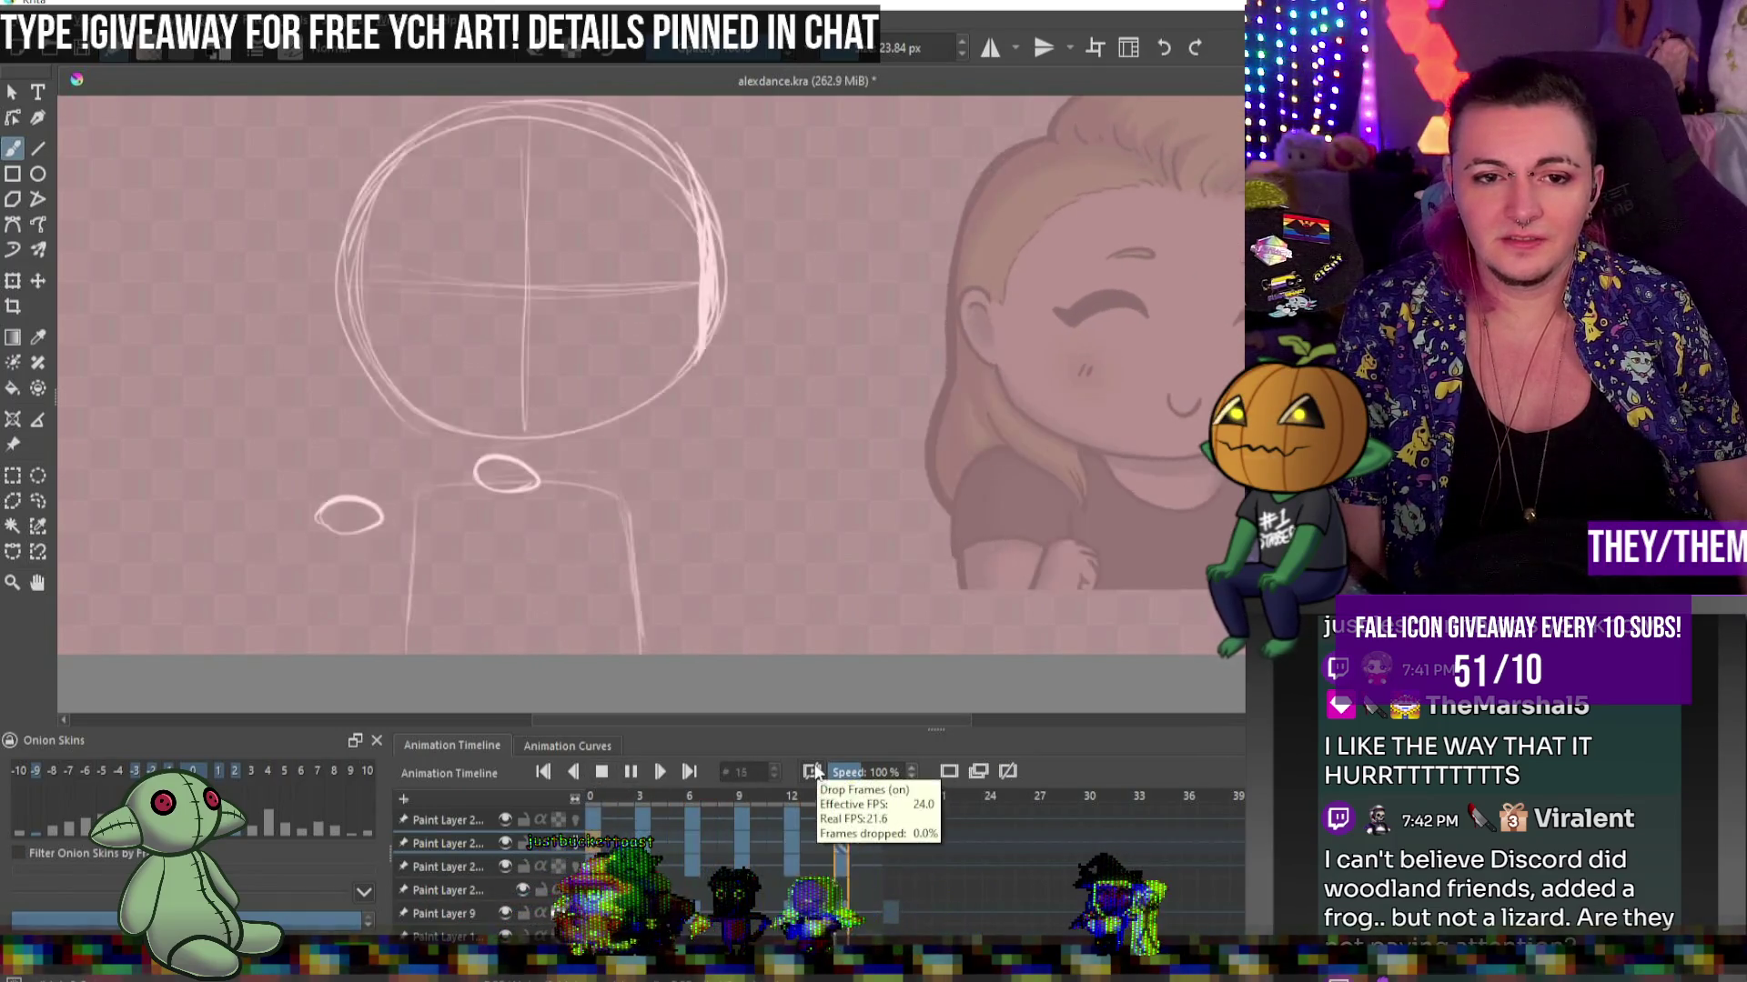
{"action": "left_click", "coordinate": [602, 772]}
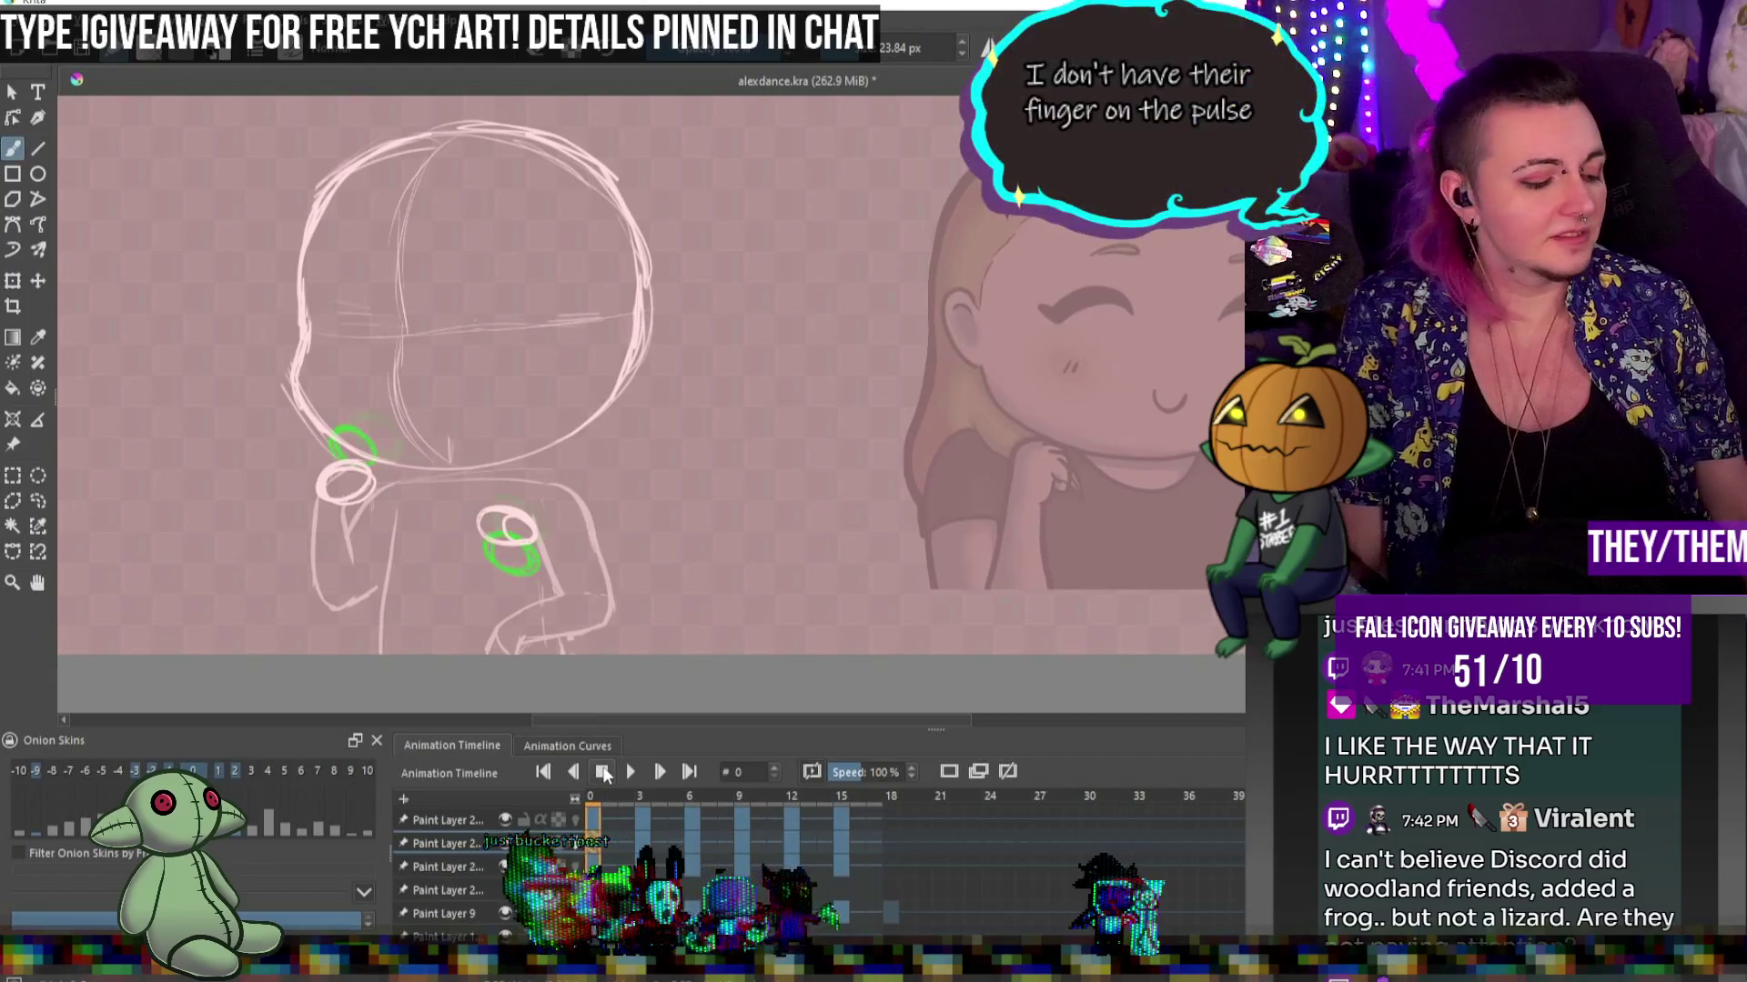
{"action": "key", "text": "ctrl+s"}
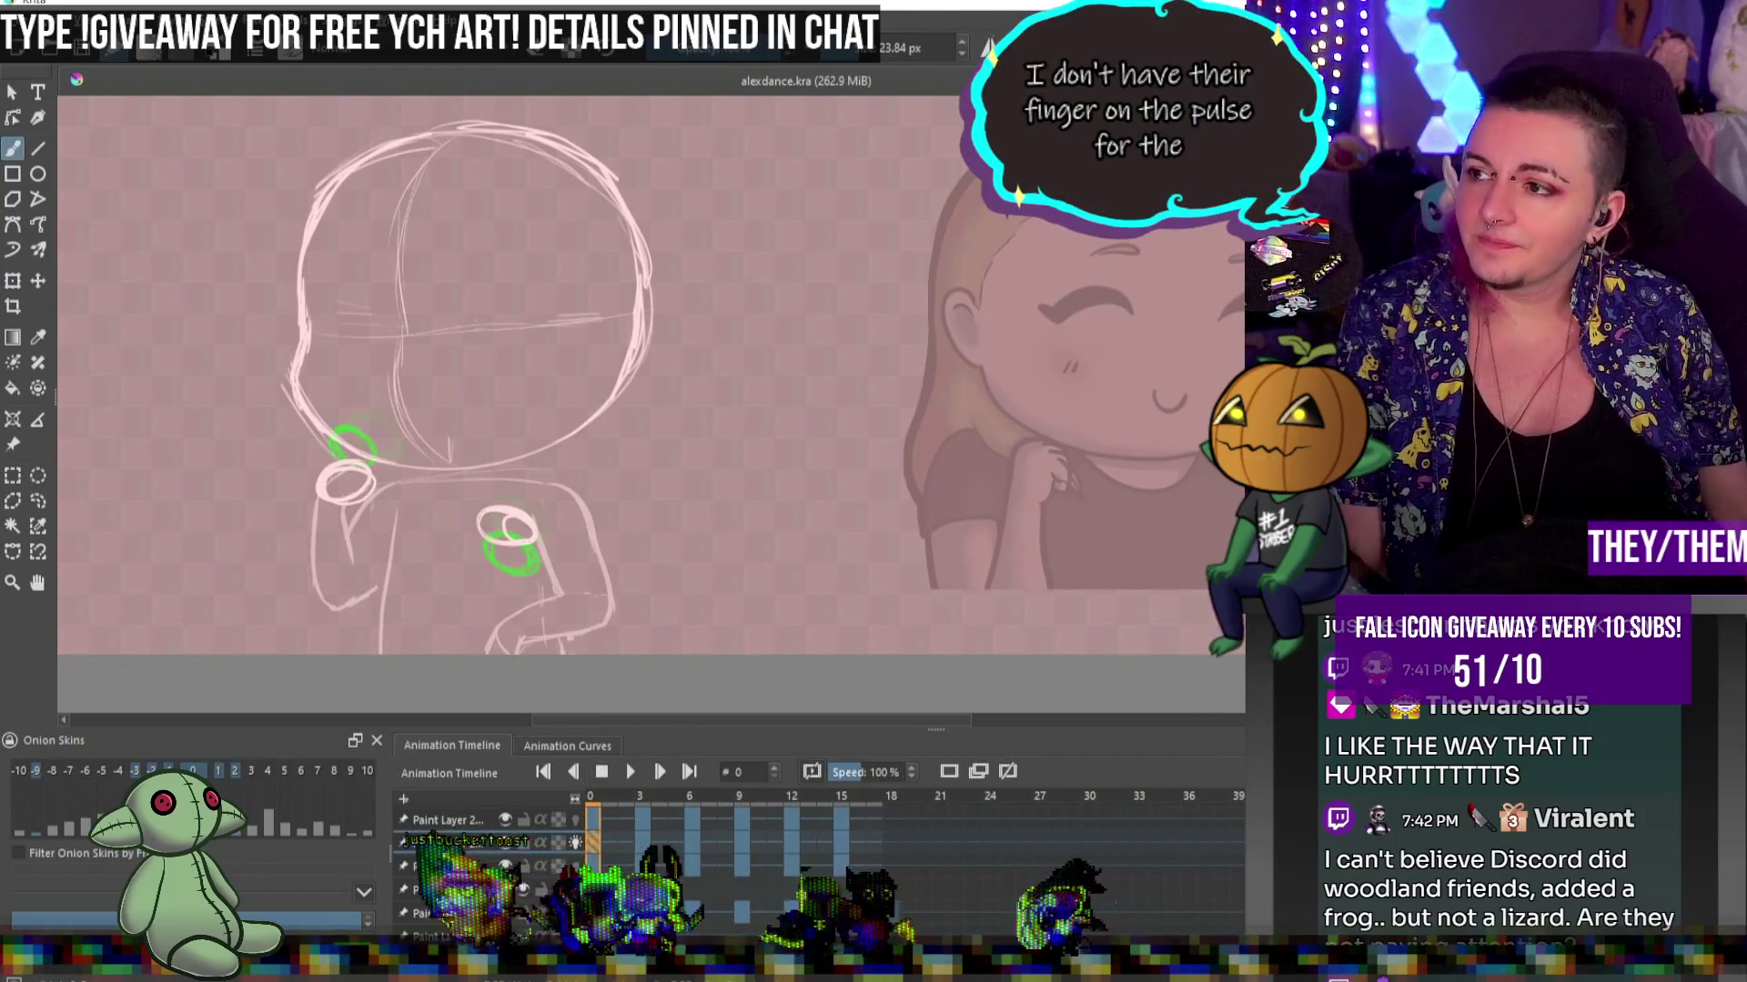
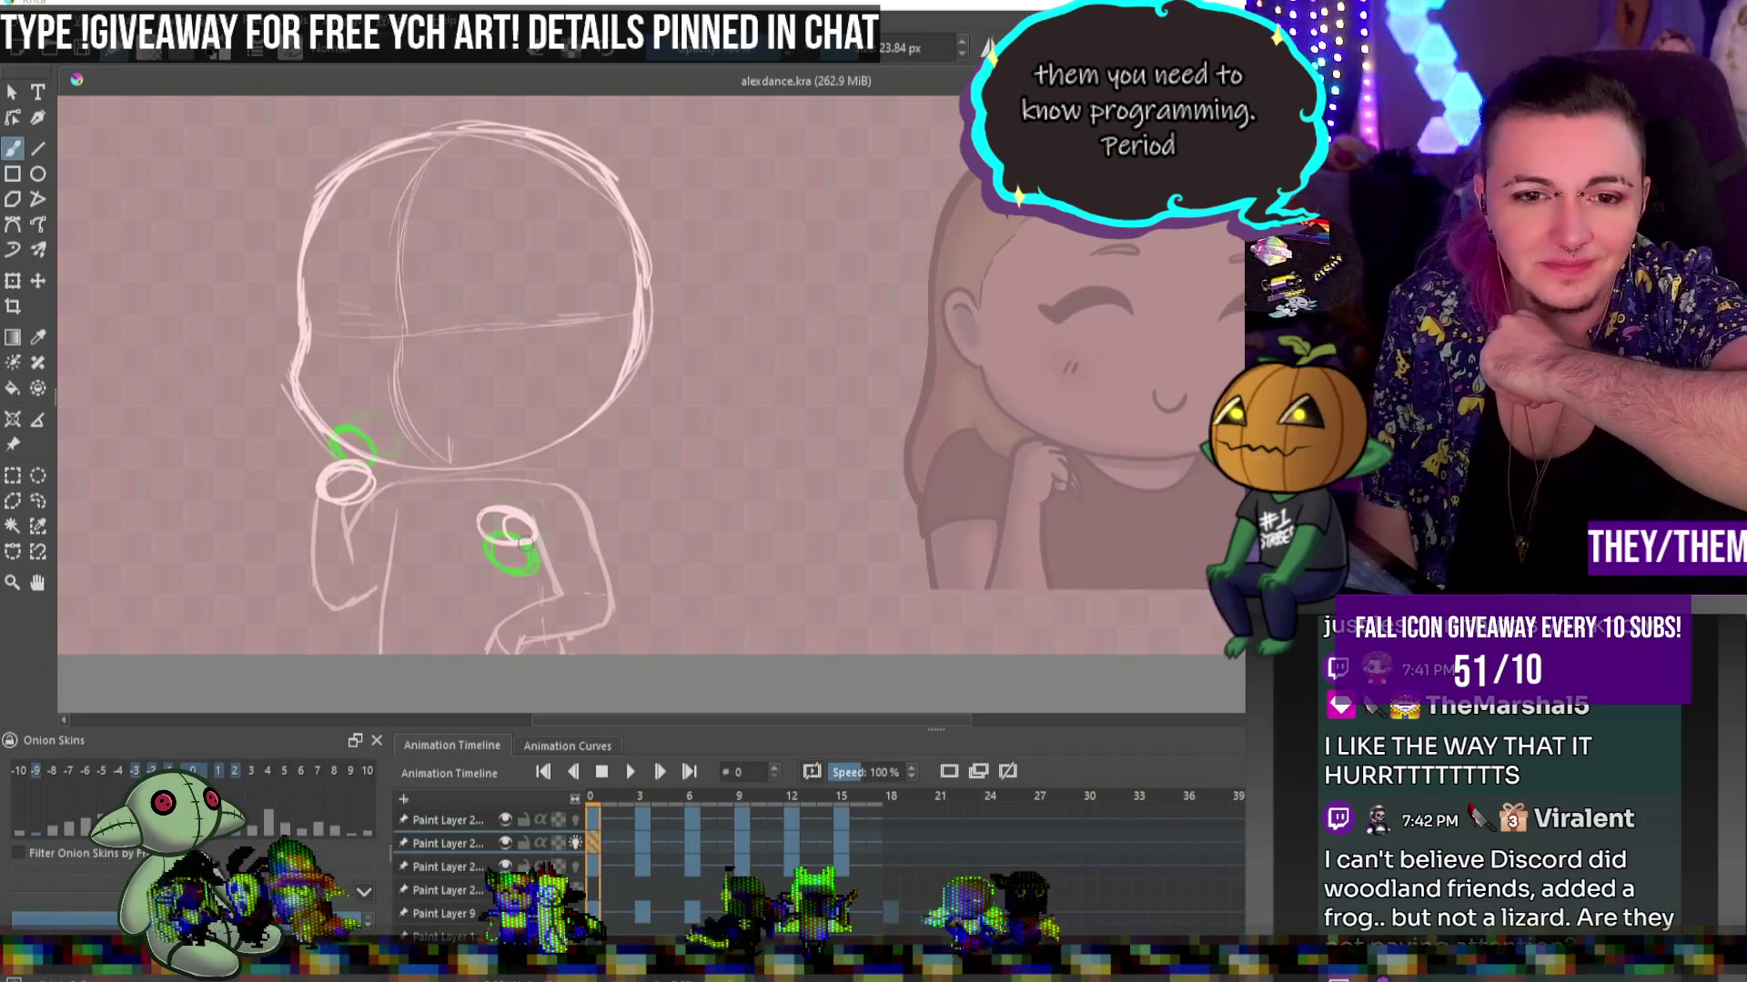
Zoom out and play the animation preview twice, stopping back at frame 0
{"action": "key", "text": "minus"}
{"action": "left_click", "coordinate": [631, 772]}
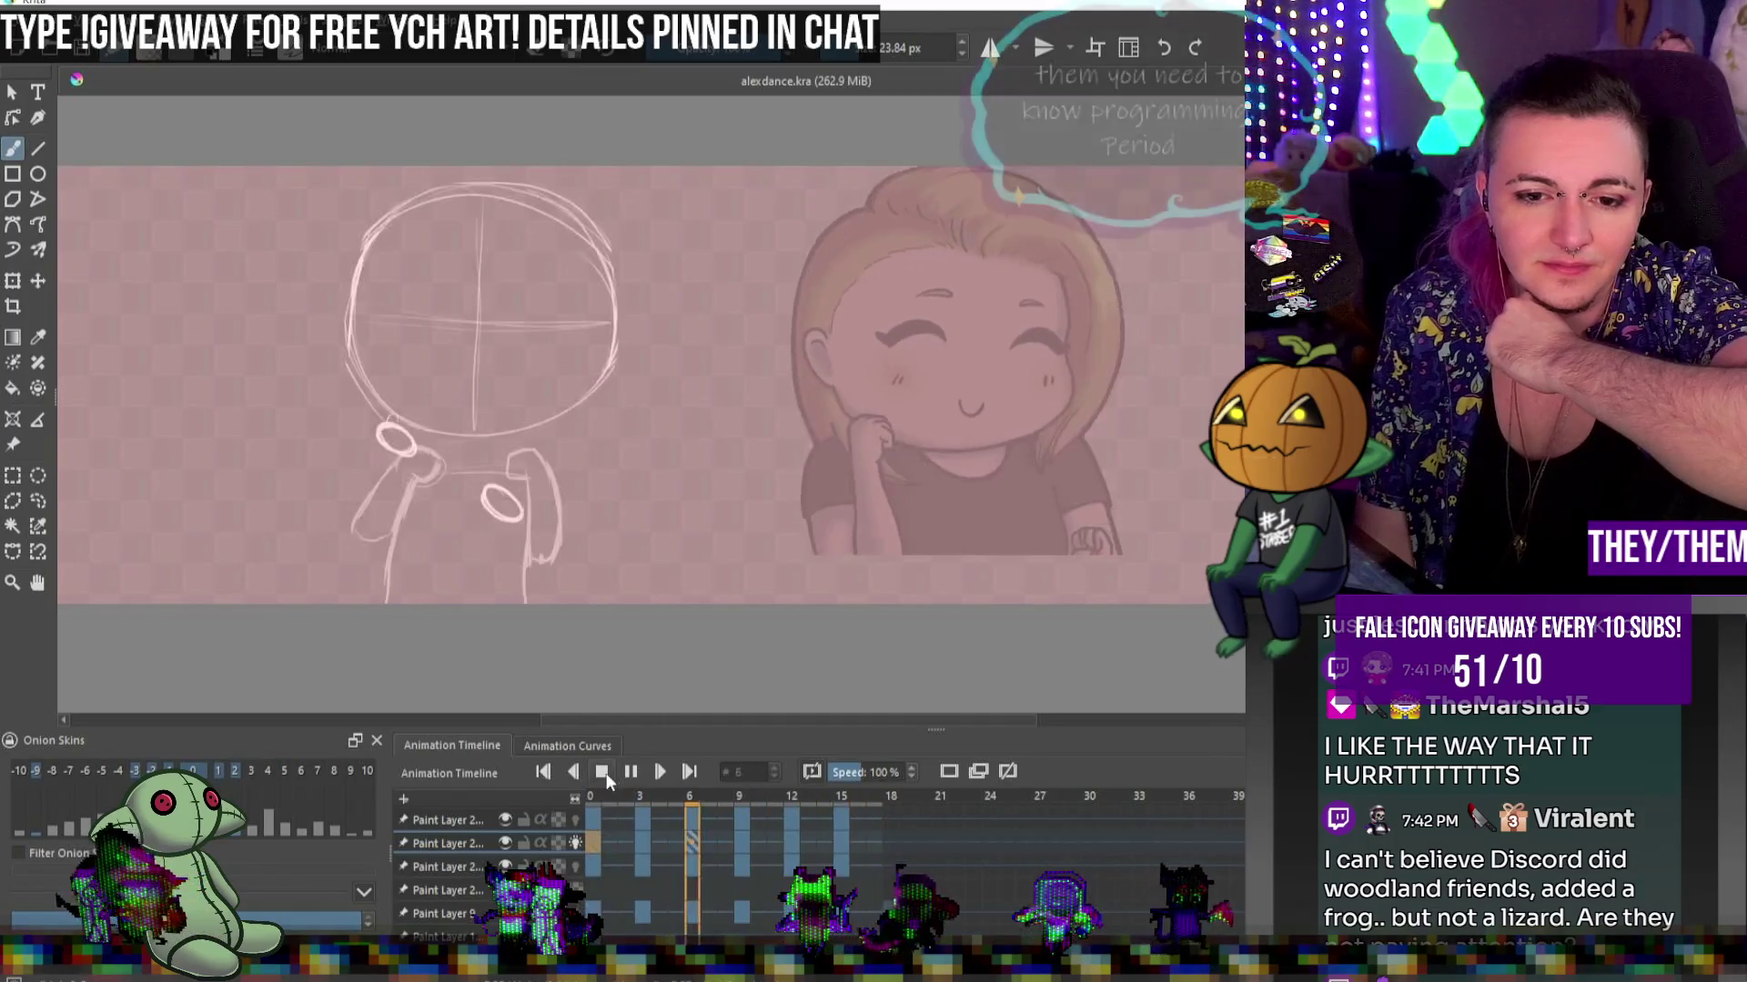
{"action": "left_click", "coordinate": [601, 771]}
{"action": "scroll", "coordinate": [460, 488], "scroll_direction": "up", "scroll_amount": 3}
{"action": "scroll", "coordinate": [444, 517], "scroll_direction": "down", "scroll_amount": 2}
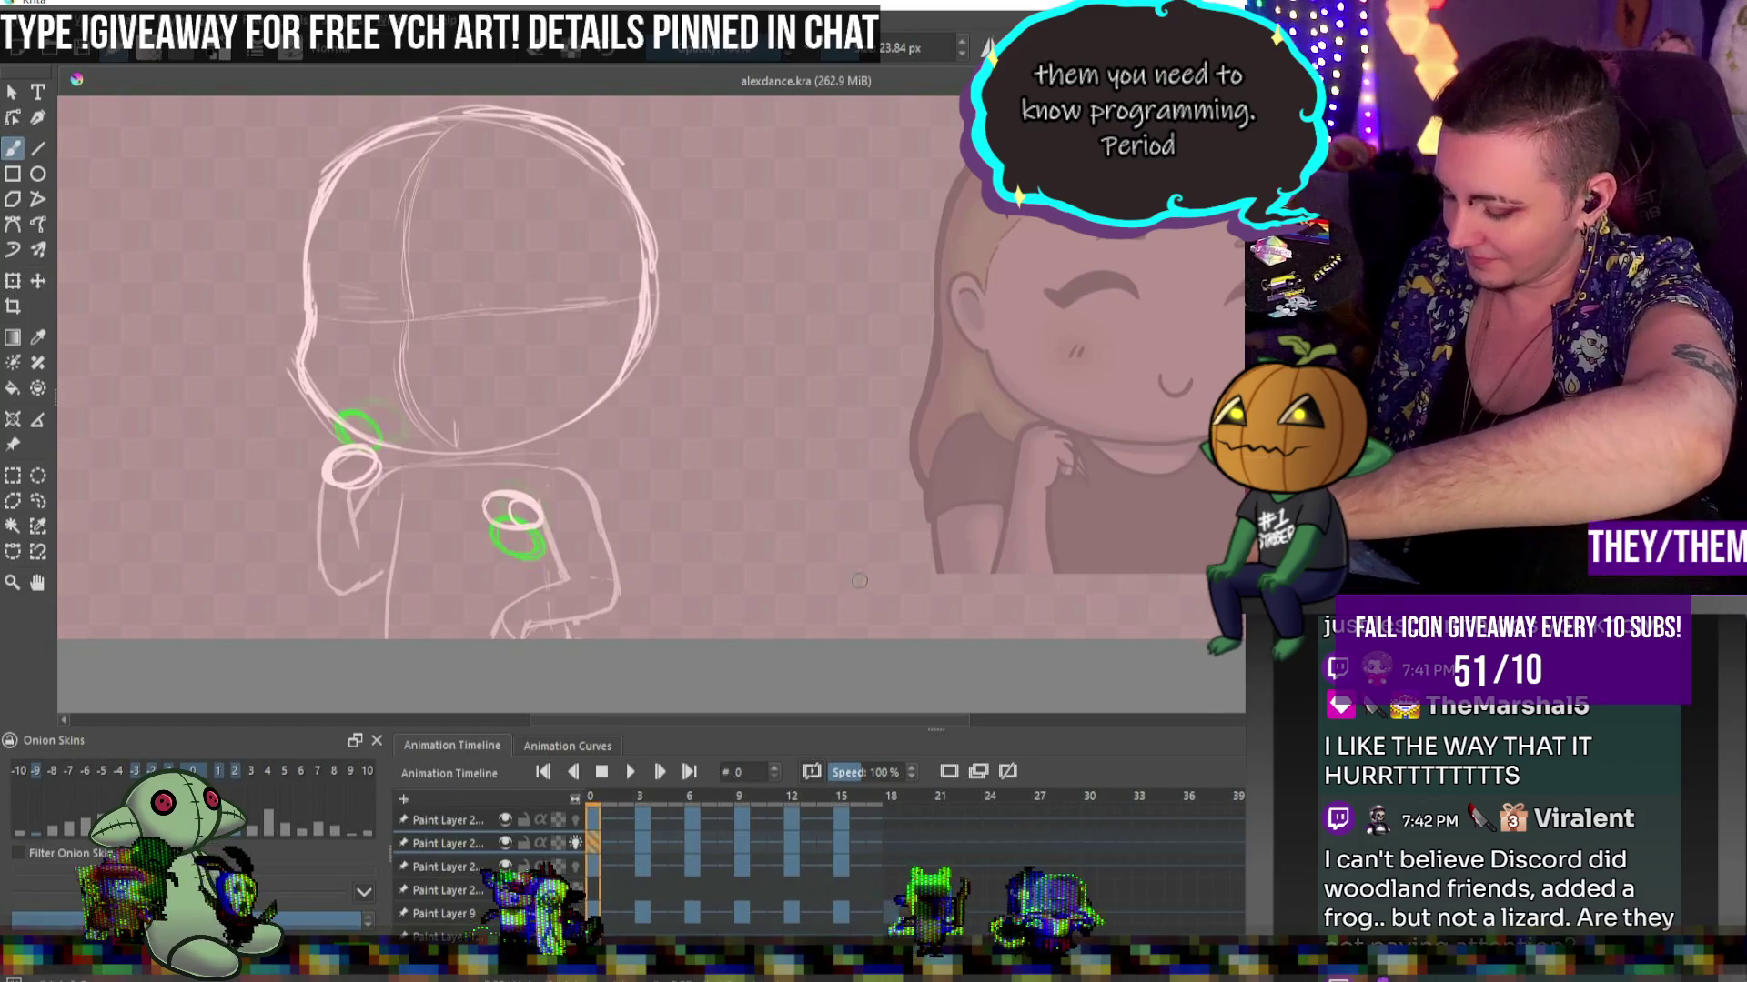
{"action": "left_click", "coordinate": [628, 775]}
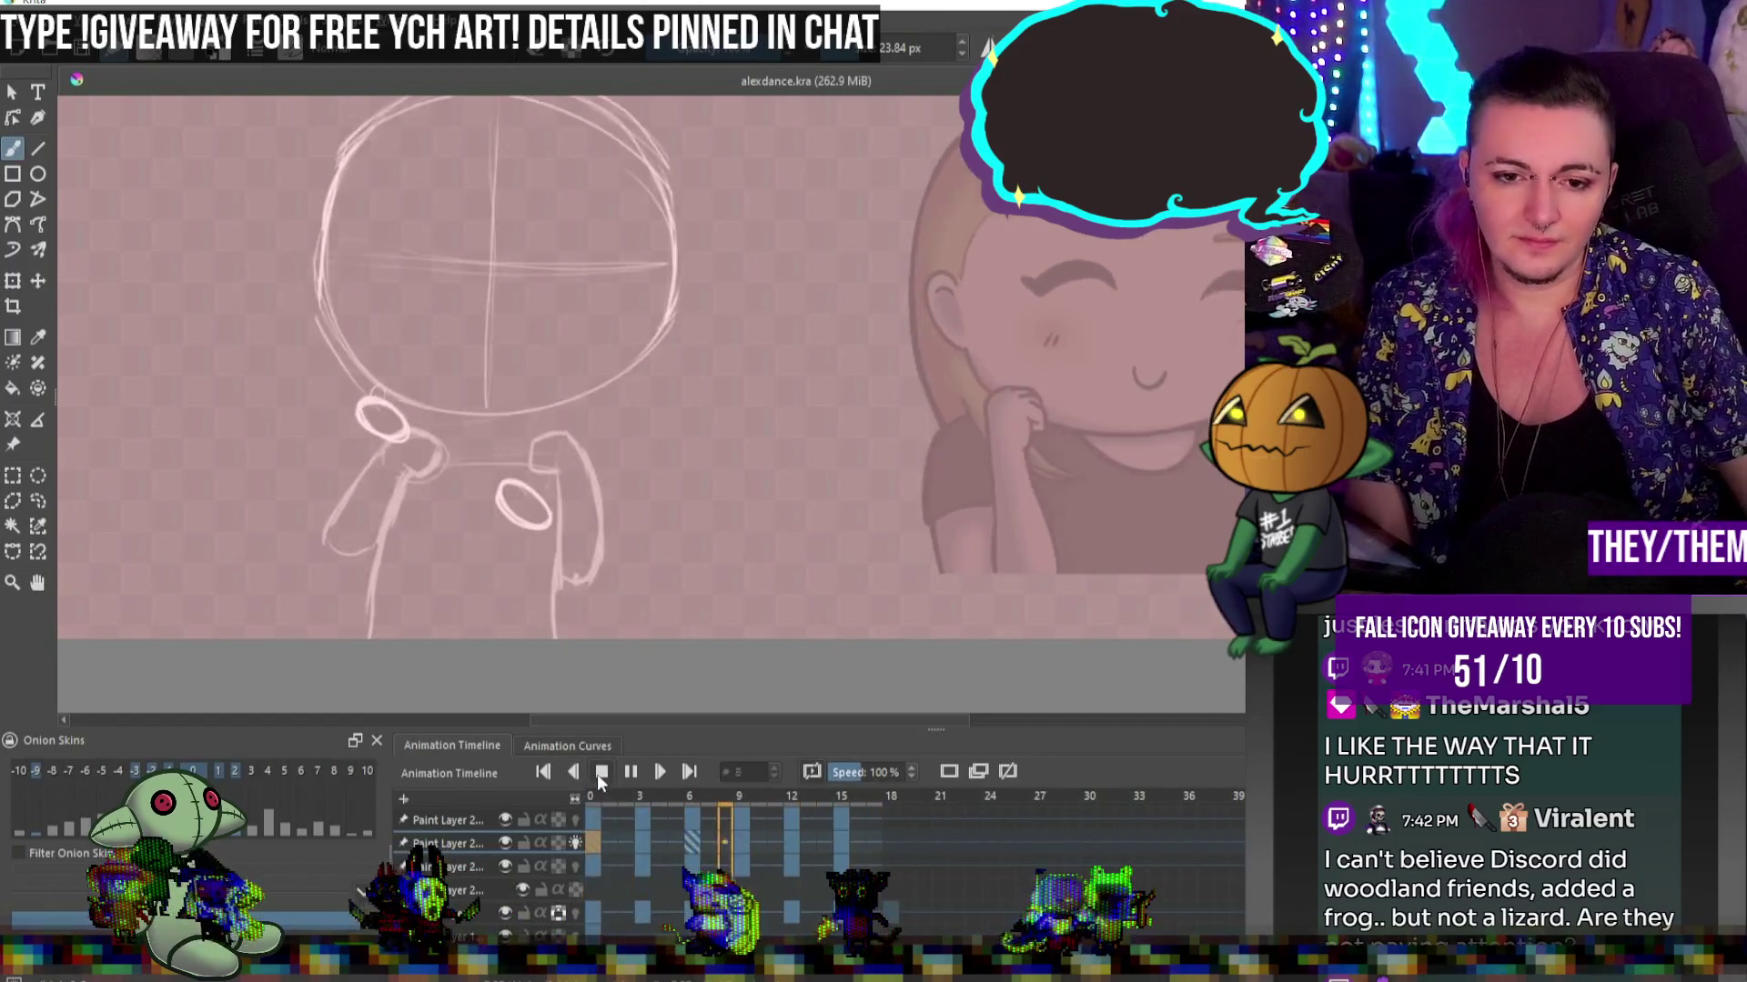
{"action": "left_click", "coordinate": [599, 772]}
Erase stray faint marks on the third layer's frame 0 and turn on its onion skins
{"action": "left_click", "coordinate": [596, 867]}
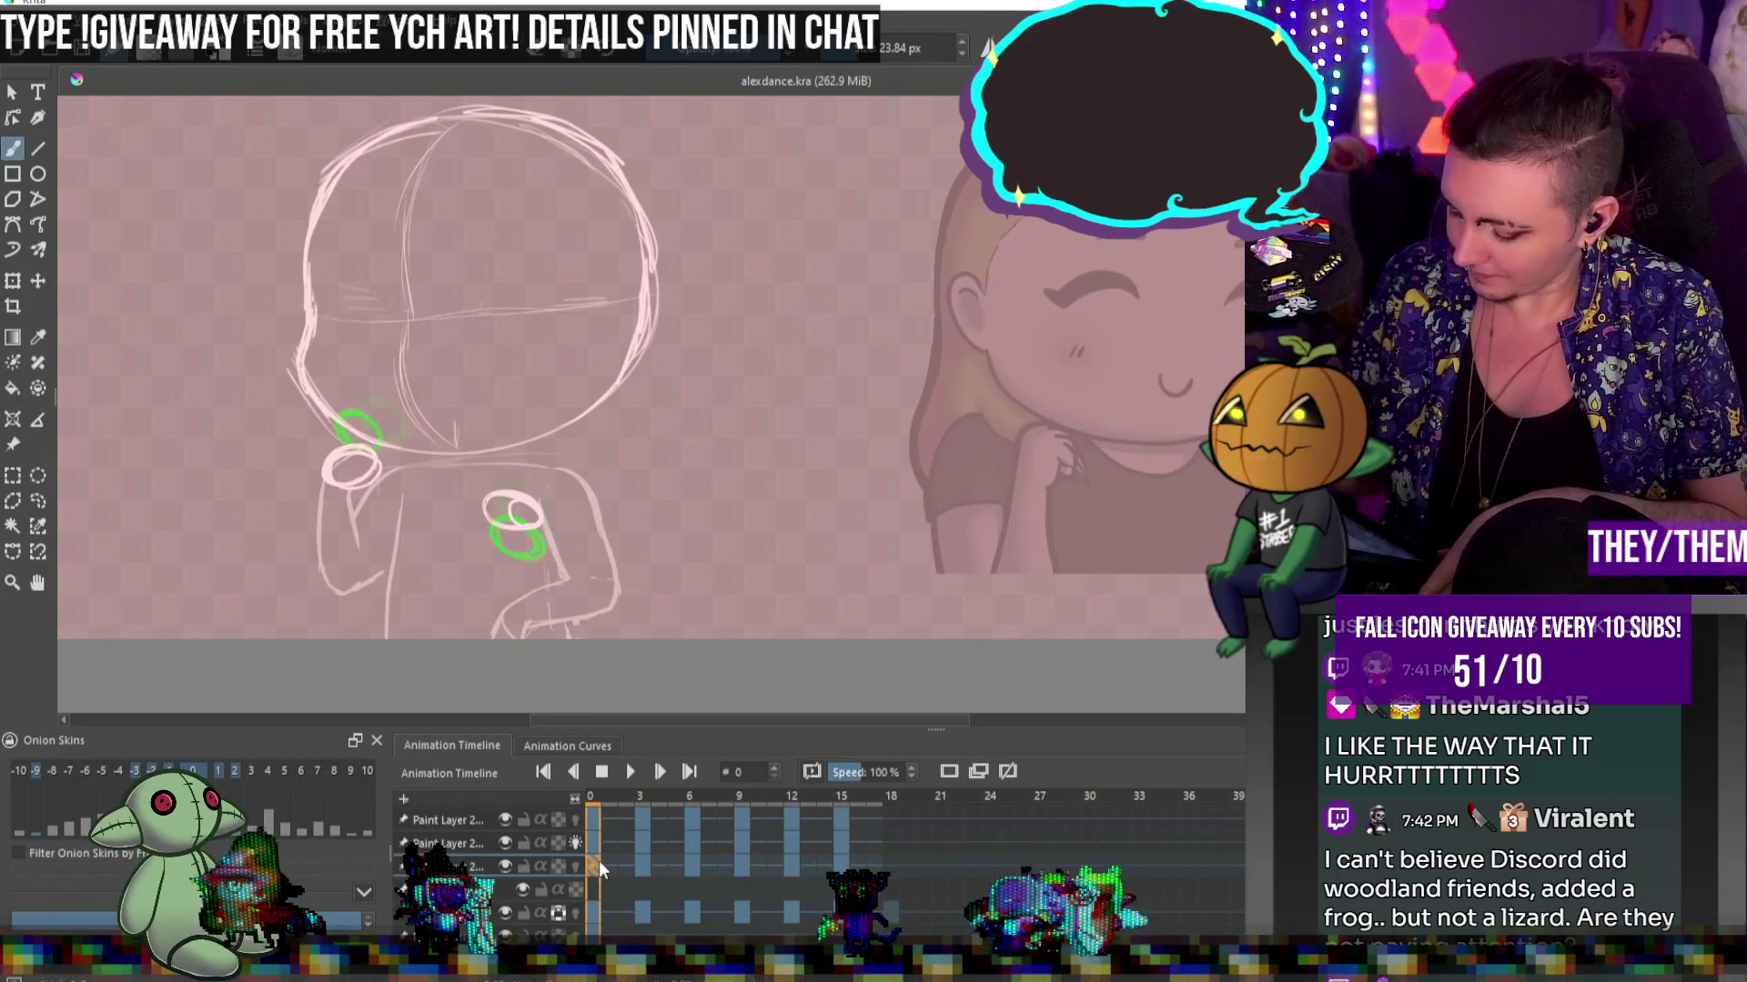
{"action": "key", "text": "bracketleft"}
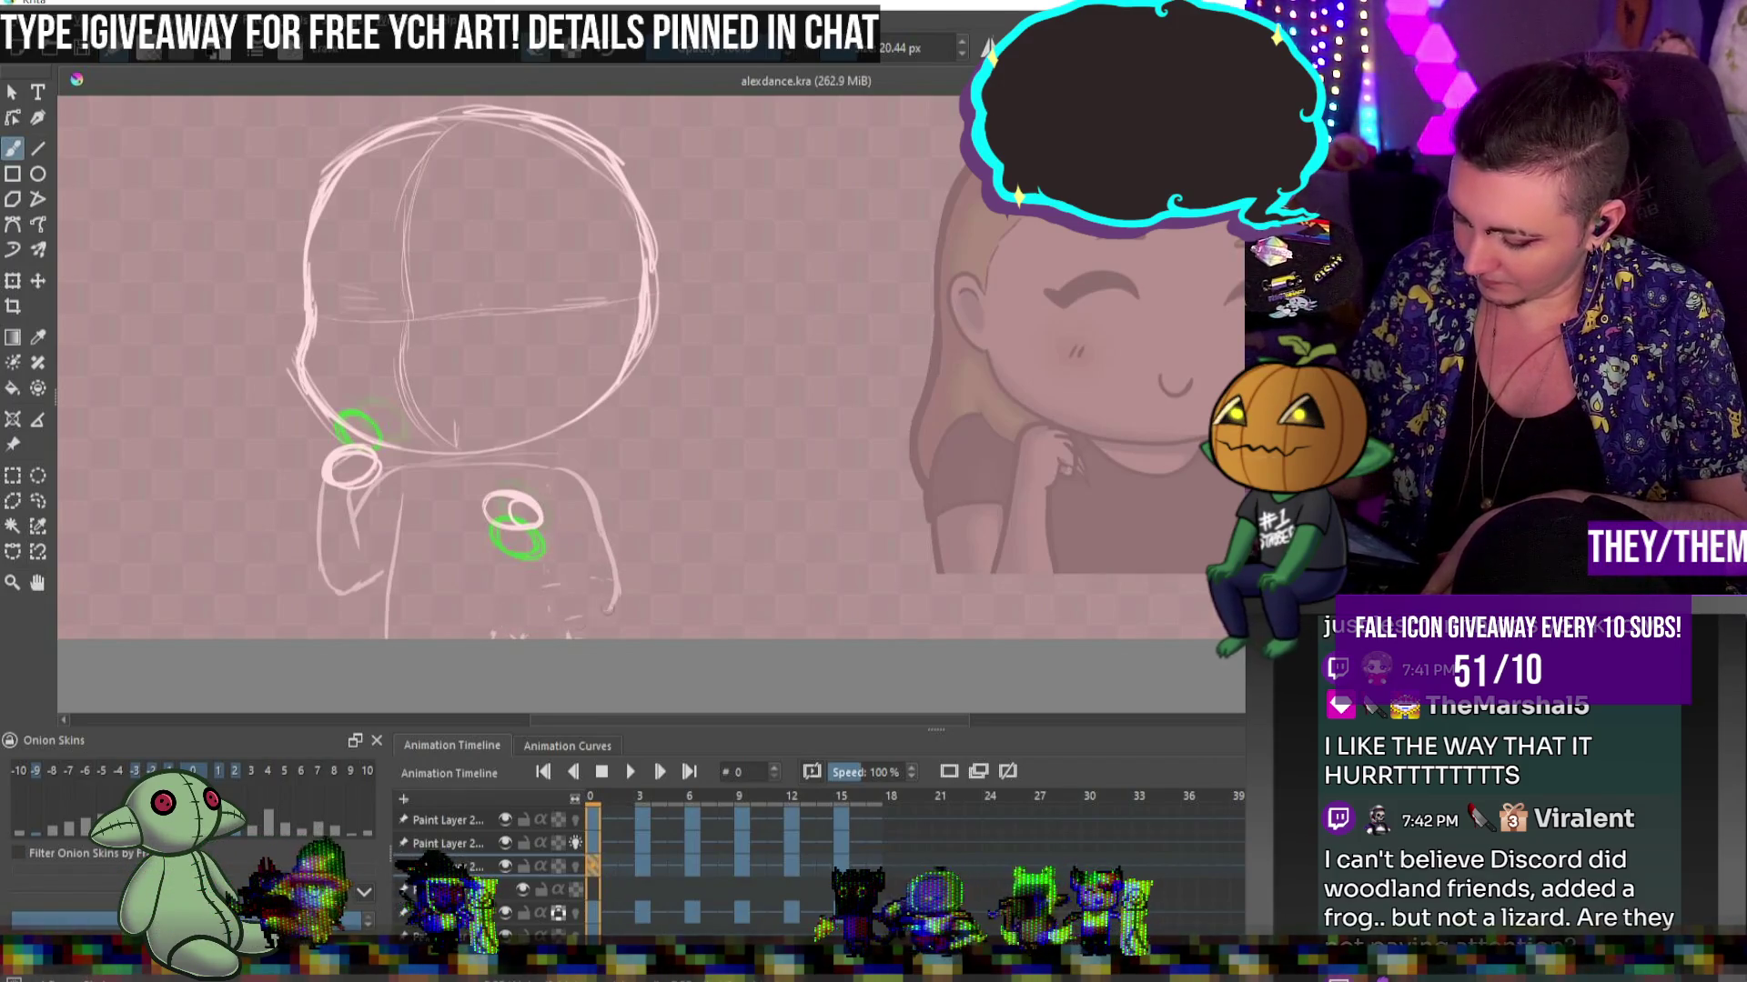
{"action": "left_click", "coordinate": [575, 869]}
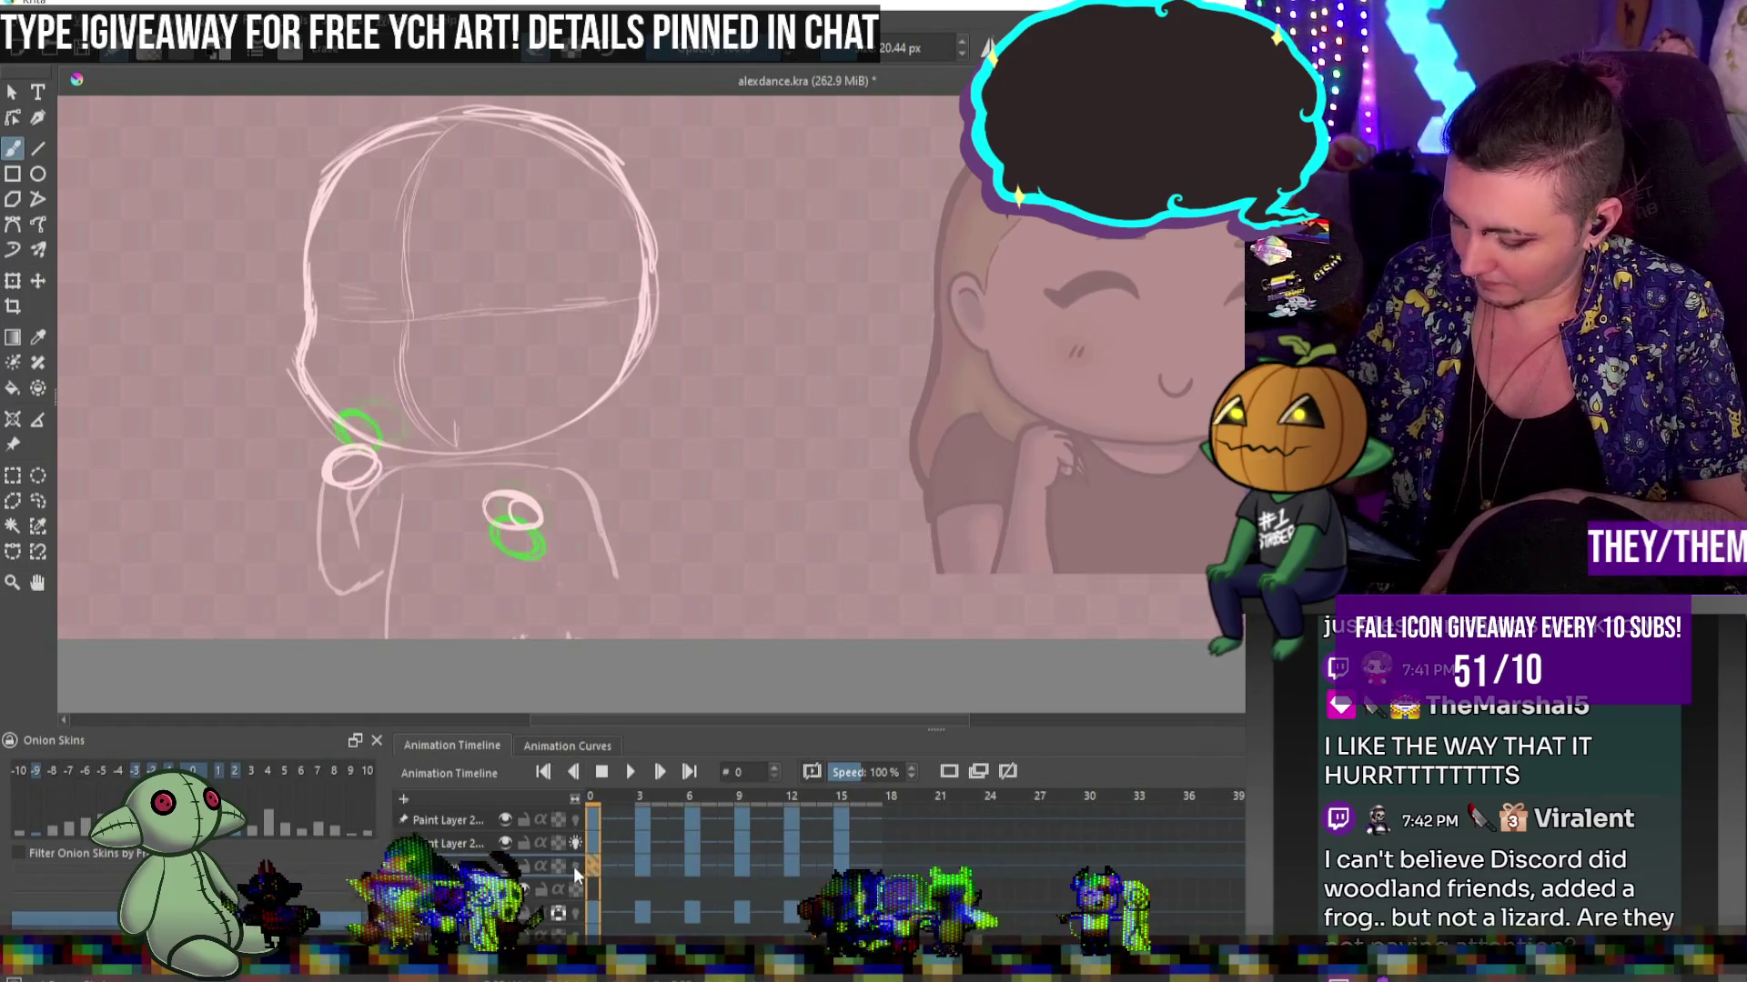
{"action": "left_click", "coordinate": [575, 869]}
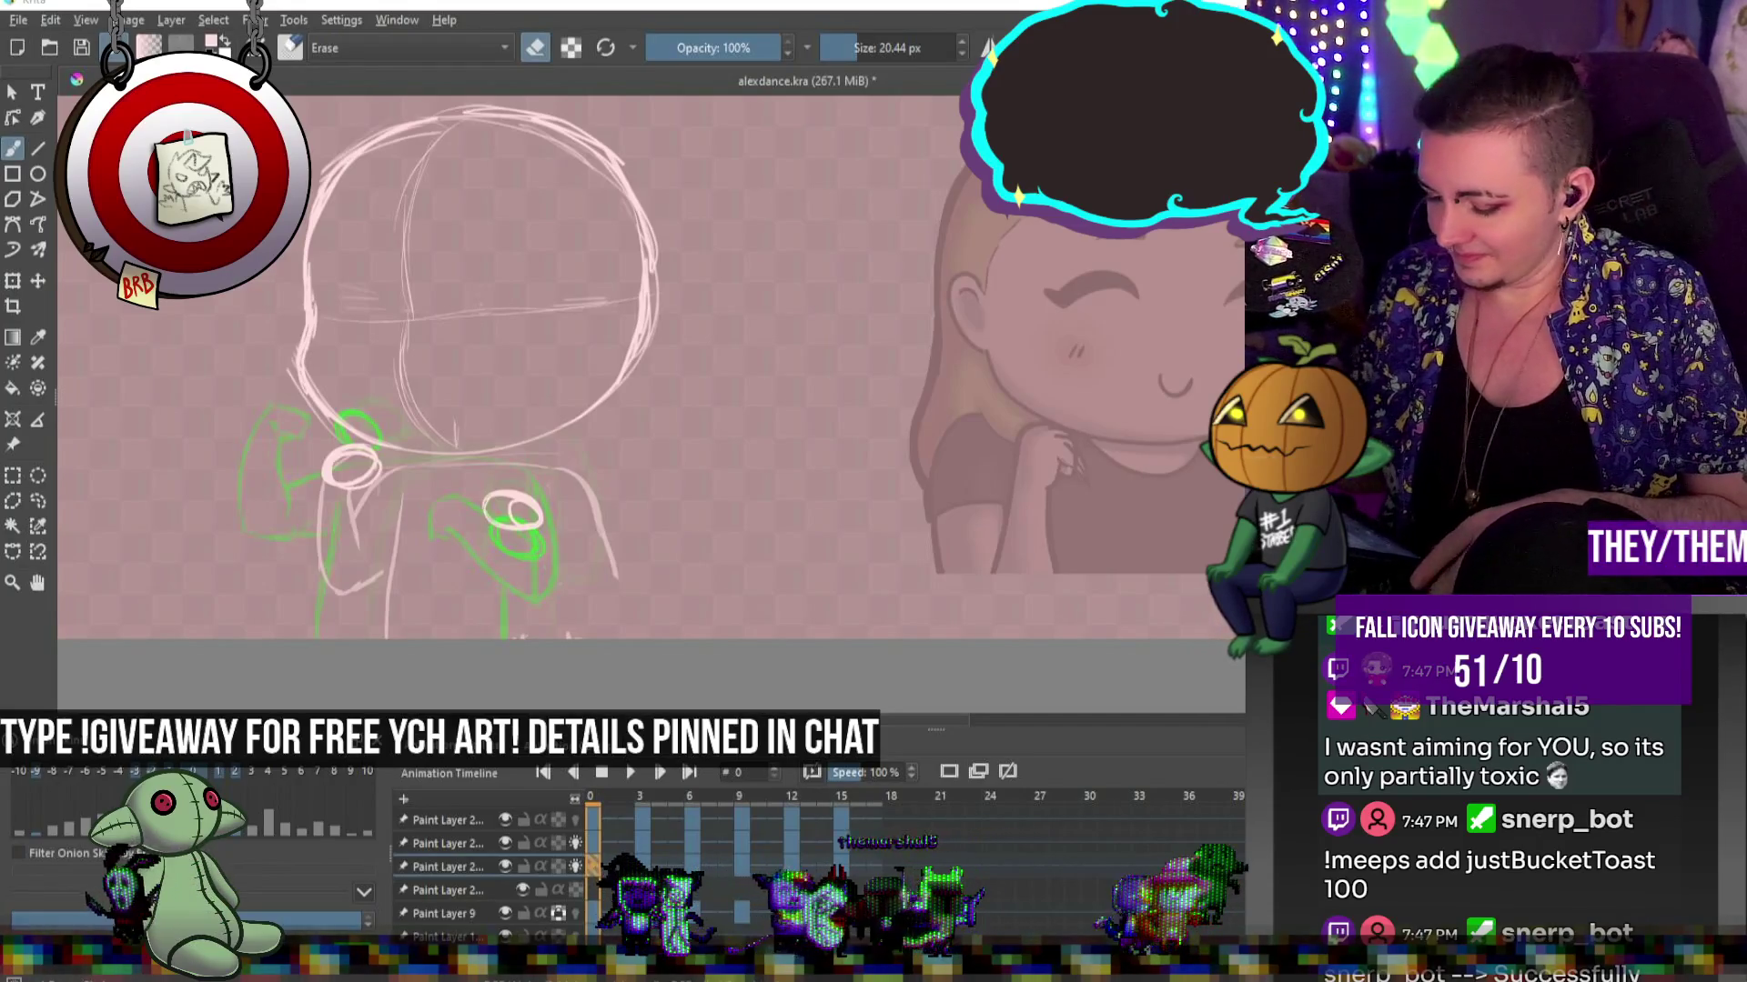
Move the white shoulder rings left on frame 3 and tilt them to the pose on frame 6
{"action": "key", "text": "e"}
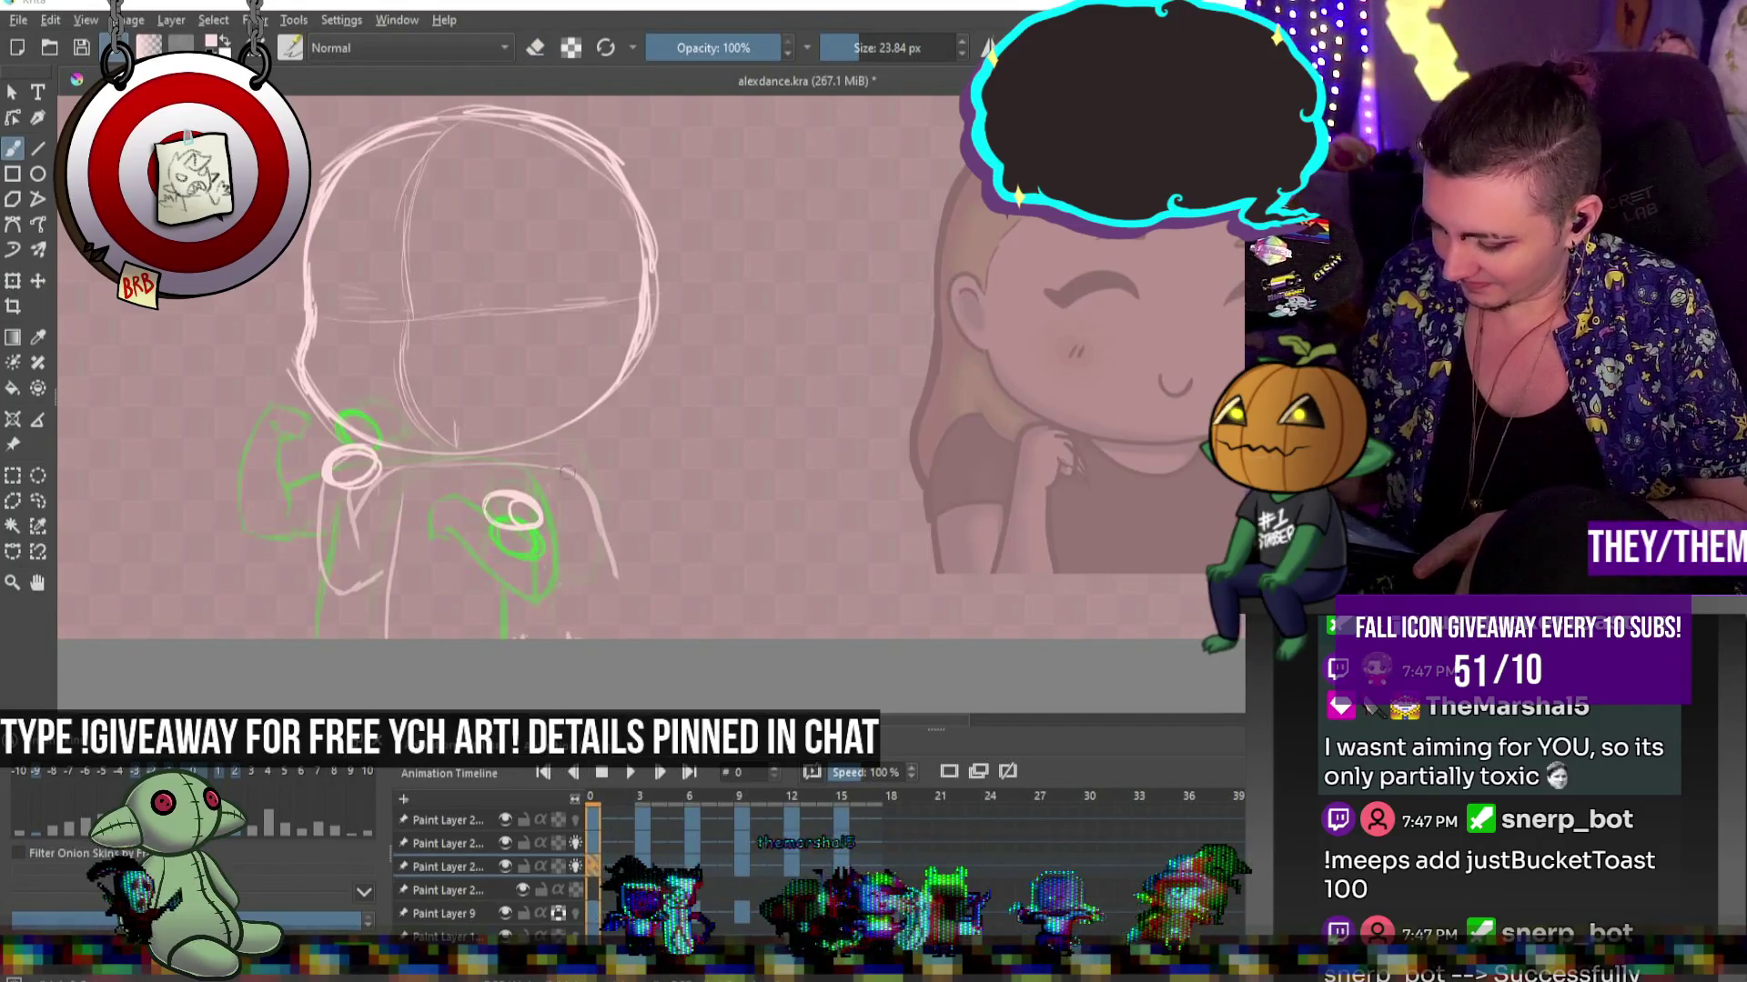
{"action": "left_click_drag", "start_coordinate": [515, 533], "coordinate": [556, 583]}
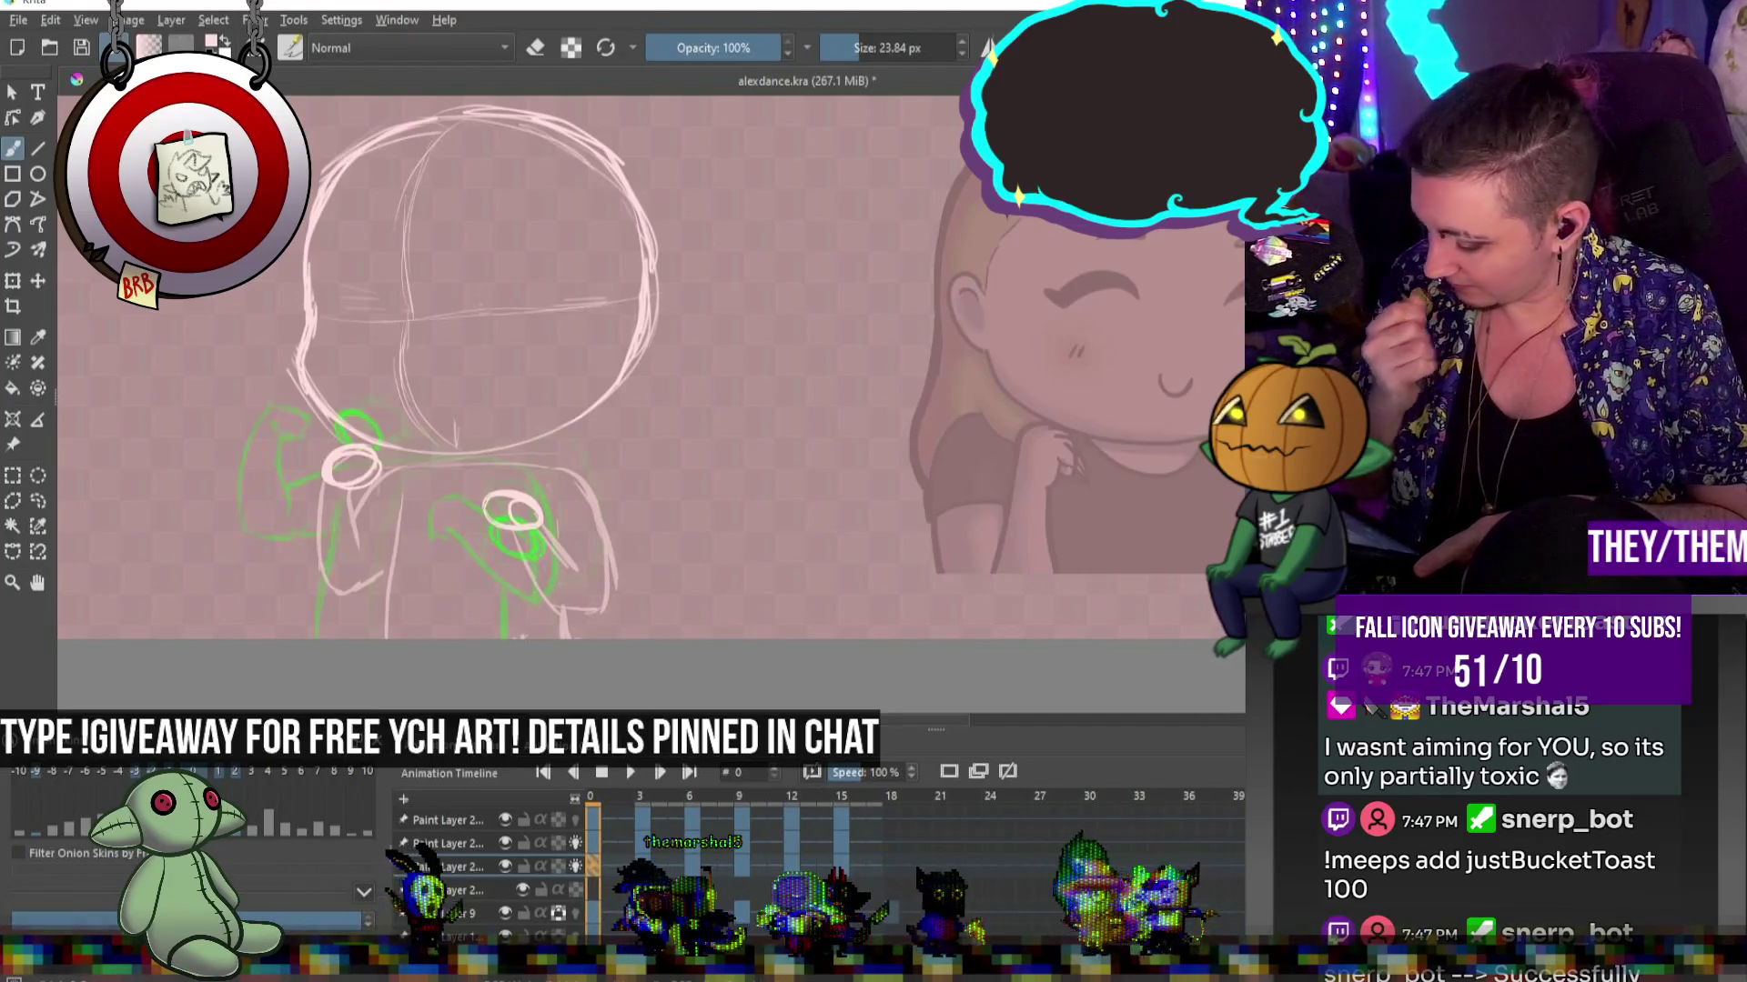
{"action": "left_click", "coordinate": [641, 866]}
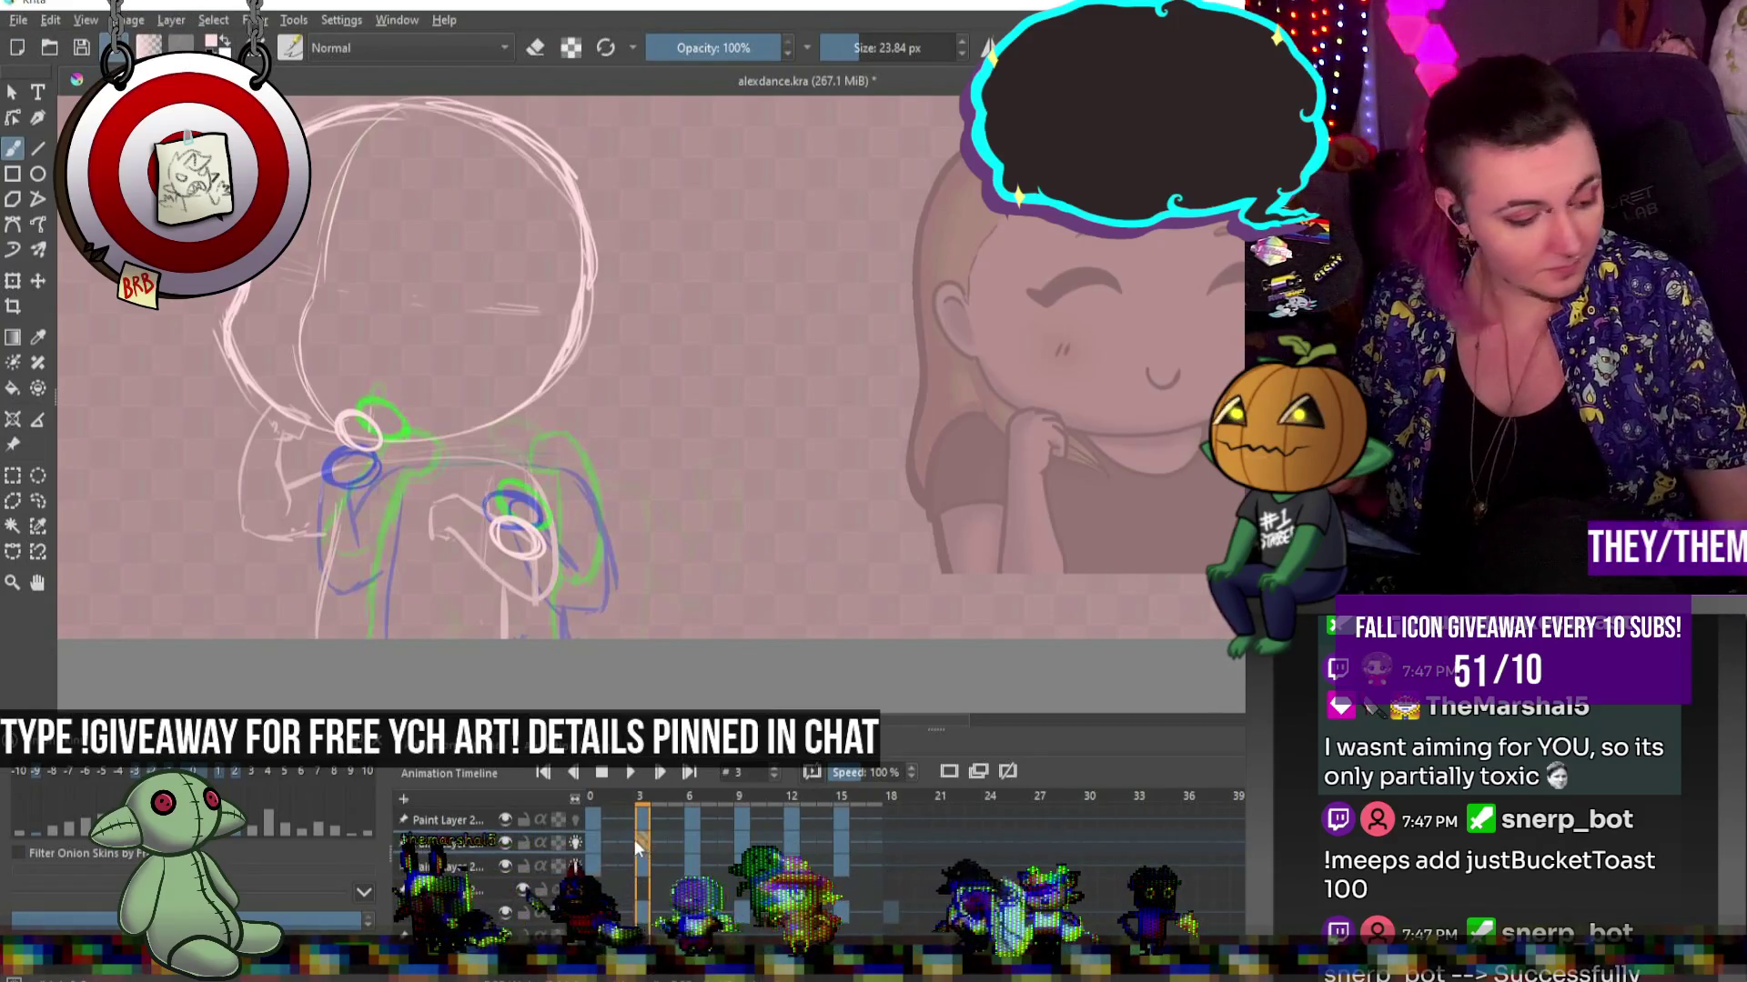
{"action": "key", "text": "ctrl+t"}
{"action": "mouse_move", "coordinate": [481, 462]}
{"action": "left_mouse_down"}
{"action": "mouse_move", "coordinate": [412, 462]}
{"action": "mouse_move", "coordinate": [427, 466]}
{"action": "left_mouse_up"}
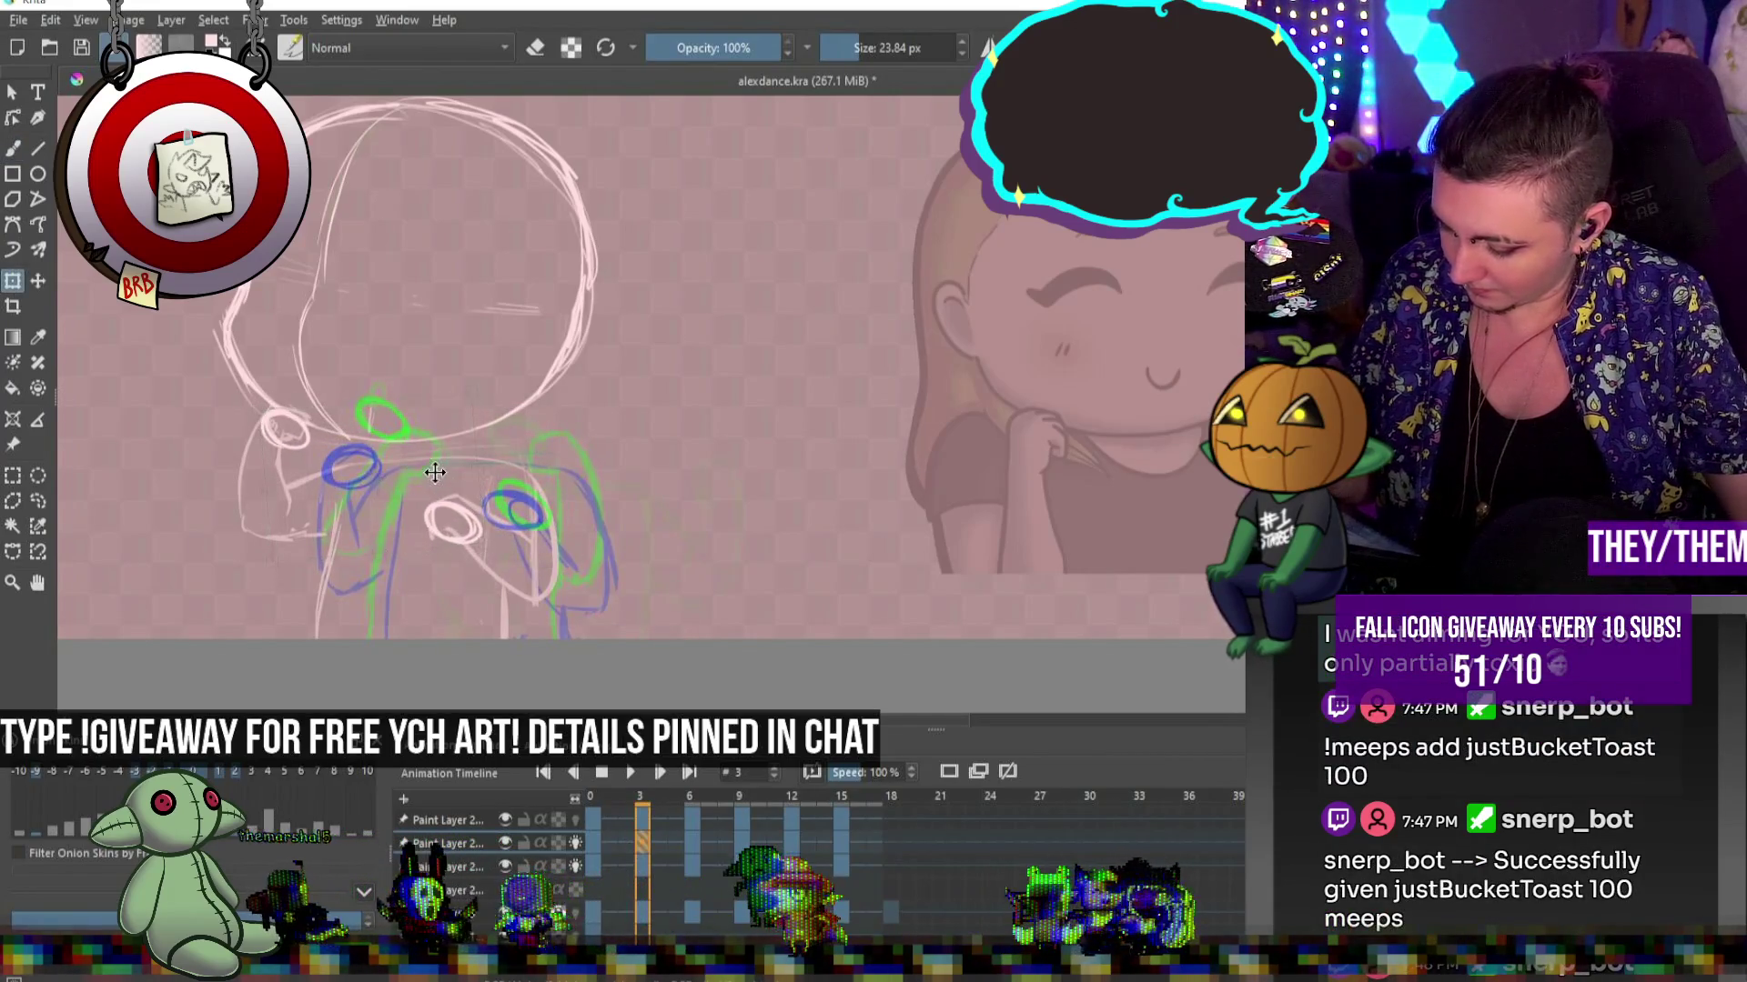
{"action": "left_click", "coordinate": [691, 844]}
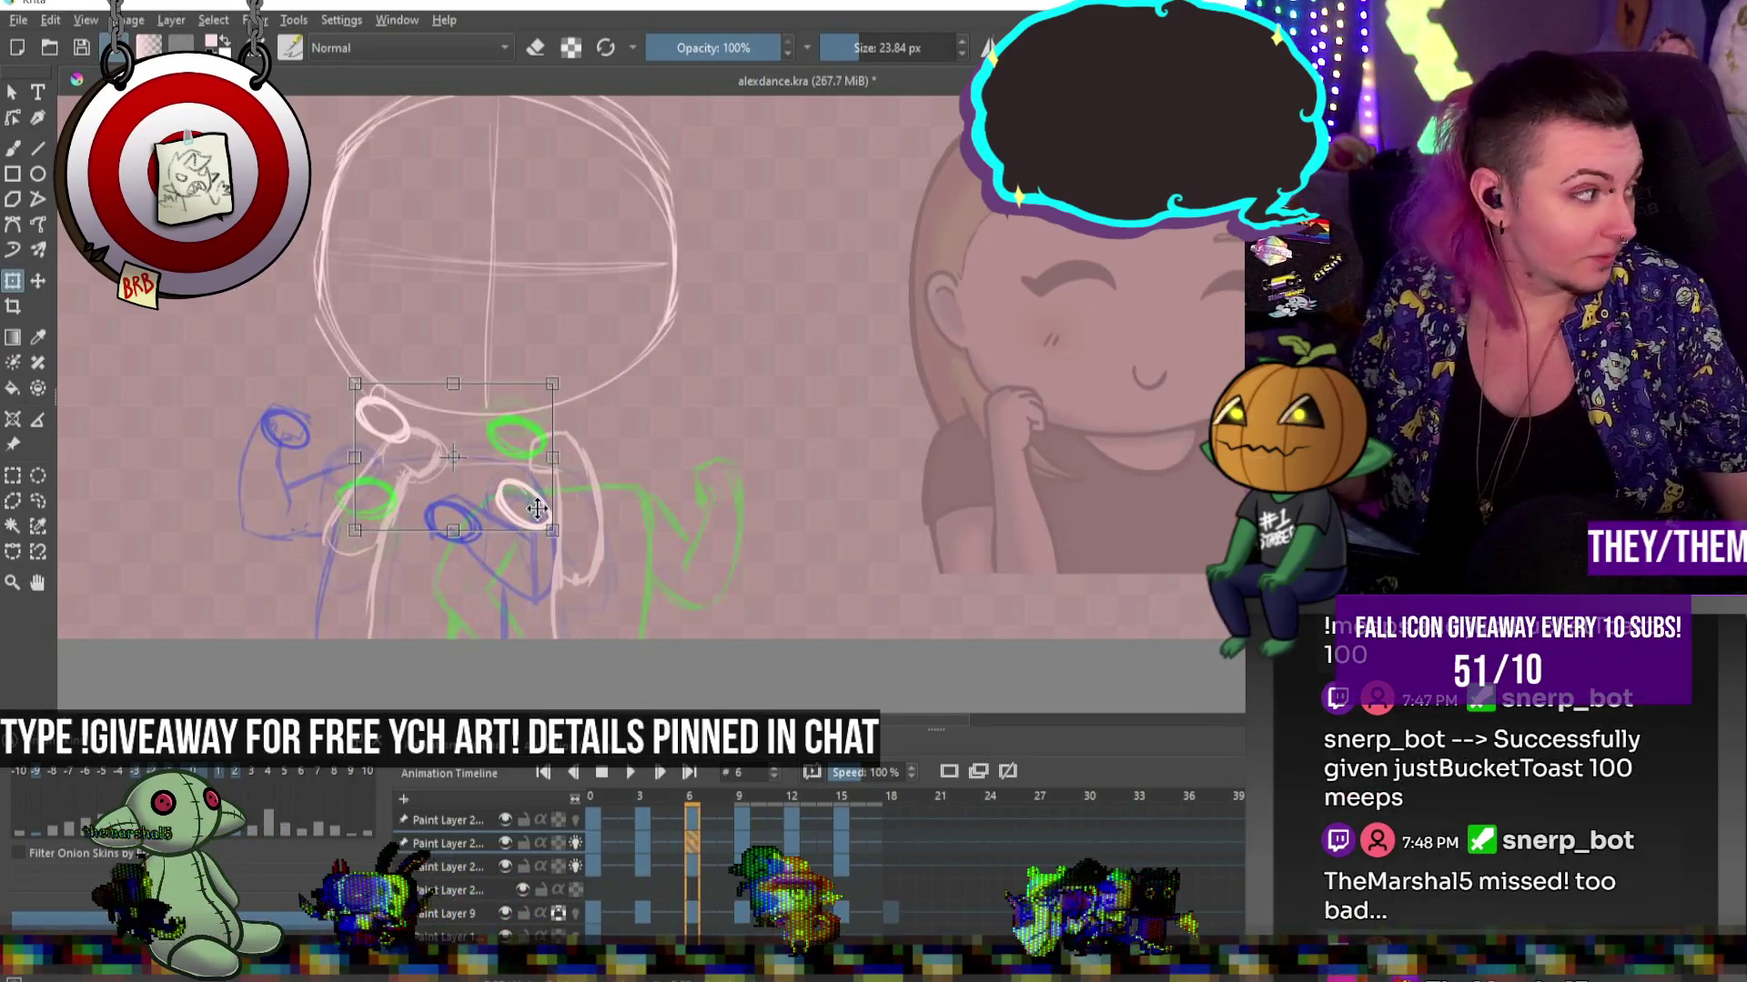
{"action": "key", "text": "Escape"}
{"action": "left_click", "coordinate": [534, 458]}
{"action": "left_click_drag", "start_coordinate": [637, 399], "coordinate": [657, 418]}
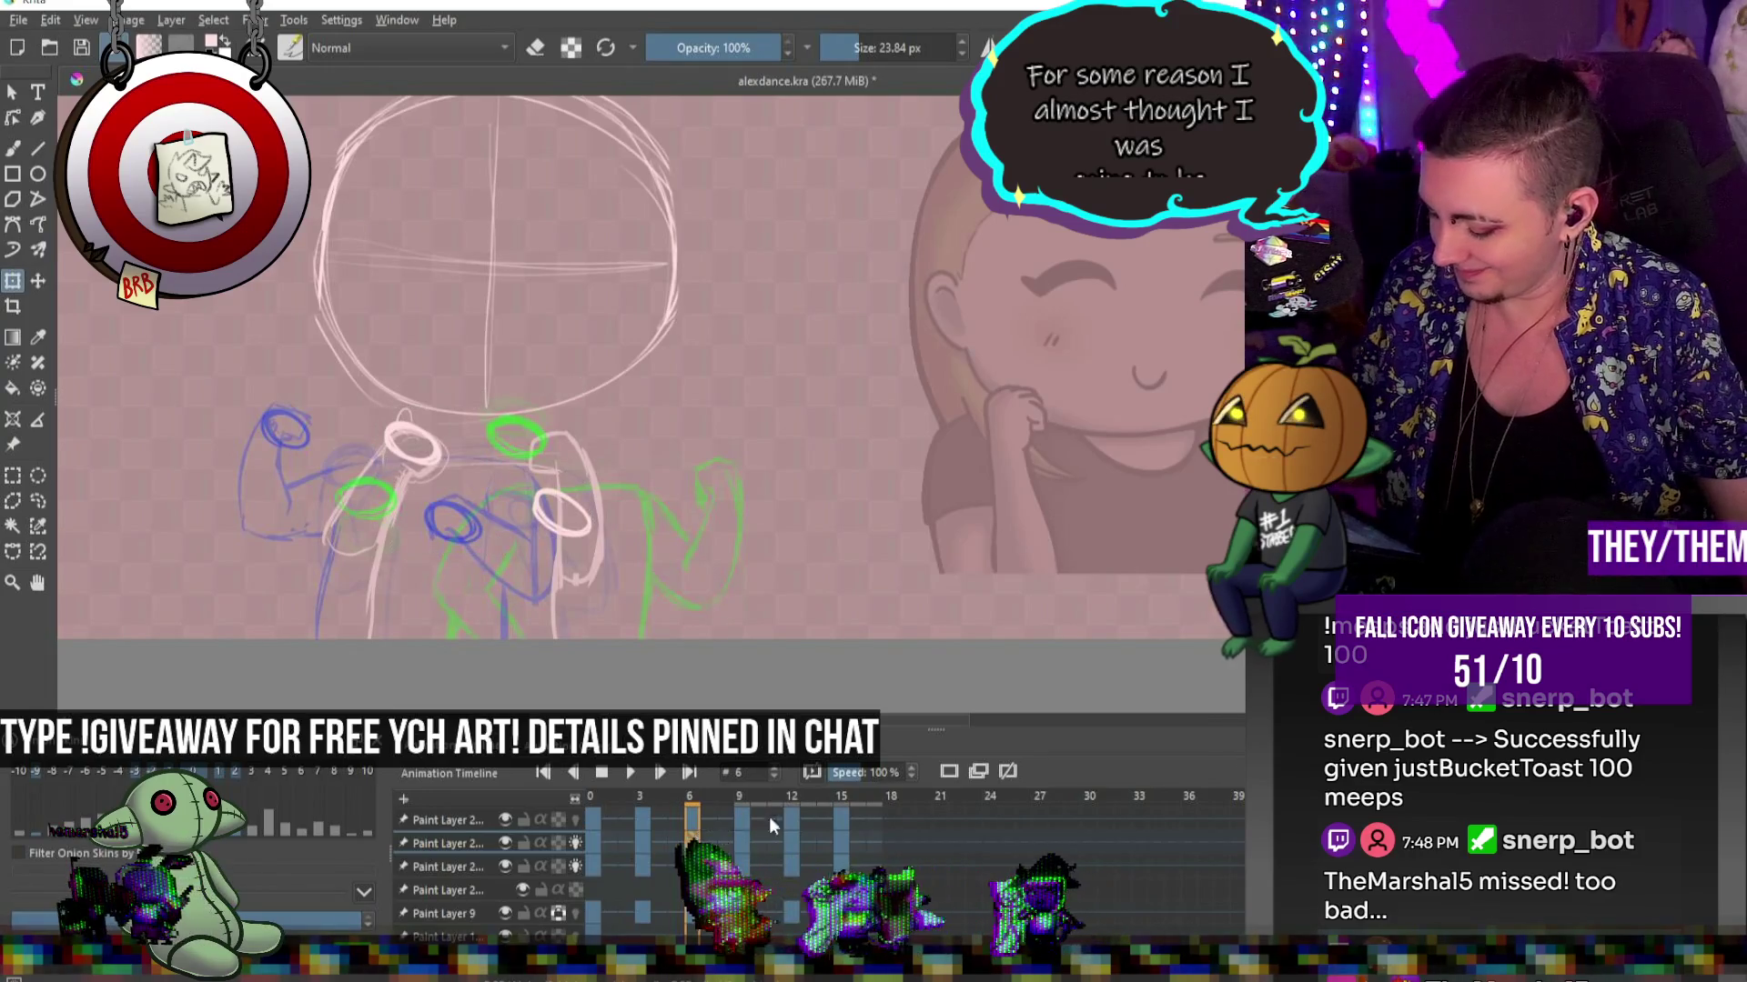
Shift the rings right on frames 9, 12 and 15, rotating them on 12, then play
{"action": "key", "text": "alt+period"}
{"action": "left_click_drag", "start_coordinate": [513, 438], "coordinate": [713, 488]}
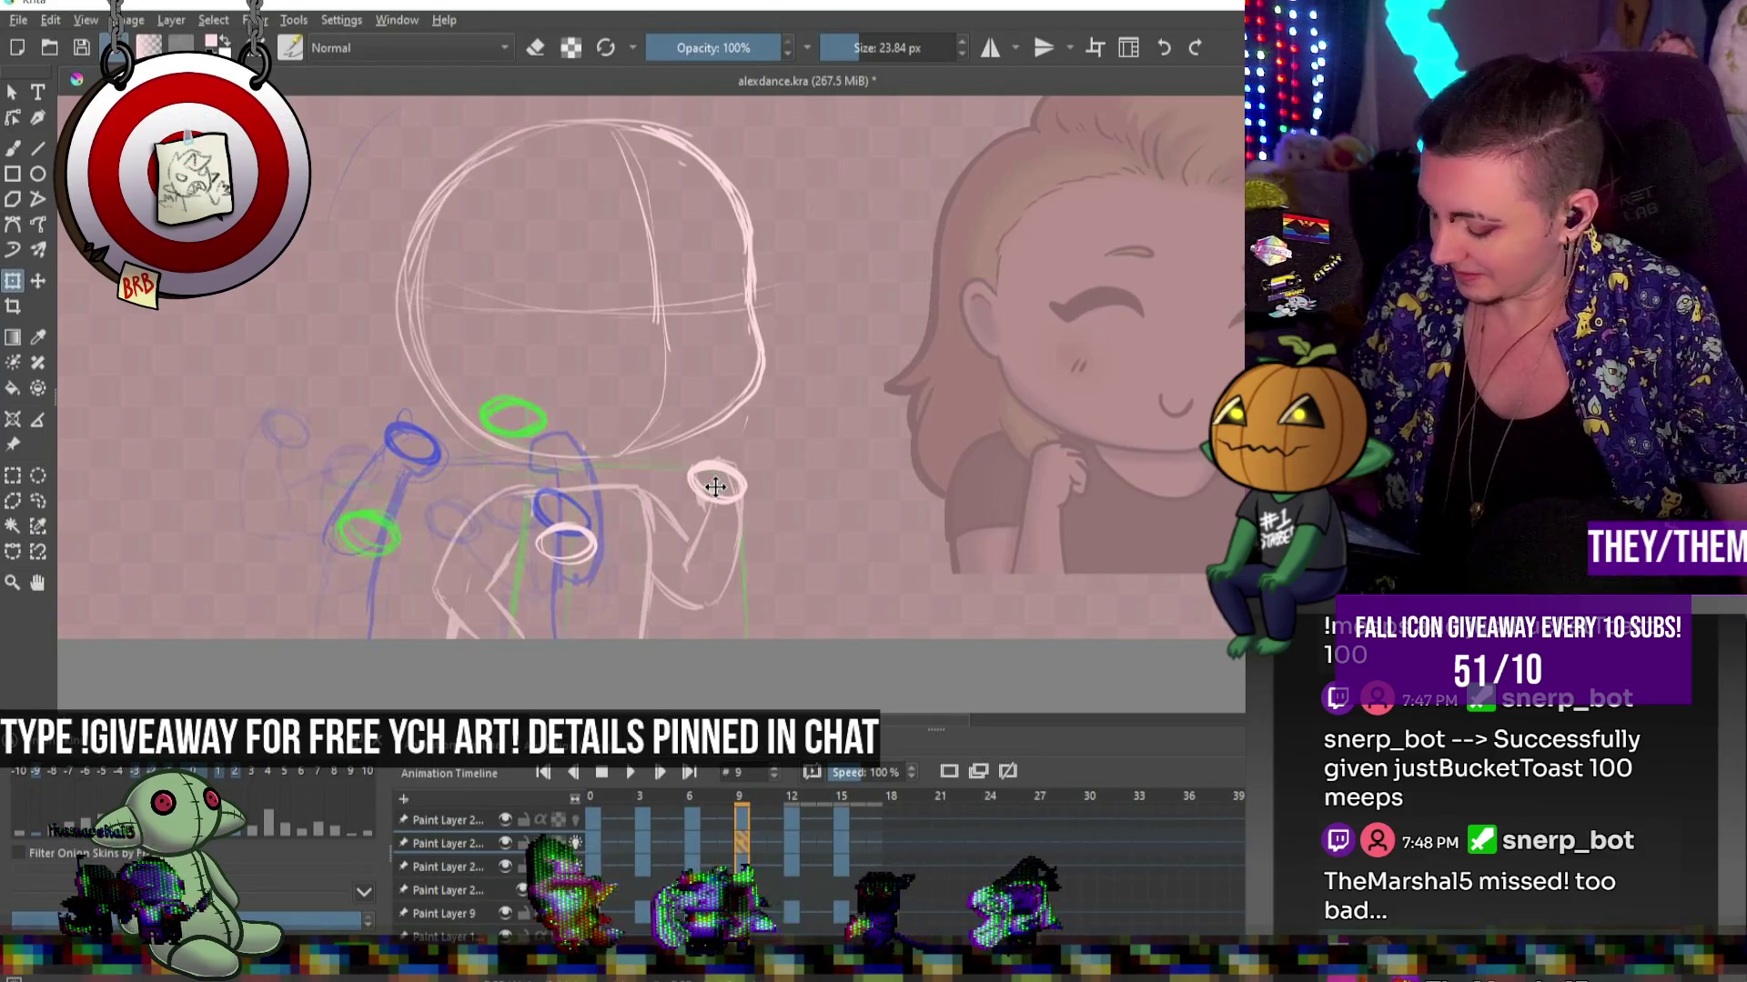
{"action": "left_click", "coordinate": [794, 846]}
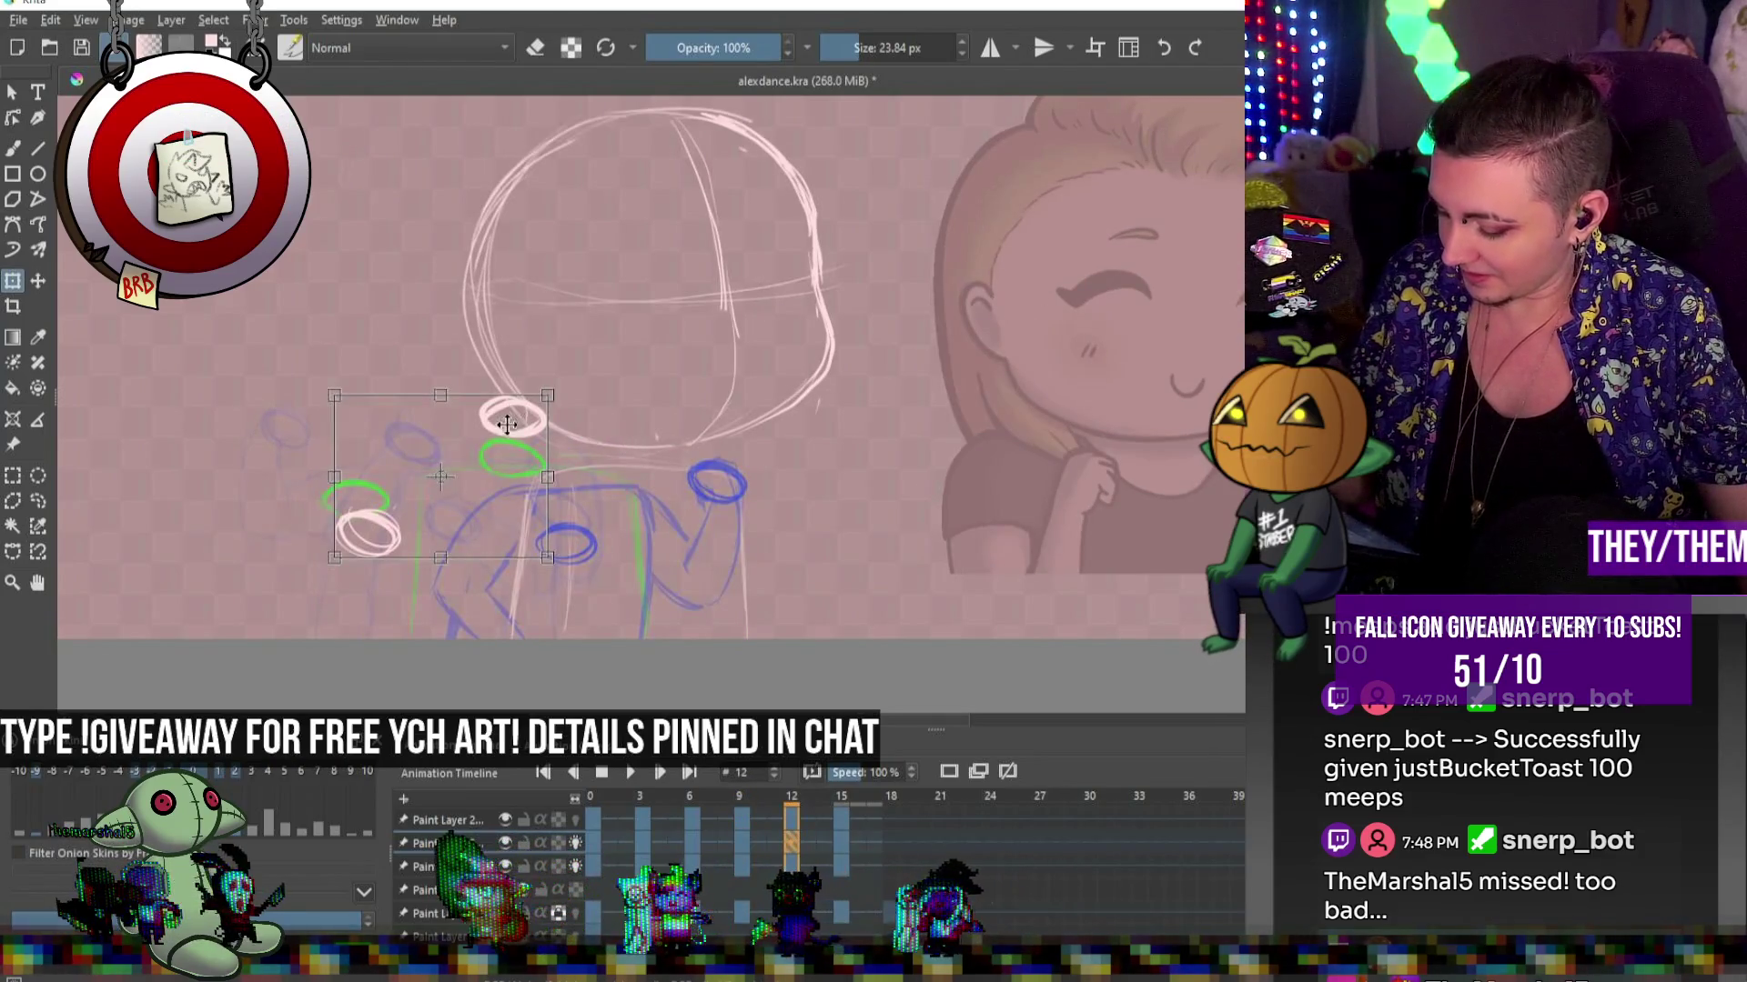
{"action": "left_click_drag", "start_coordinate": [636, 450], "coordinate": [794, 449]}
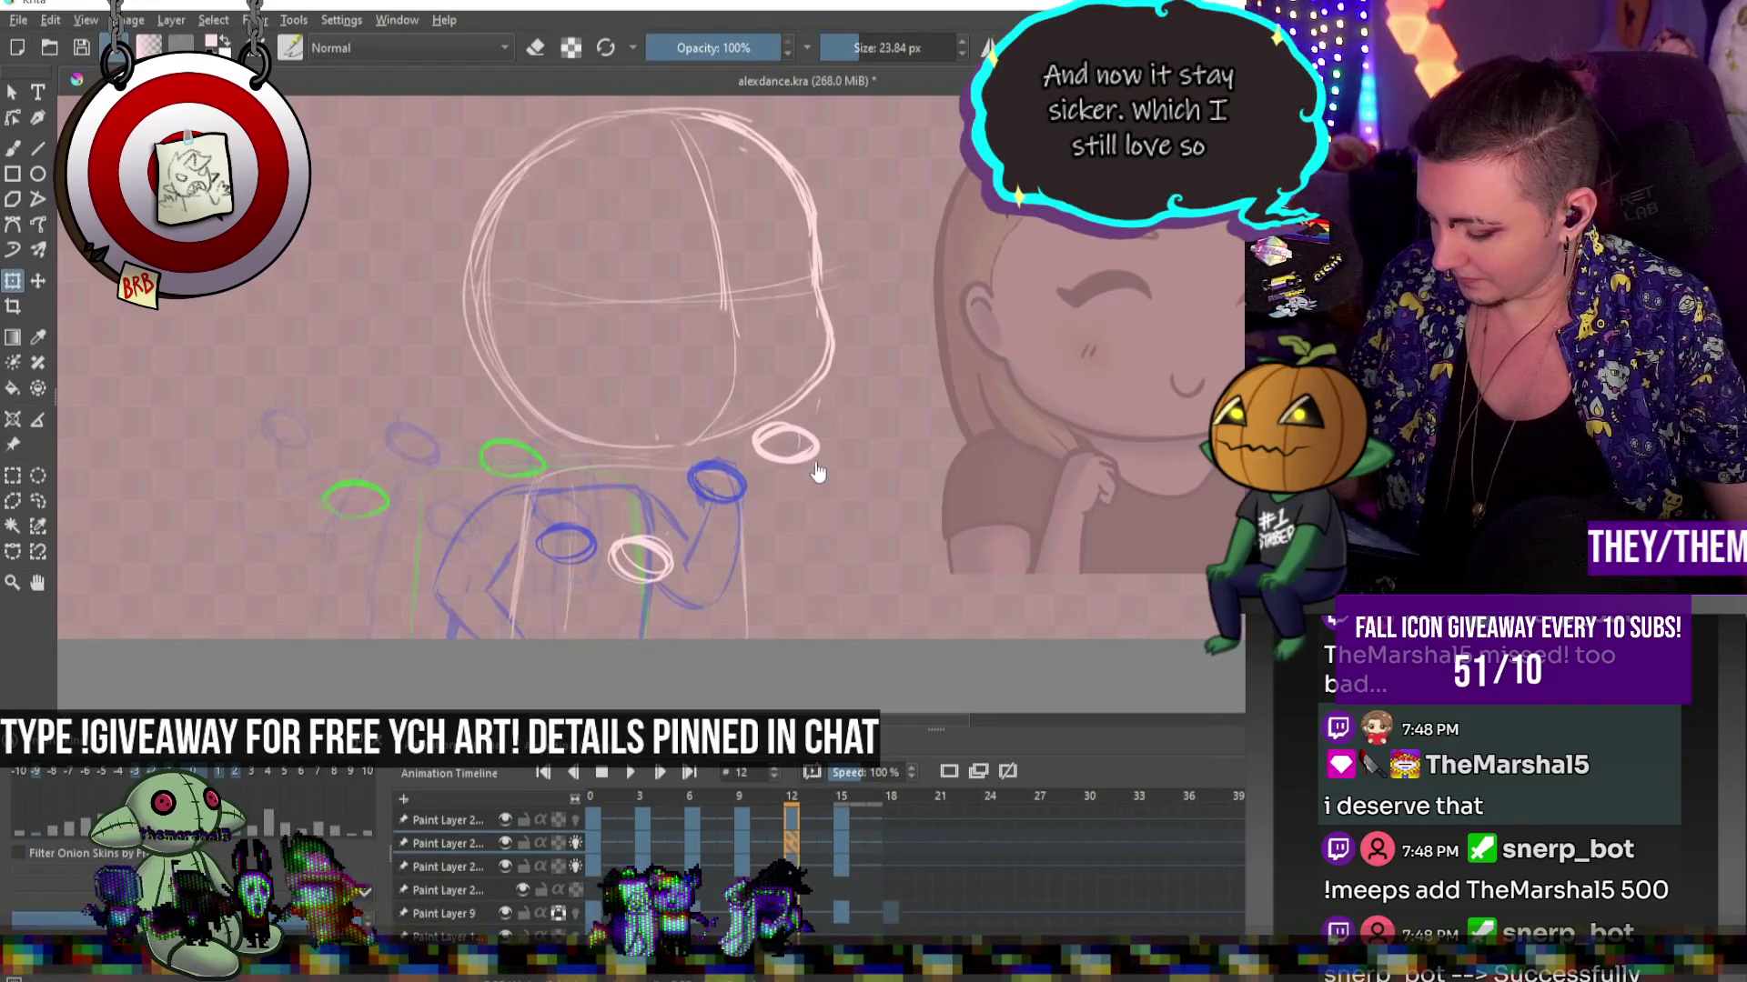
{"action": "left_click_drag", "start_coordinate": [815, 556], "coordinate": [811, 598]}
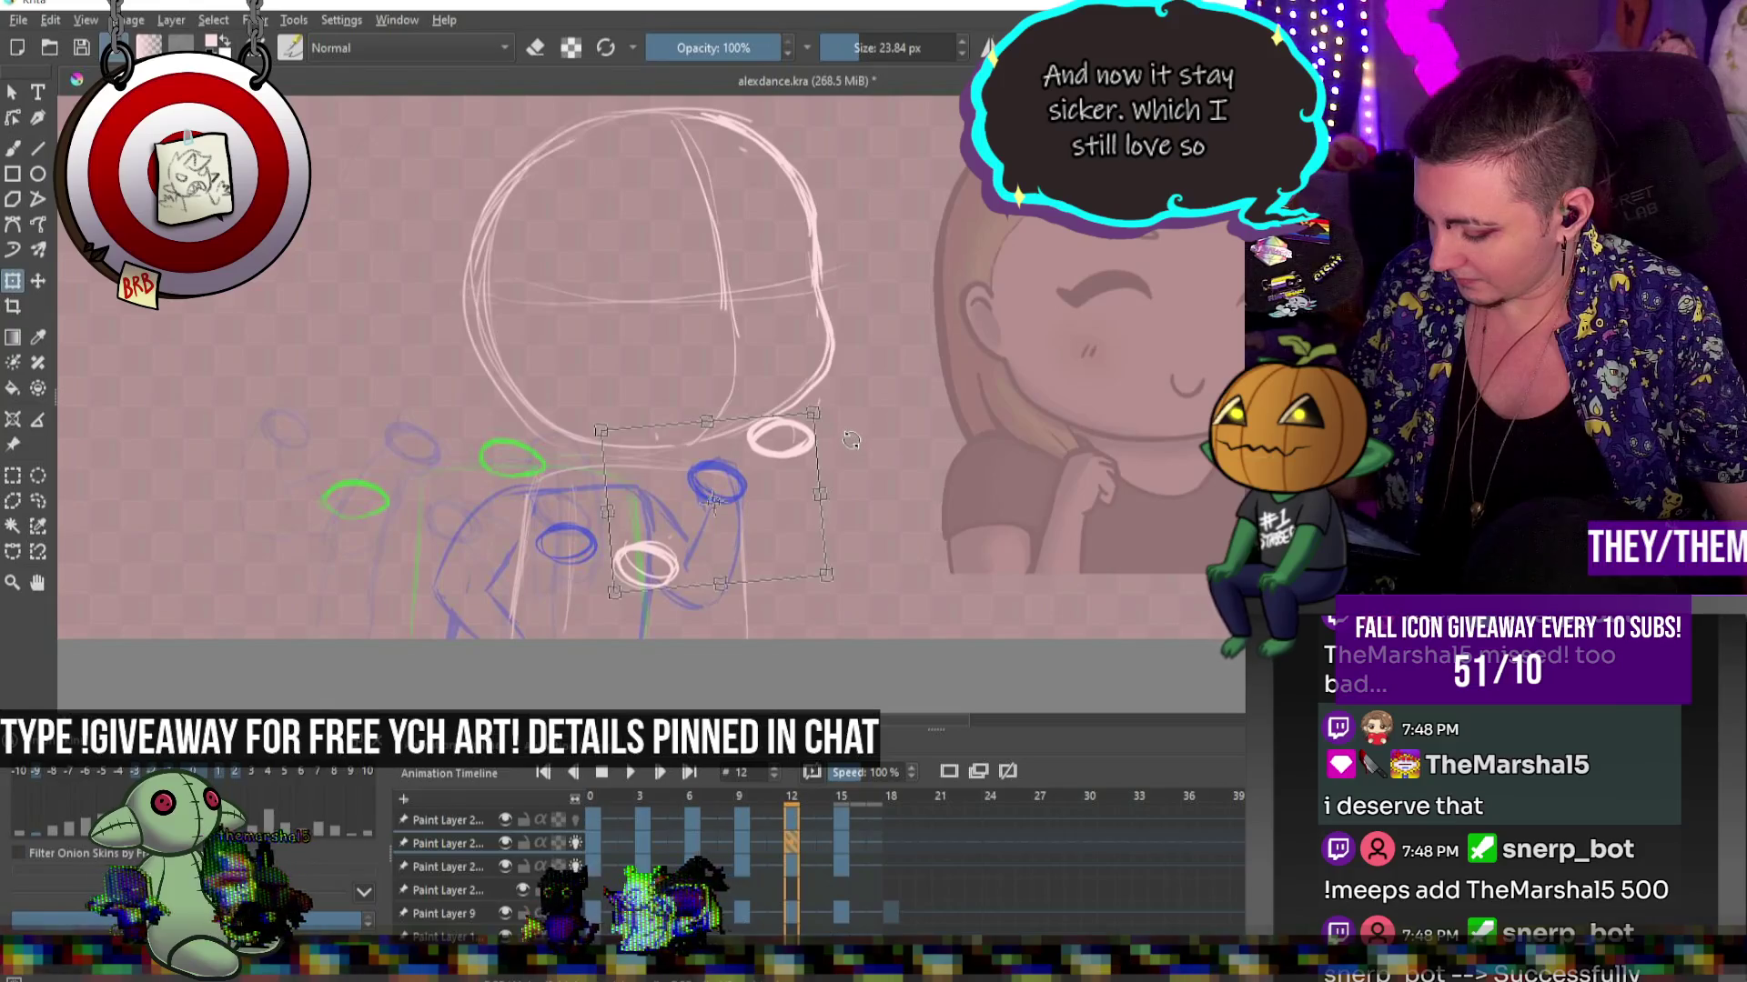
{"action": "key", "text": "period"}
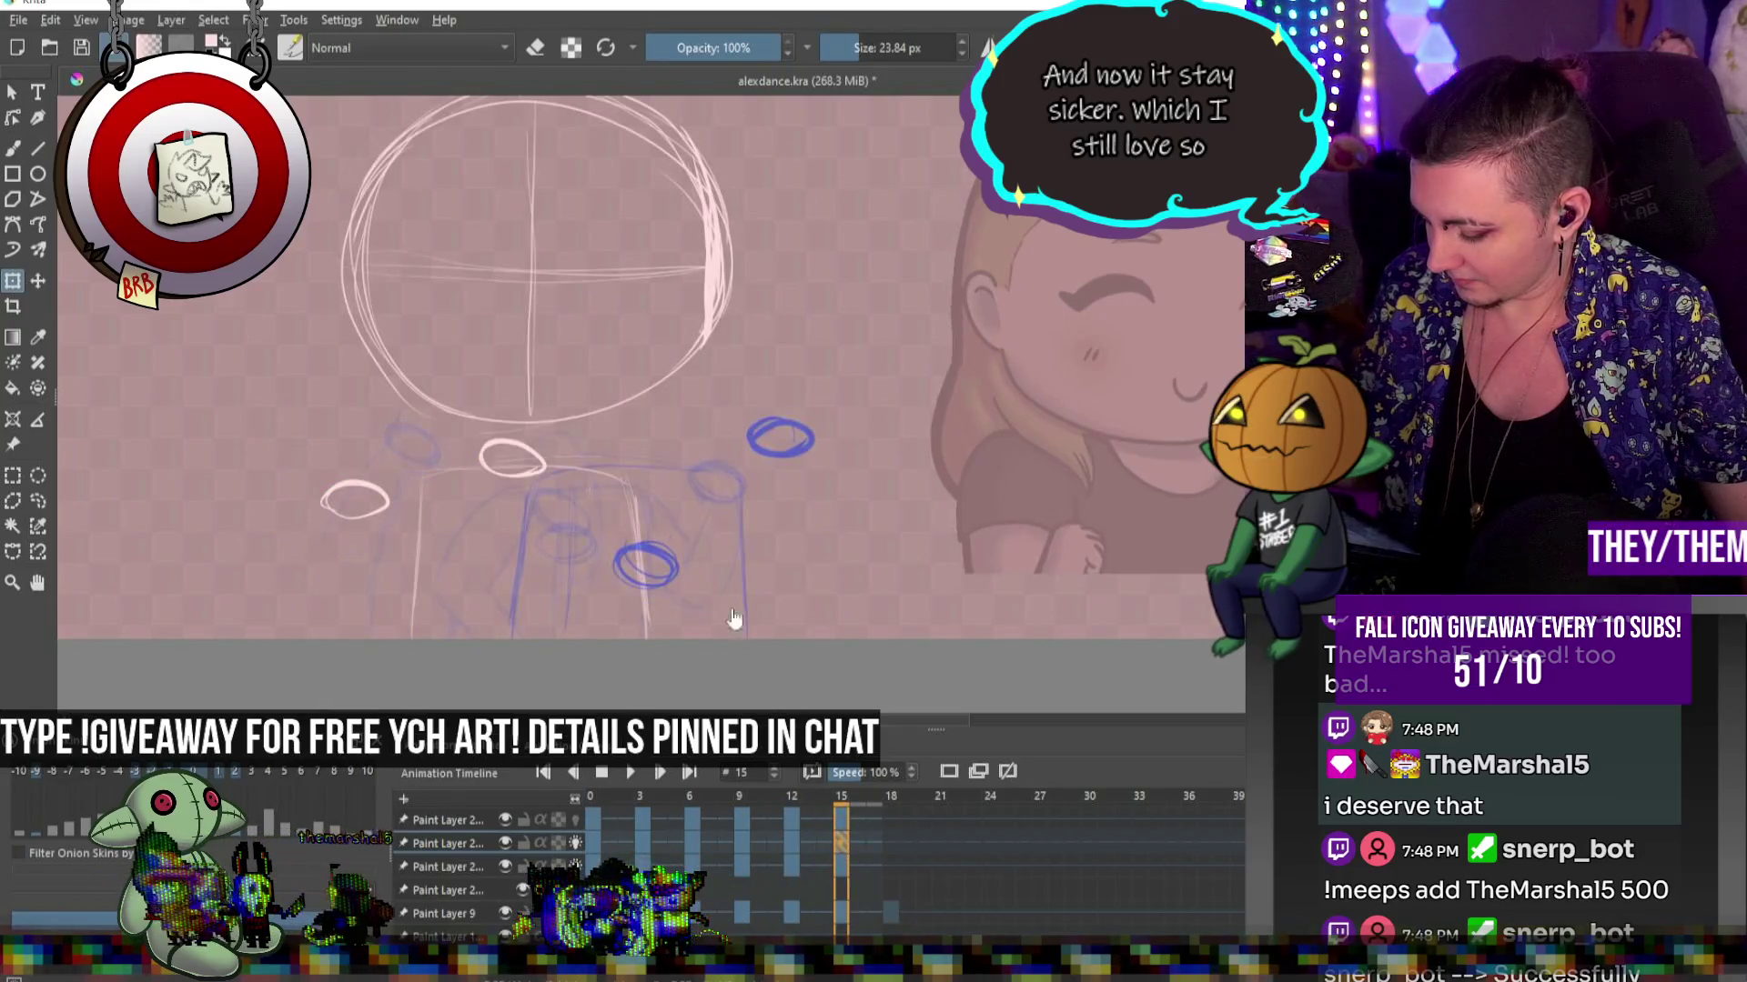
{"action": "left_click_drag", "start_coordinate": [542, 462], "coordinate": [619, 455]}
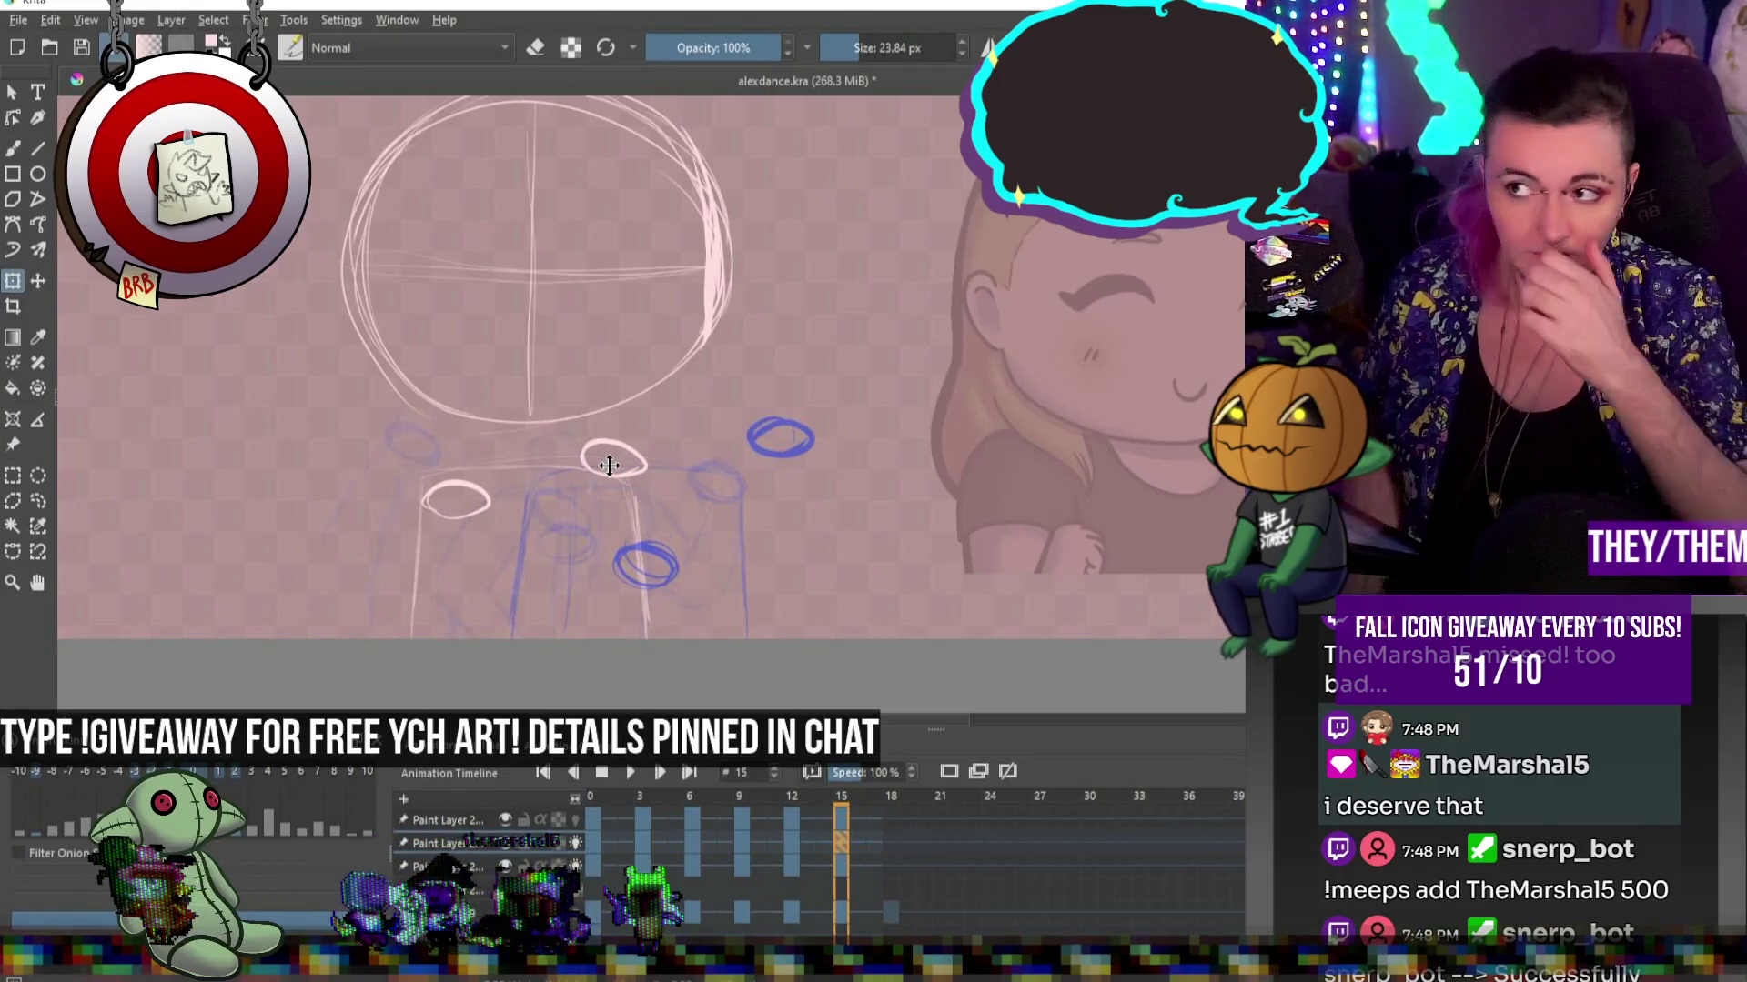
{"action": "left_click", "coordinate": [626, 772]}
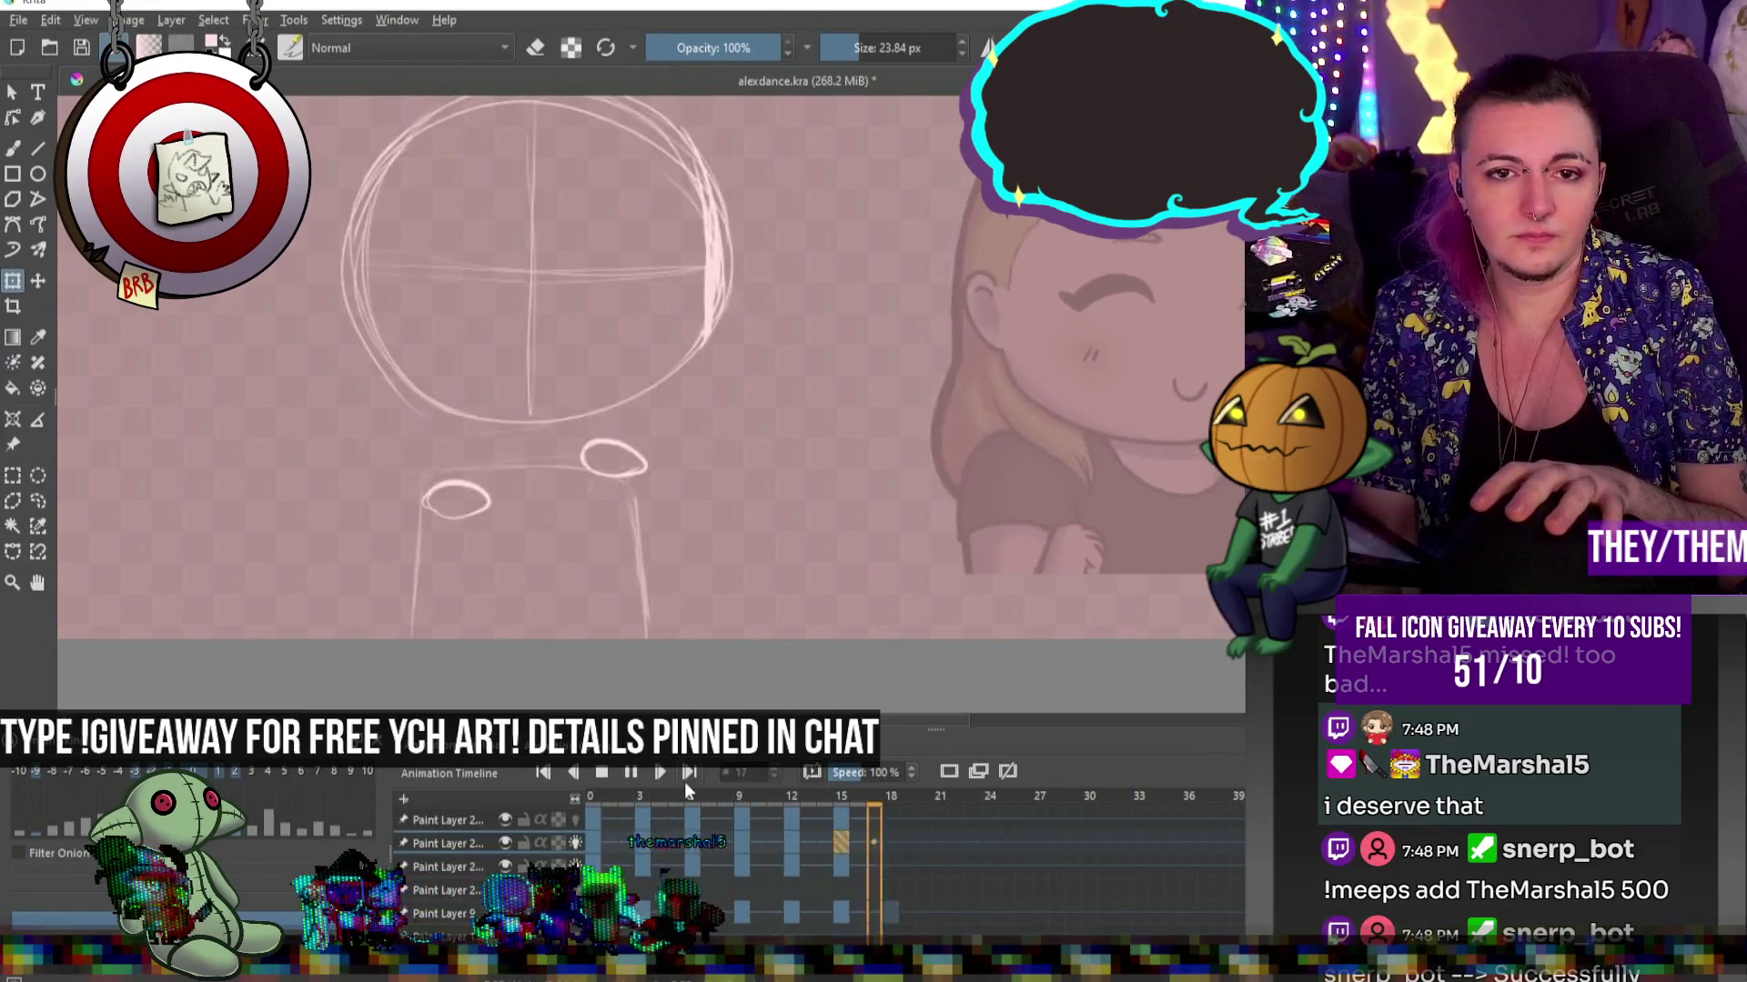
{"action": "scroll", "coordinate": [890, 510], "scroll_direction": "down", "scroll_amount": 5}
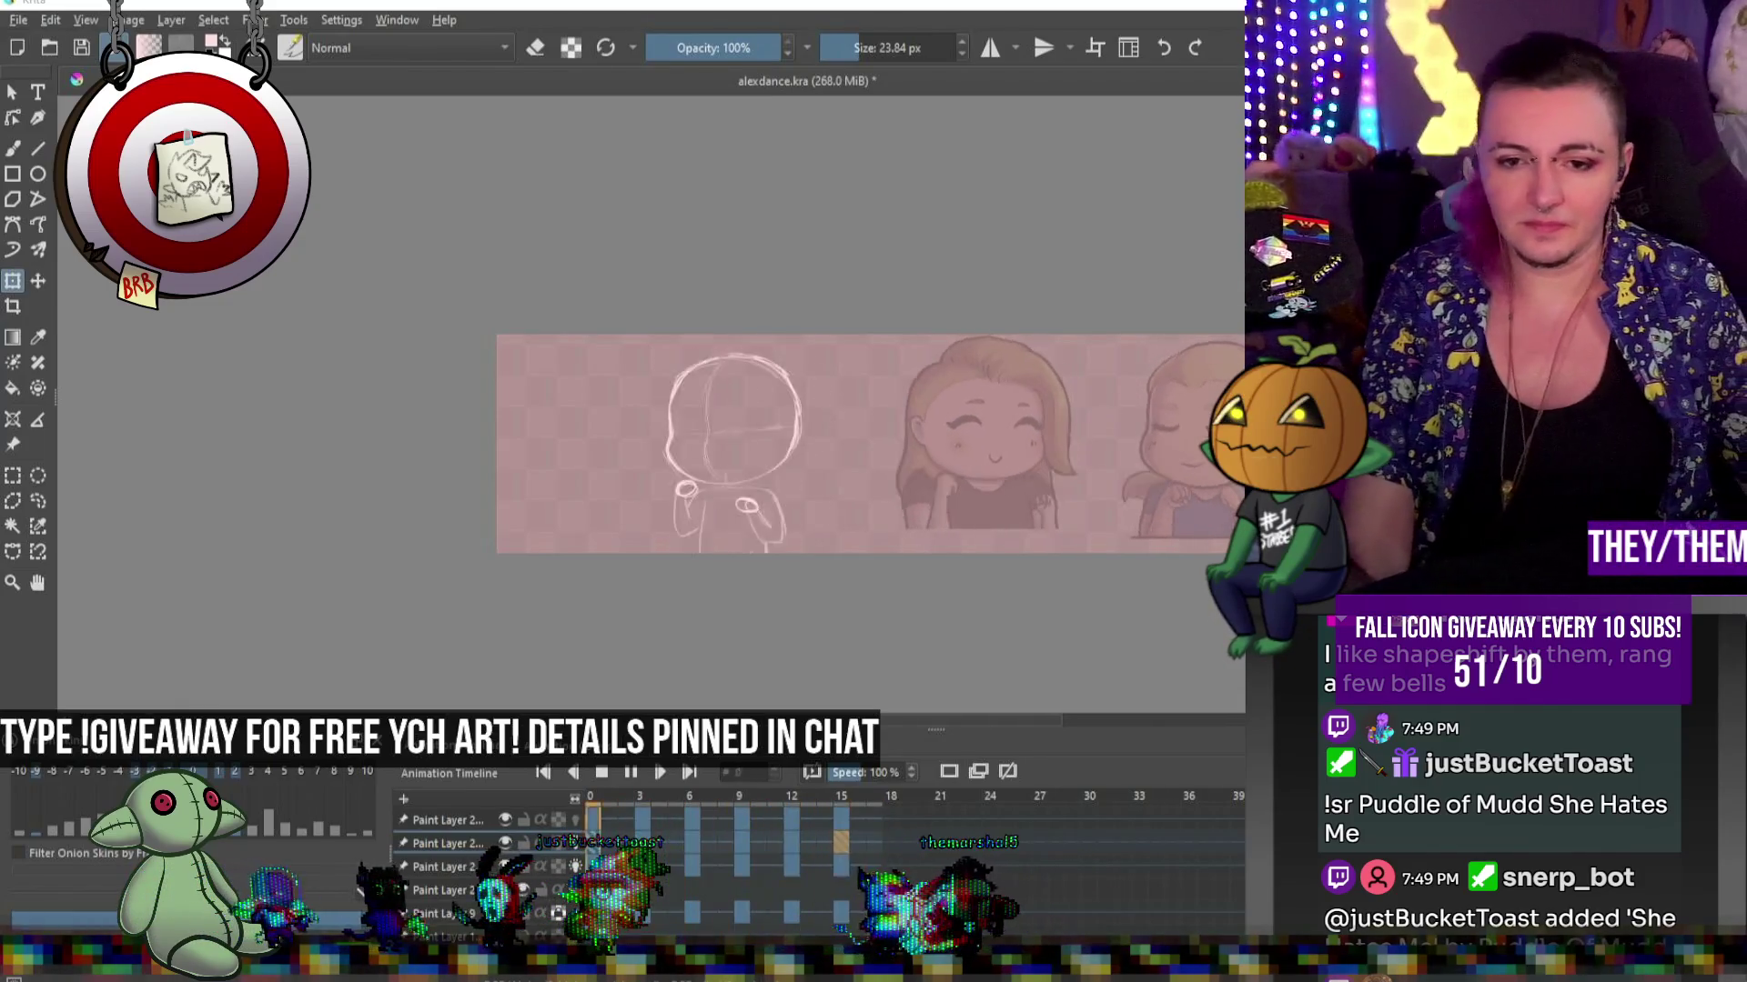
{"action": "key", "text": "space"}
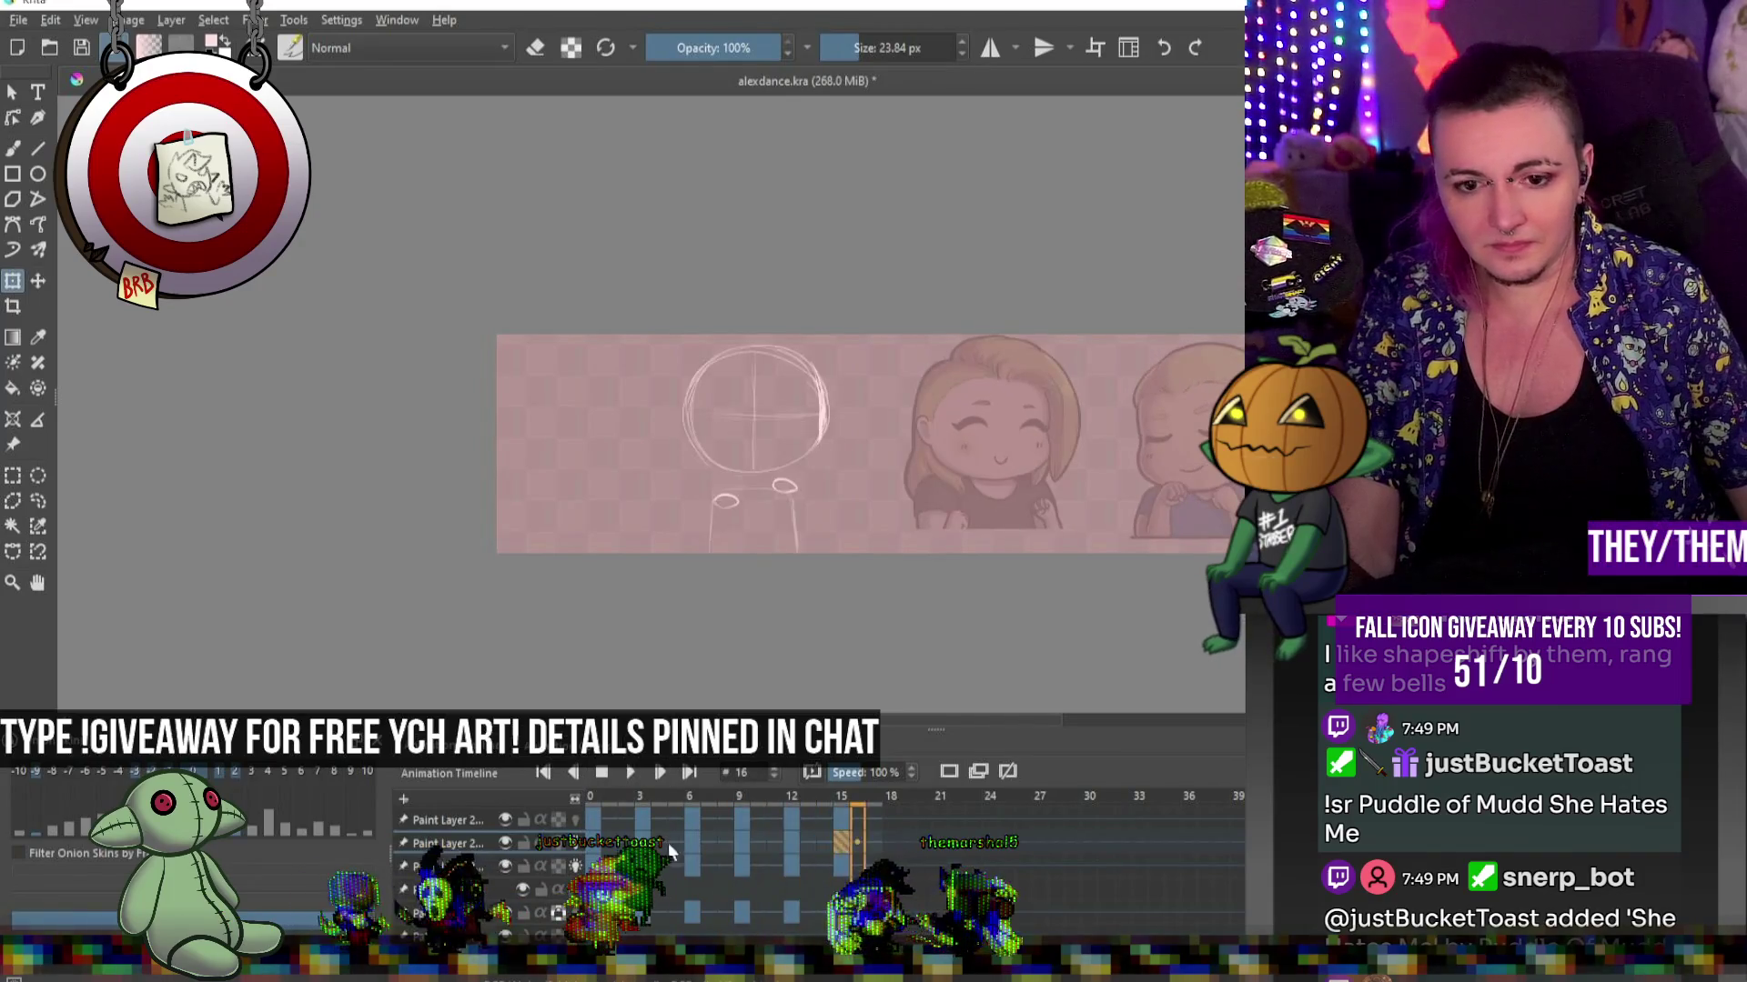
Hide Paint Layer 2 and move through the timeline to frame 6
{"action": "left_click", "coordinate": [507, 843]}
{"action": "scroll", "coordinate": [755, 480], "scroll_direction": "up", "scroll_amount": 5}
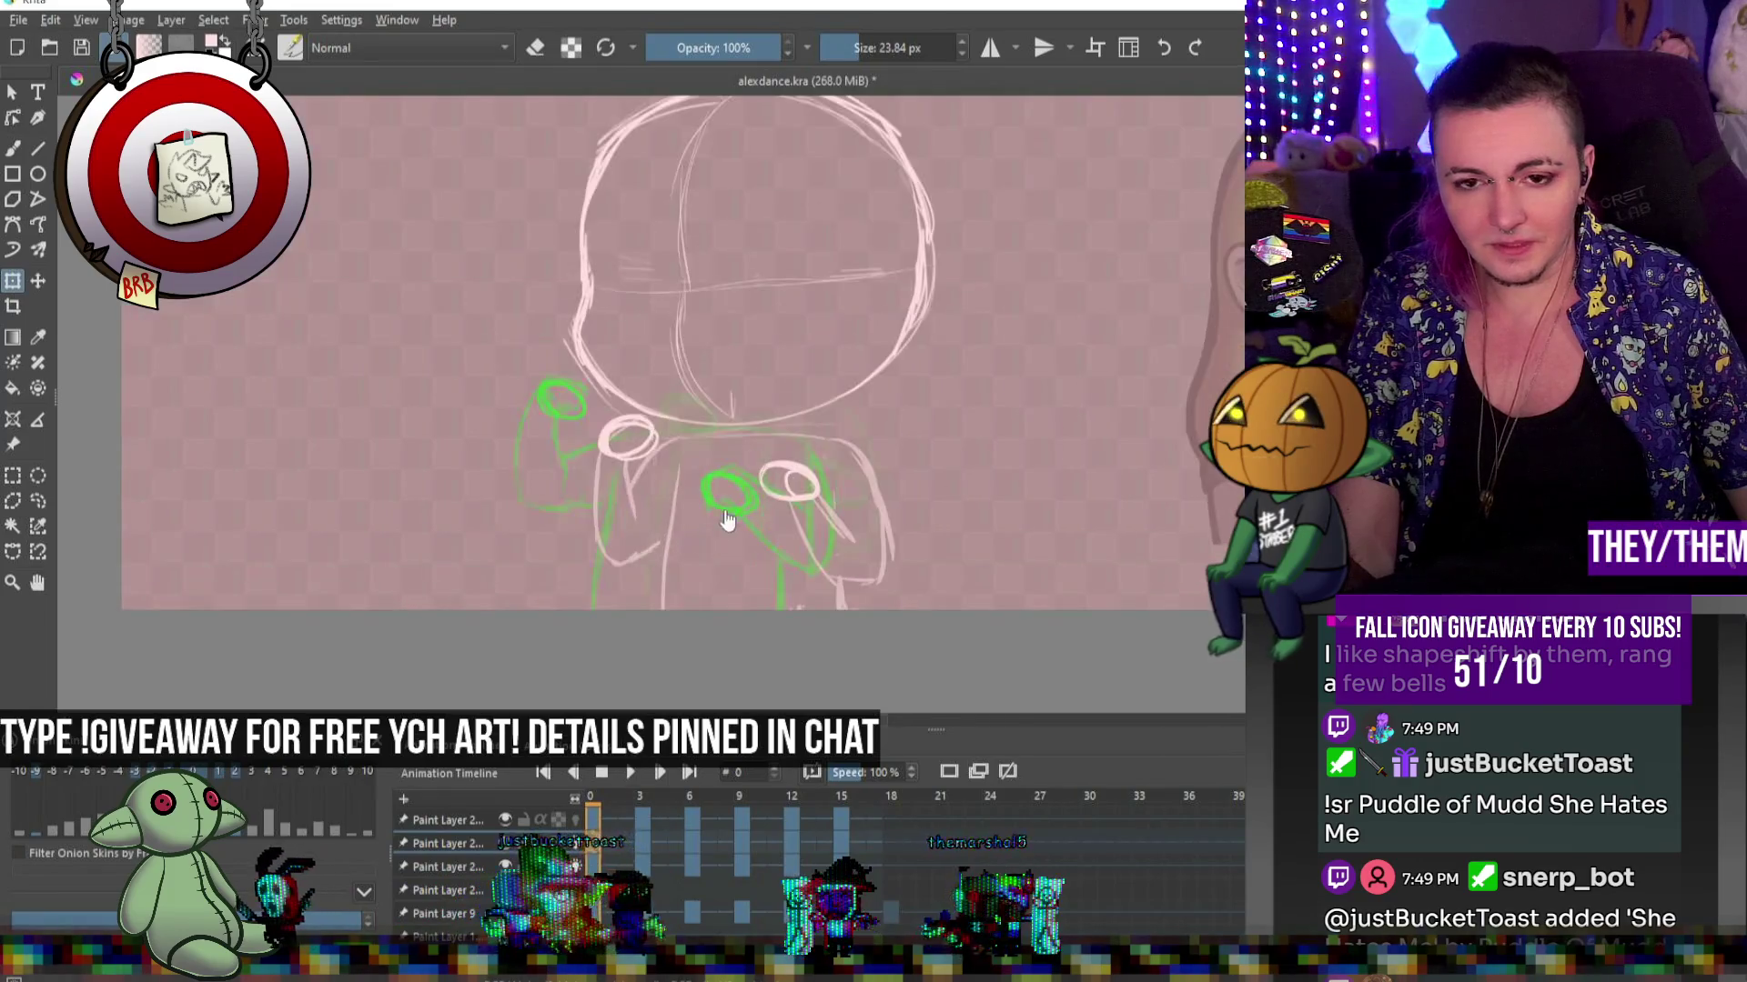
{"action": "left_click", "coordinate": [642, 843]}
{"action": "left_click", "coordinate": [698, 859]}
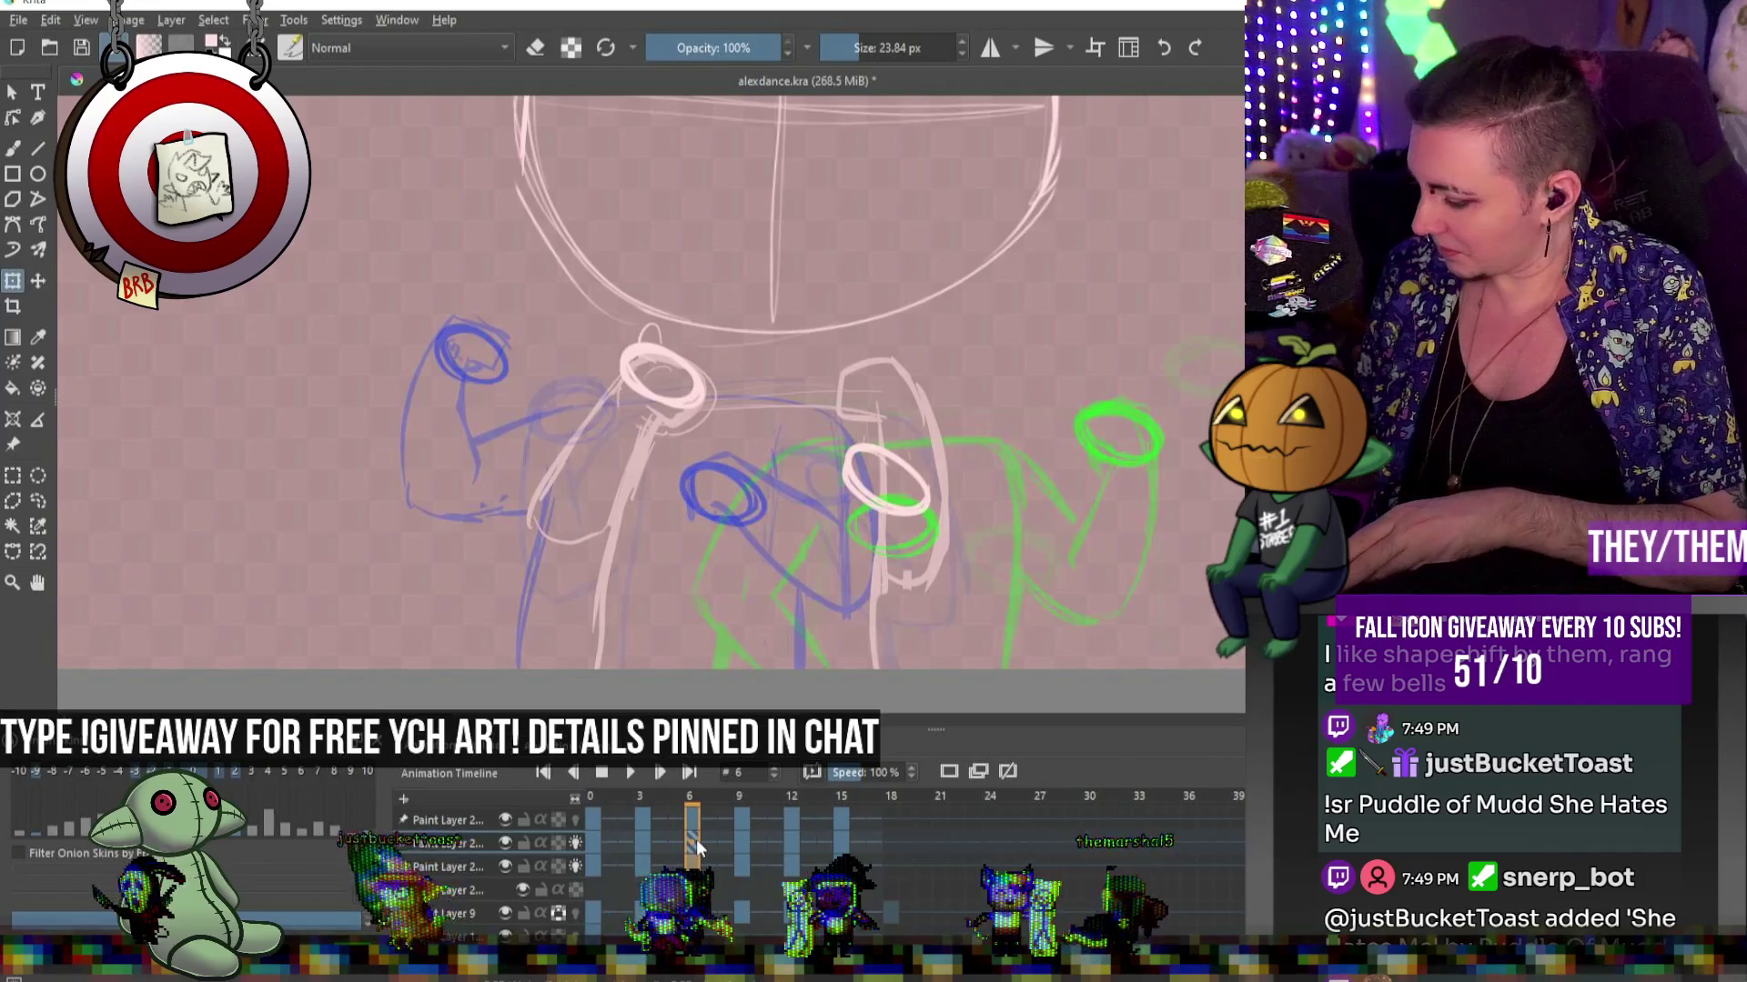
On frame 6, erase part of the pink torso line, redraw it curved, and add a sloping shoulder line
{"action": "key", "text": "b"}
{"action": "key", "text": "e"}
{"action": "left_click_drag", "start_coordinate": [918, 392], "coordinate": [953, 464]}
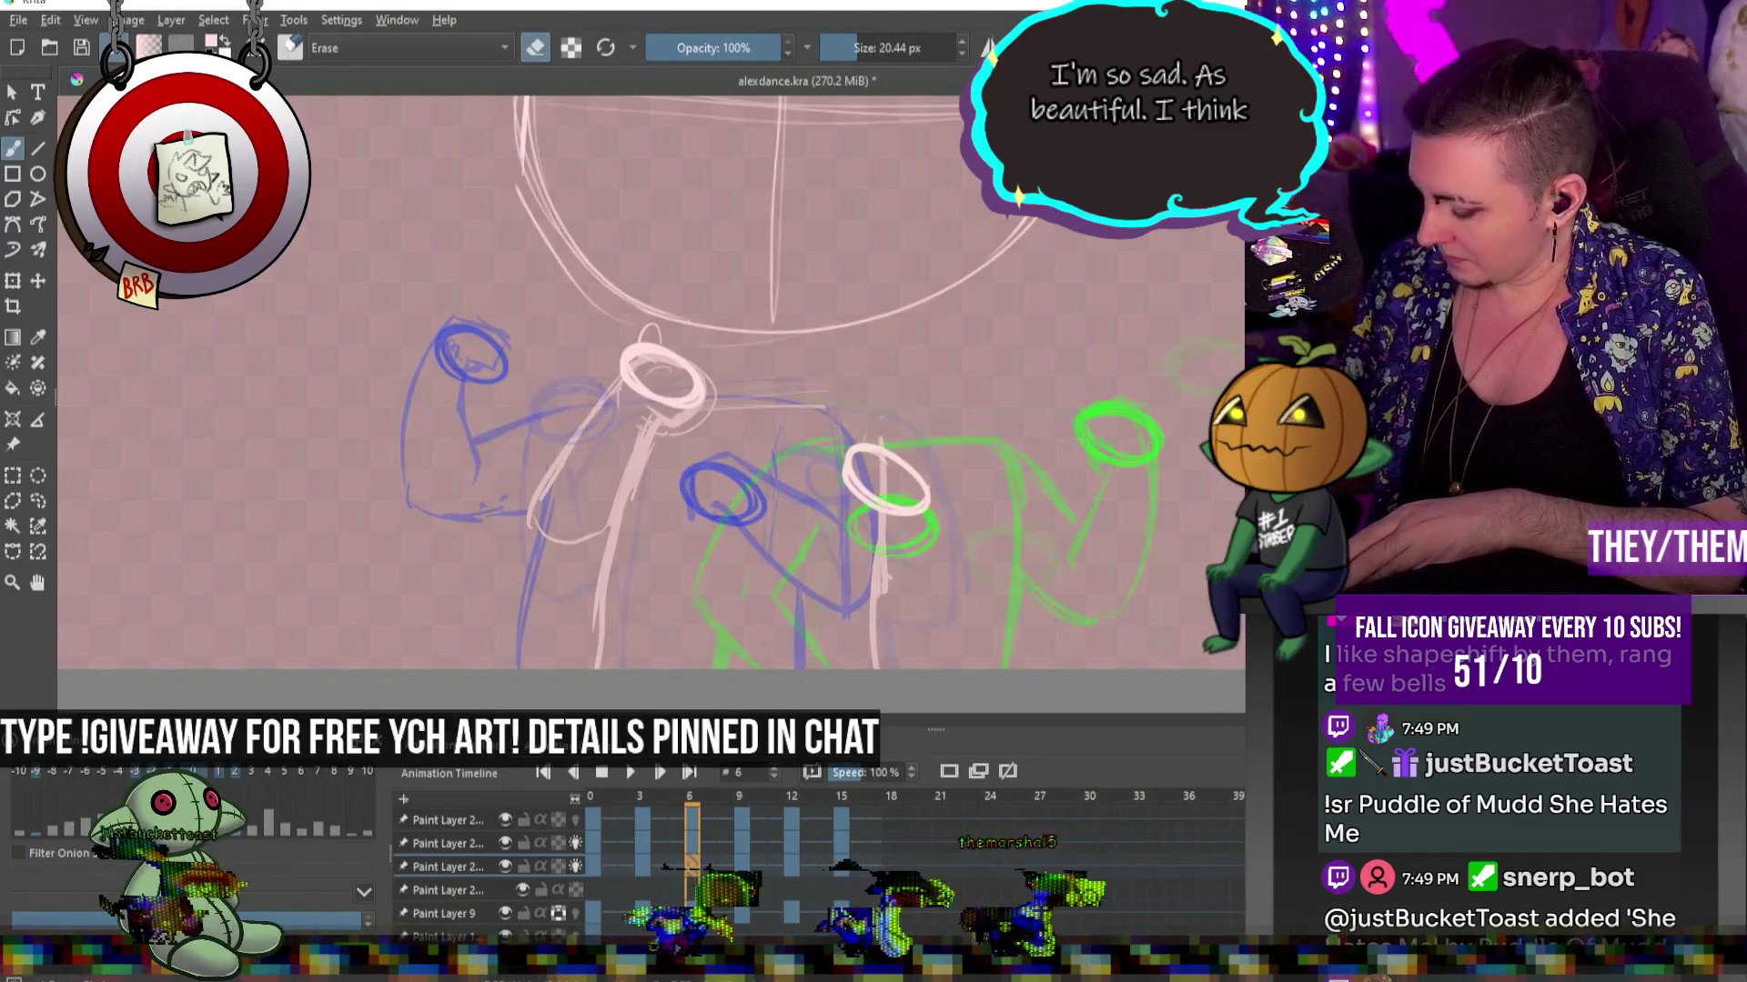
{"action": "key", "text": "e"}
{"action": "key", "text": "ctrl+t"}
{"action": "key", "text": "b"}
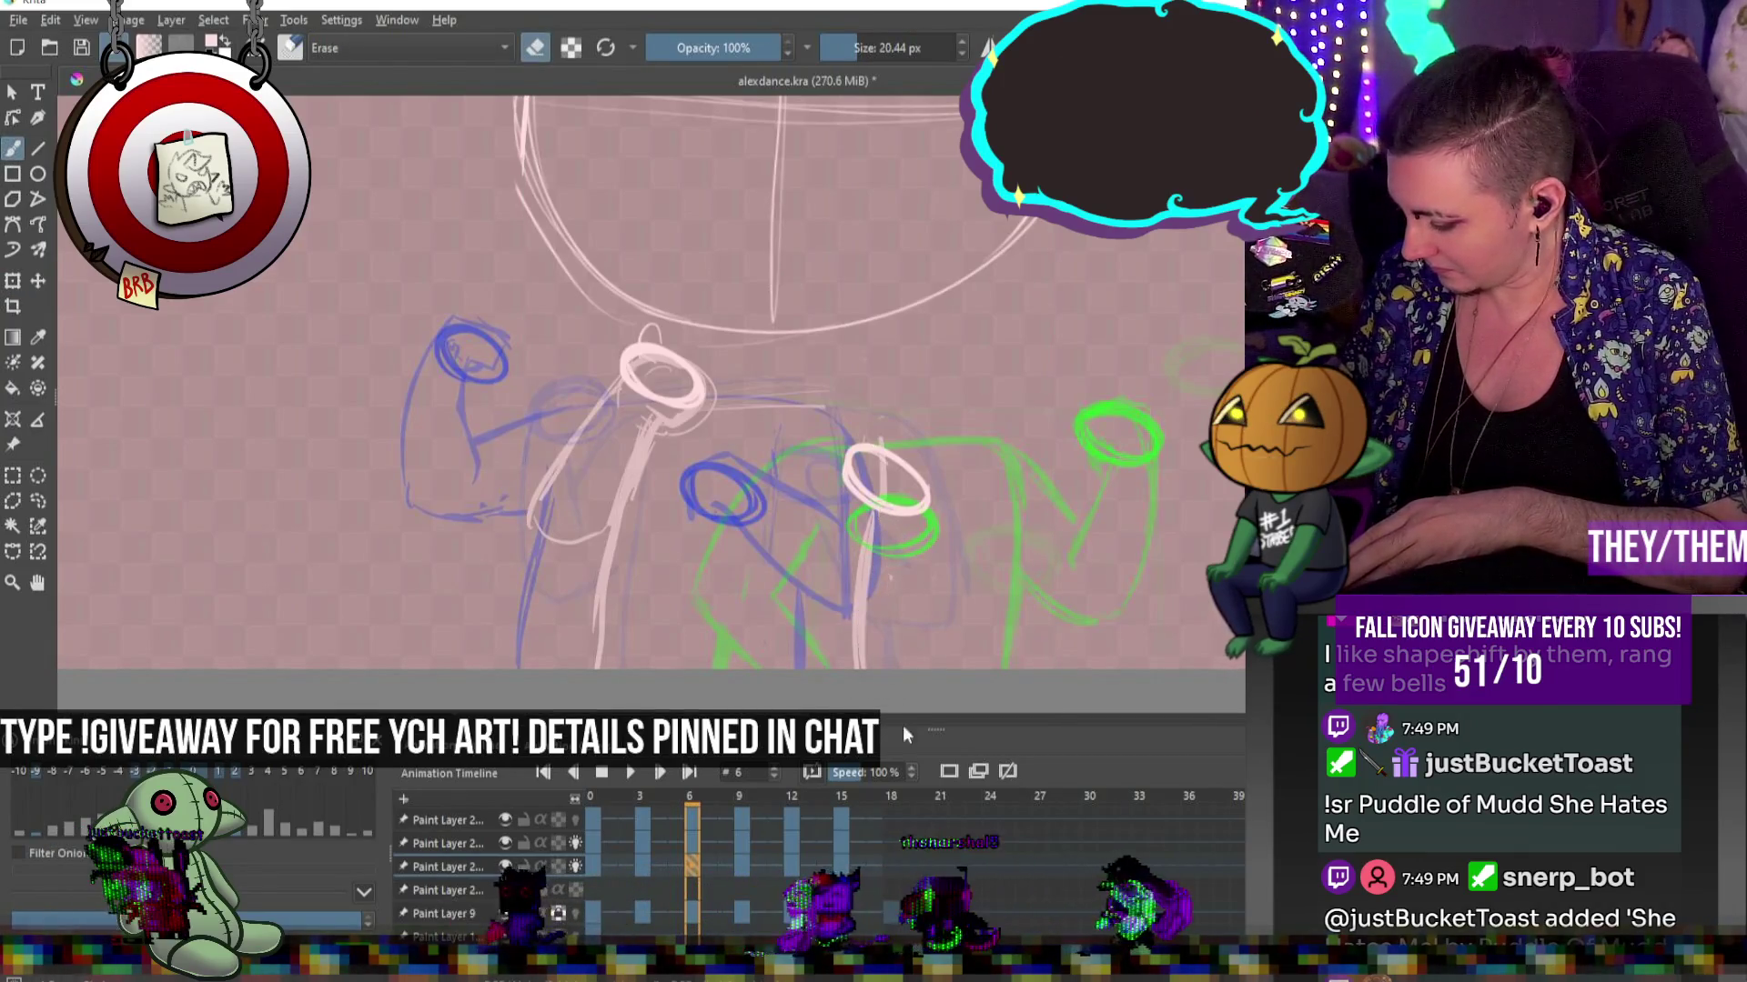
{"action": "left_click_drag", "start_coordinate": [950, 496], "coordinate": [932, 619]}
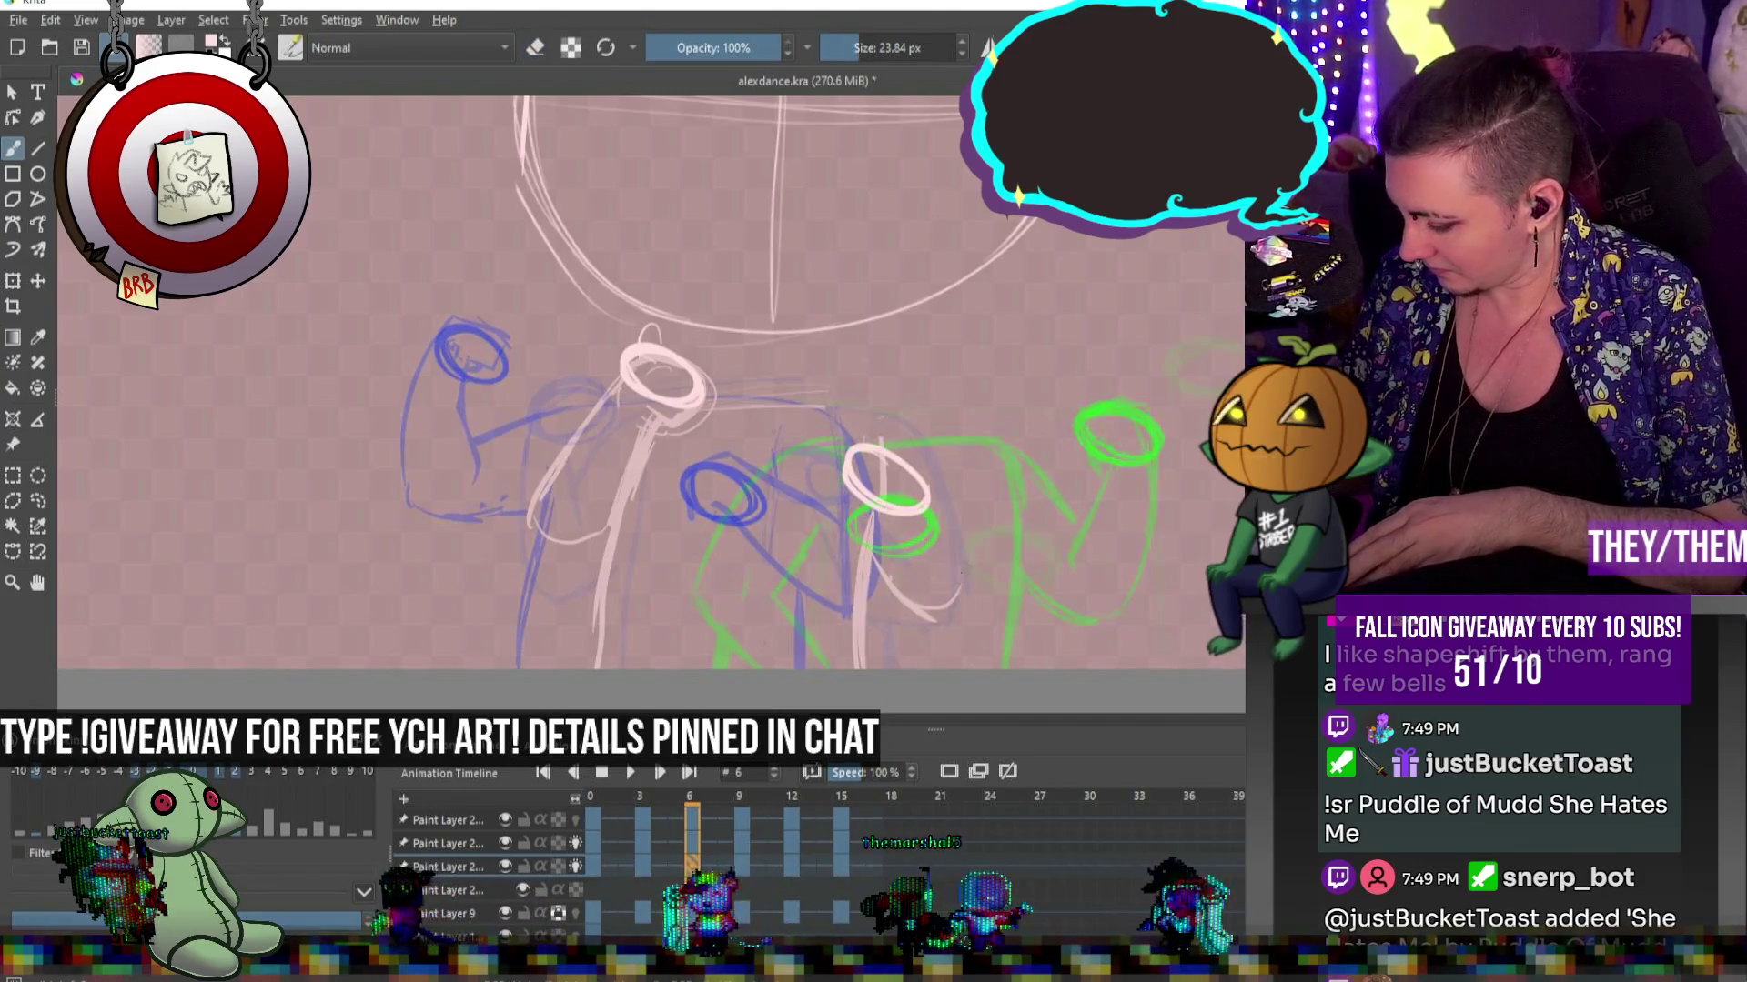
{"action": "mouse_move", "coordinate": [793, 415]}
{"action": "left_mouse_down"}
{"action": "mouse_move", "coordinate": [881, 418]}
{"action": "mouse_move", "coordinate": [937, 499]}
{"action": "left_mouse_up"}
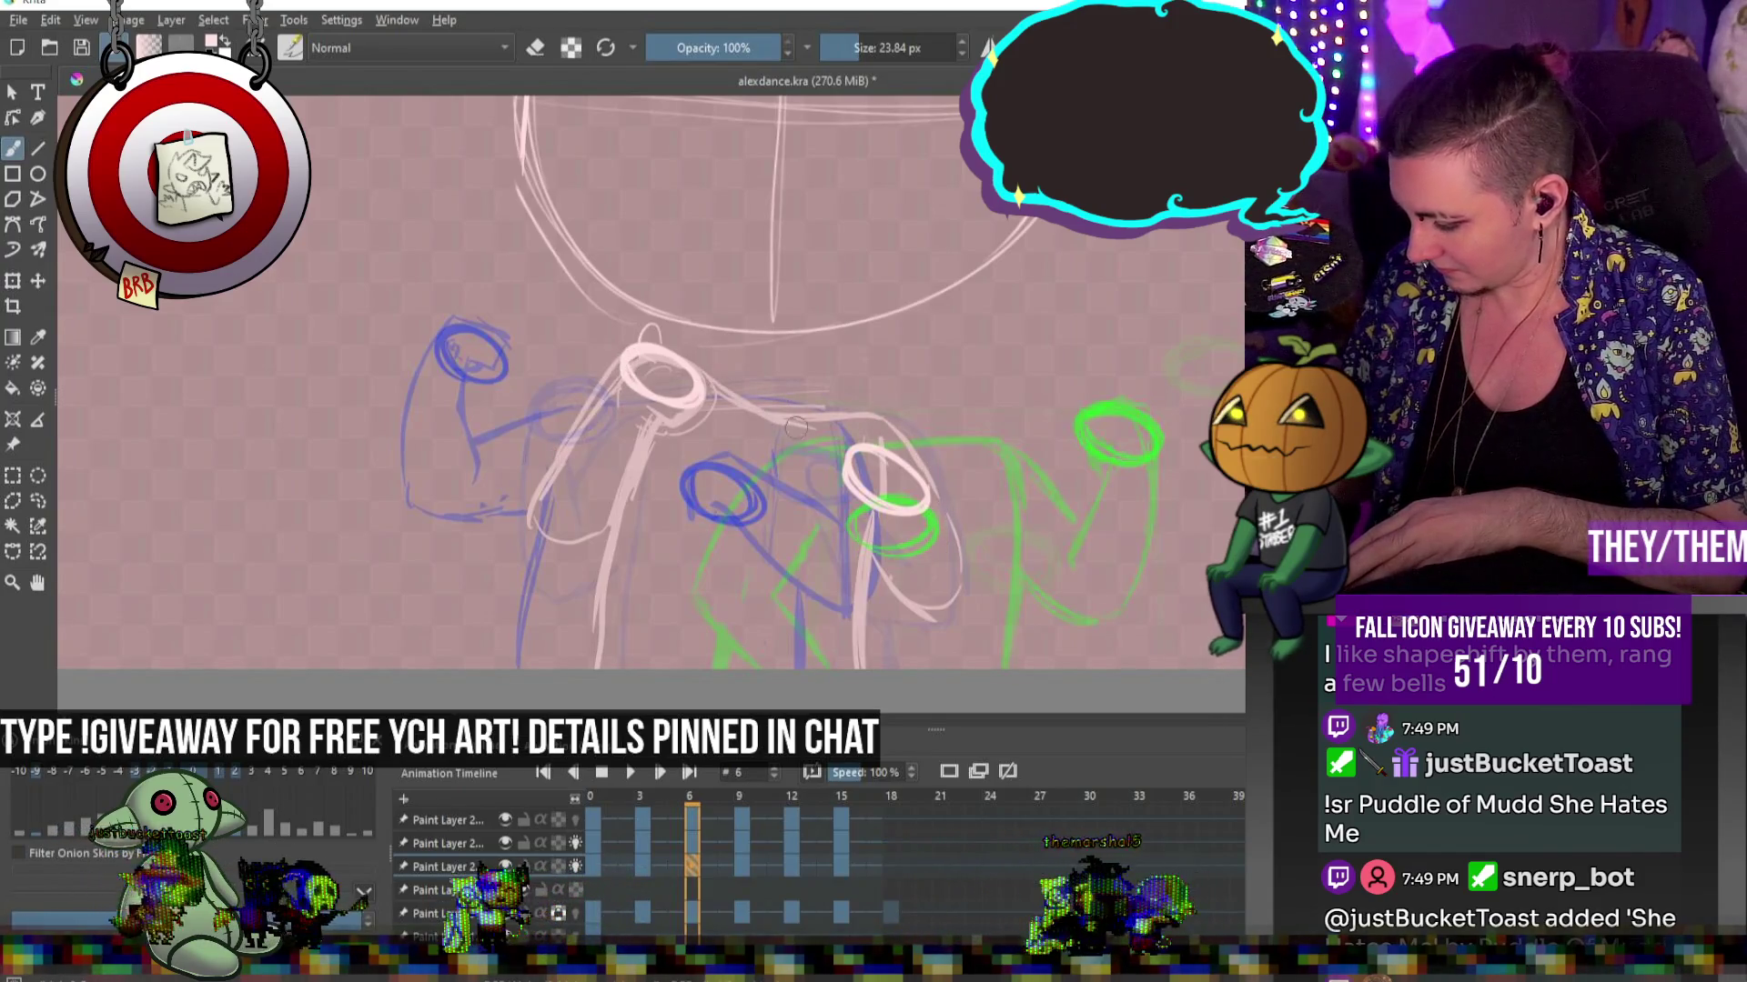
On frame 9, sketch a diagonal pink line, thicken it and add a short stroke
{"action": "left_click", "coordinate": [739, 864]}
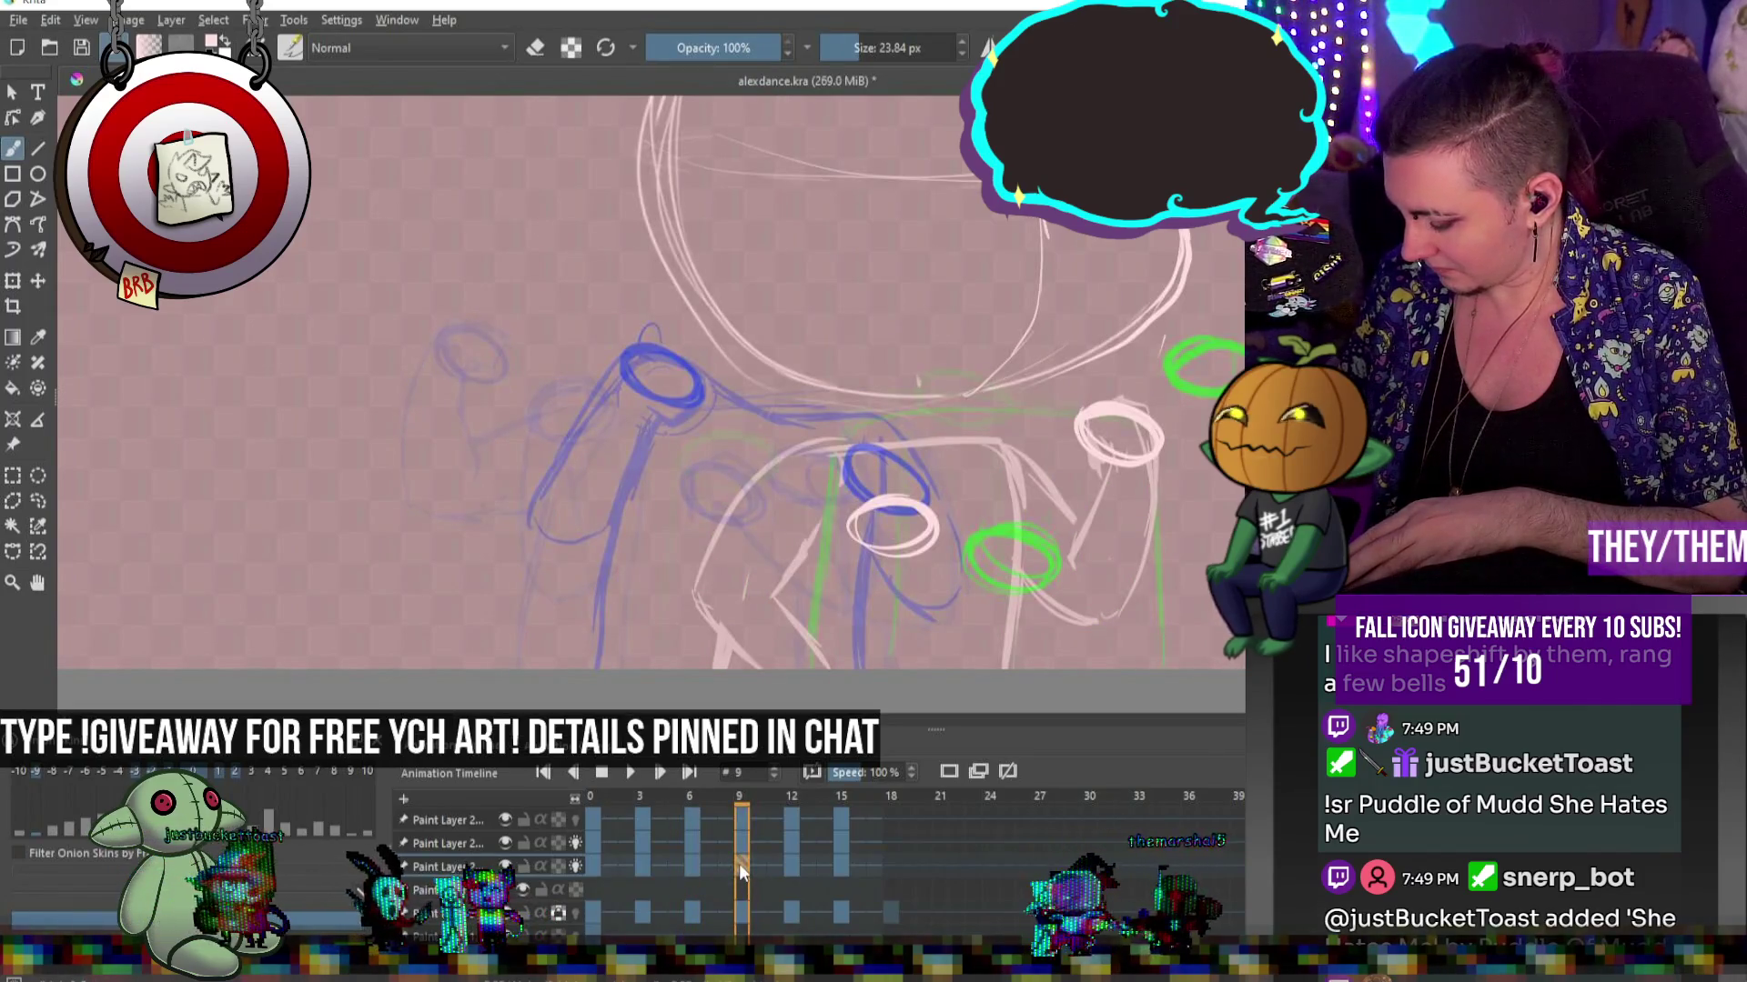
{"action": "key", "text": "e"}
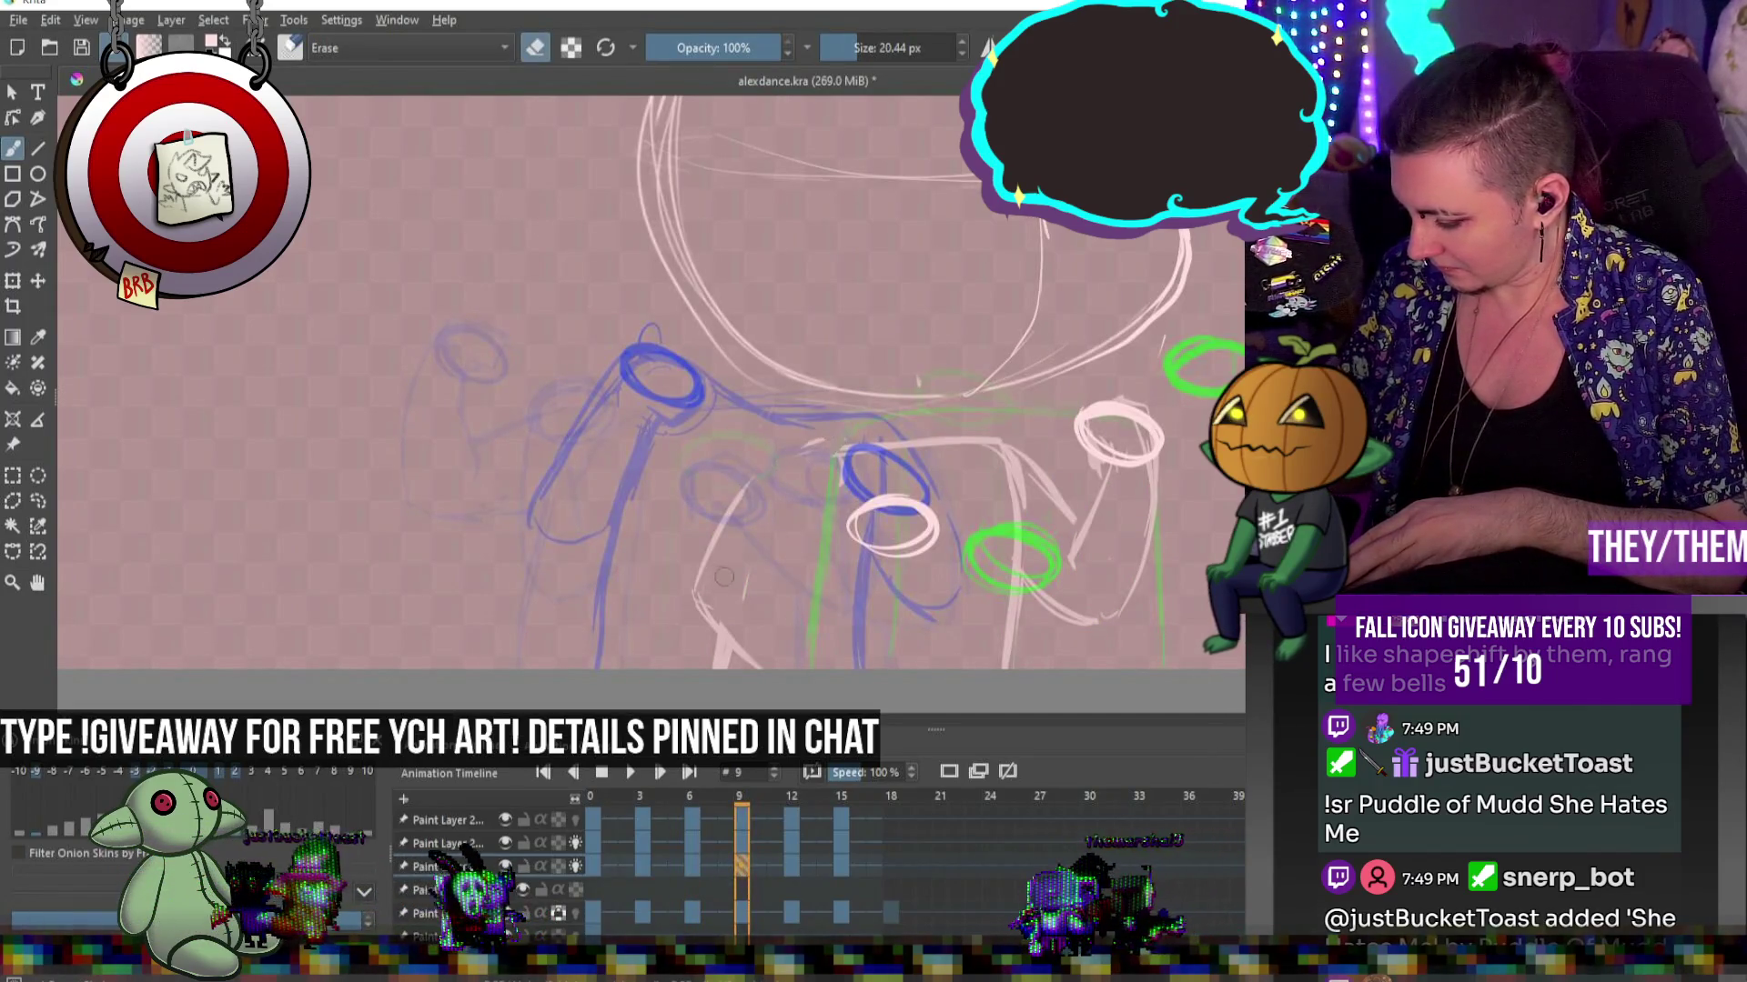
{"action": "key", "text": "e"}
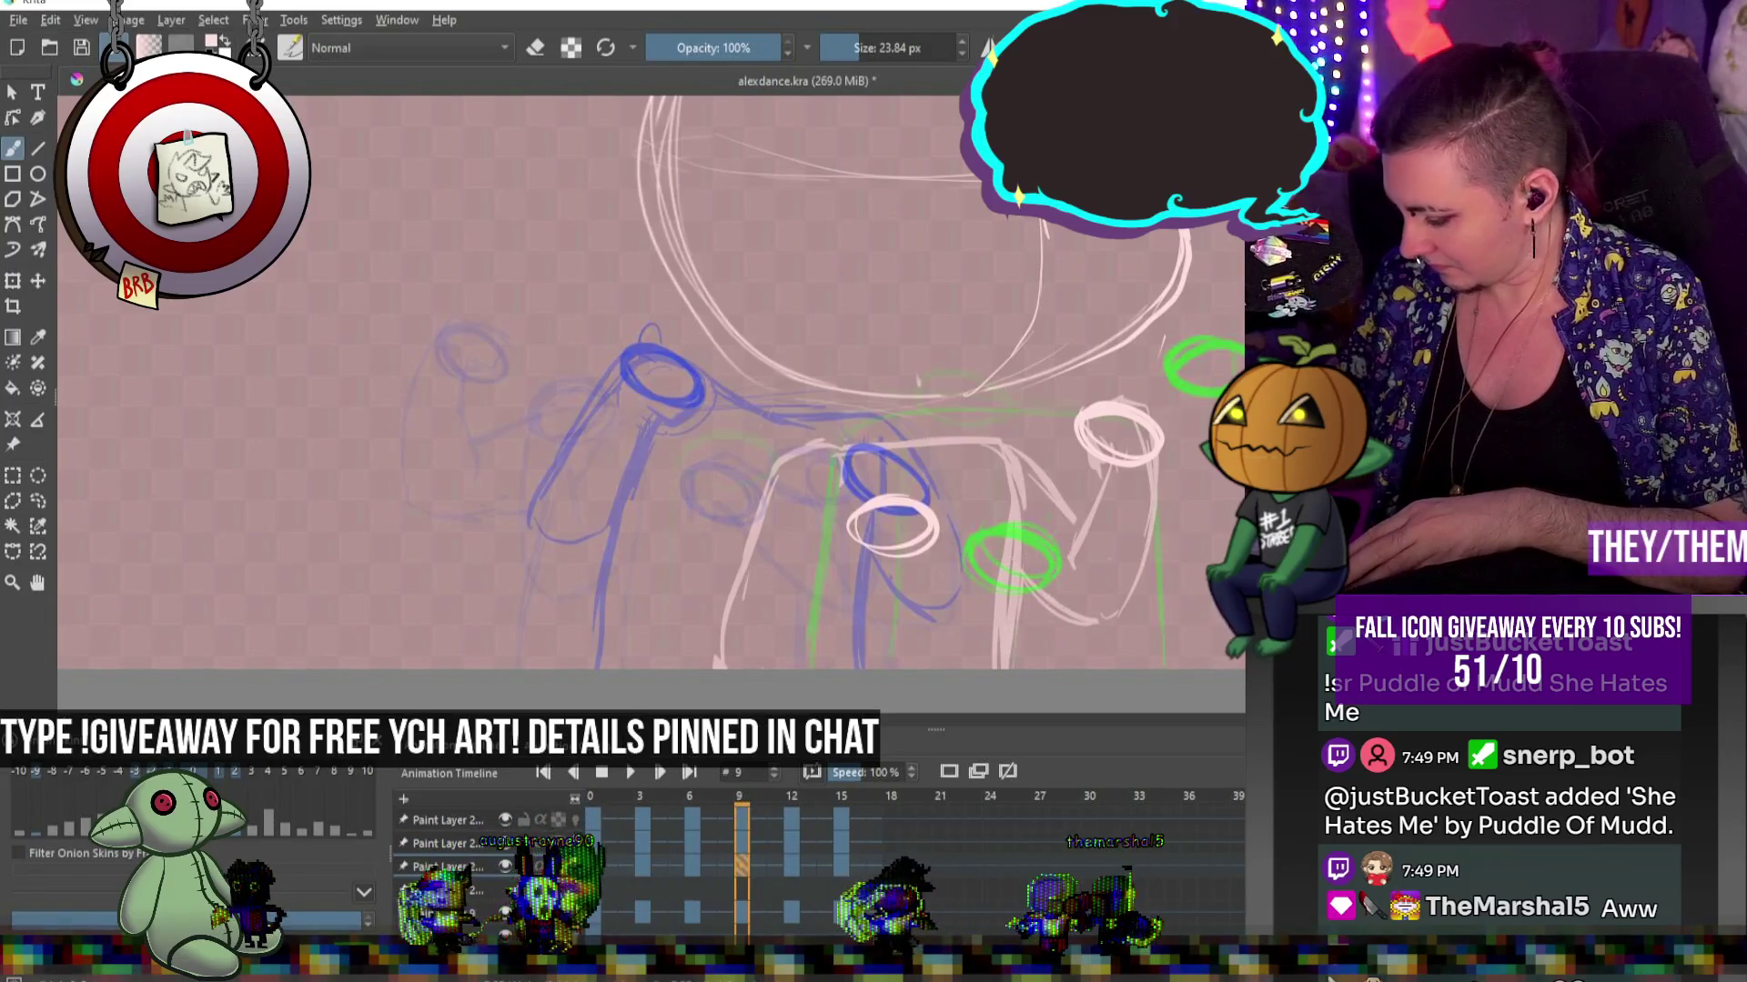
{"action": "key", "text": "e"}
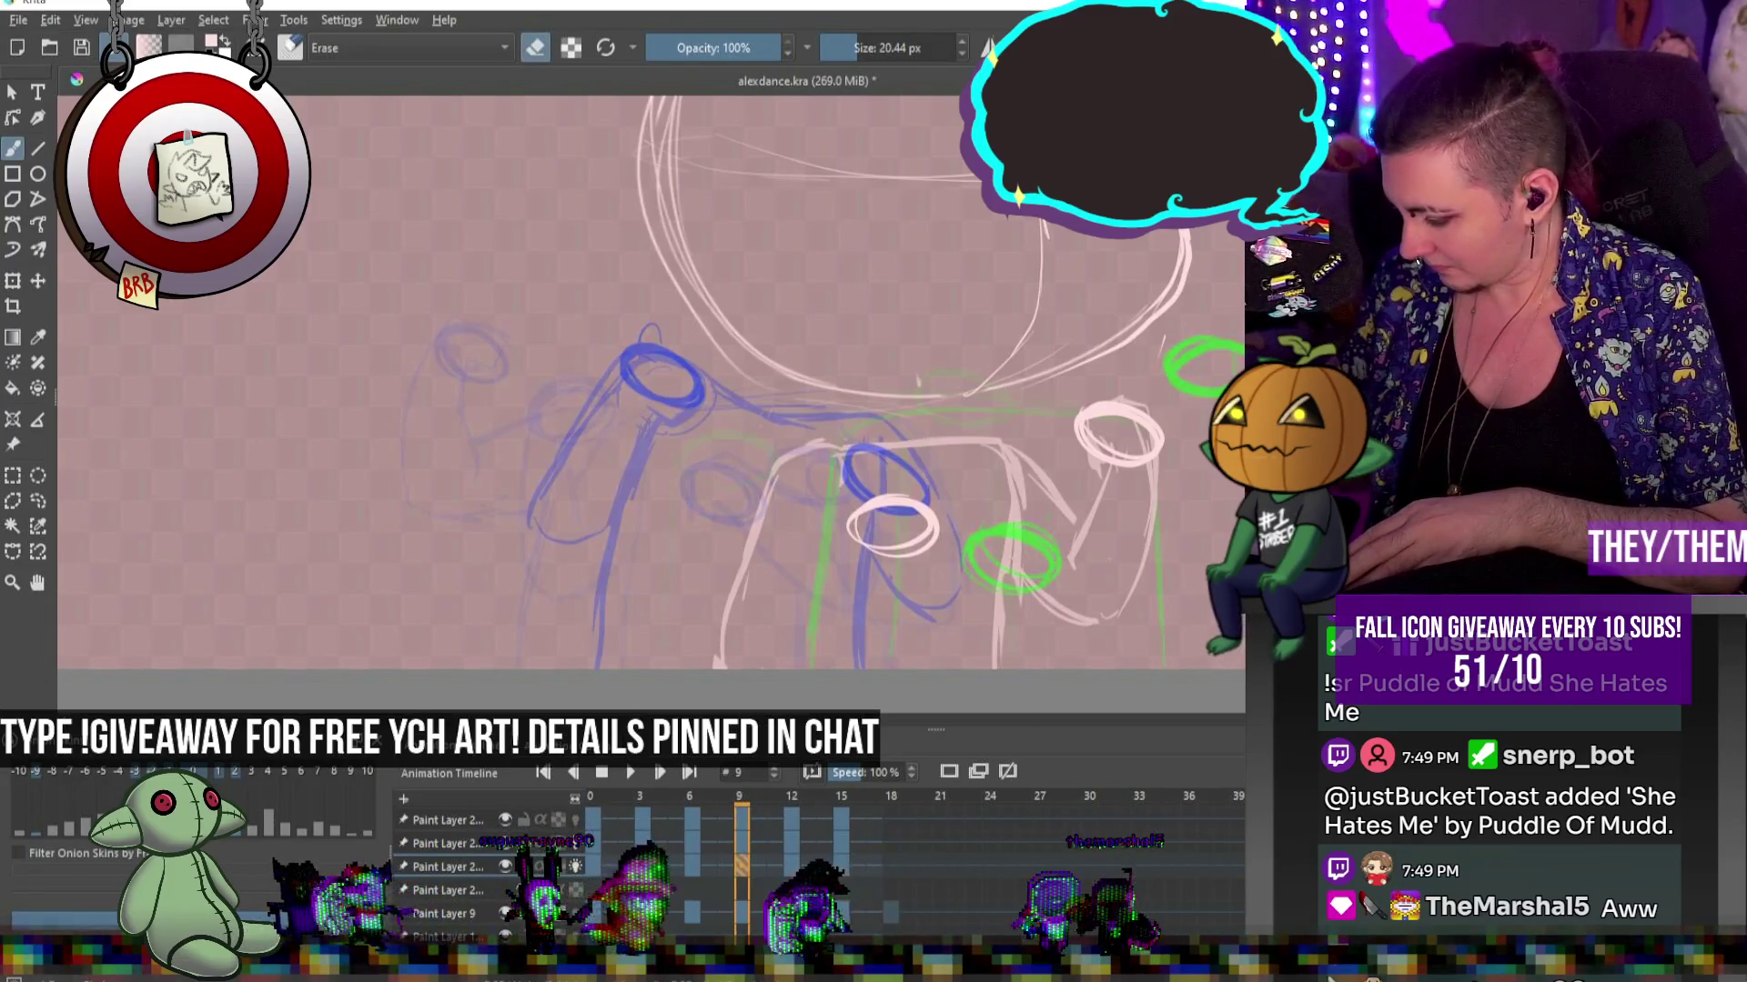
{"action": "key", "text": "e"}
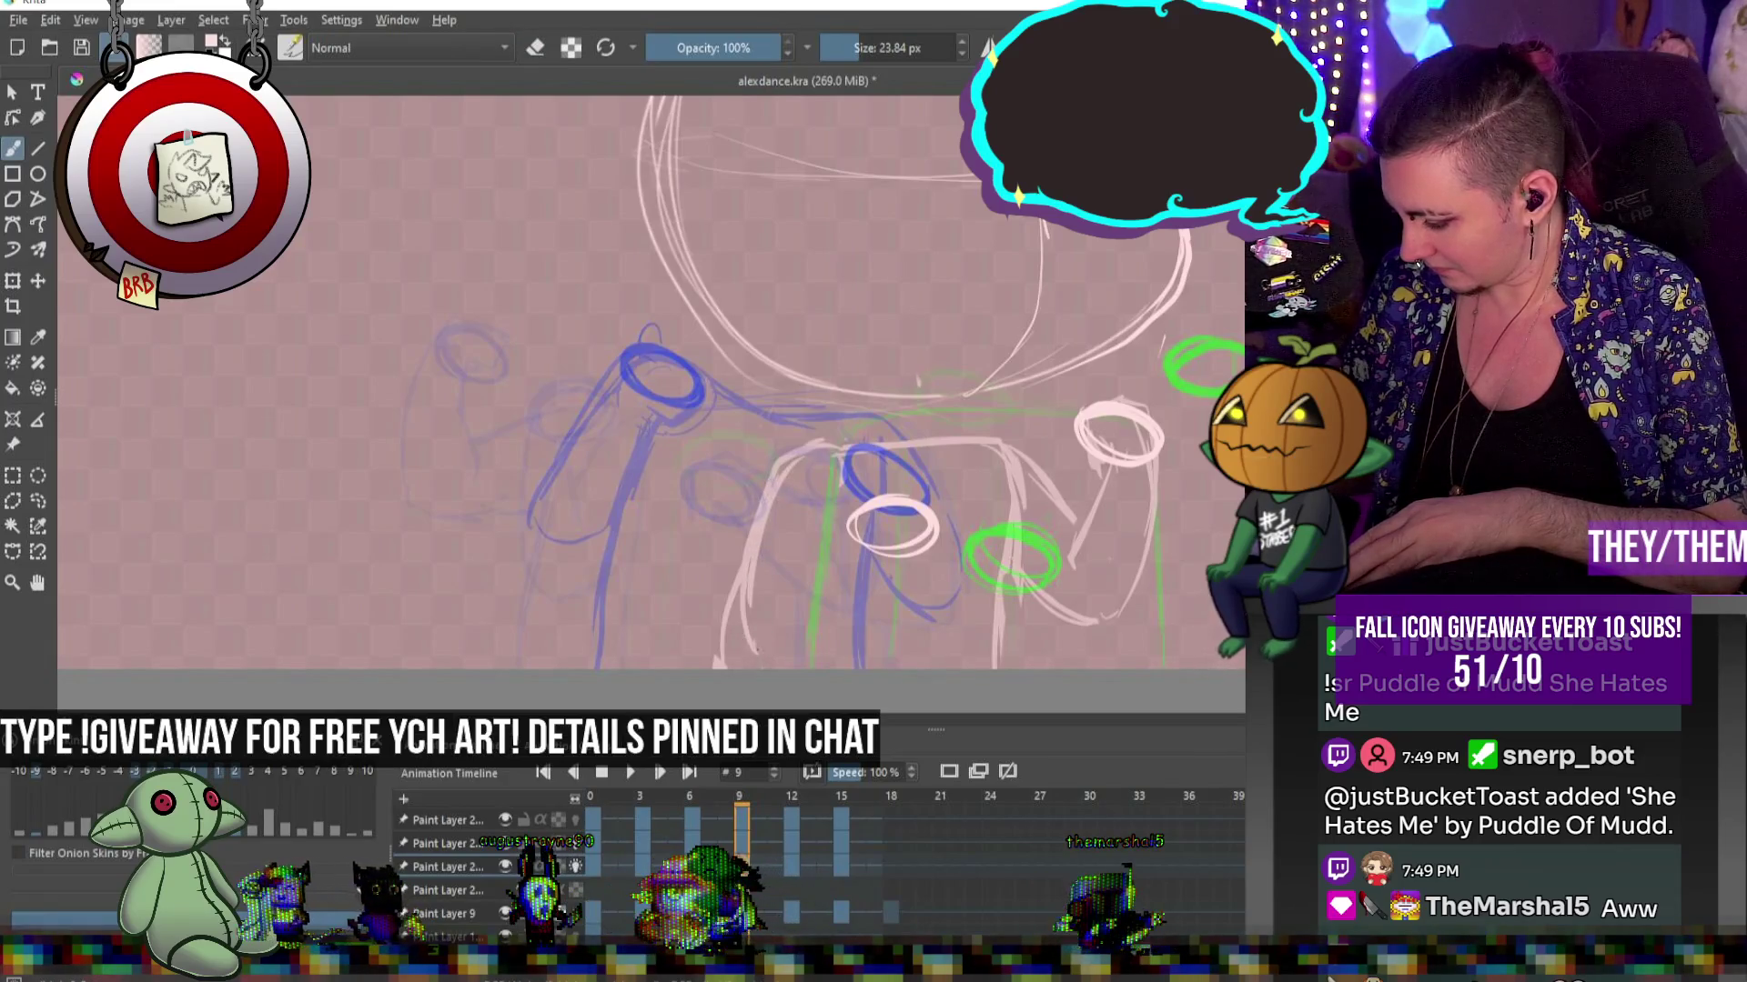
{"action": "left_click_drag", "start_coordinate": [778, 580], "coordinate": [848, 530]}
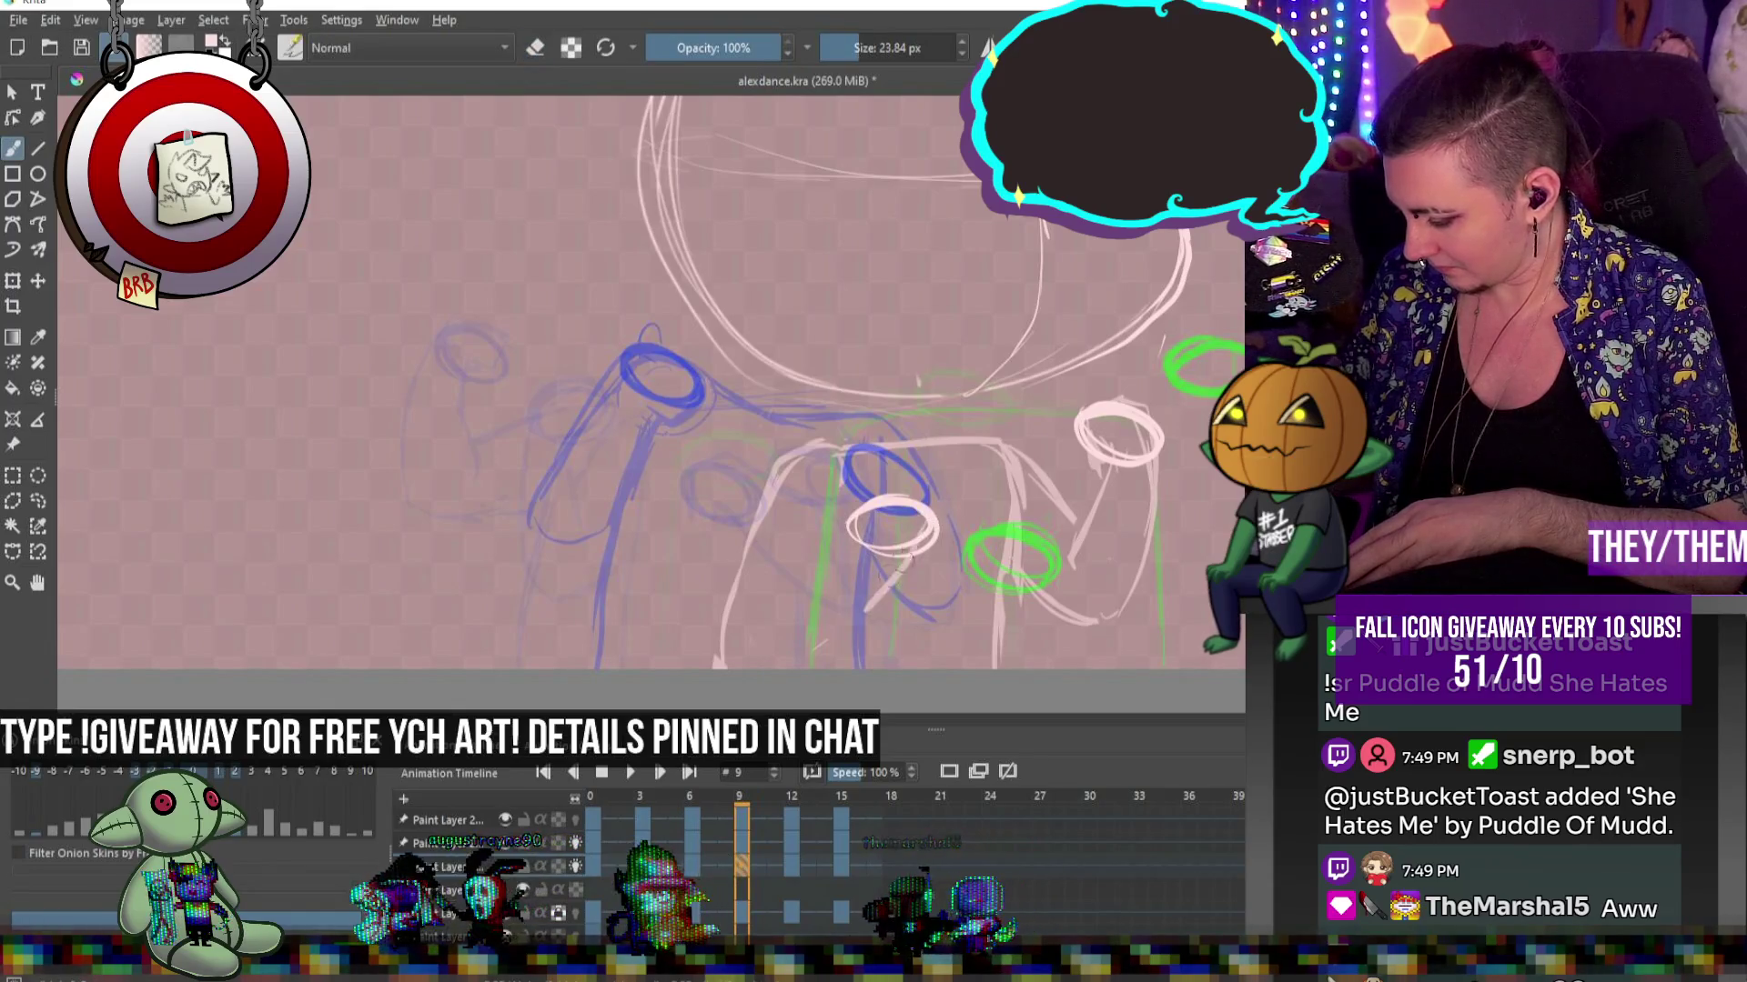
{"action": "mouse_move", "coordinate": [794, 589]}
{"action": "left_mouse_down"}
{"action": "mouse_move", "coordinate": [881, 537]}
{"action": "mouse_move", "coordinate": [767, 636]}
{"action": "left_mouse_up"}
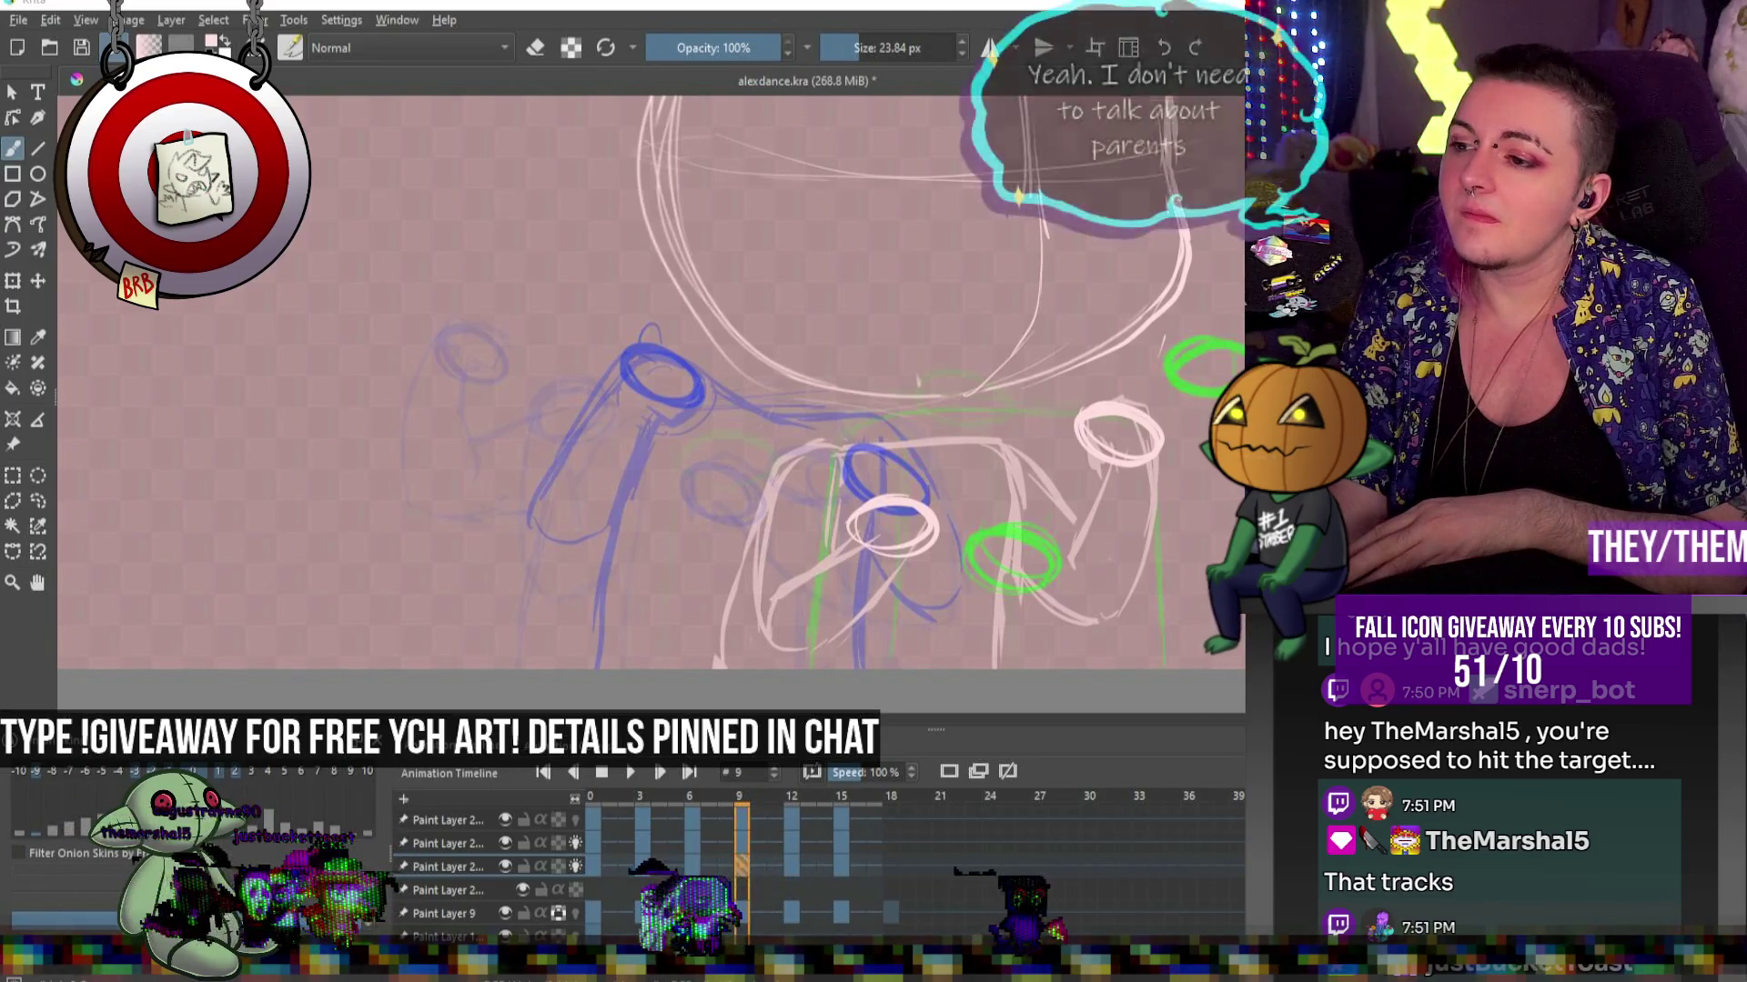
{"action": "scroll", "coordinate": [946, 393], "scroll_direction": "up", "scroll_amount": 1}
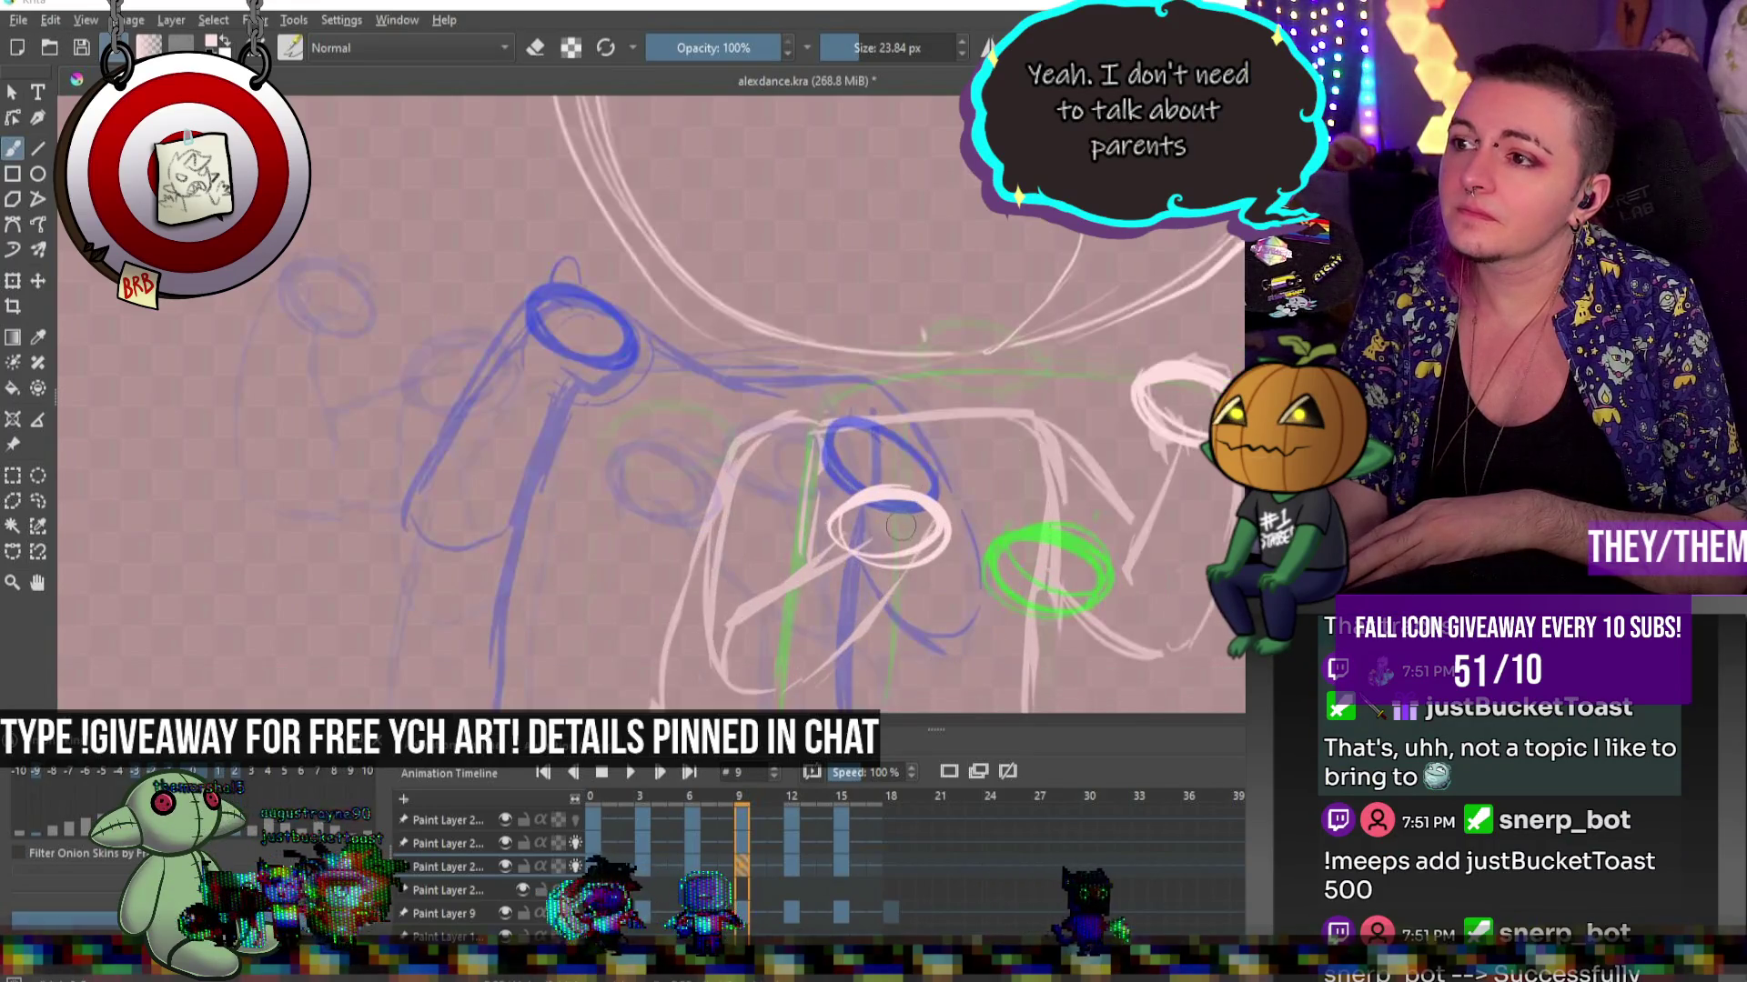
On frame 12, draw two pink vertical leg lines and erase the stray pink strokes between them
{"action": "scroll", "coordinate": [946, 393], "scroll_direction": "down", "scroll_amount": 1}
{"action": "scroll", "coordinate": [998, 465], "scroll_direction": "up", "scroll_amount": 1}
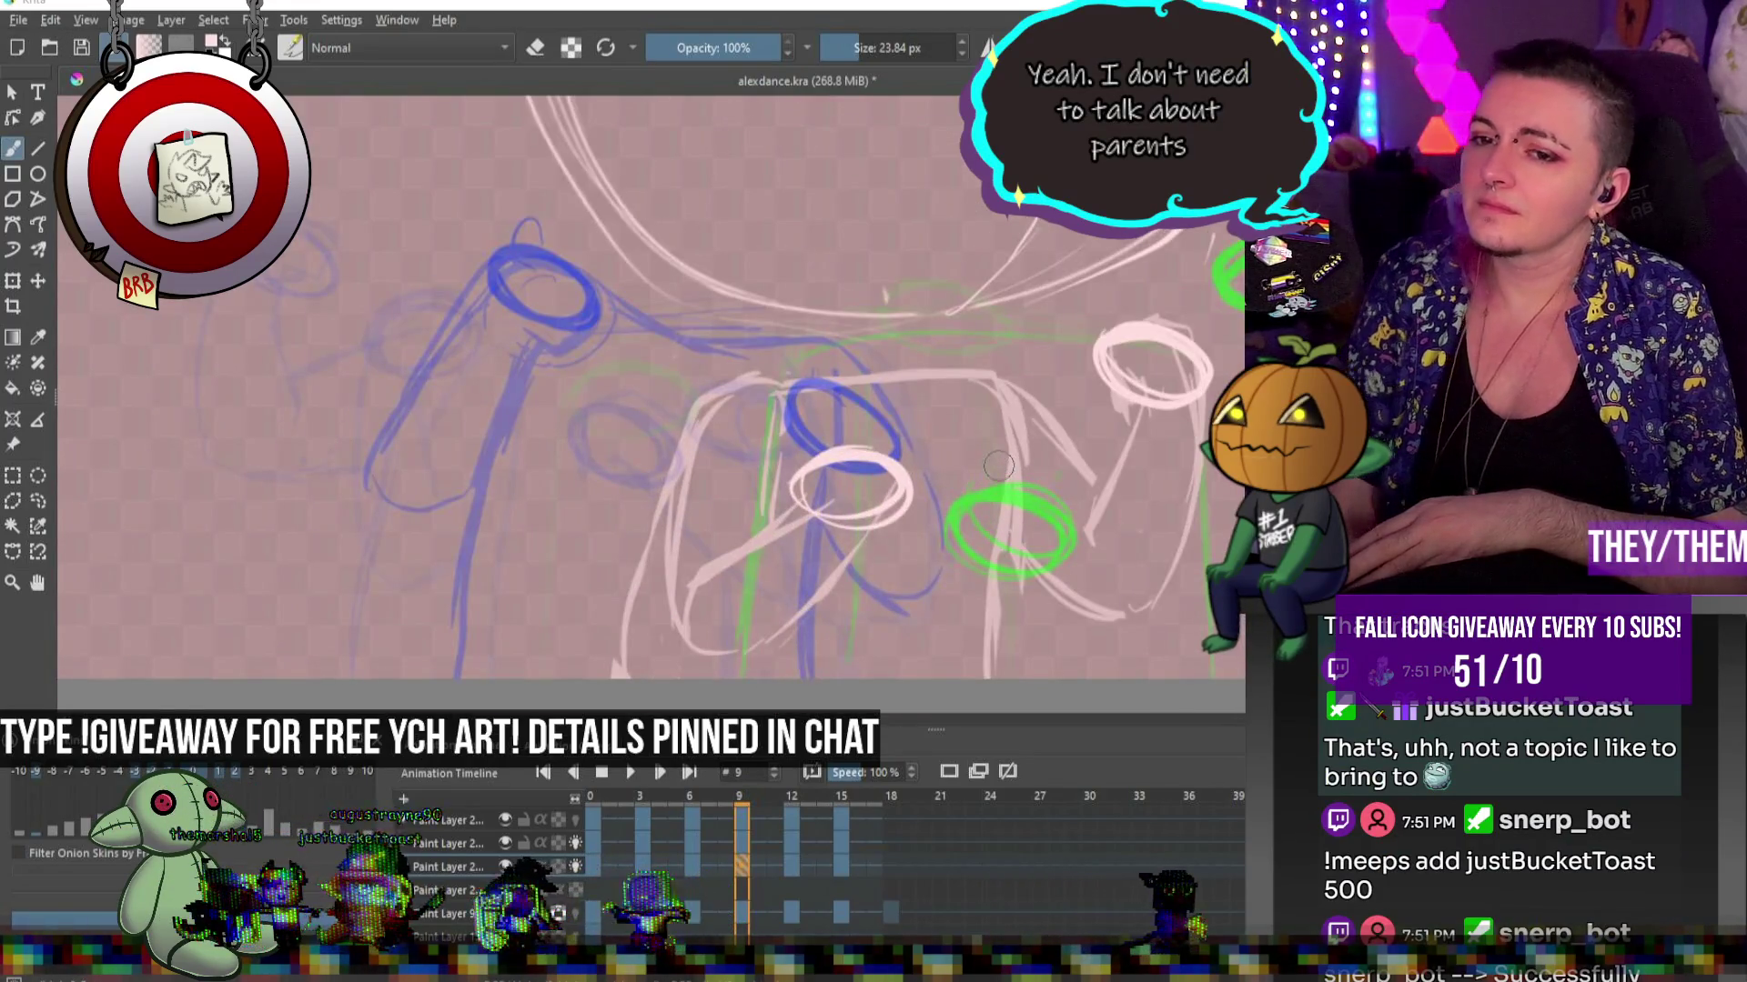
{"action": "left_click", "coordinate": [797, 864]}
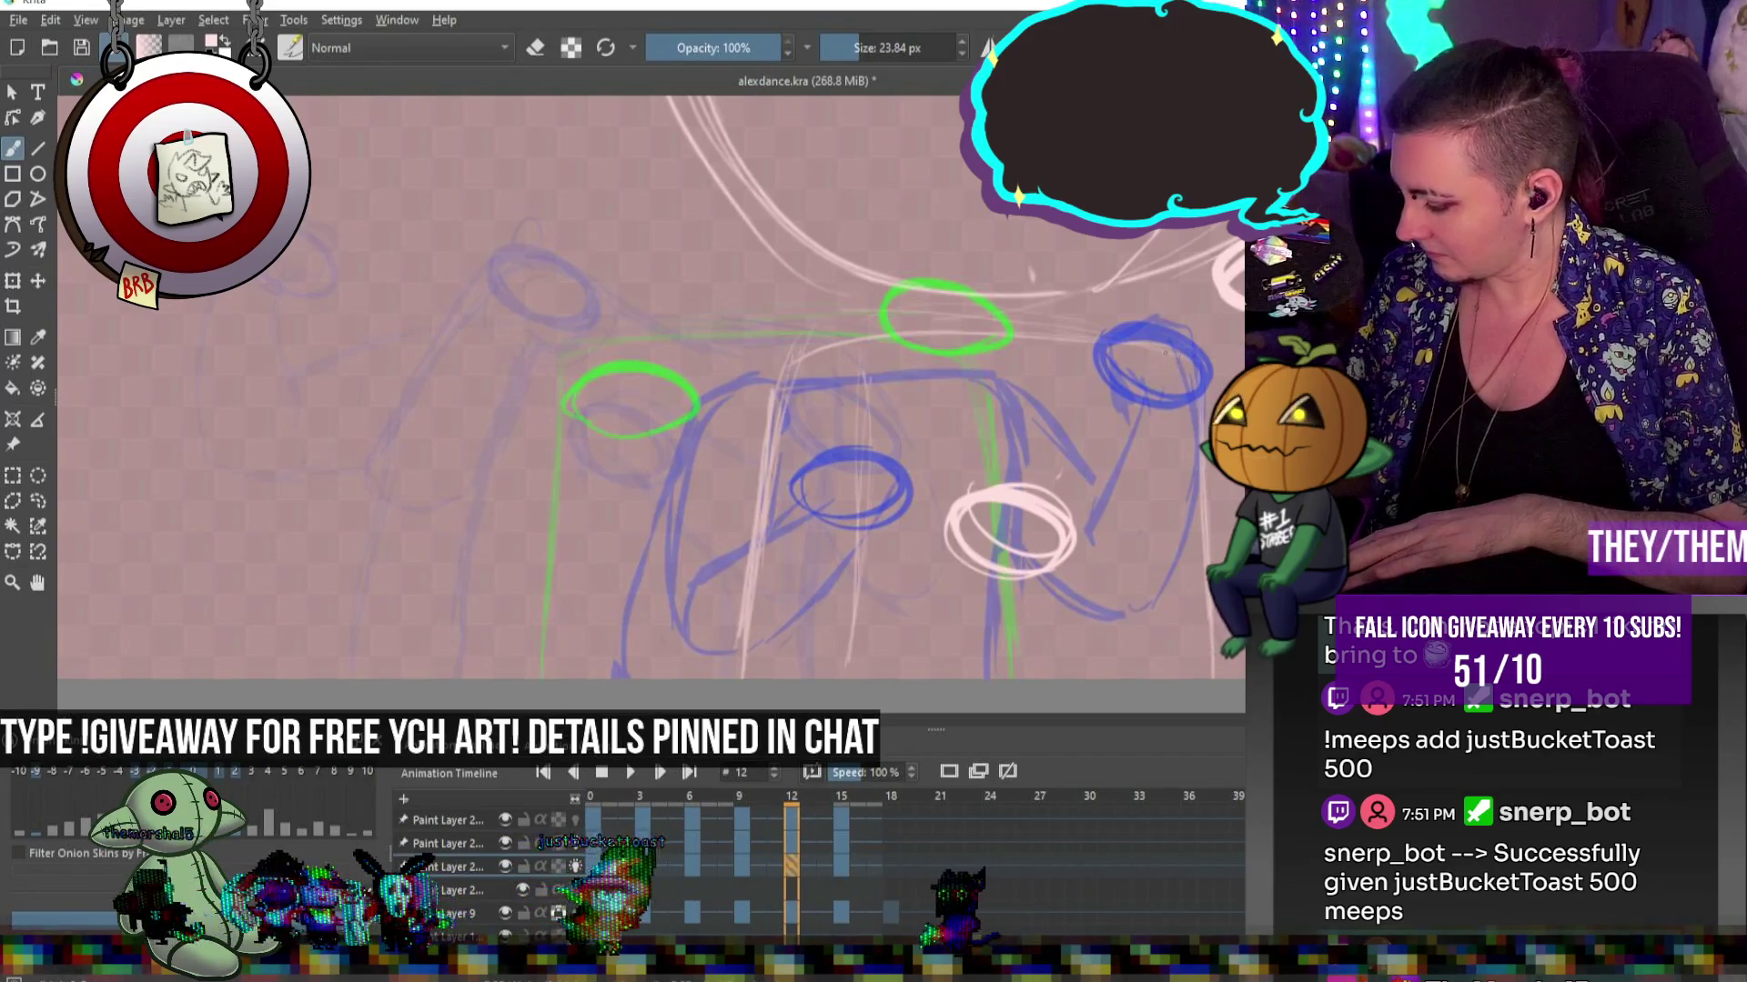
{"action": "left_click_drag", "start_coordinate": [1164, 356], "coordinate": [1162, 517]}
{"action": "key", "text": "e"}
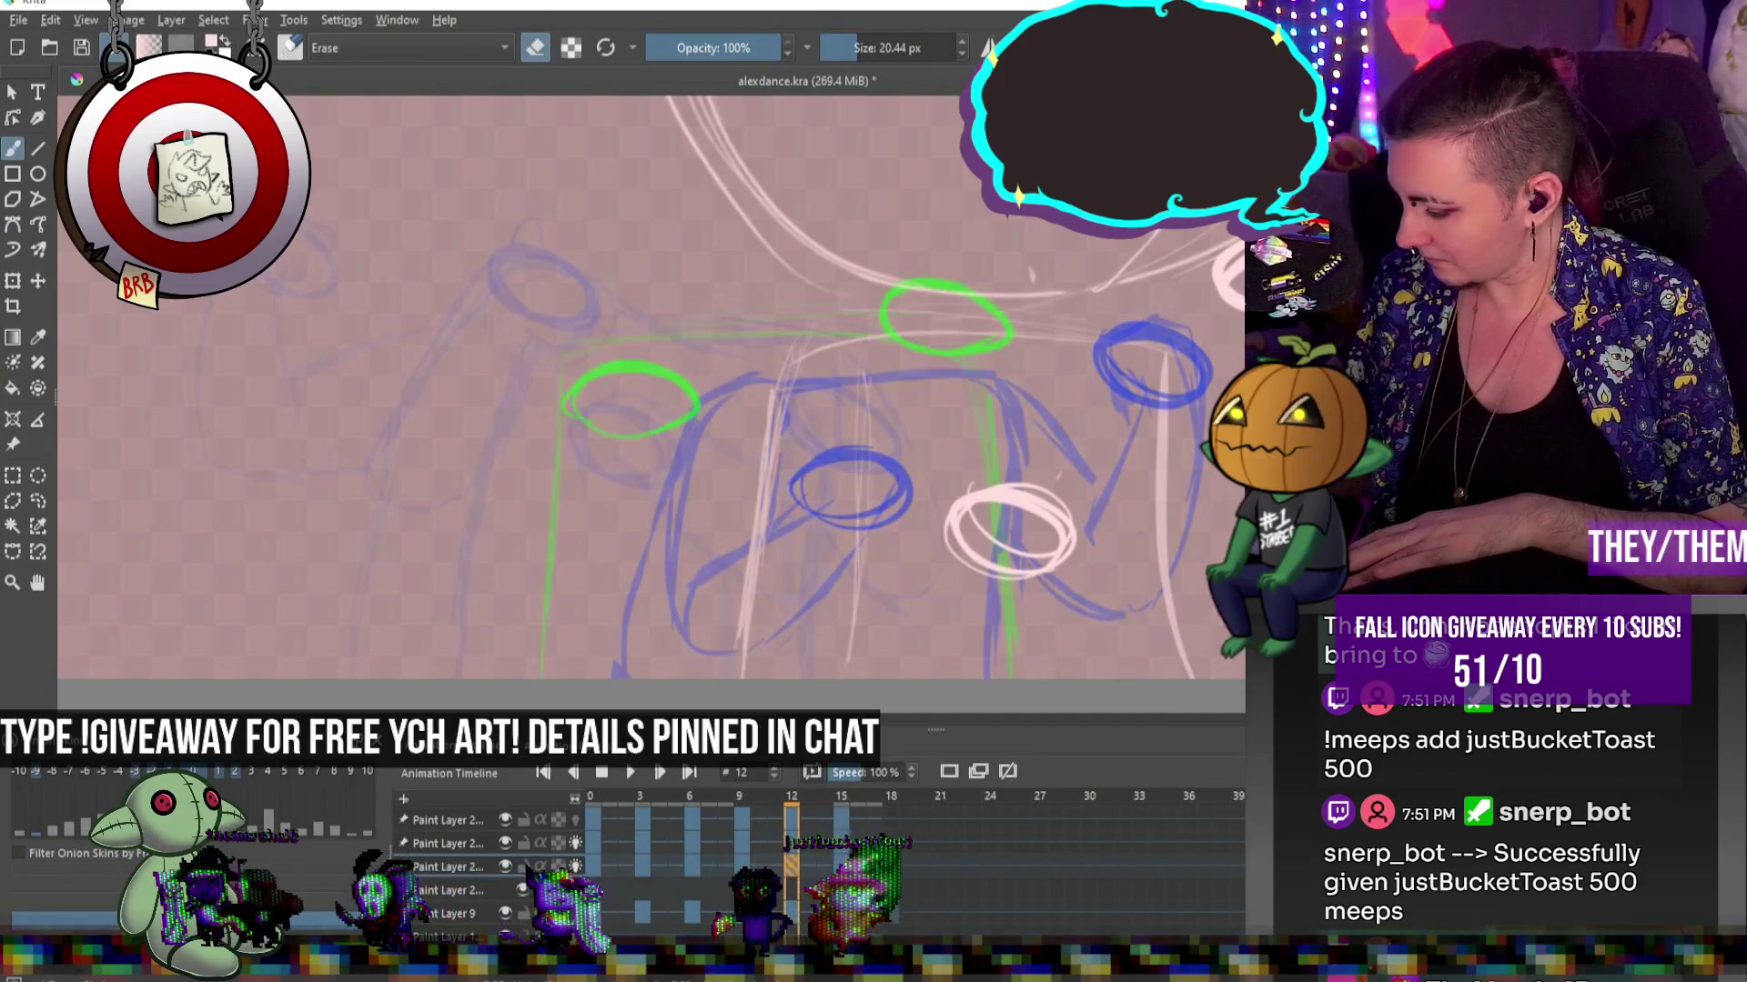
{"action": "key", "text": "e"}
{"action": "left_click_drag", "start_coordinate": [833, 353], "coordinate": [778, 678]}
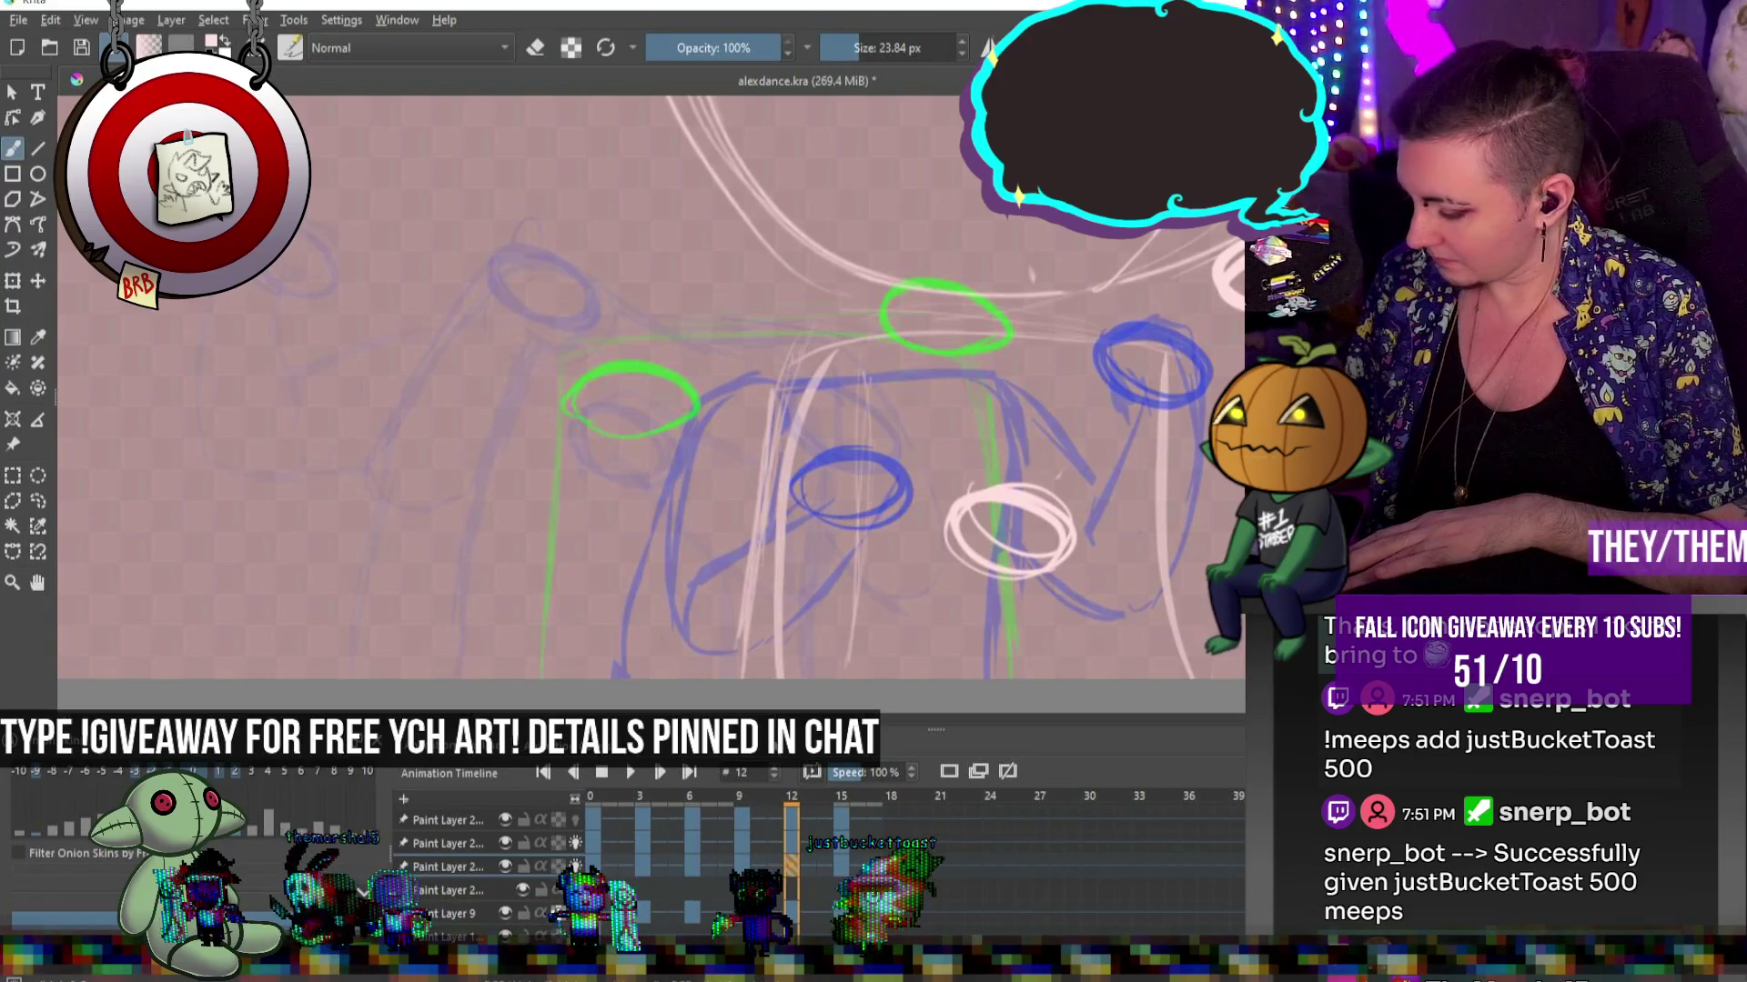
{"action": "key", "text": "e"}
{"action": "left_click_drag", "start_coordinate": [801, 359], "coordinate": [759, 633]}
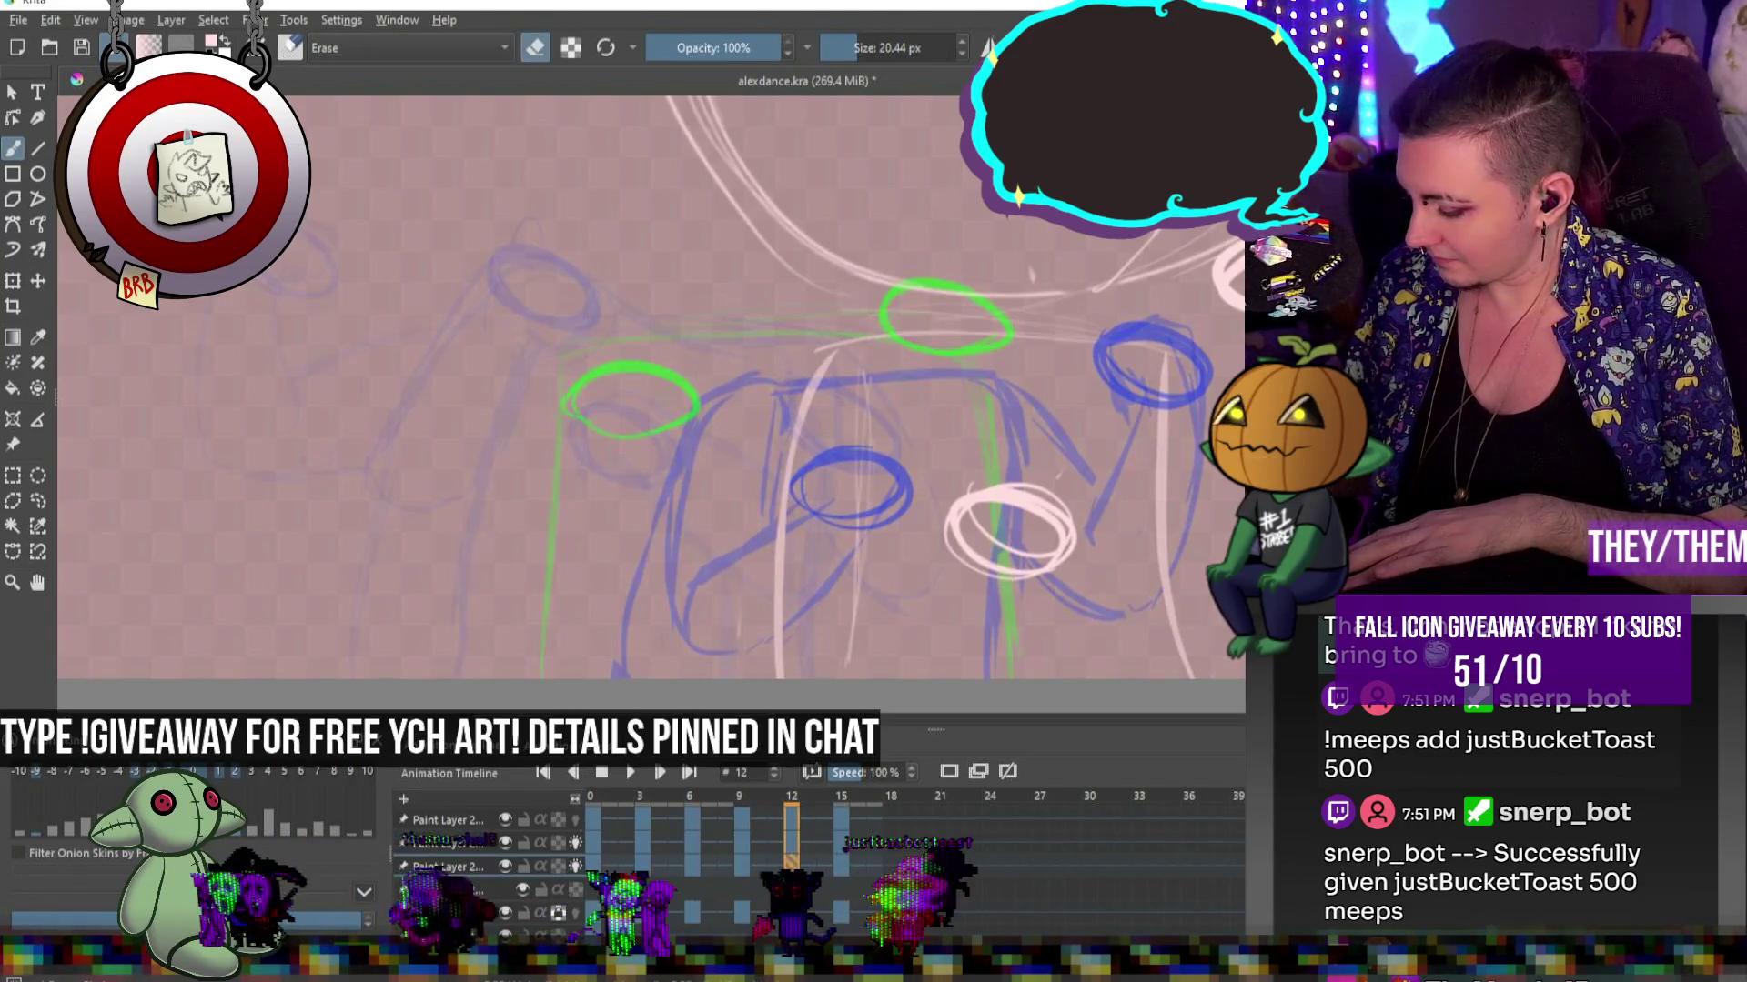
{"action": "key", "text": "e"}
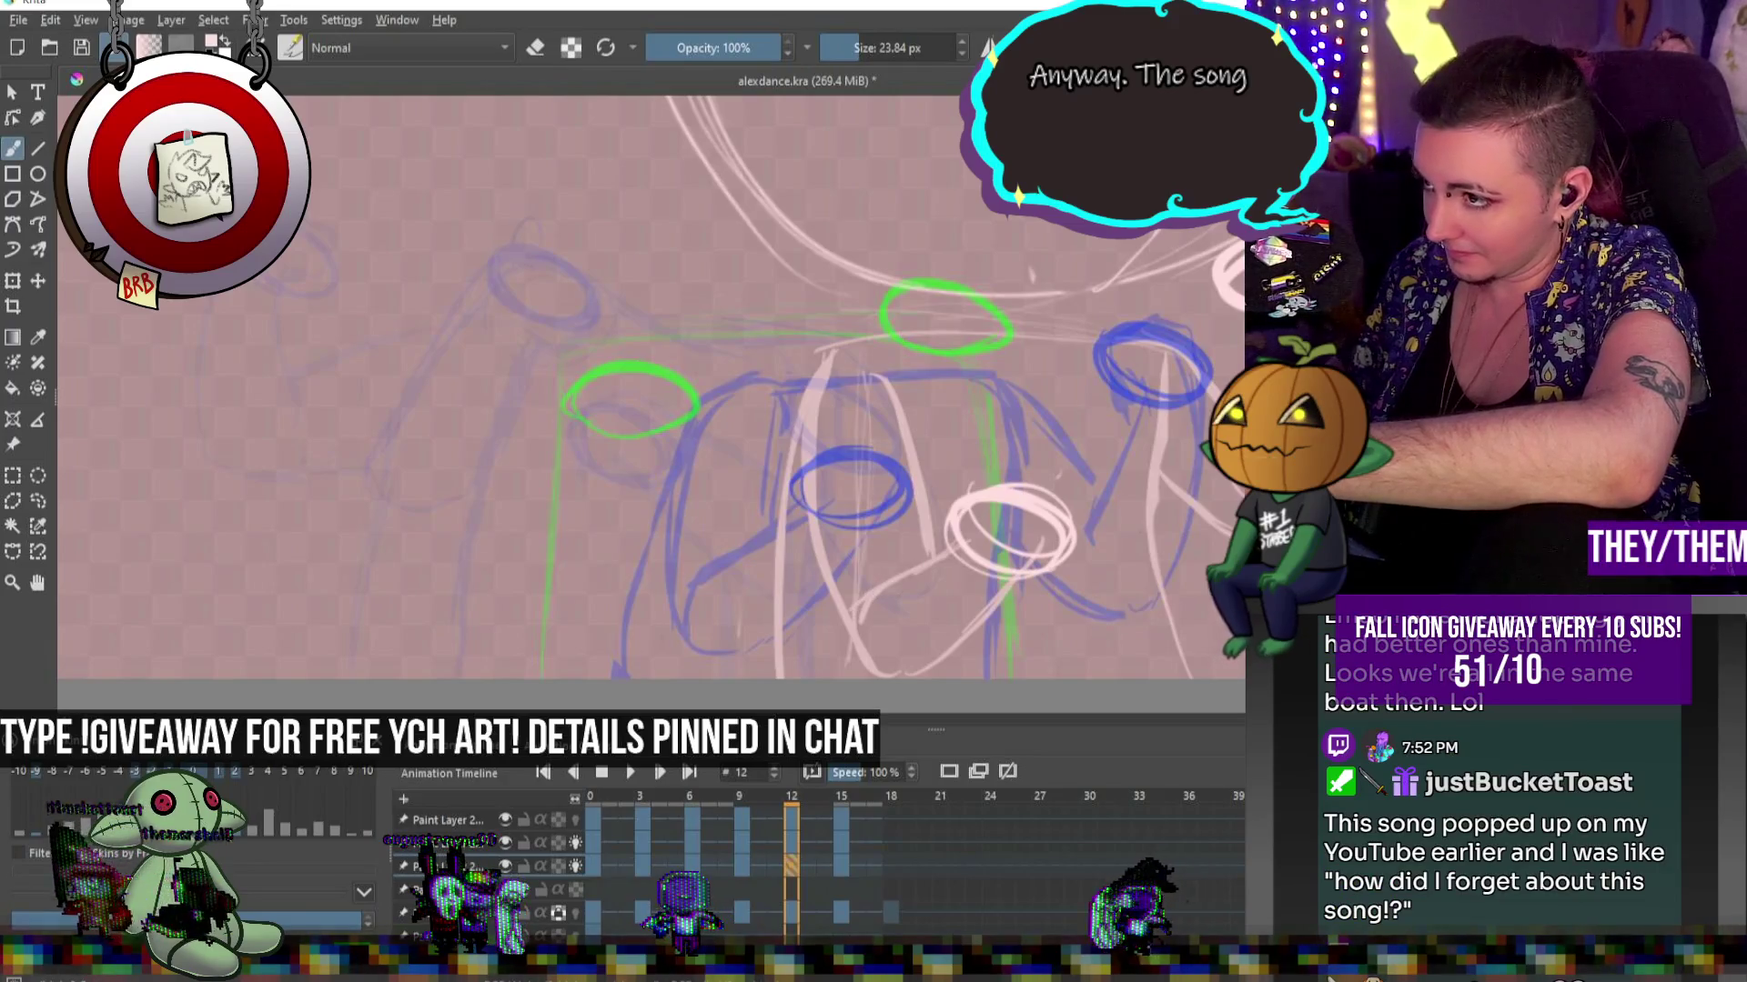
{"action": "key", "text": "e"}
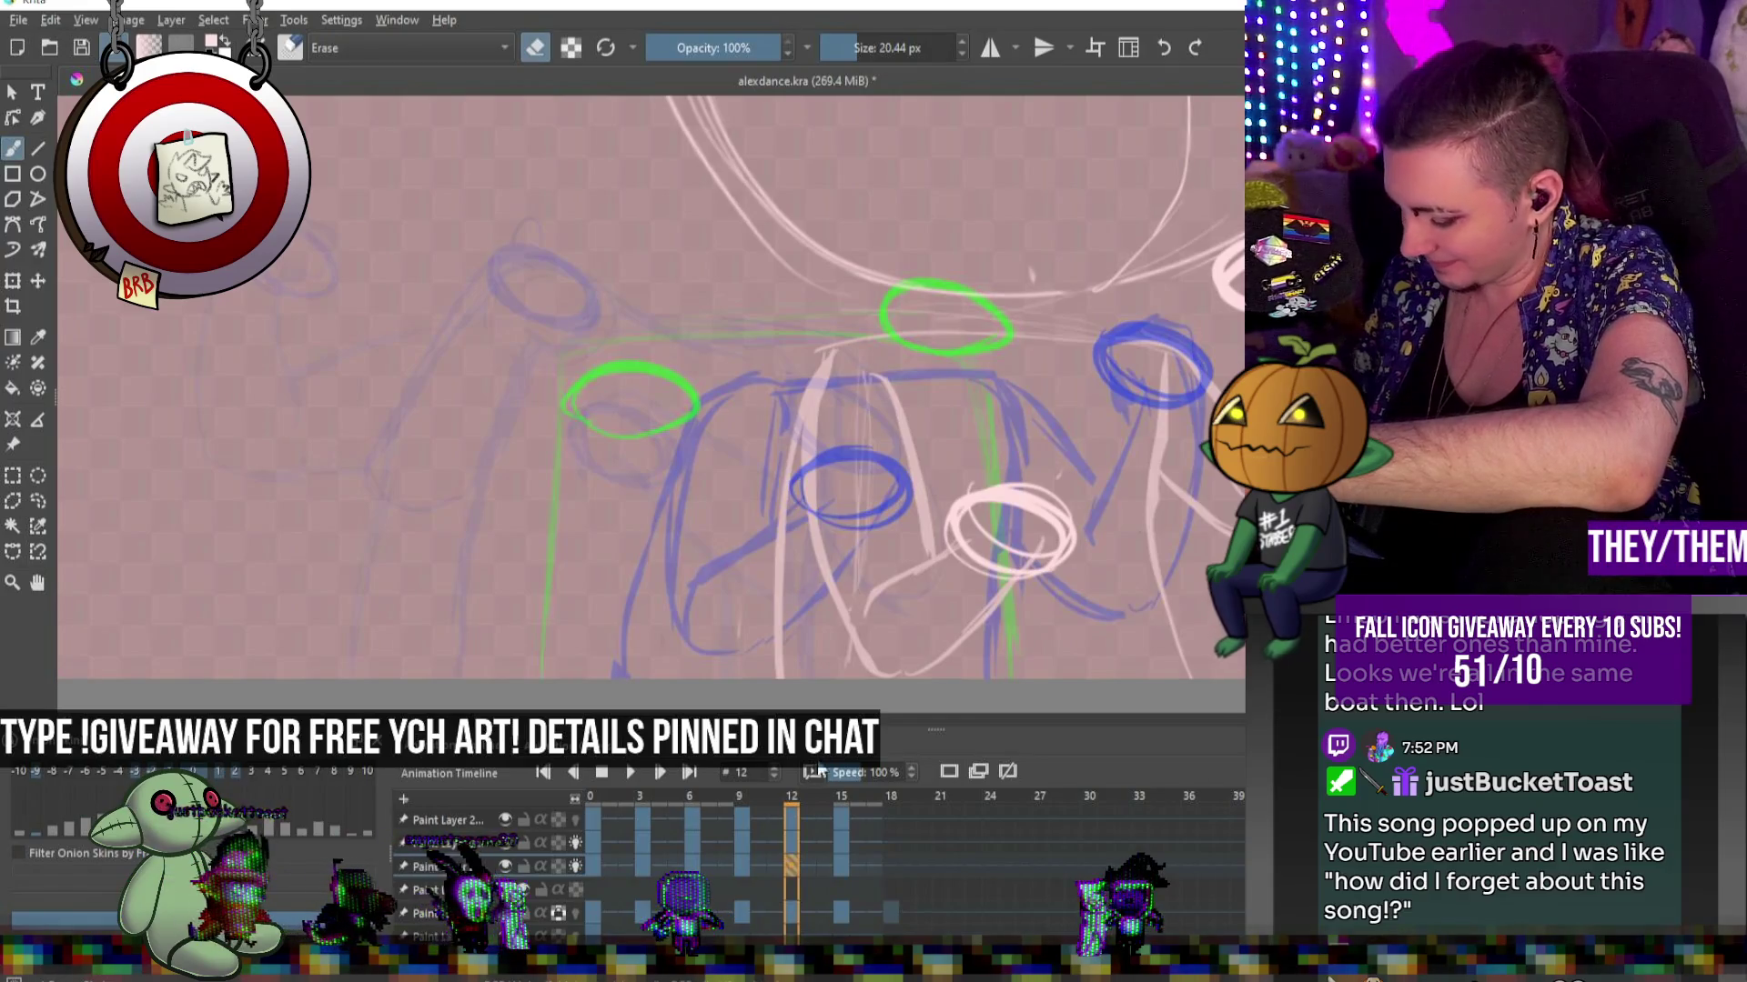
On frame 15, draw two long pink vertical leg lines down to the canvas bottom
{"action": "left_click", "coordinate": [846, 872]}
{"action": "key", "text": "e"}
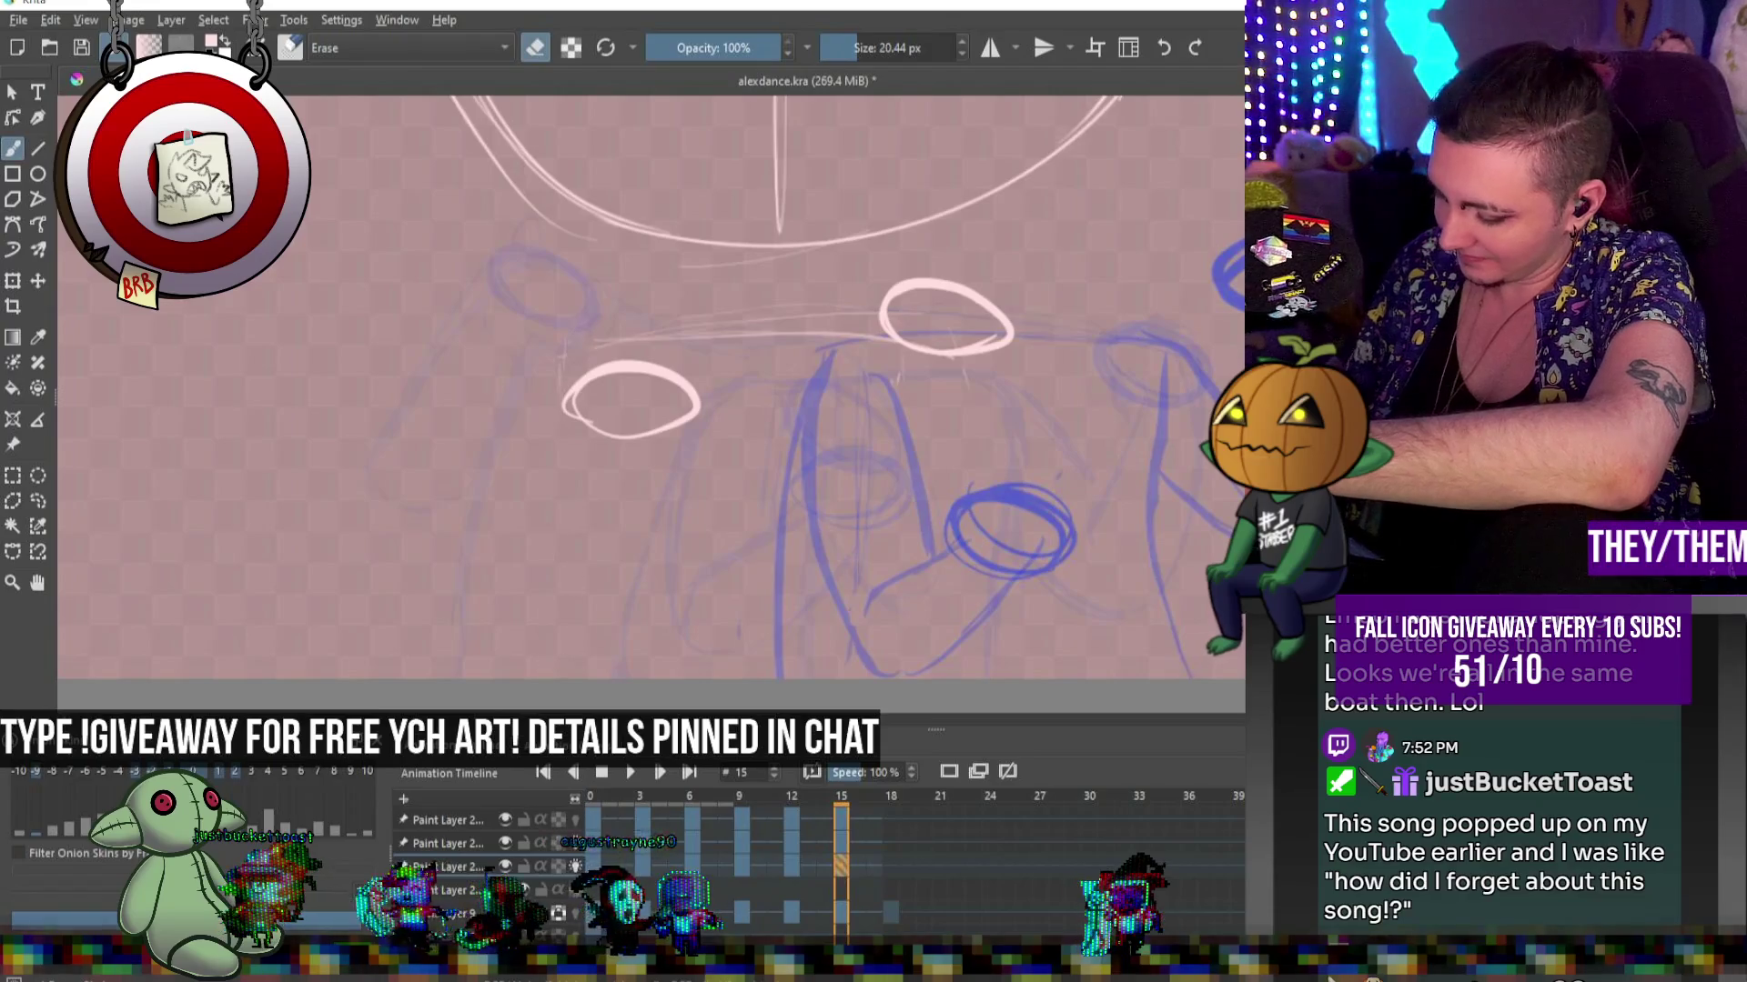
{"action": "key", "text": "e"}
{"action": "left_click_drag", "start_coordinate": [926, 355], "coordinate": [957, 678]}
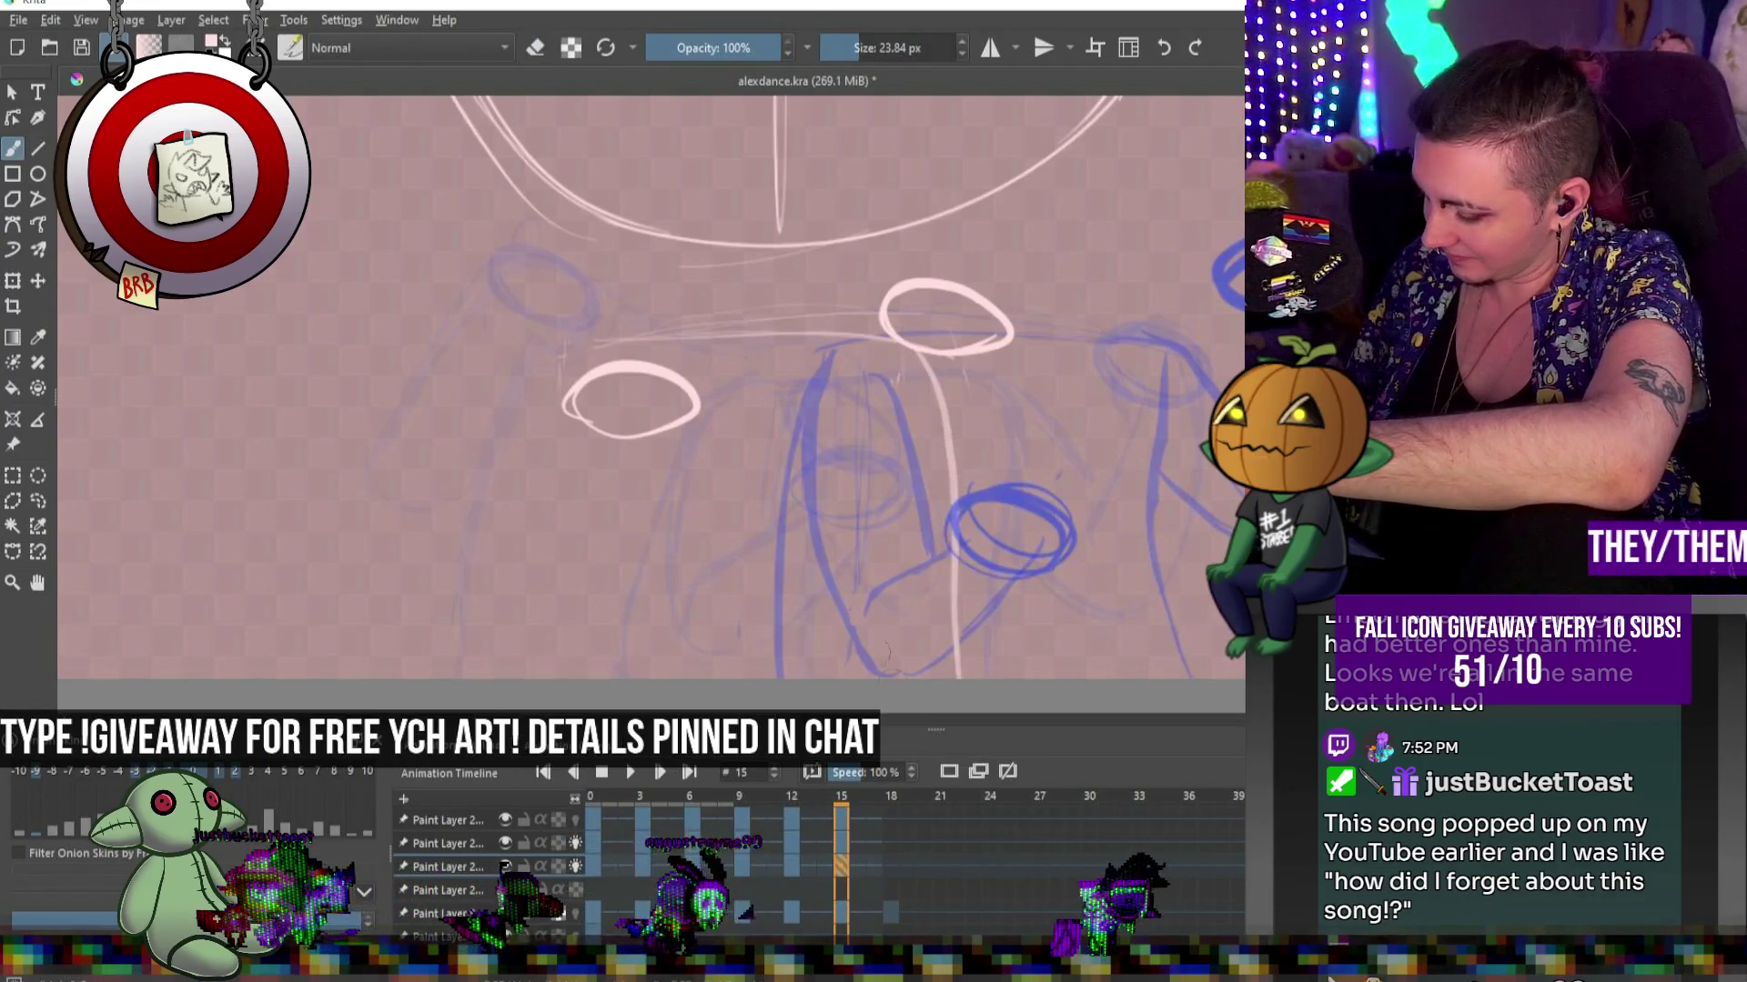
{"action": "left_click_drag", "start_coordinate": [626, 342], "coordinate": [557, 678]}
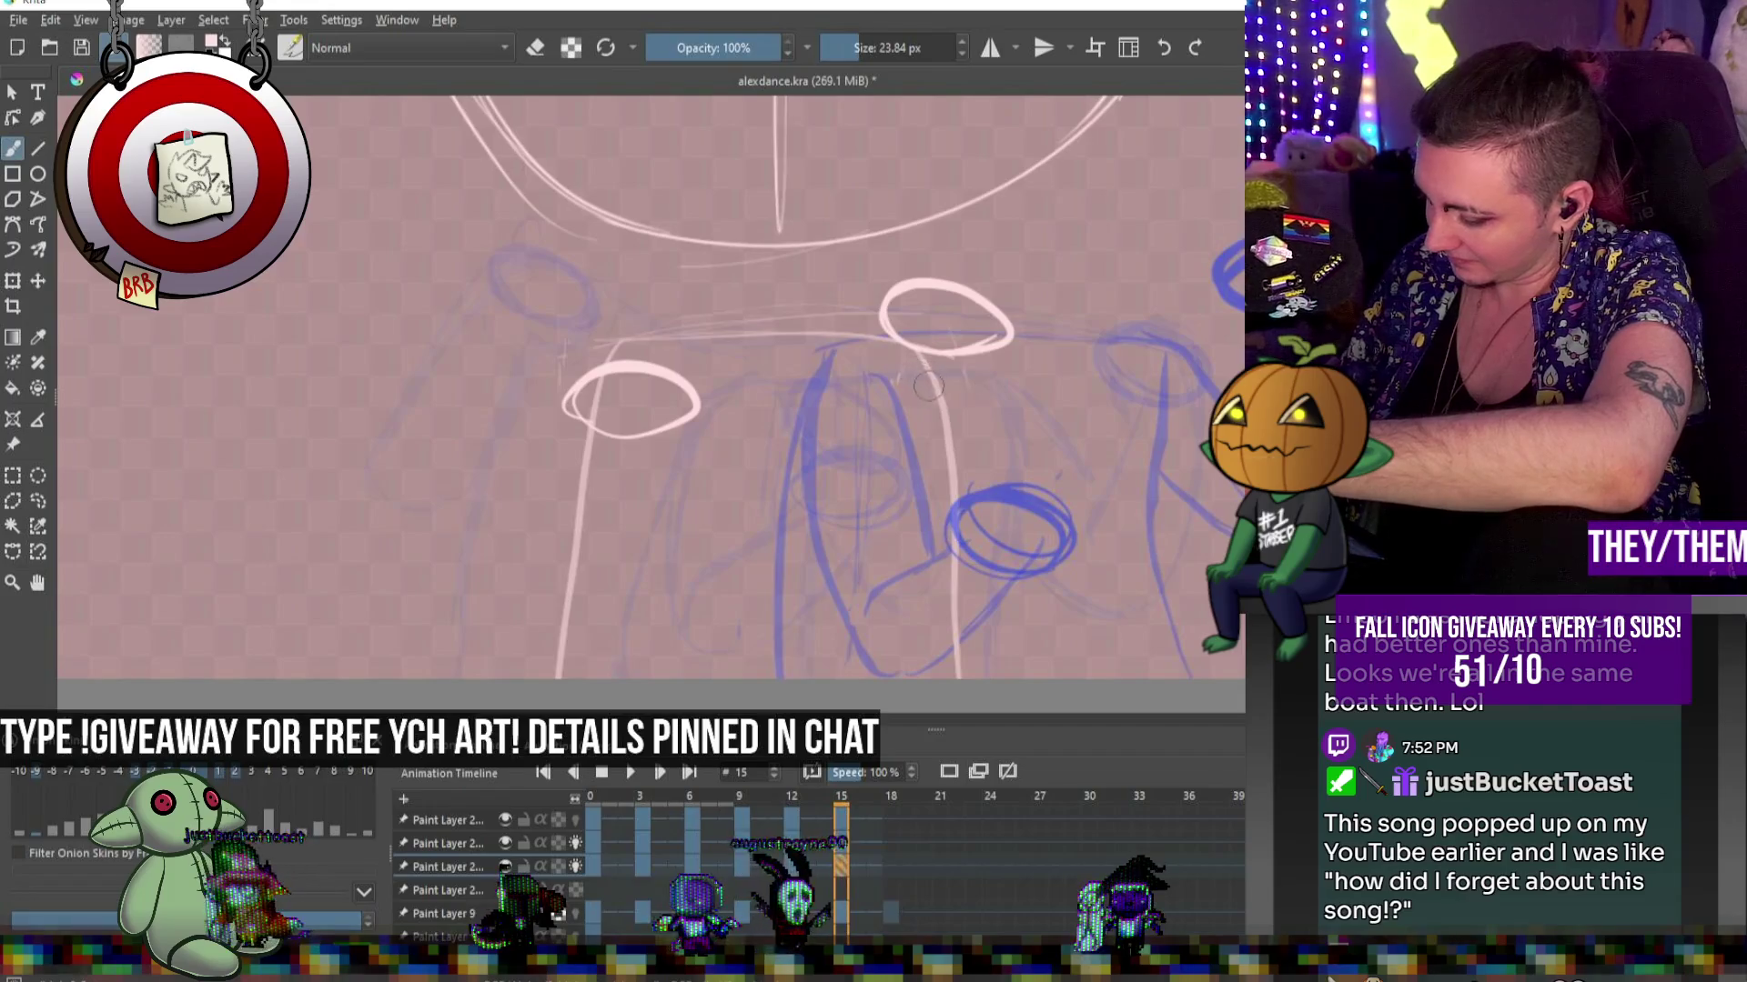
{"action": "key", "text": "e"}
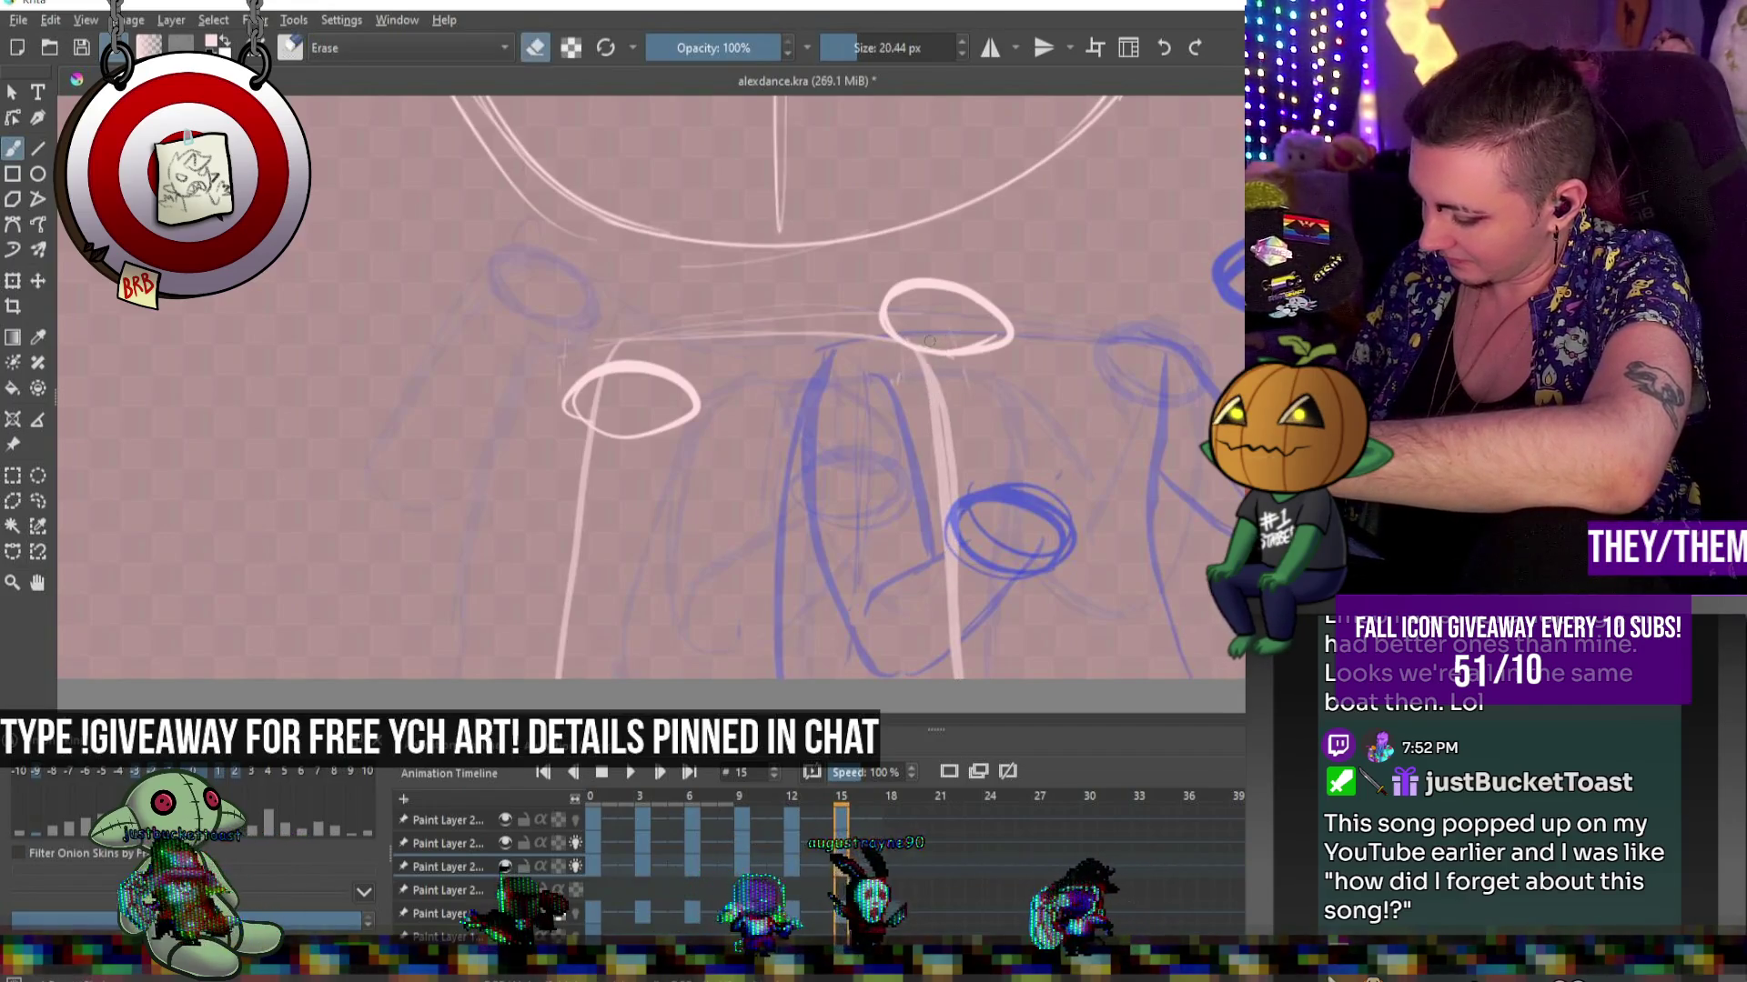
{"action": "key", "text": "e"}
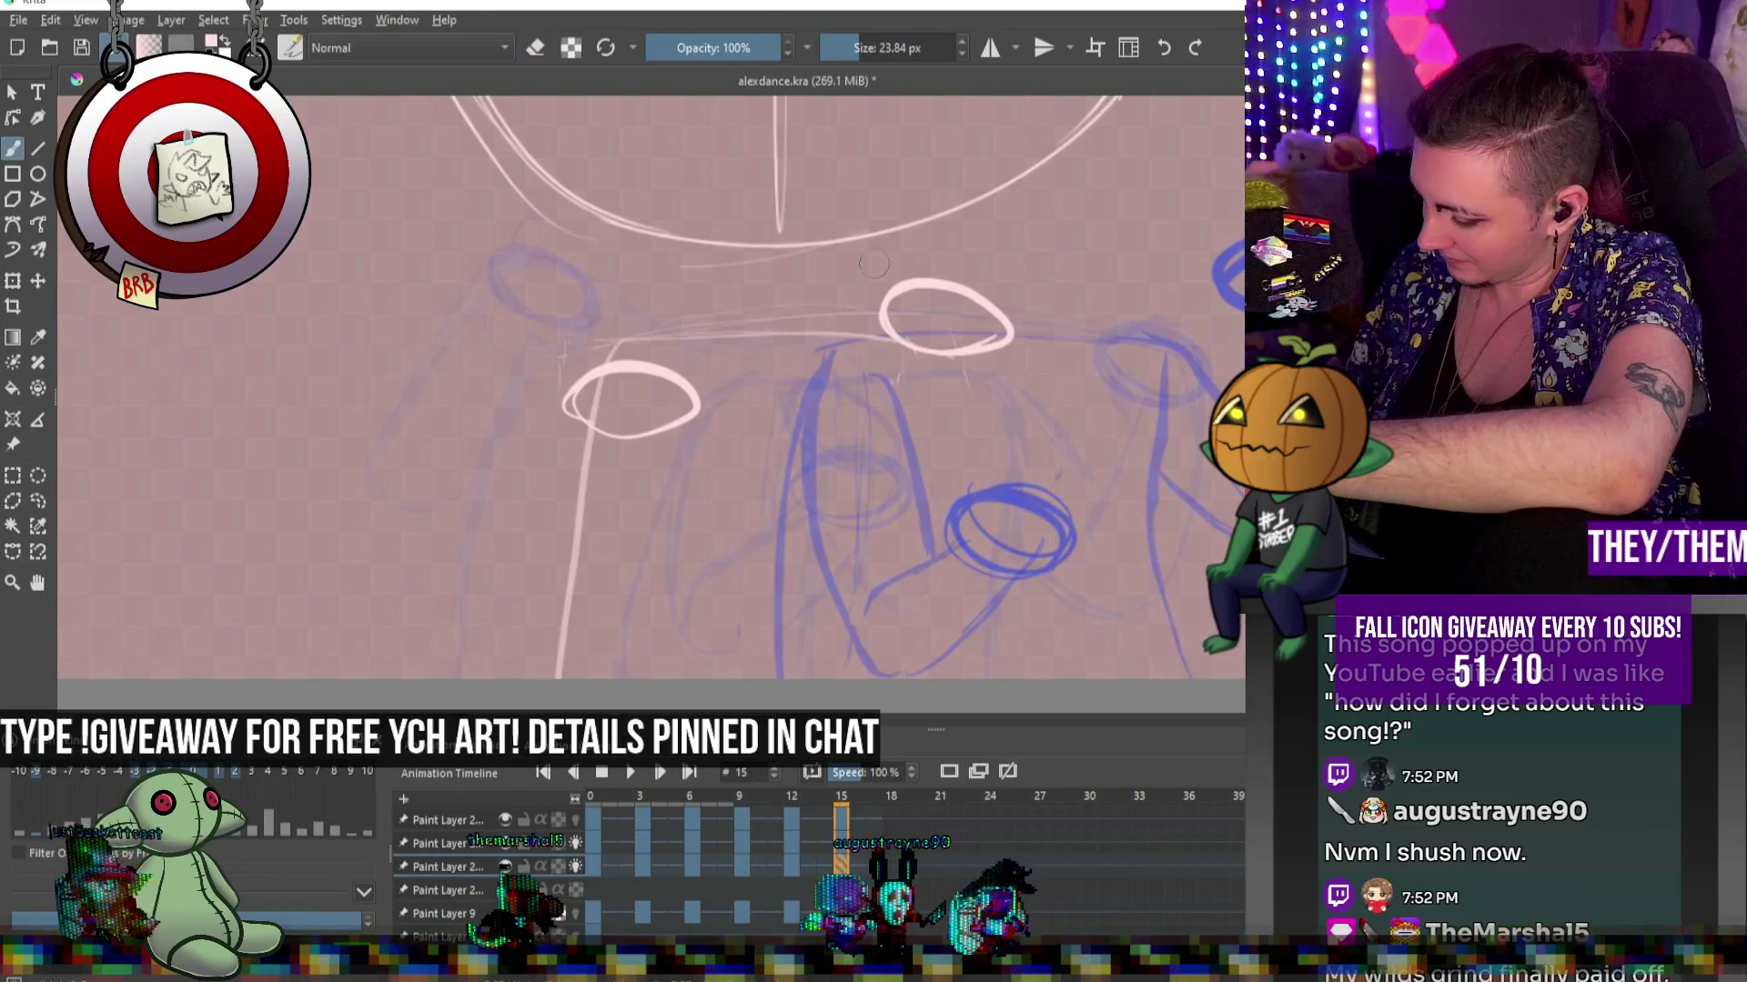
Rework the right pink leg line top to bottom and add a curved stroke beside the right ellipse
{"action": "left_click_drag", "start_coordinate": [937, 363], "coordinate": [982, 677]}
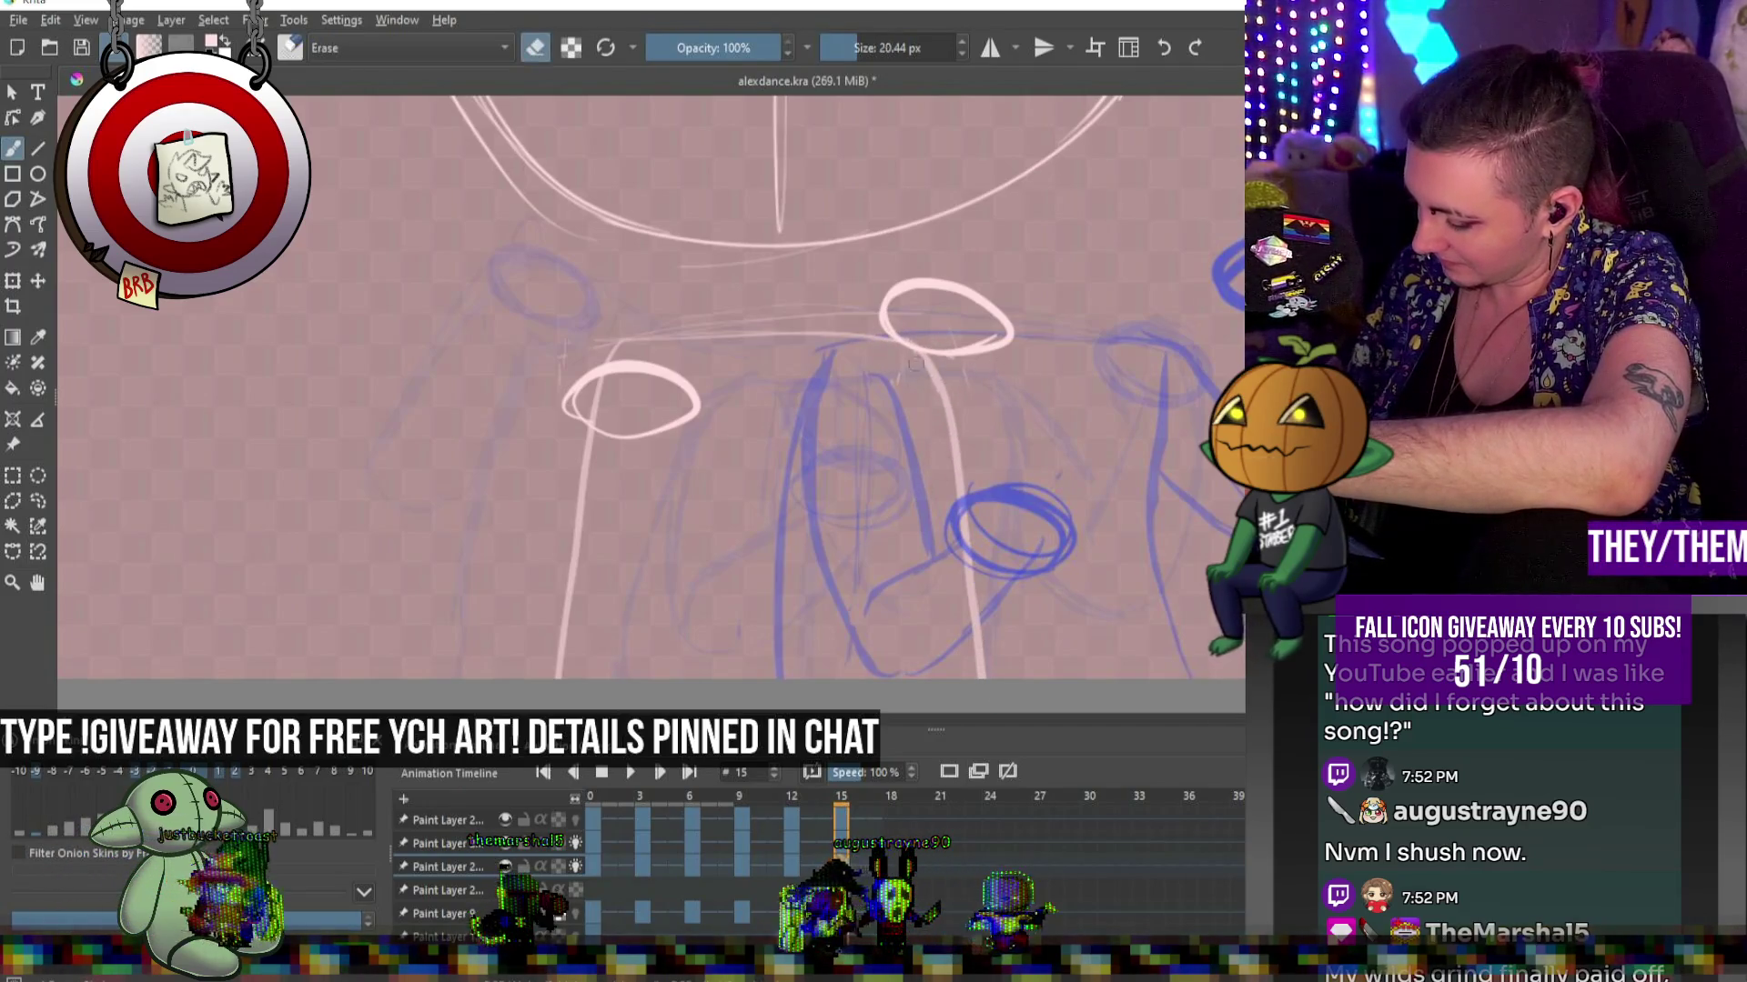
{"action": "key", "text": "e"}
{"action": "key", "text": "ctrl+z"}
{"action": "key", "text": "e"}
{"action": "key", "text": "ctrl+shift+z"}
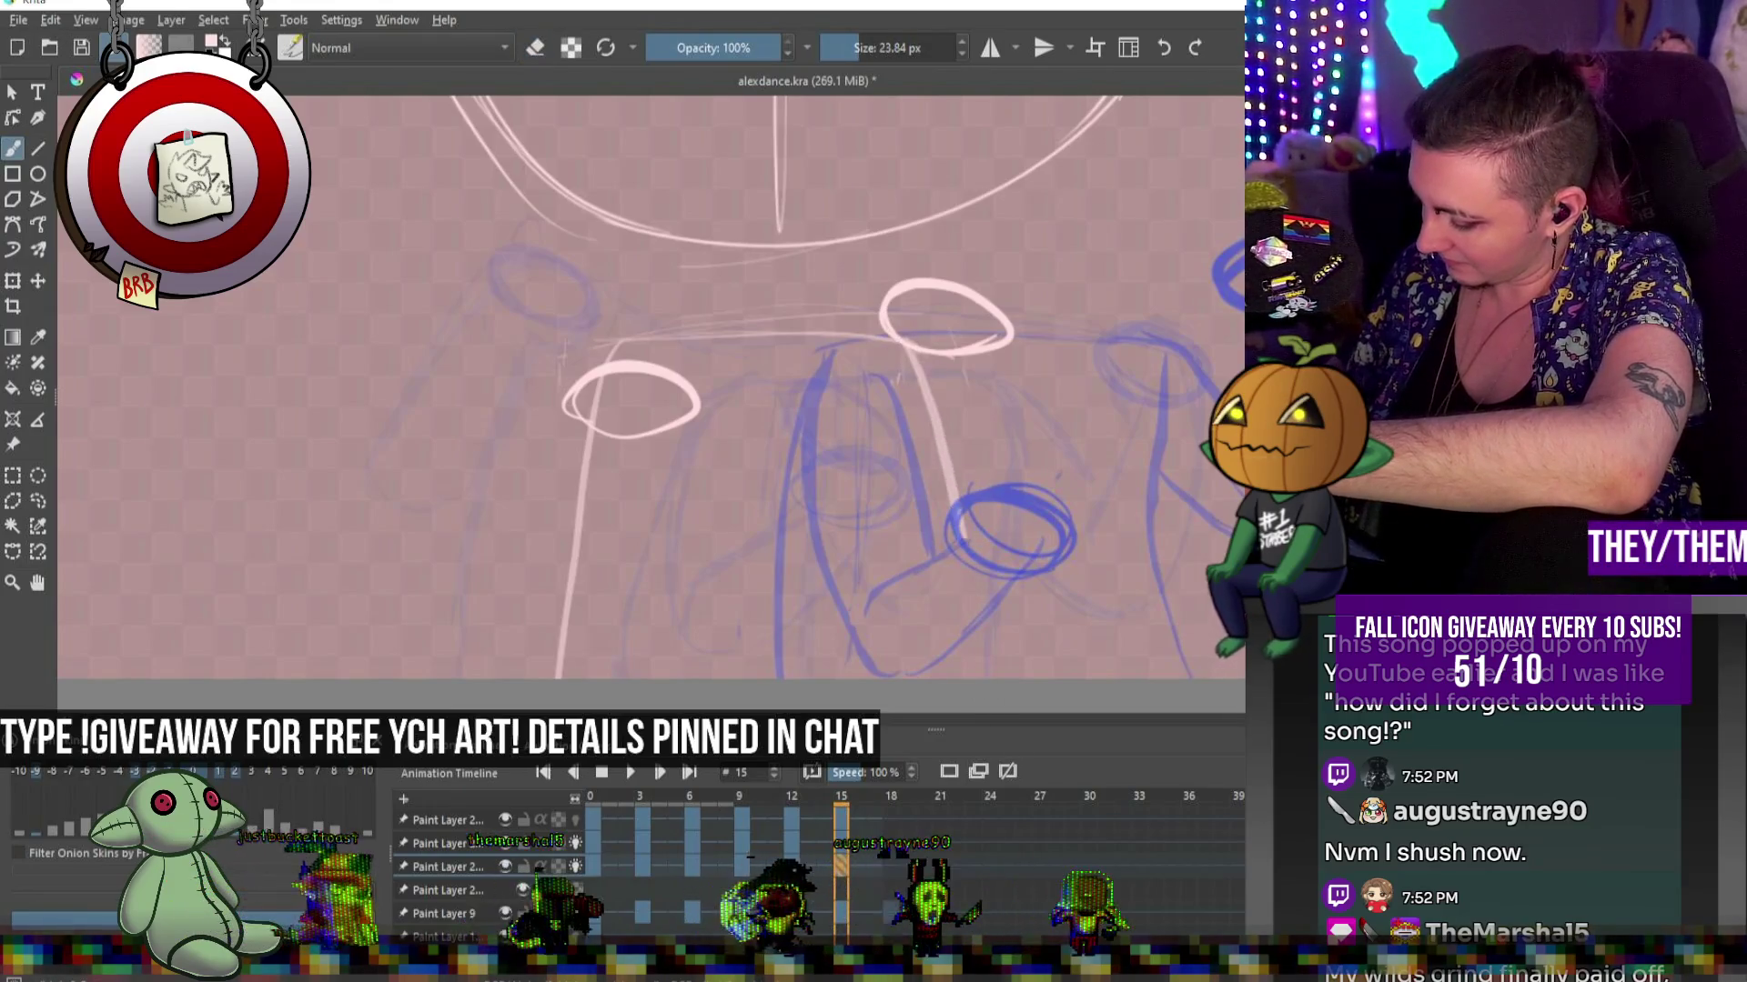
{"action": "key", "text": "e"}
{"action": "mouse_move", "coordinate": [914, 364]}
{"action": "left_mouse_down"}
{"action": "mouse_move", "coordinate": [942, 428]}
{"action": "mouse_move", "coordinate": [964, 673]}
{"action": "left_mouse_up"}
{"action": "key", "text": "e"}
{"action": "left_click_drag", "start_coordinate": [905, 355], "coordinate": [973, 678]}
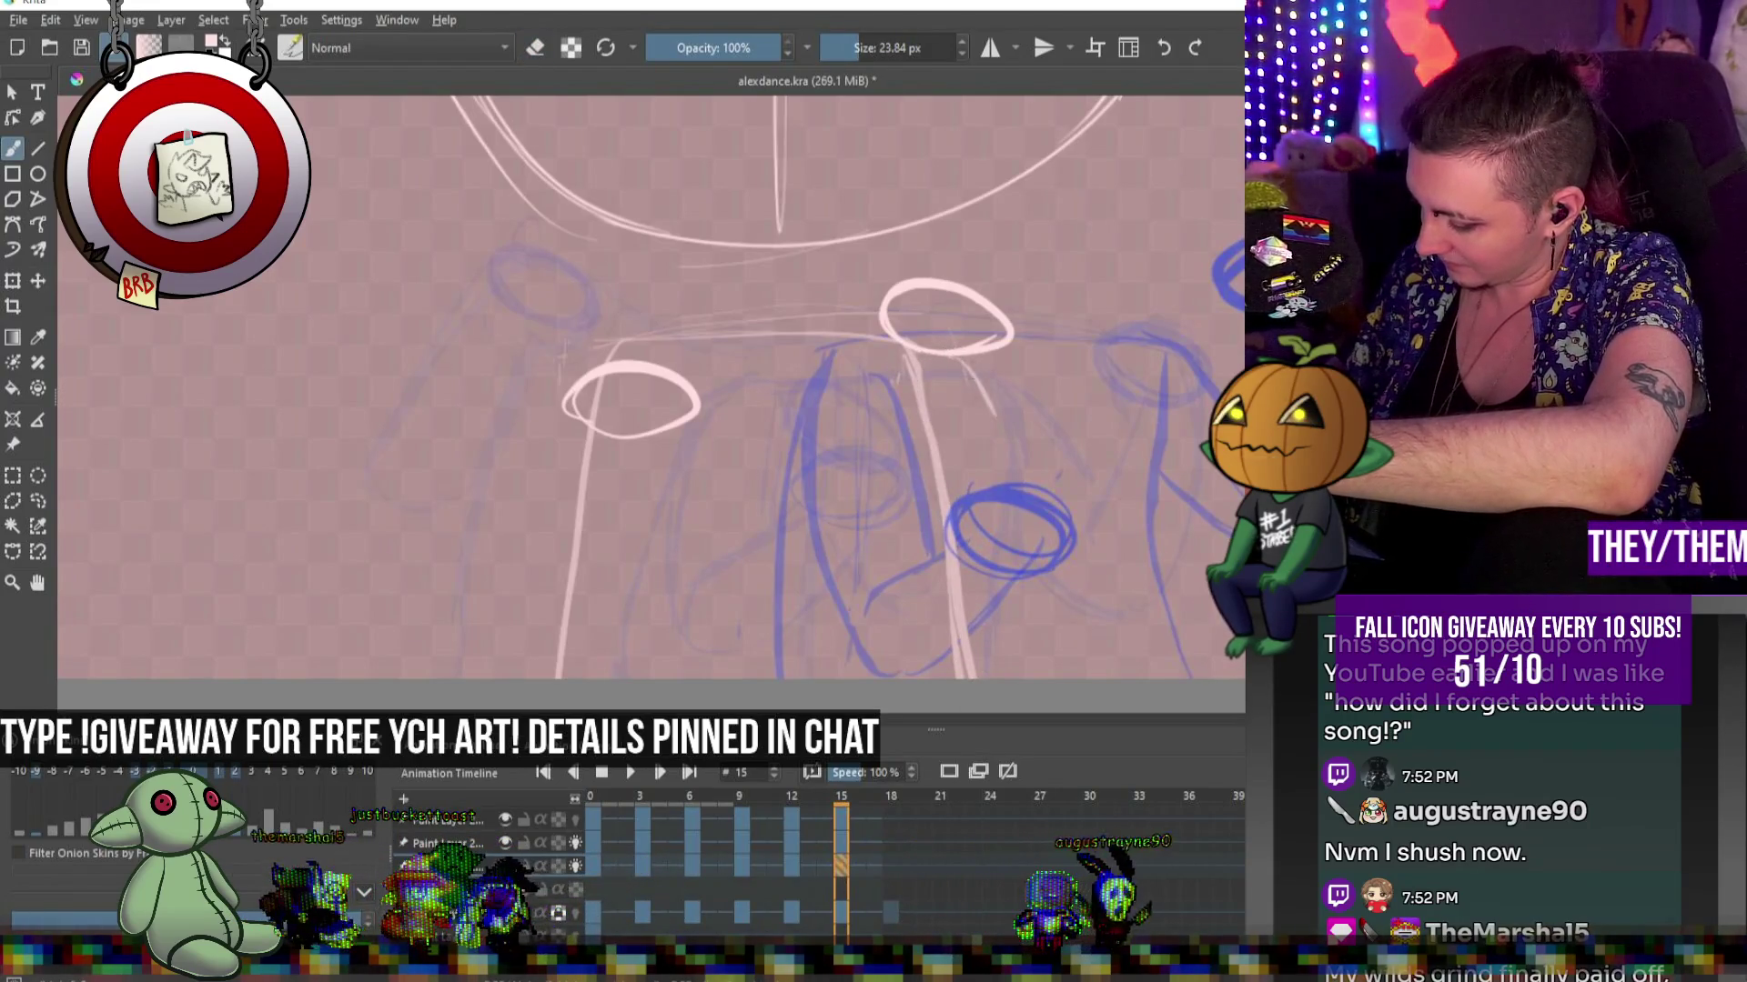
{"action": "left_click_drag", "start_coordinate": [1010, 341], "coordinate": [1091, 504]}
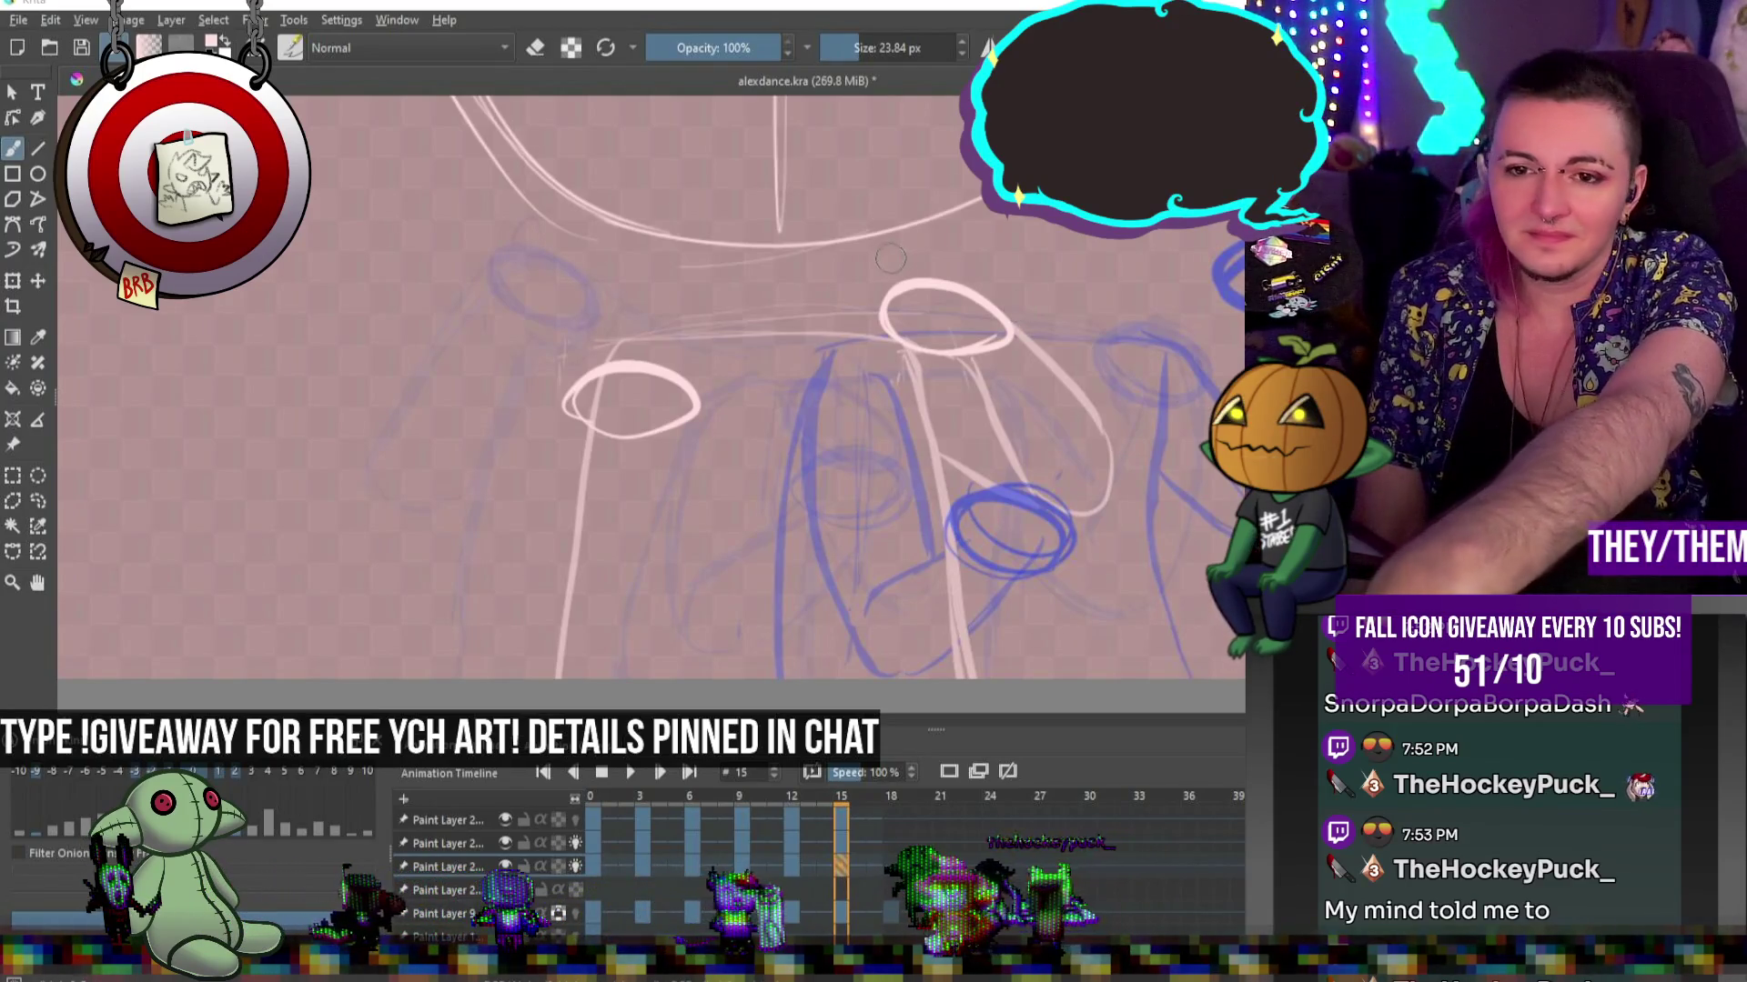
Erase old strokes left of the leg, redraw the pink left leg from the left ellipse, then play
{"action": "scroll", "coordinate": [890, 258], "scroll_direction": "down", "scroll_amount": 3}
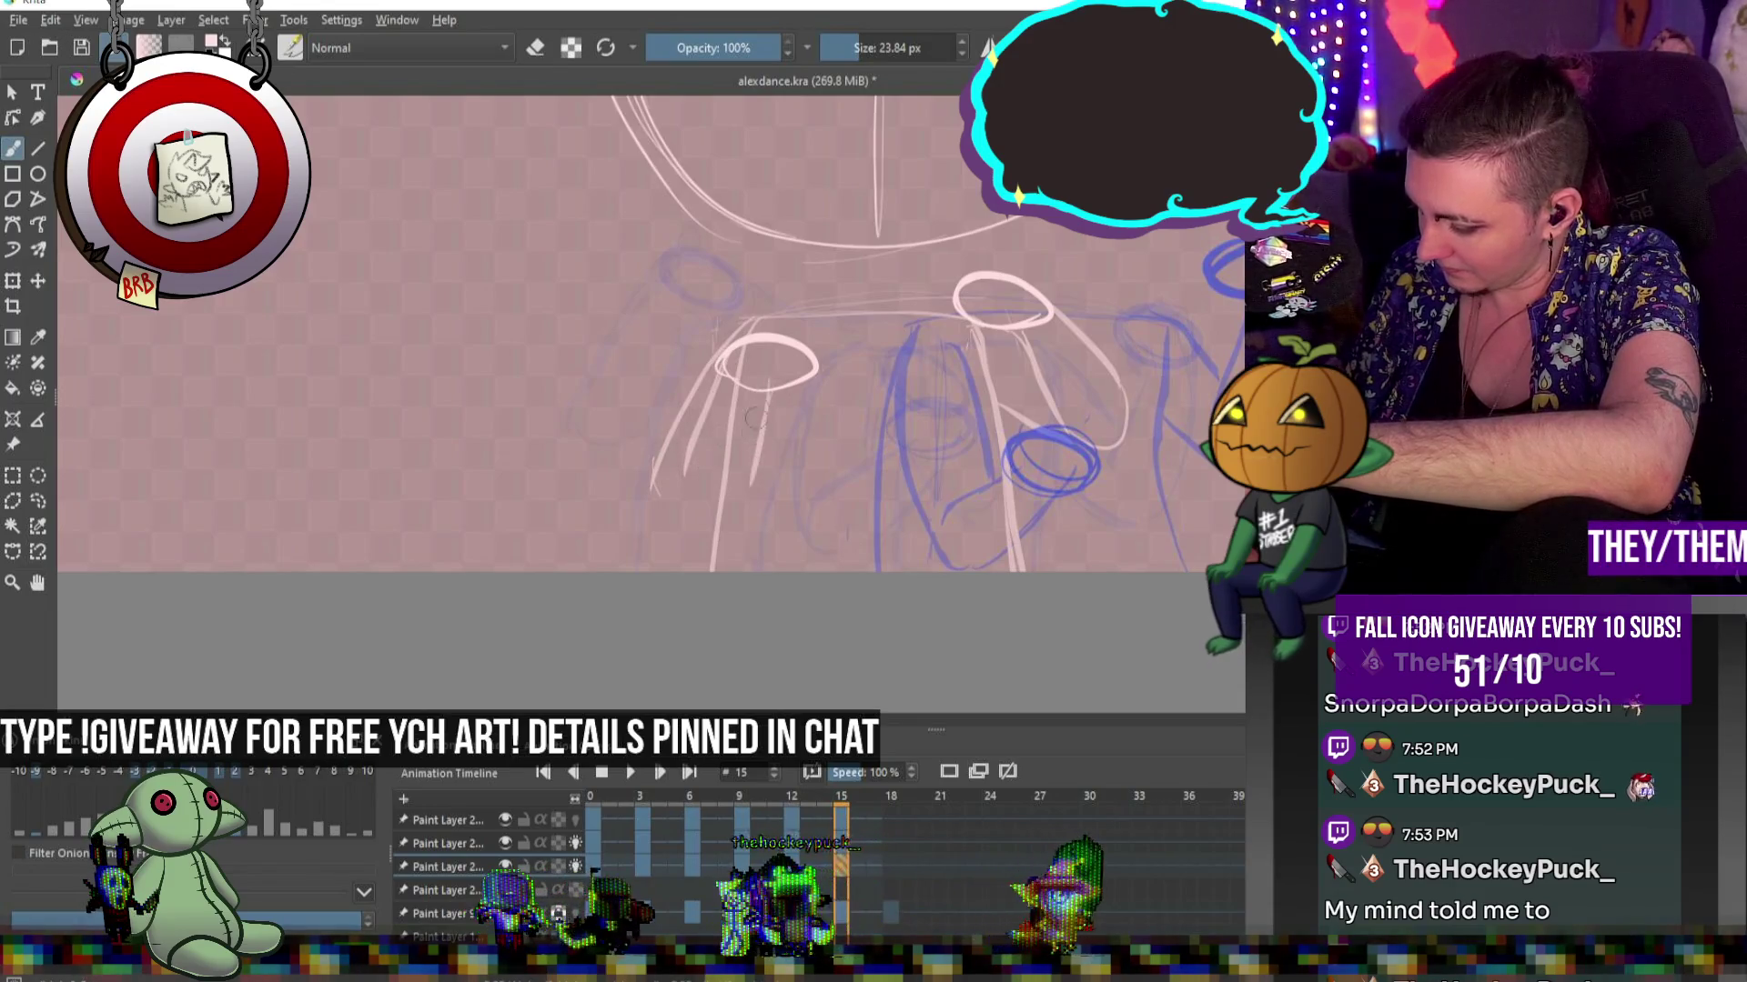
{"action": "key", "text": "e"}
{"action": "mouse_move", "coordinate": [660, 514]}
{"action": "left_mouse_down"}
{"action": "mouse_move", "coordinate": [748, 389]}
{"action": "mouse_move", "coordinate": [748, 483]}
{"action": "left_mouse_up"}
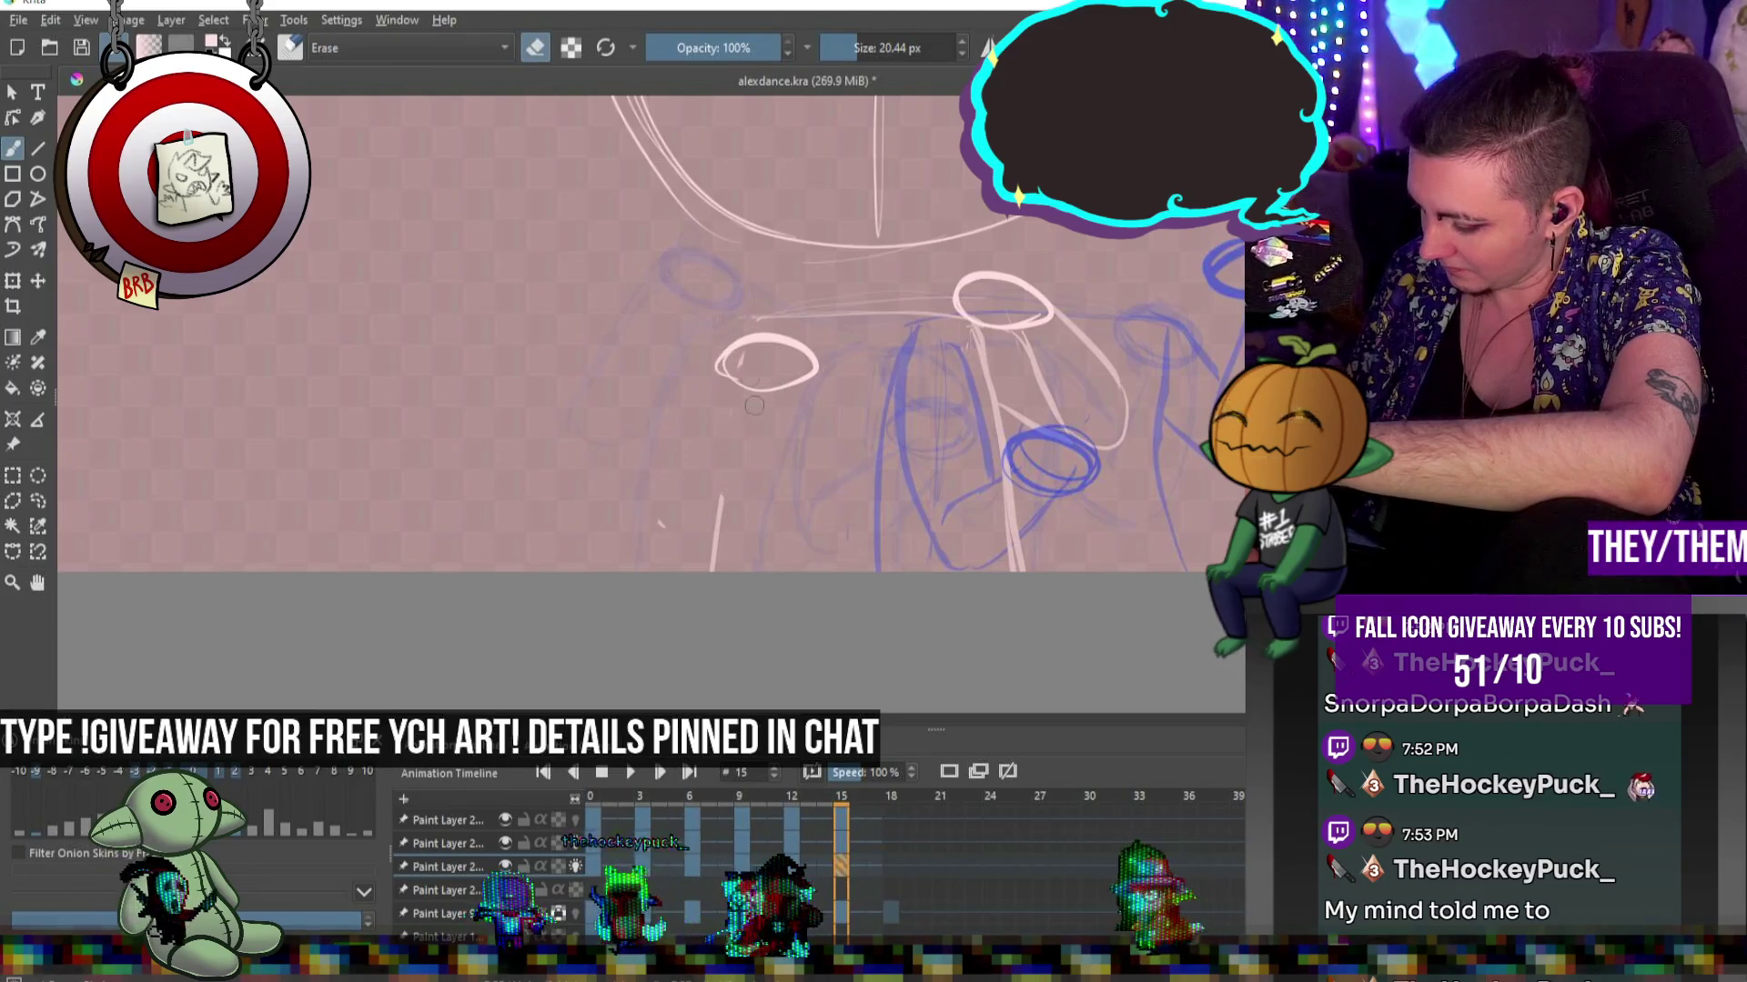
{"action": "key", "text": "e"}
{"action": "mouse_move", "coordinate": [805, 371]}
{"action": "left_mouse_down"}
{"action": "mouse_move", "coordinate": [753, 472]}
{"action": "mouse_move", "coordinate": [660, 517]}
{"action": "left_mouse_up"}
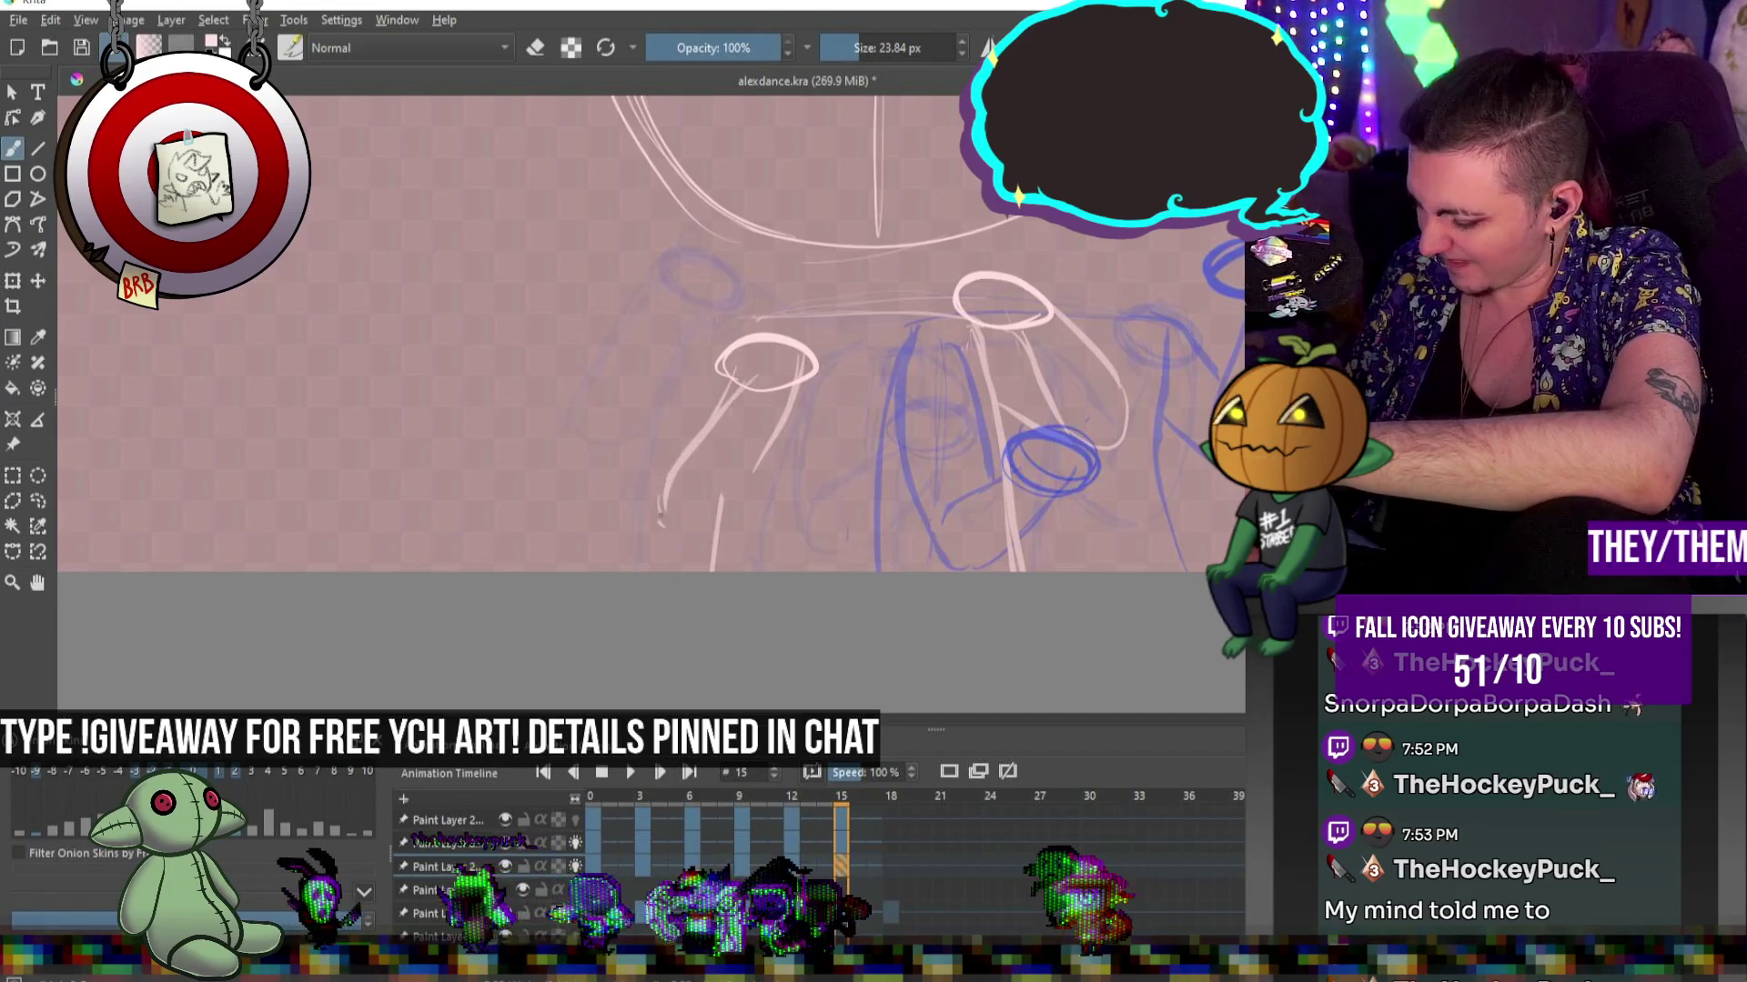
{"action": "left_click_drag", "start_coordinate": [738, 351], "coordinate": [671, 468]}
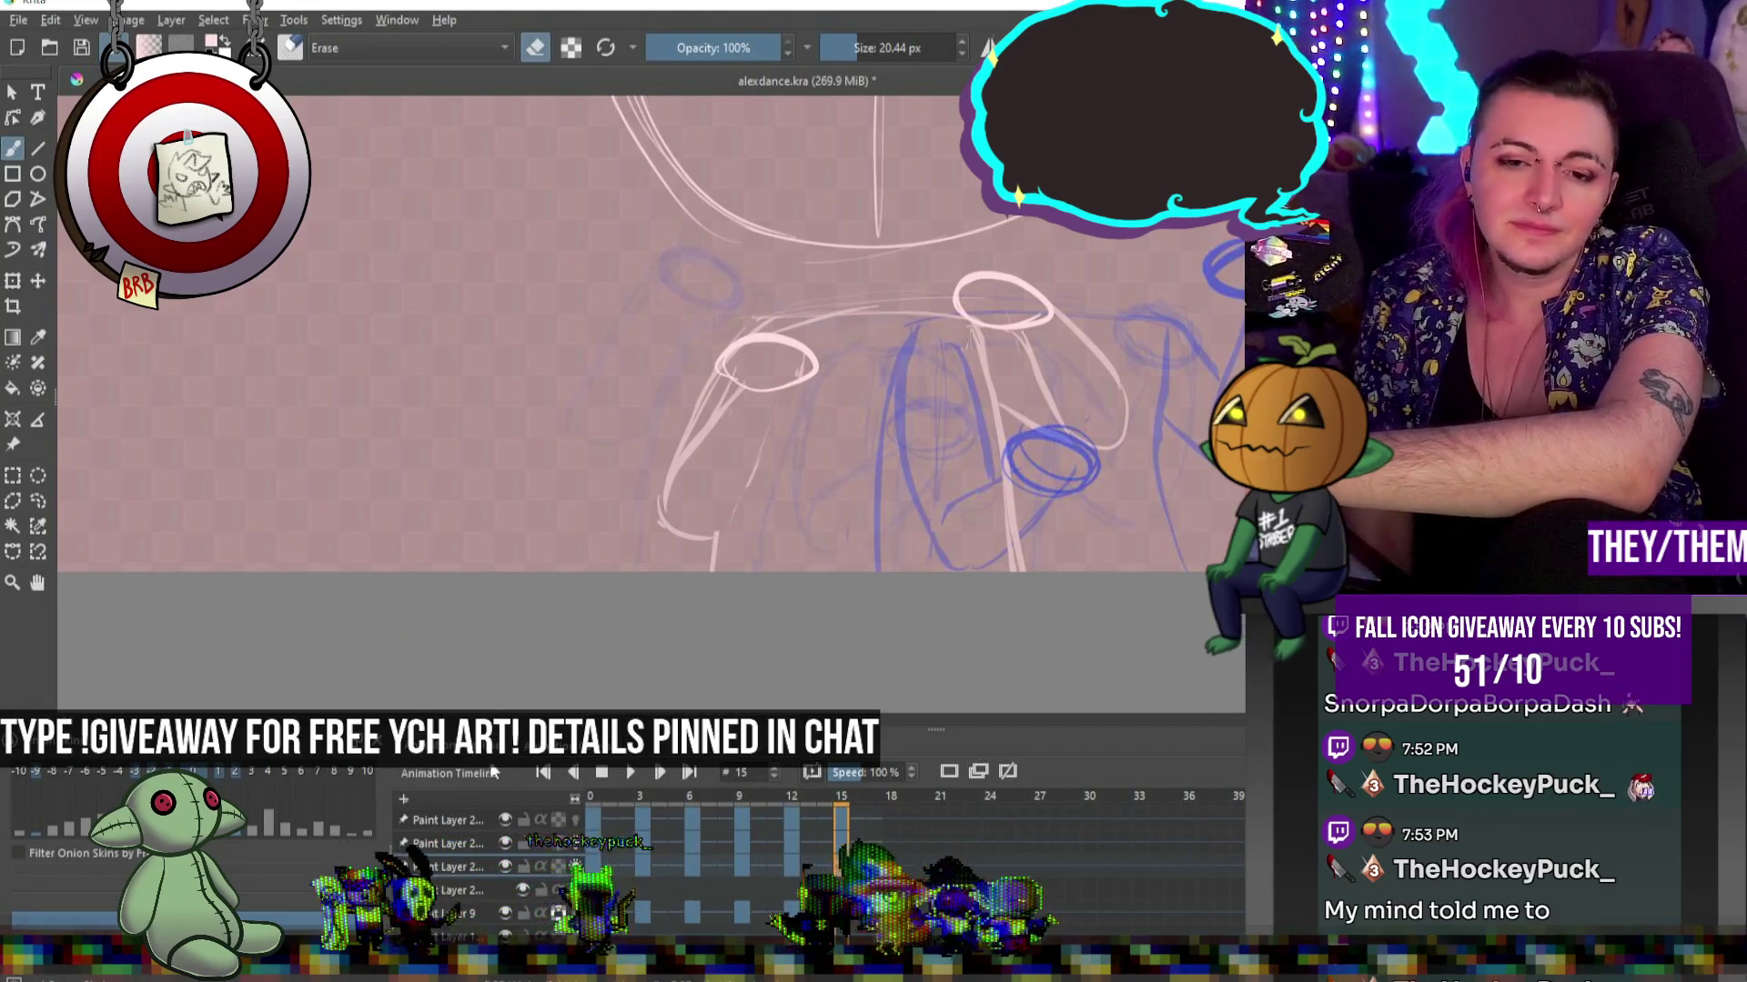
{"action": "key", "text": "minus"}
{"action": "left_click", "coordinate": [629, 772]}
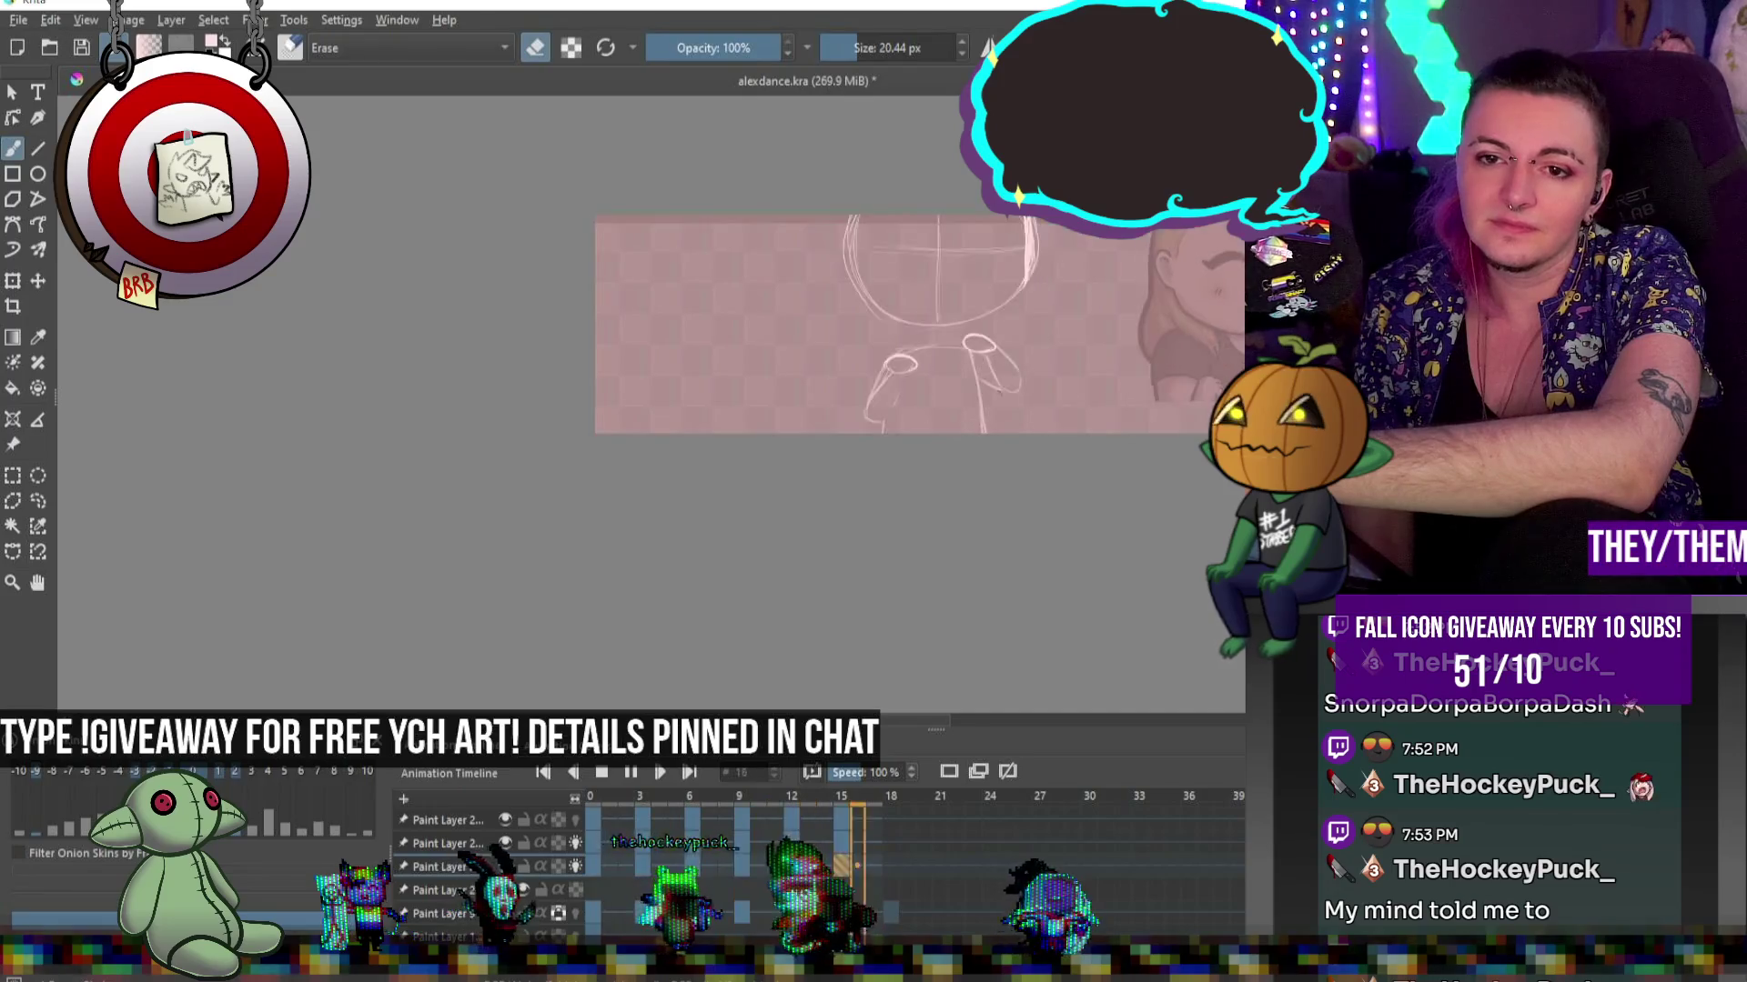
Stop and replay the animation preview, halting it on frame 15 with blue onion skins showing
{"action": "left_click", "coordinate": [633, 772]}
{"action": "key", "text": "minus"}
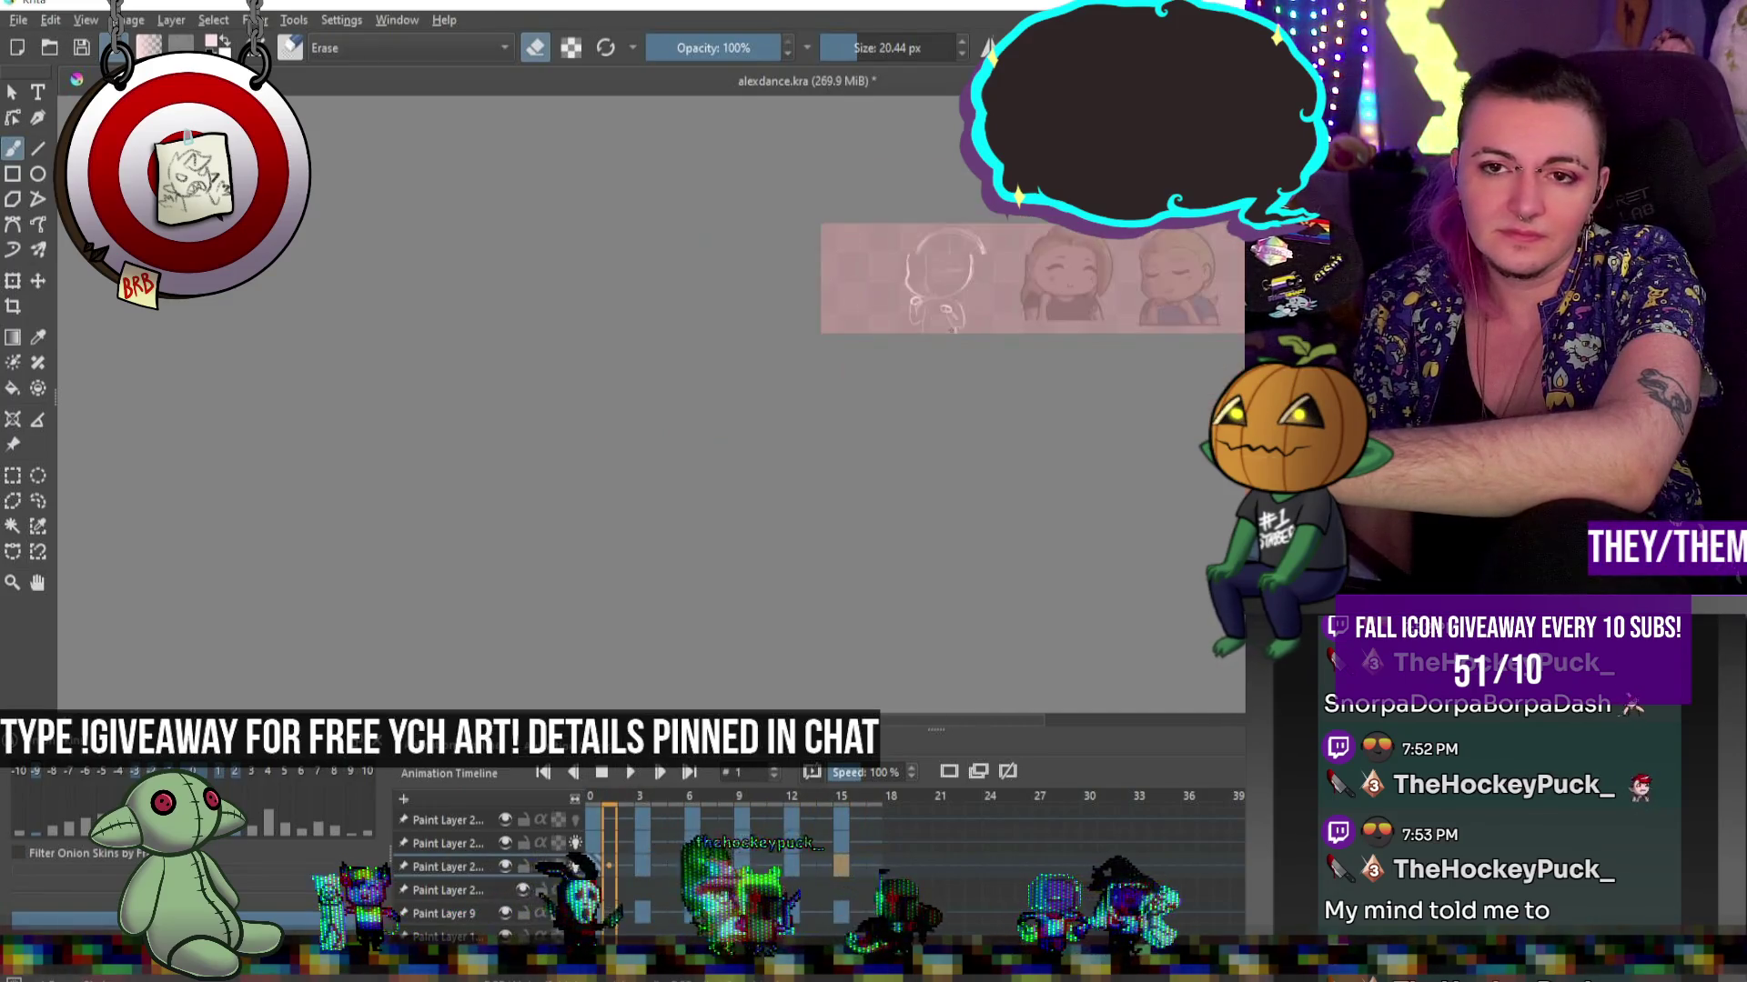
{"action": "key", "text": "plus"}
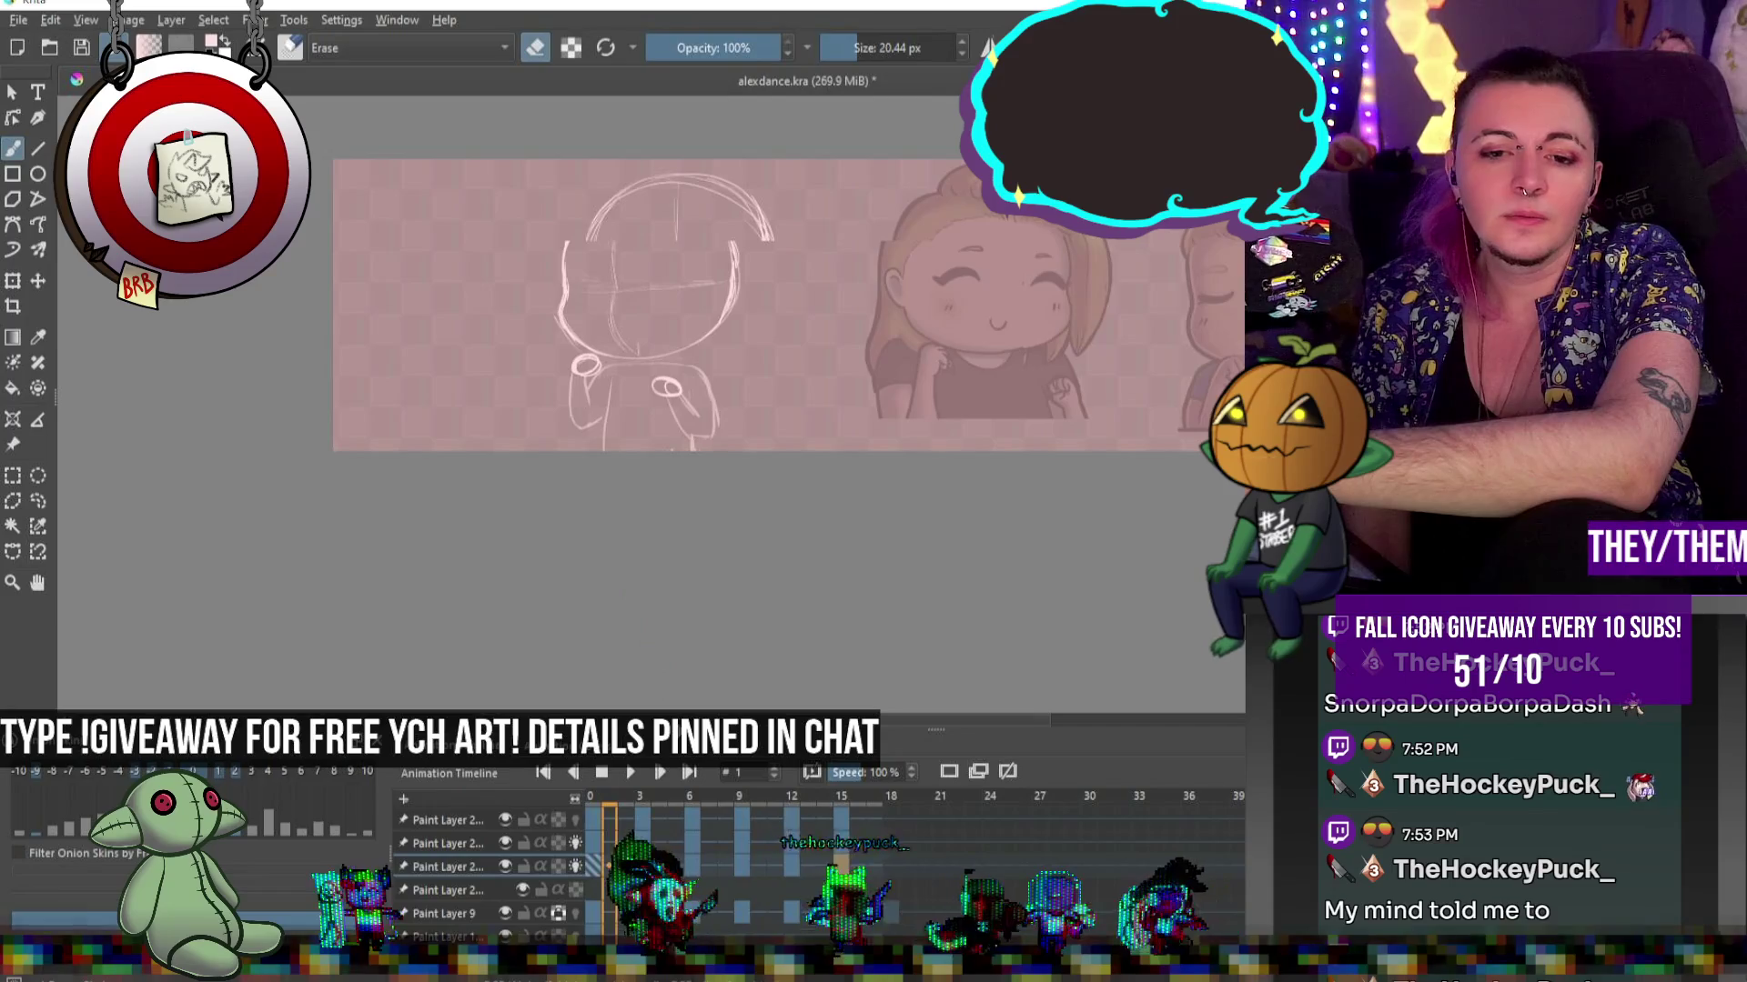
{"action": "key", "text": "space"}
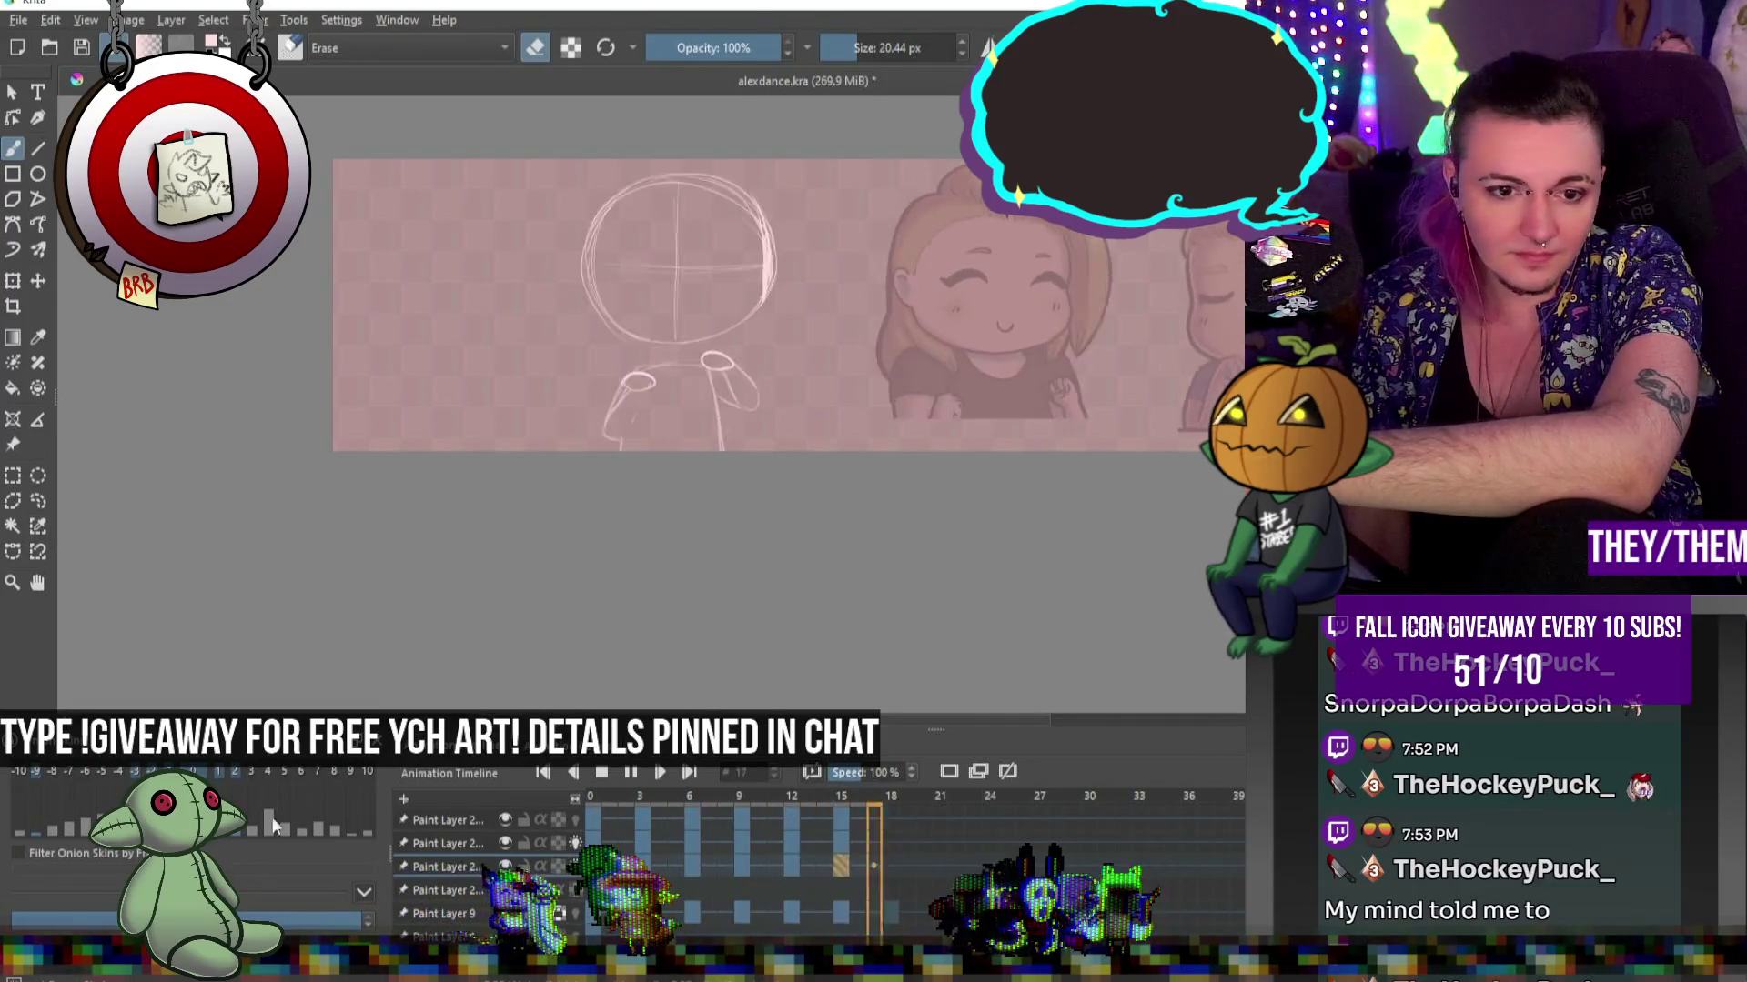
{"action": "key", "text": "space"}
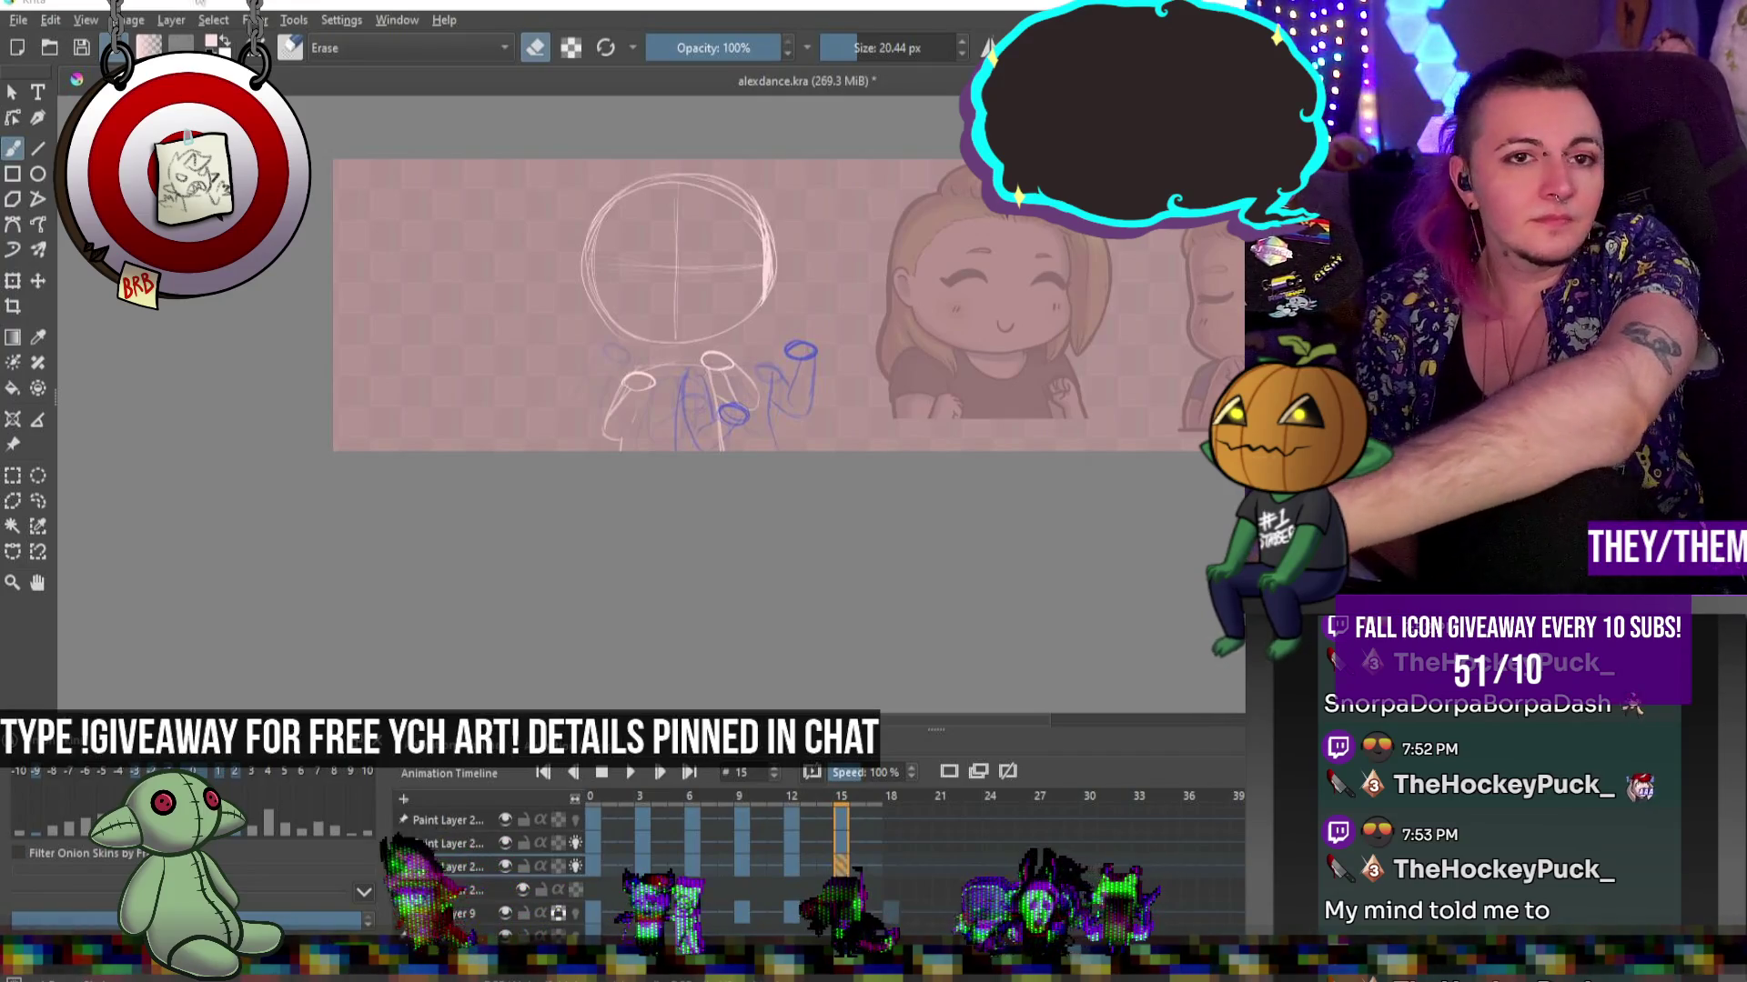
Save alexdance.kra and adjust the zoom so the sketch fills the view
{"action": "key", "text": "ctrl+s"}
{"action": "key", "text": "minus"}
{"action": "key", "text": "minus"}
{"action": "key", "text": "minus"}
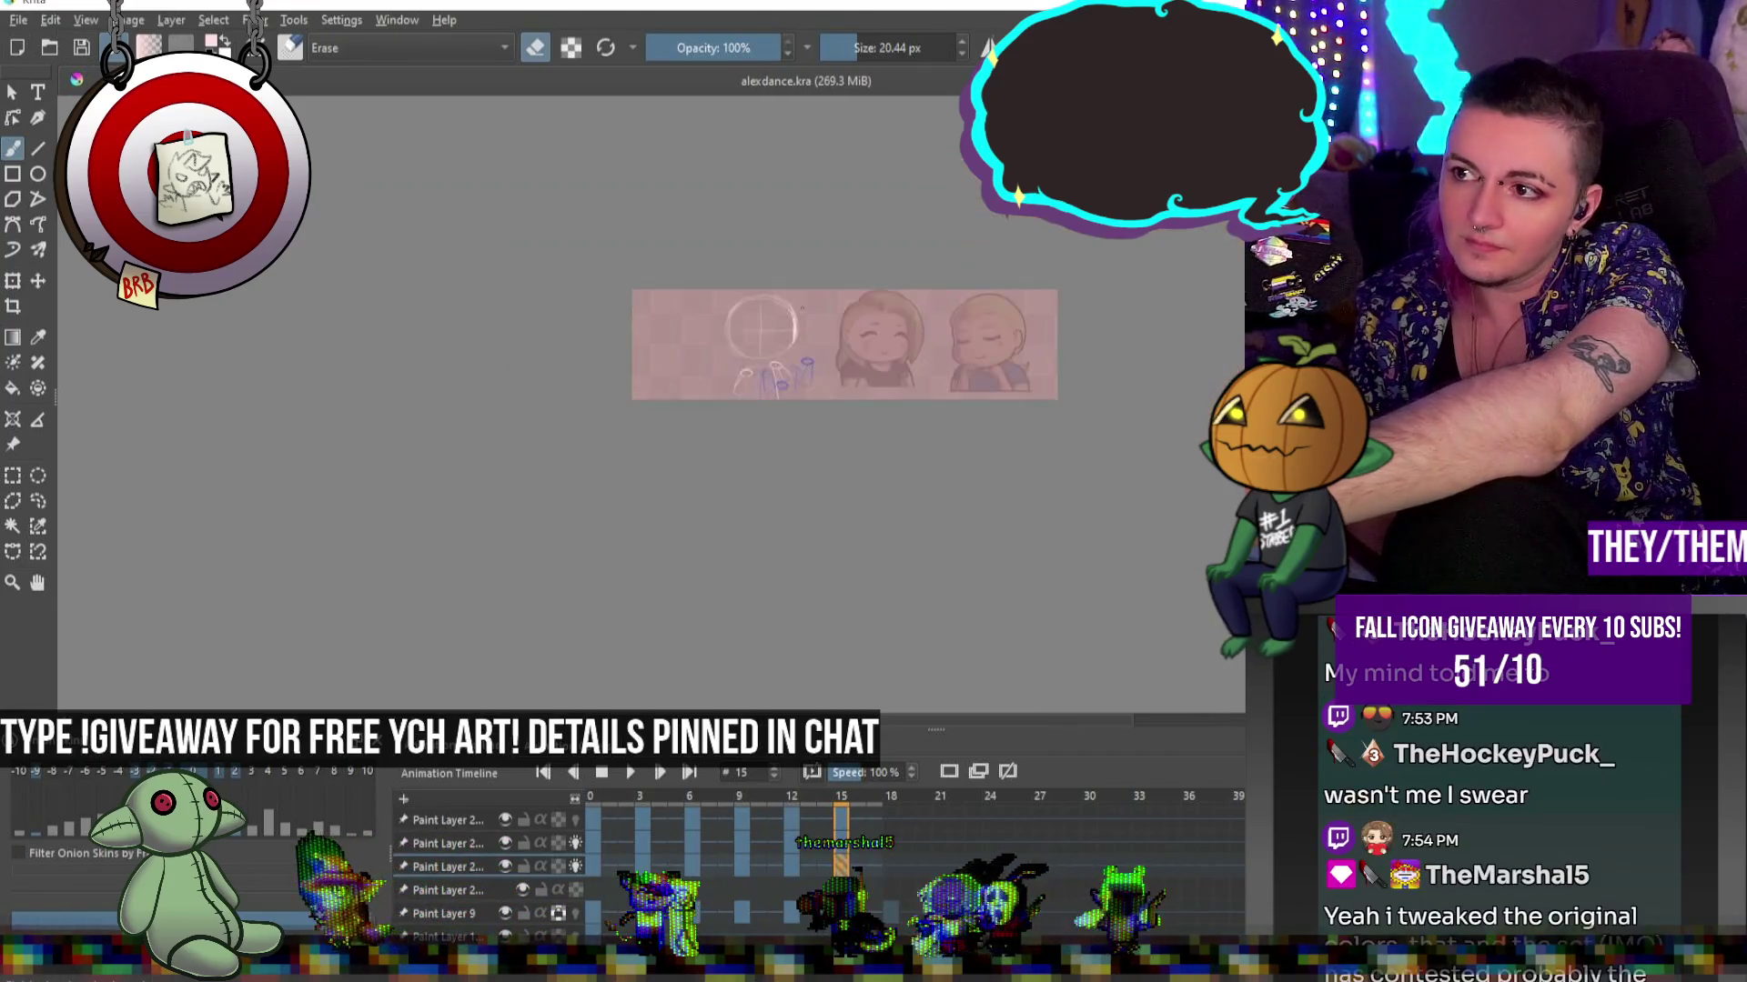
{"action": "key", "text": "plus"}
{"action": "key", "text": "plus"}
{"action": "key", "text": "minus"}
{"action": "key", "text": "plus"}
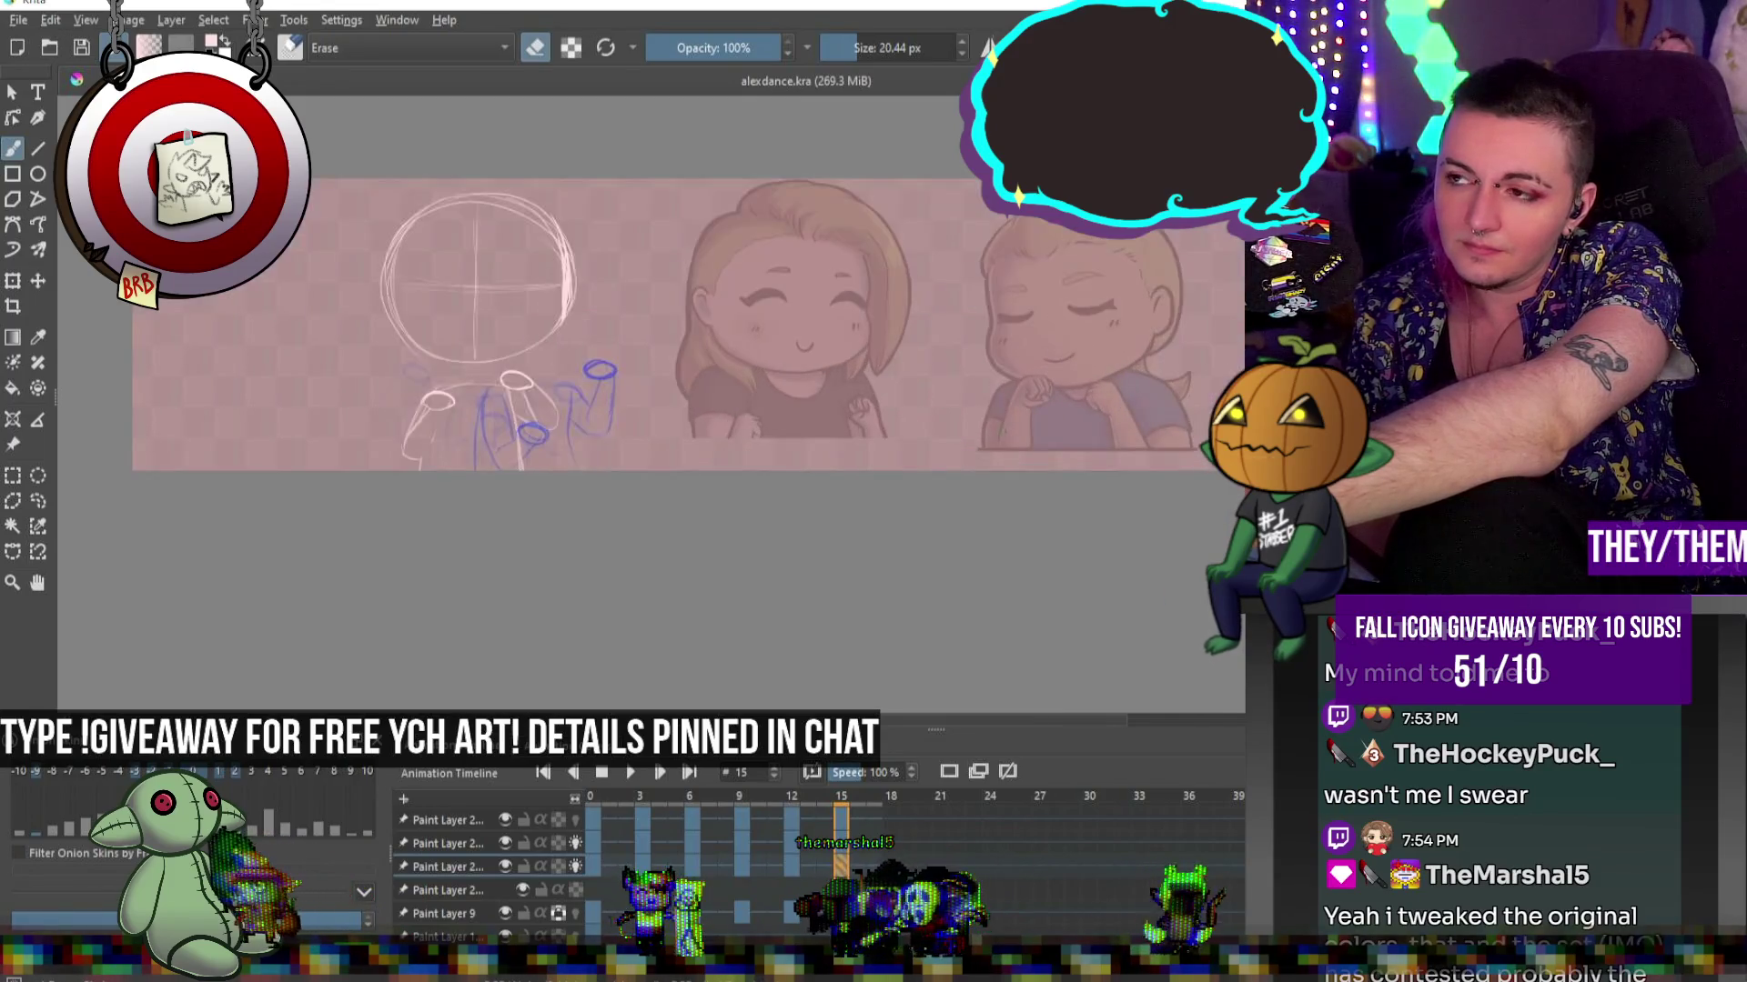
{"action": "scroll", "coordinate": [745, 459], "scroll_direction": "down", "scroll_amount": 2}
{"action": "scroll", "coordinate": [745, 460], "scroll_direction": "up", "scroll_amount": 2}
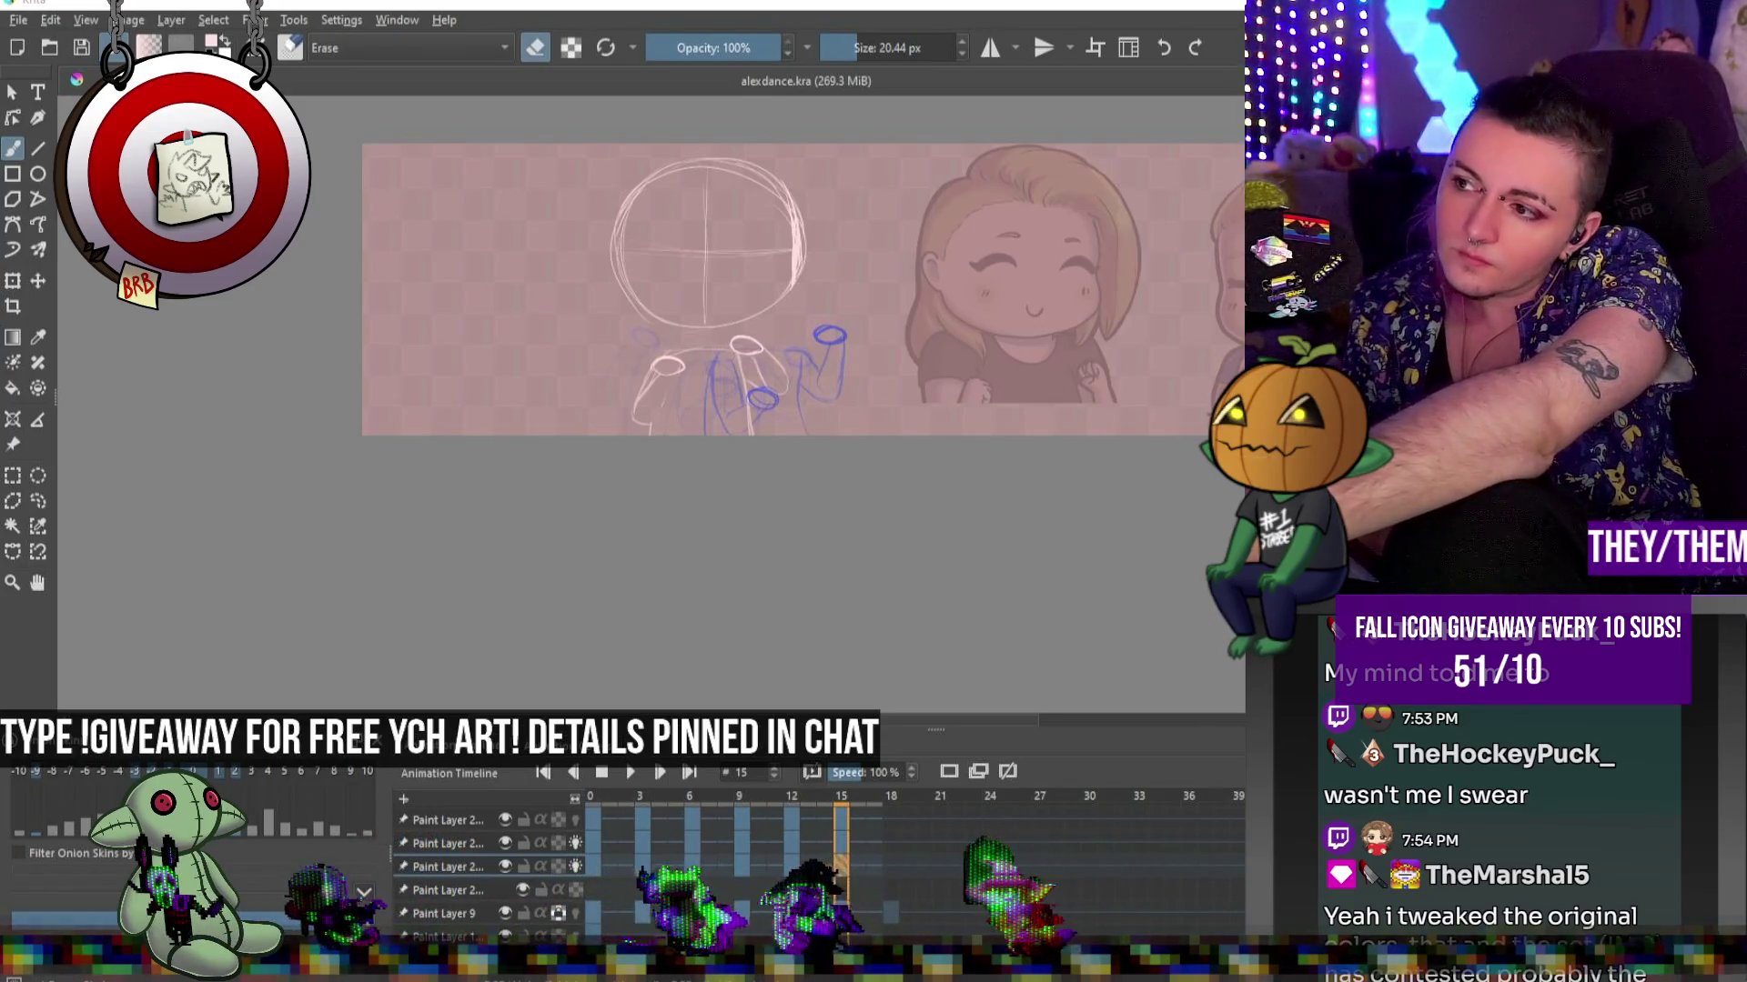
{"action": "scroll", "coordinate": [791, 267], "scroll_direction": "down", "scroll_amount": 1}
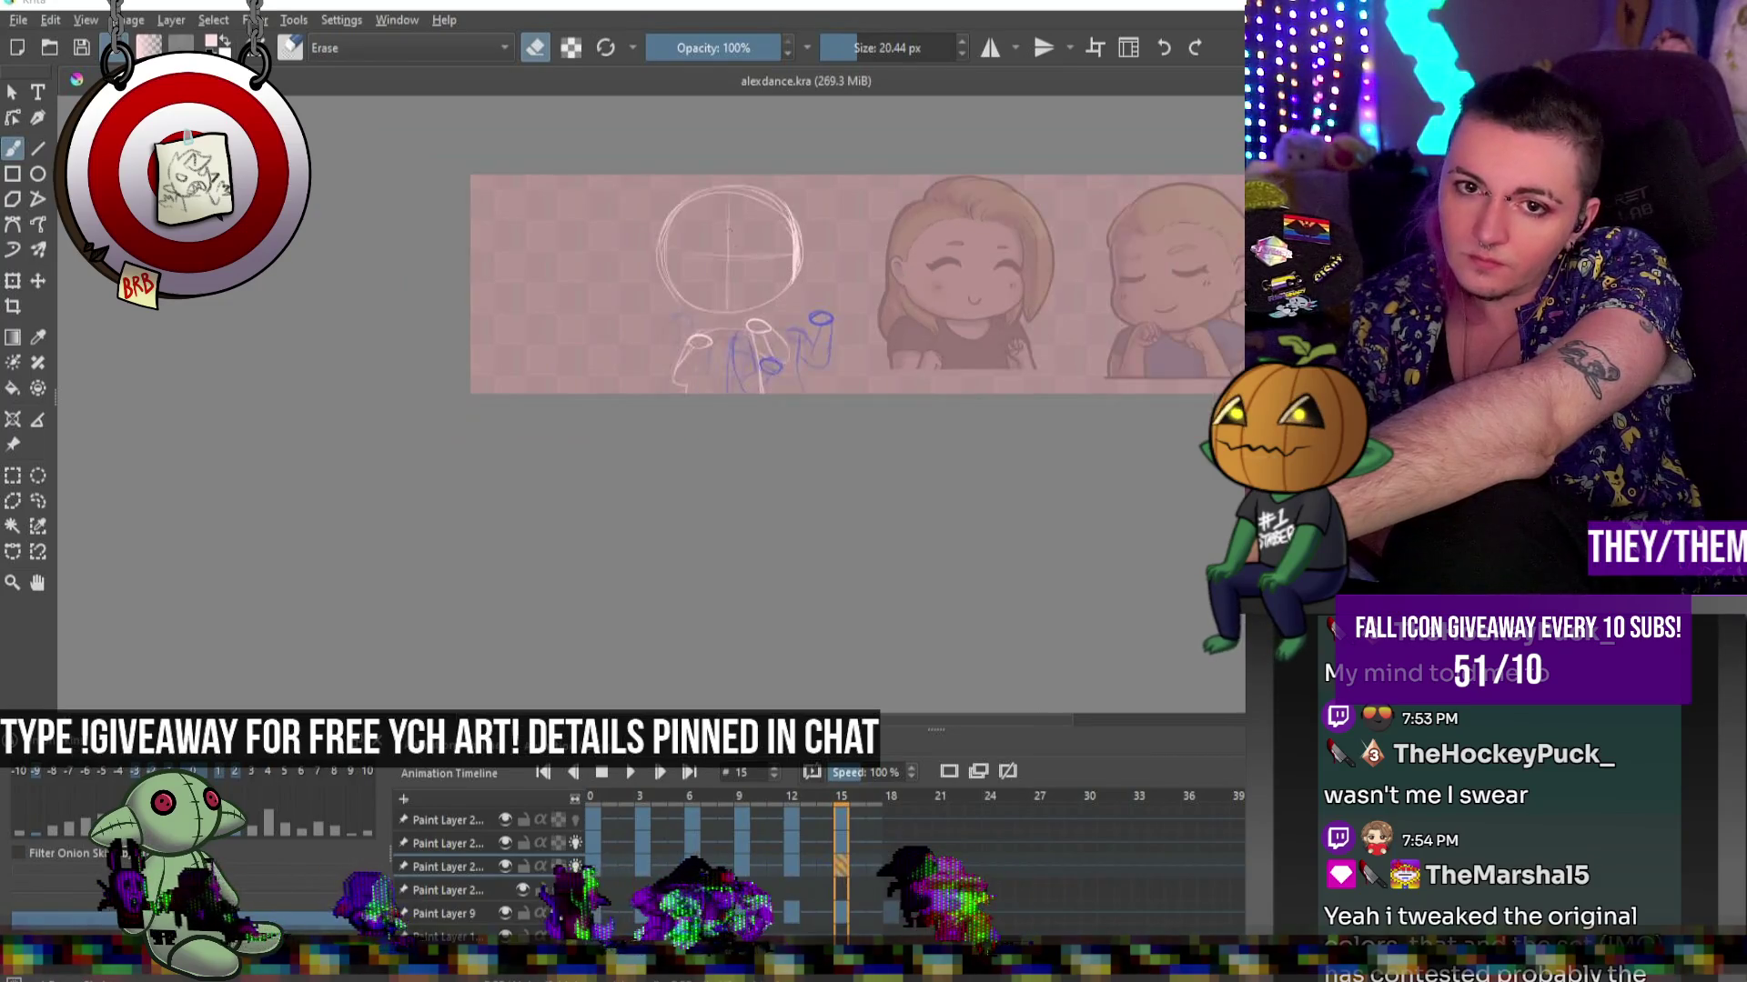
Play the animation, stop it back at frame 0, then bring up the Streamlabs Chatbot giveaway list
{"action": "scroll", "coordinate": [710, 319], "scroll_direction": "up", "scroll_amount": 2}
{"action": "left_click", "coordinate": [636, 773]}
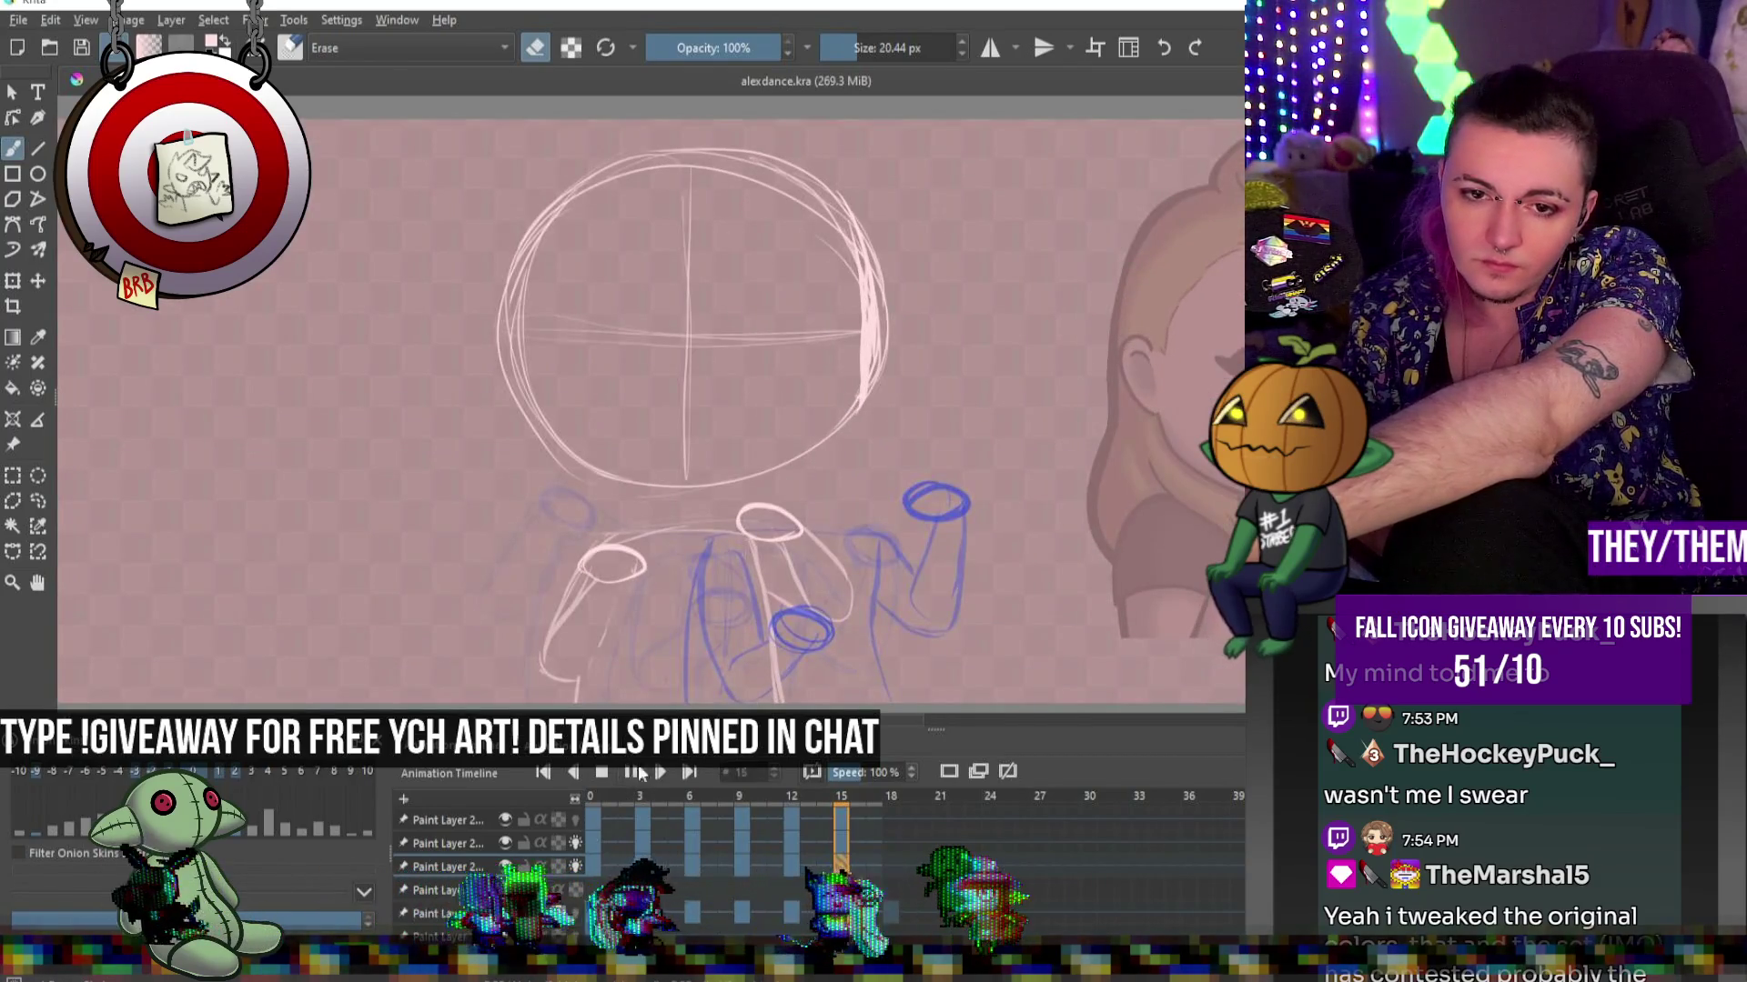
{"action": "scroll", "coordinate": [817, 538], "scroll_direction": "down", "scroll_amount": 3}
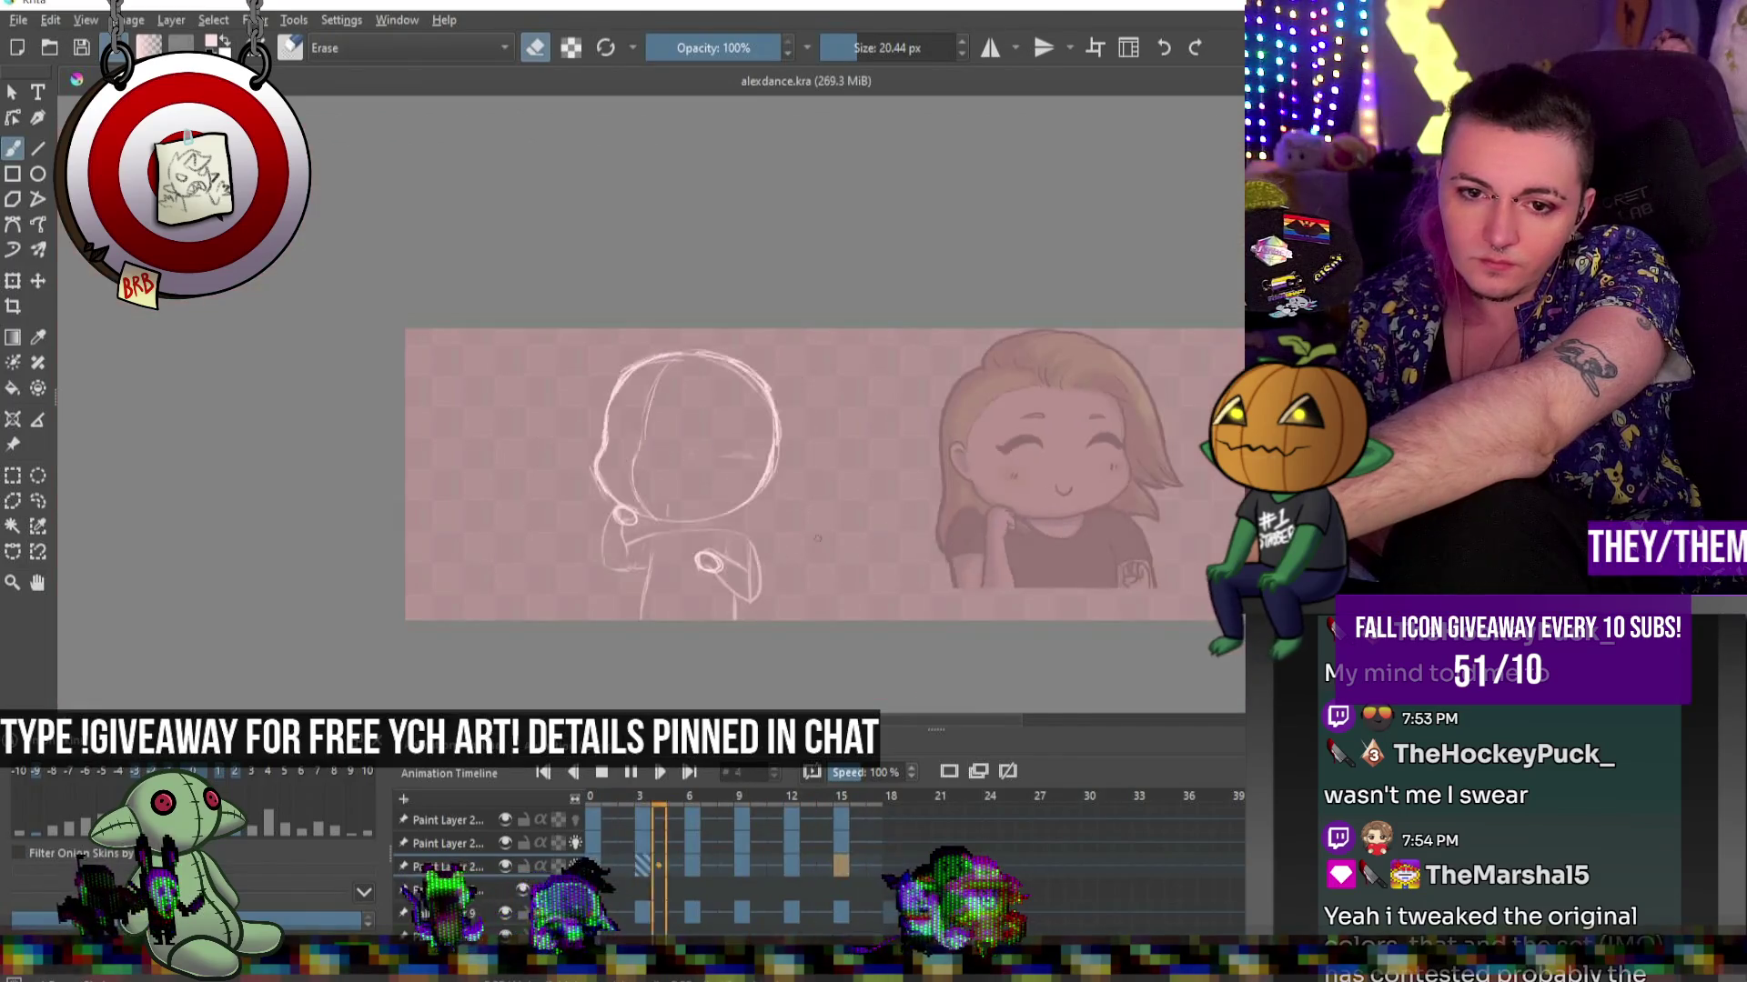
{"action": "scroll", "coordinate": [817, 539], "scroll_direction": "down", "scroll_amount": 2}
{"action": "scroll", "coordinate": [817, 539], "scroll_direction": "up", "scroll_amount": 1}
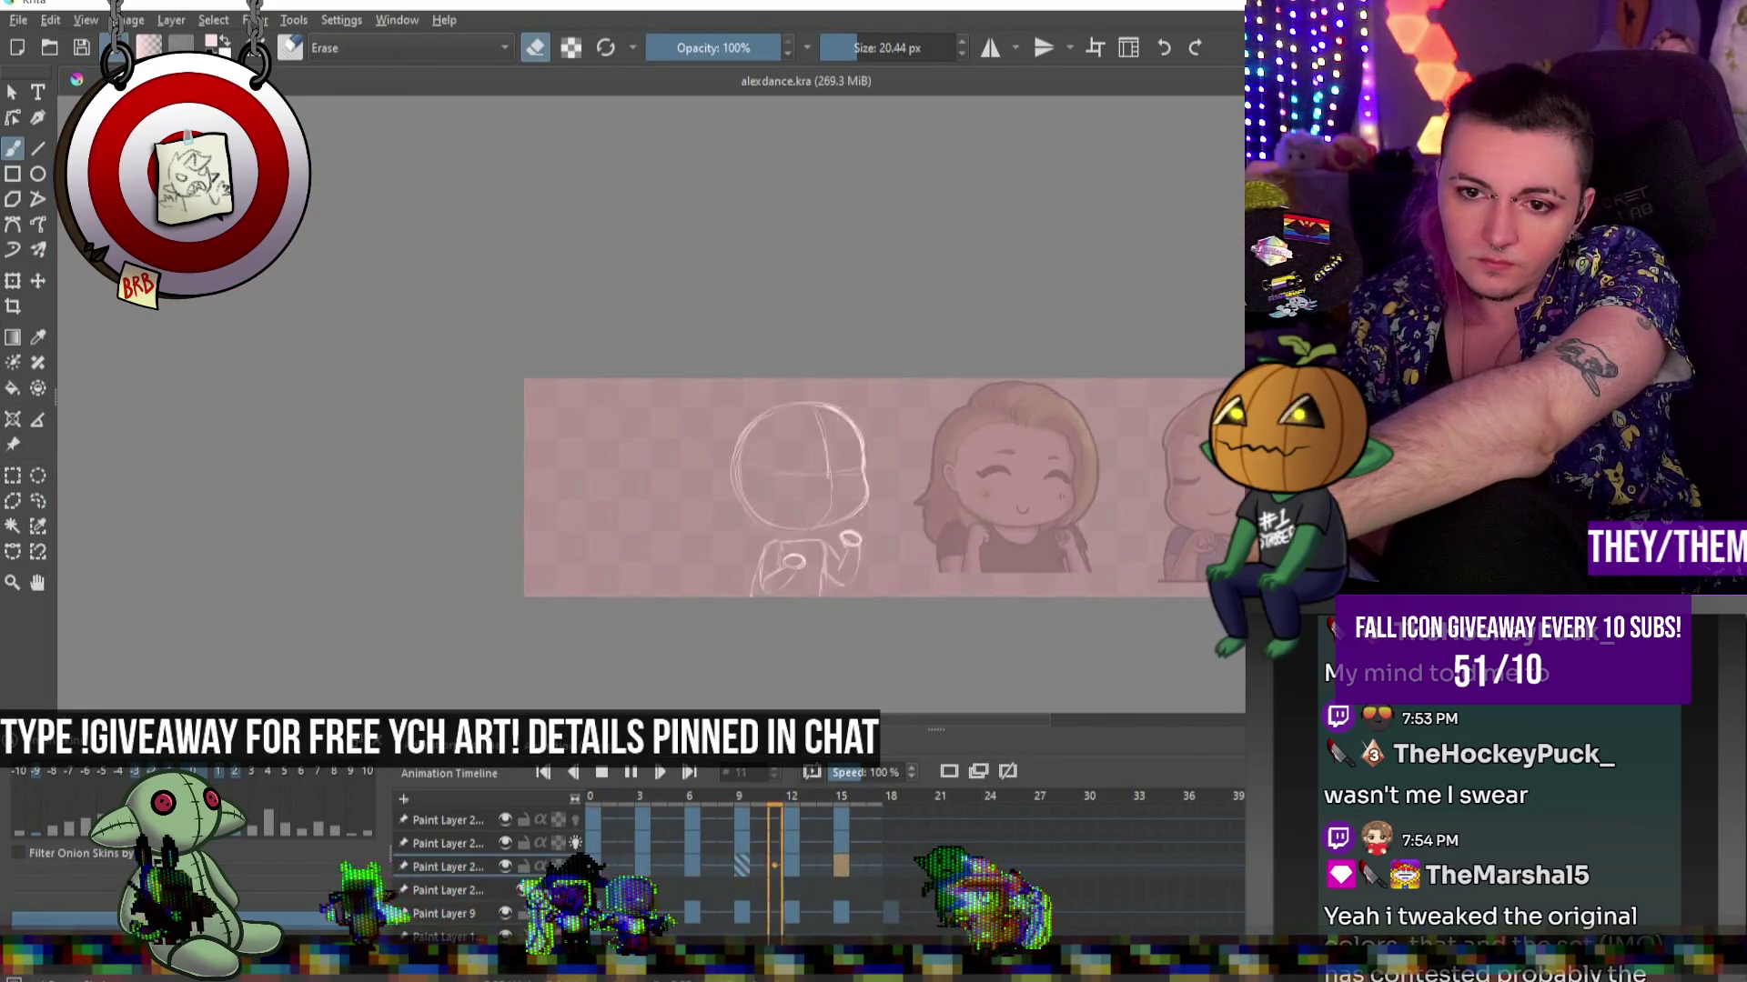
{"action": "left_click", "coordinate": [635, 774]}
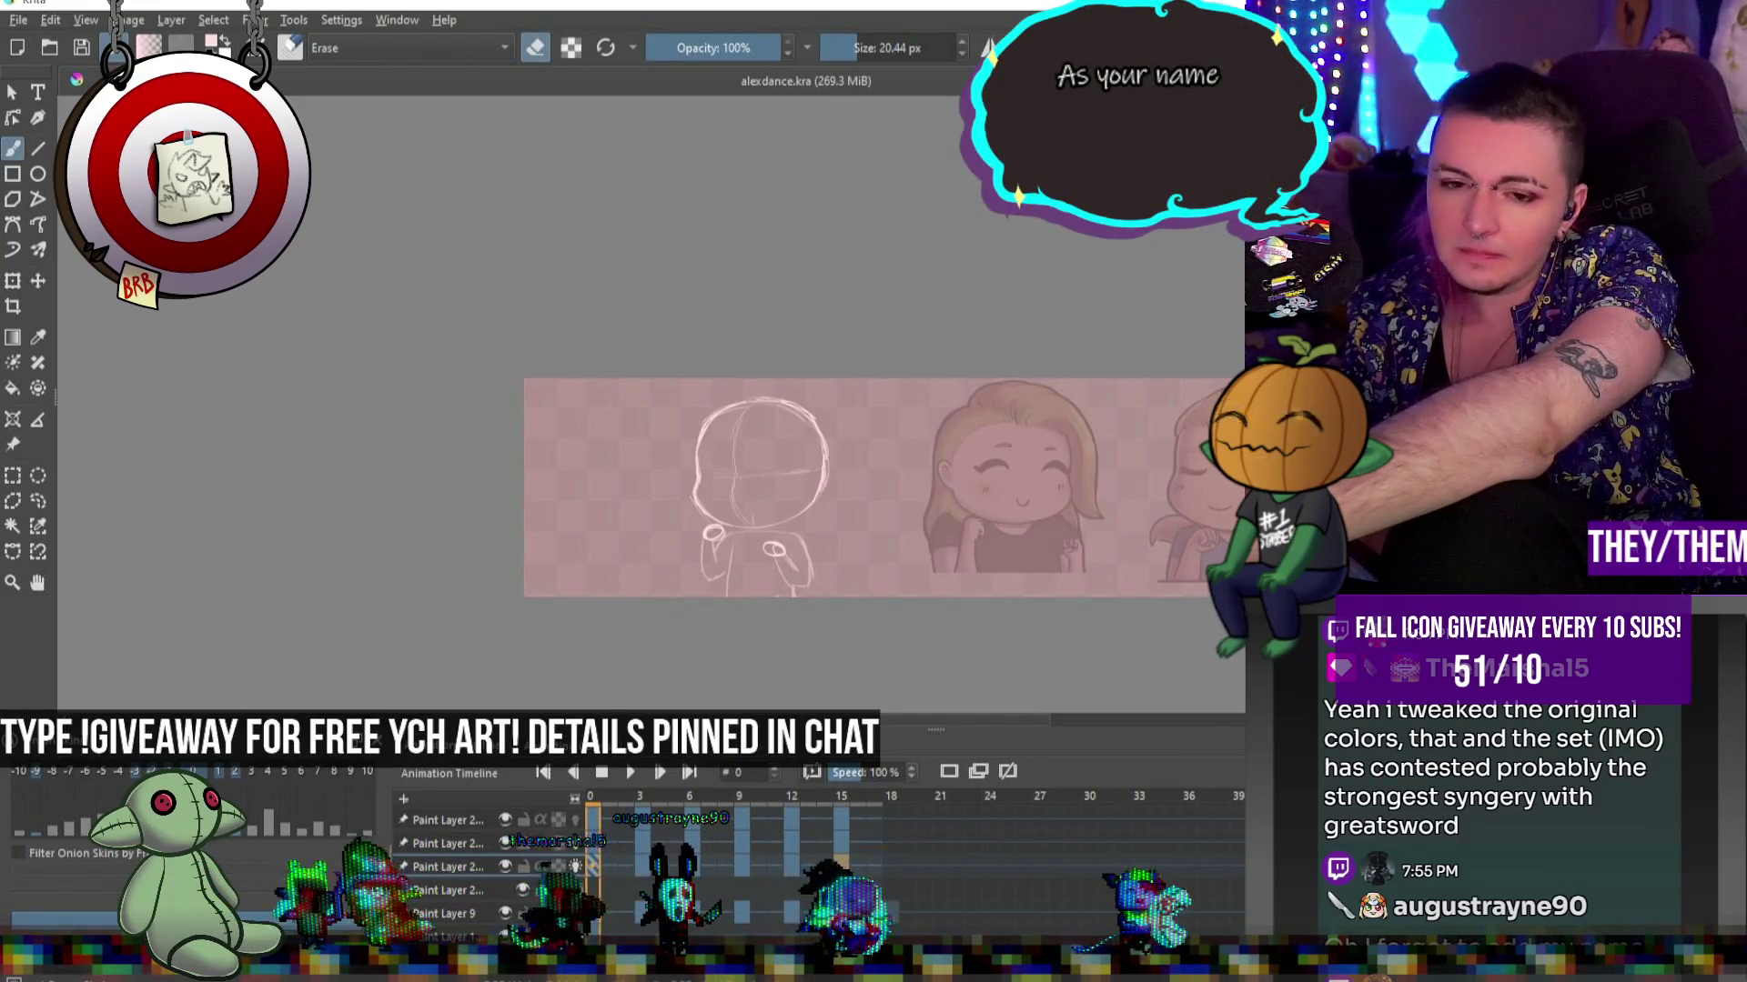
{"action": "key", "text": "alt+Tab"}
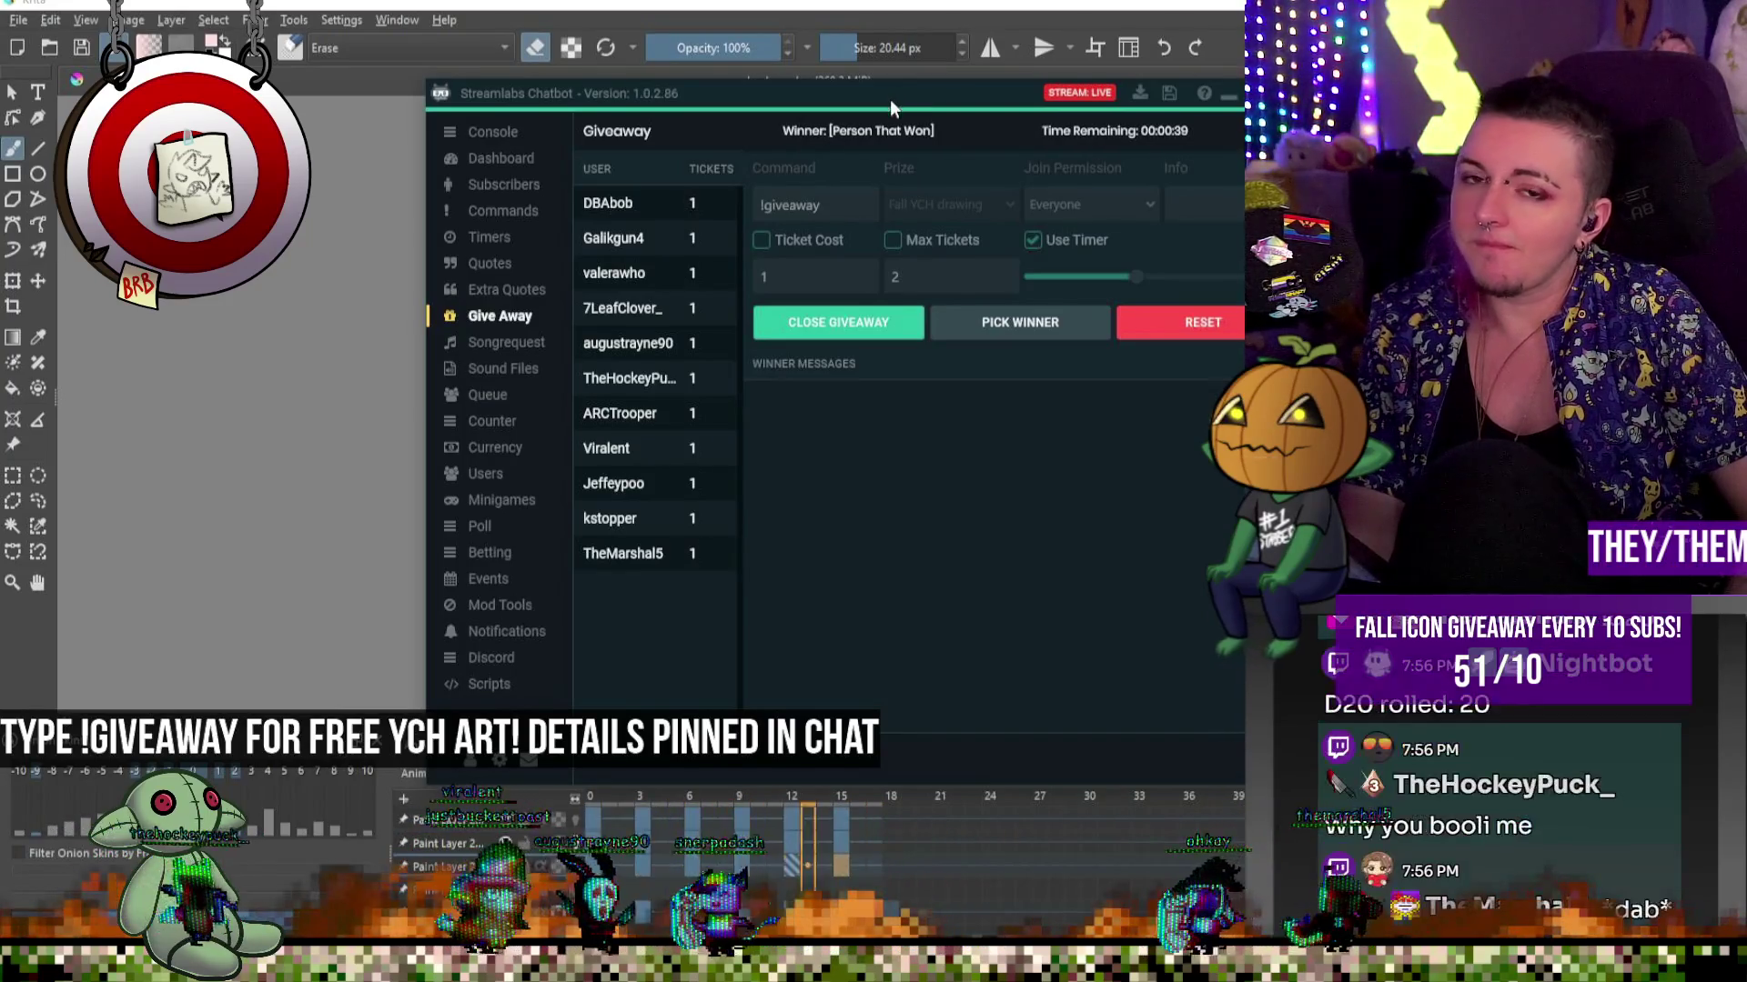
Nudge the chatbot window left, return to Krita and stop playback on frame 15
{"action": "mouse_move", "coordinate": [877, 101]}
{"action": "left_mouse_down"}
{"action": "mouse_move", "coordinate": [821, 102]}
{"action": "mouse_move", "coordinate": [788, 128]}
{"action": "left_mouse_up"}
{"action": "key", "text": "alt+Tab"}
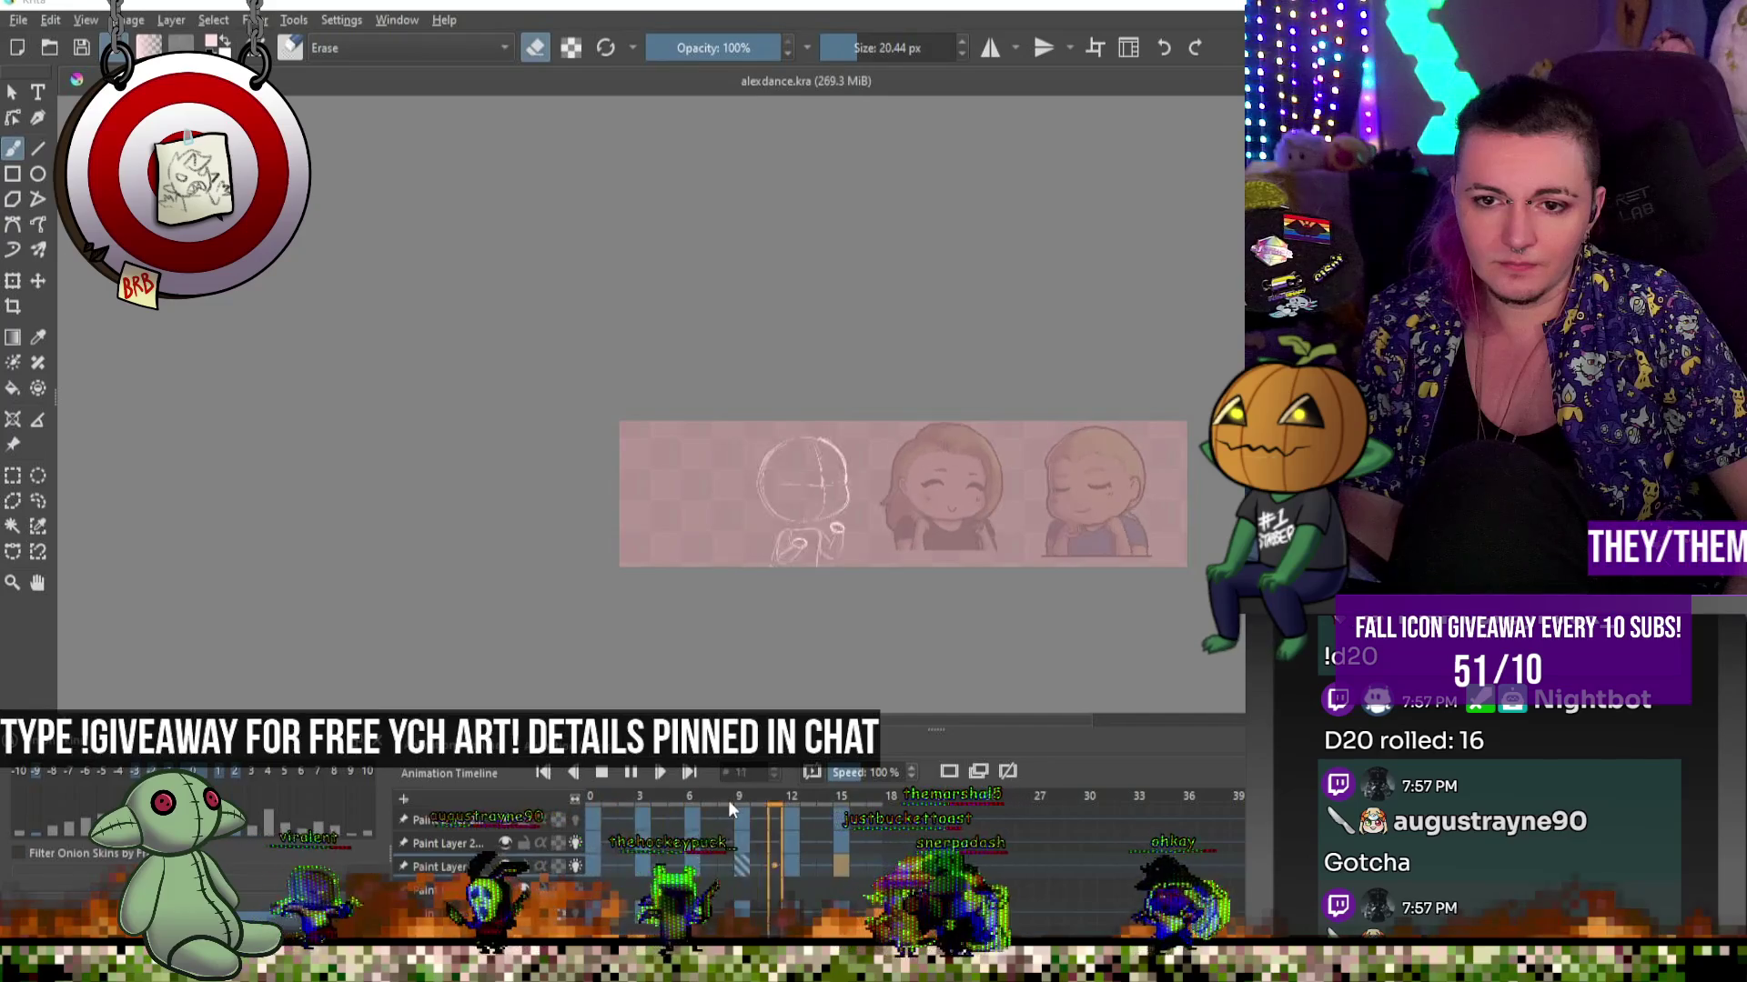
{"action": "left_click", "coordinate": [605, 773]}
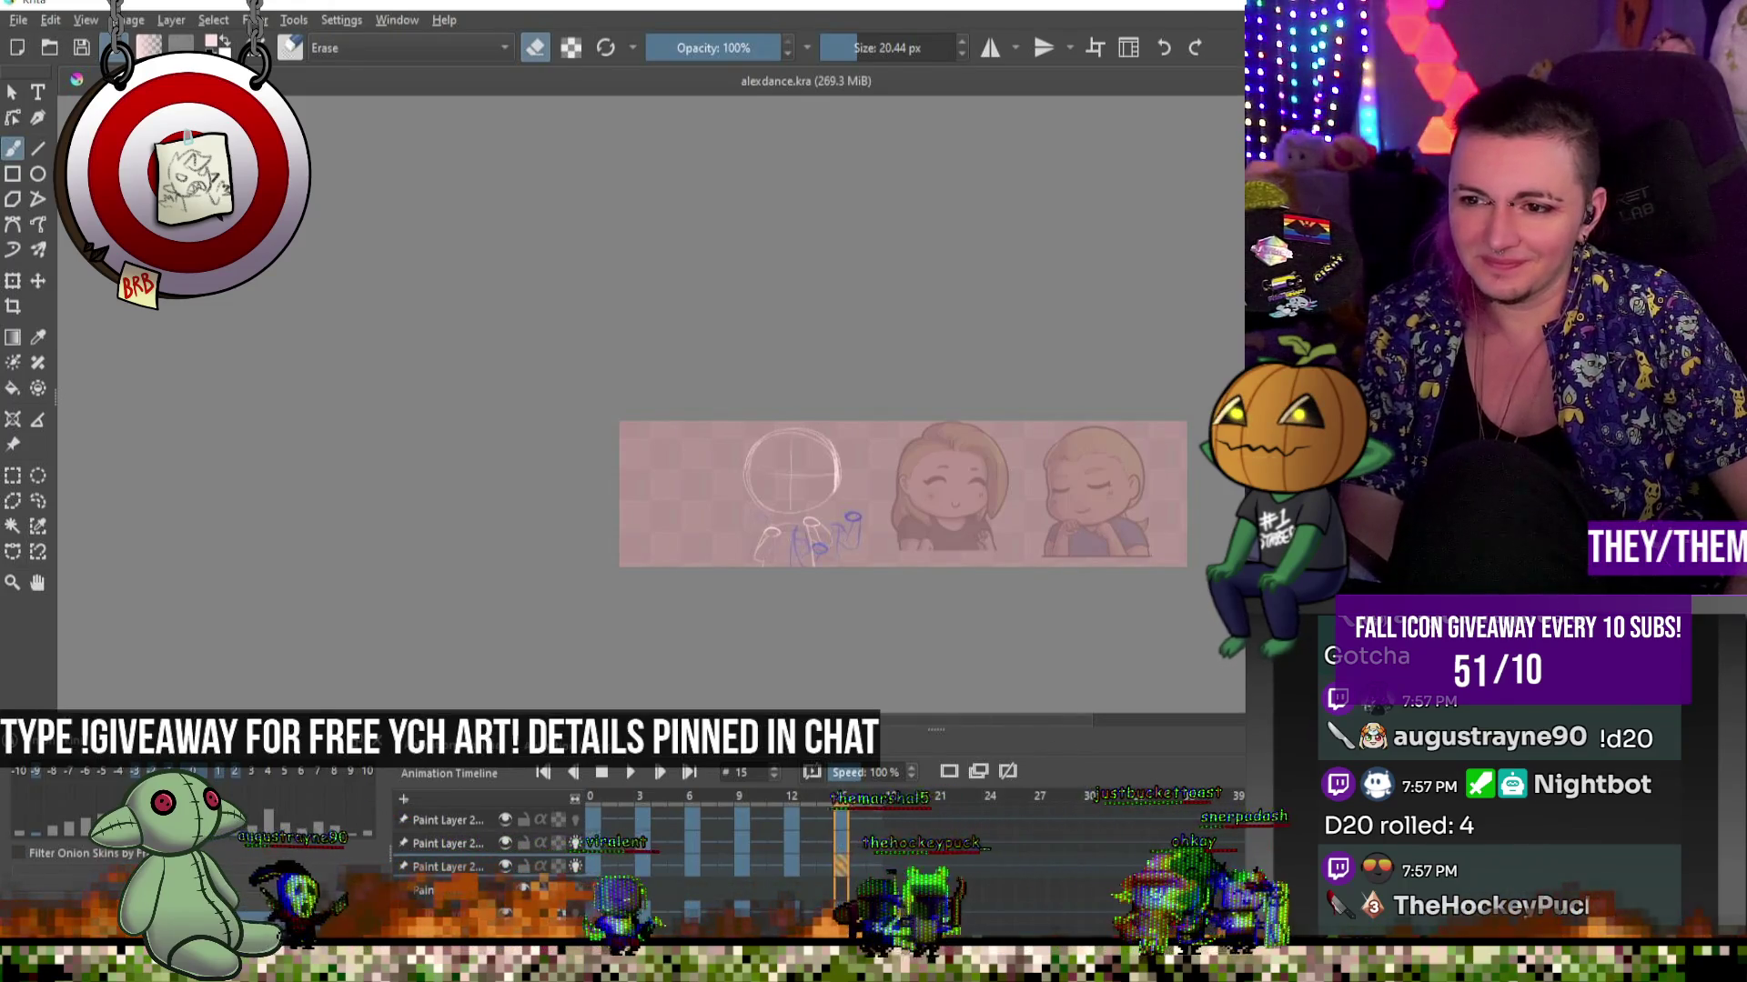
Hide the pink overlay, zoom out to the full reference strip, and play then stop at frame 10
{"action": "key", "text": "ctrl+plus"}
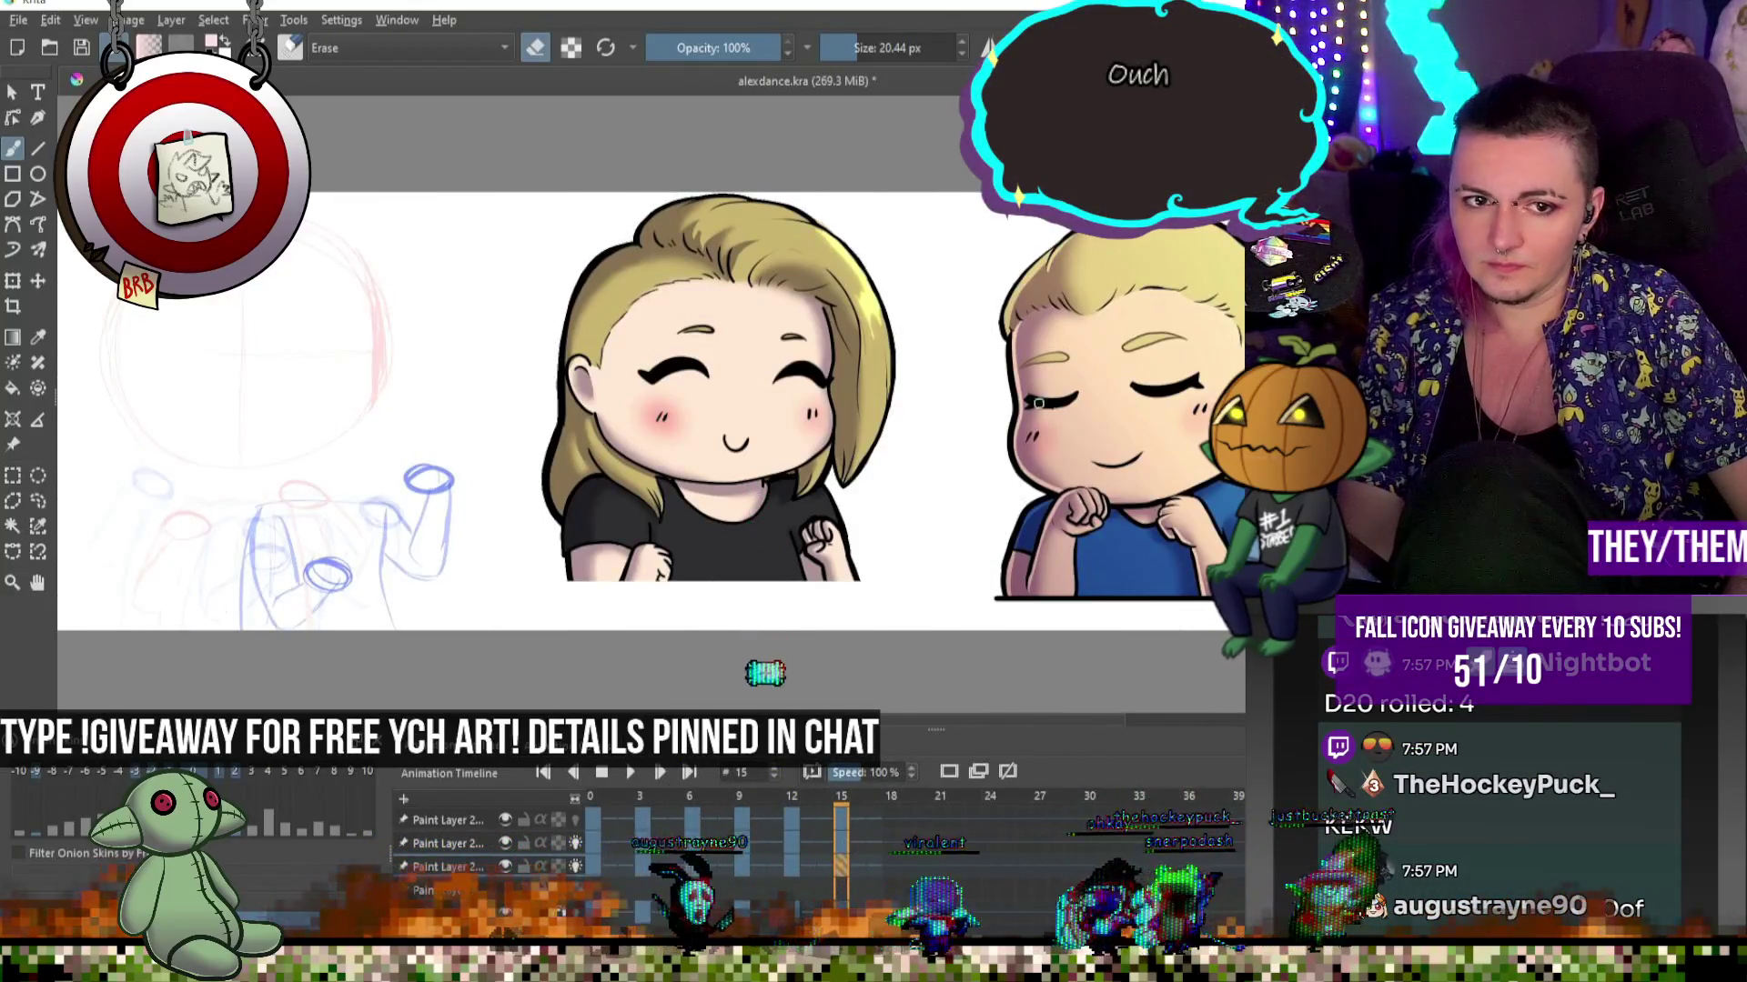
{"action": "key", "text": "ctrl+minus"}
{"action": "key", "text": "ctrl+plus"}
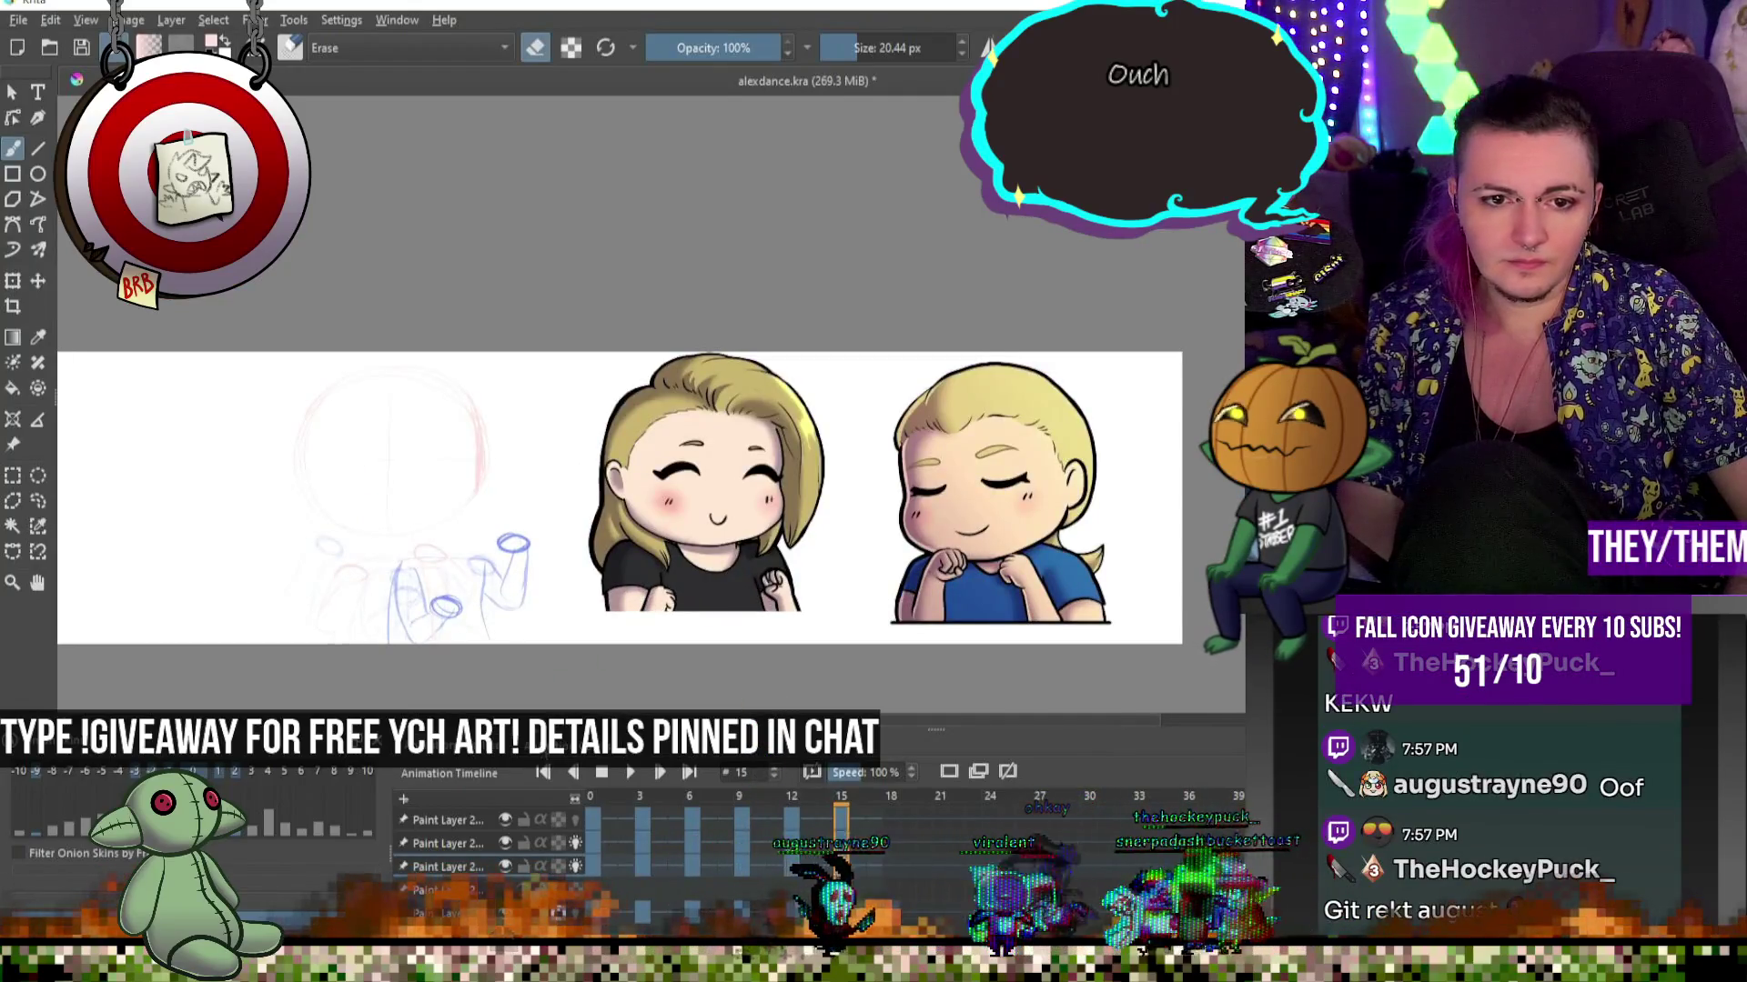
{"action": "left_click", "coordinate": [624, 772]}
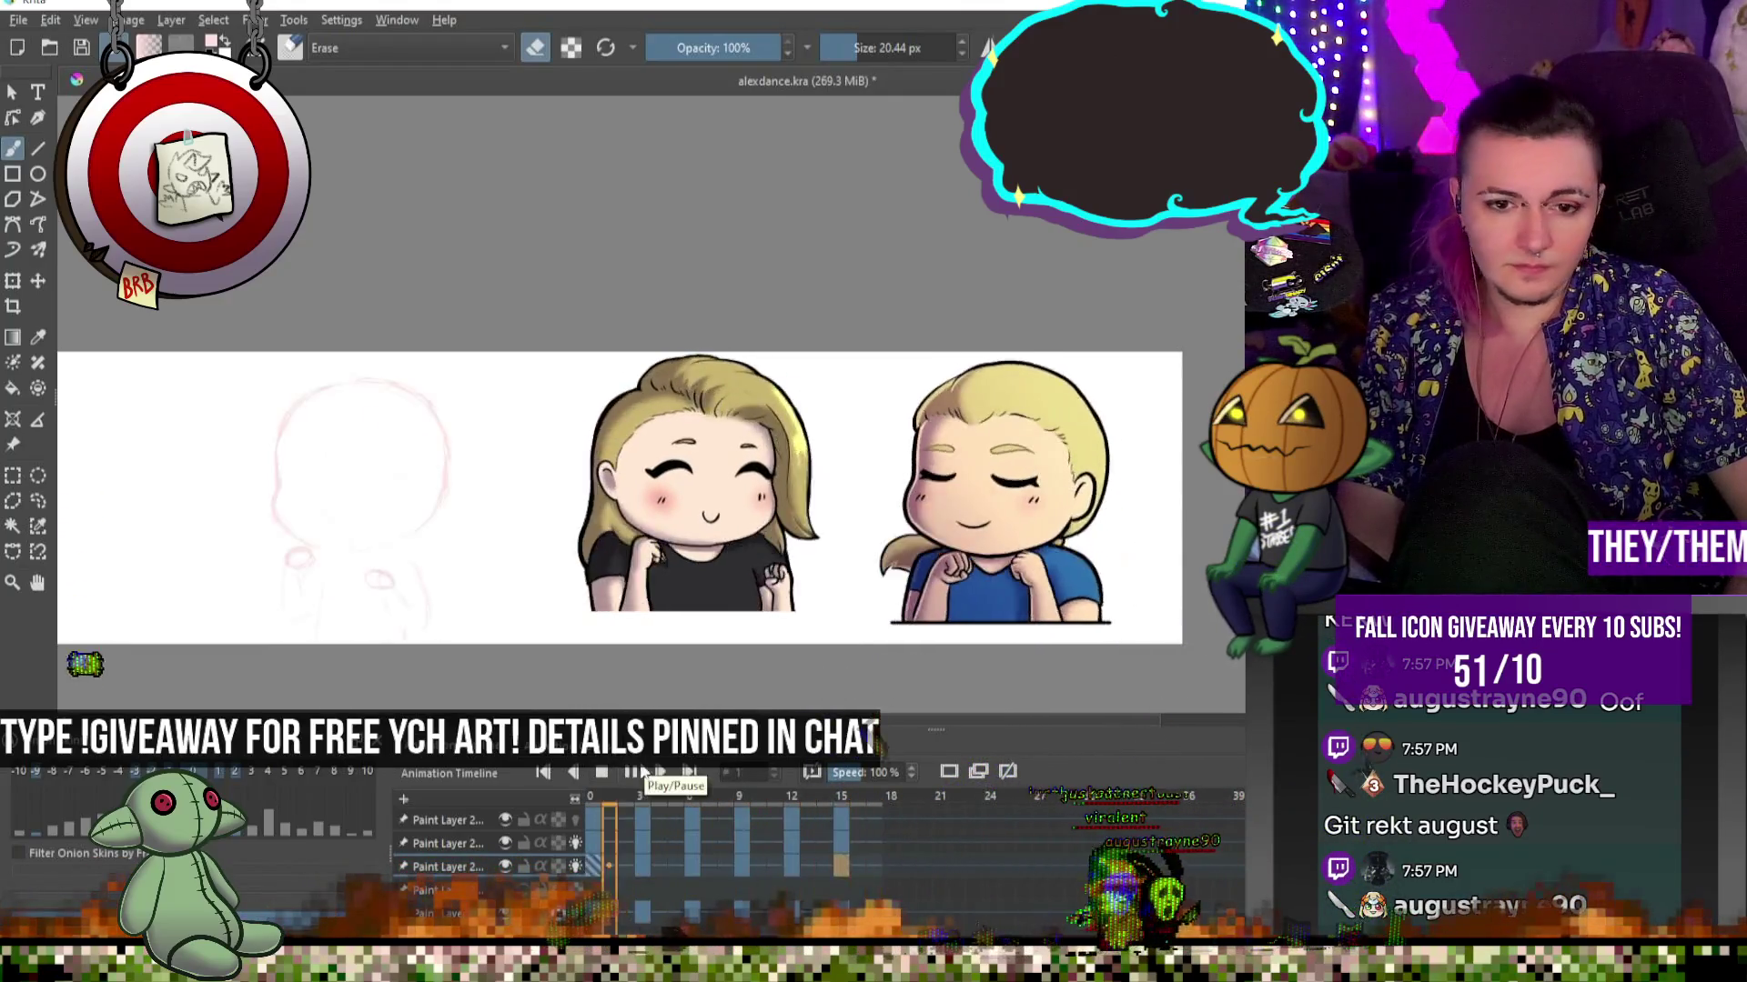
{"action": "left_click", "coordinate": [629, 772]}
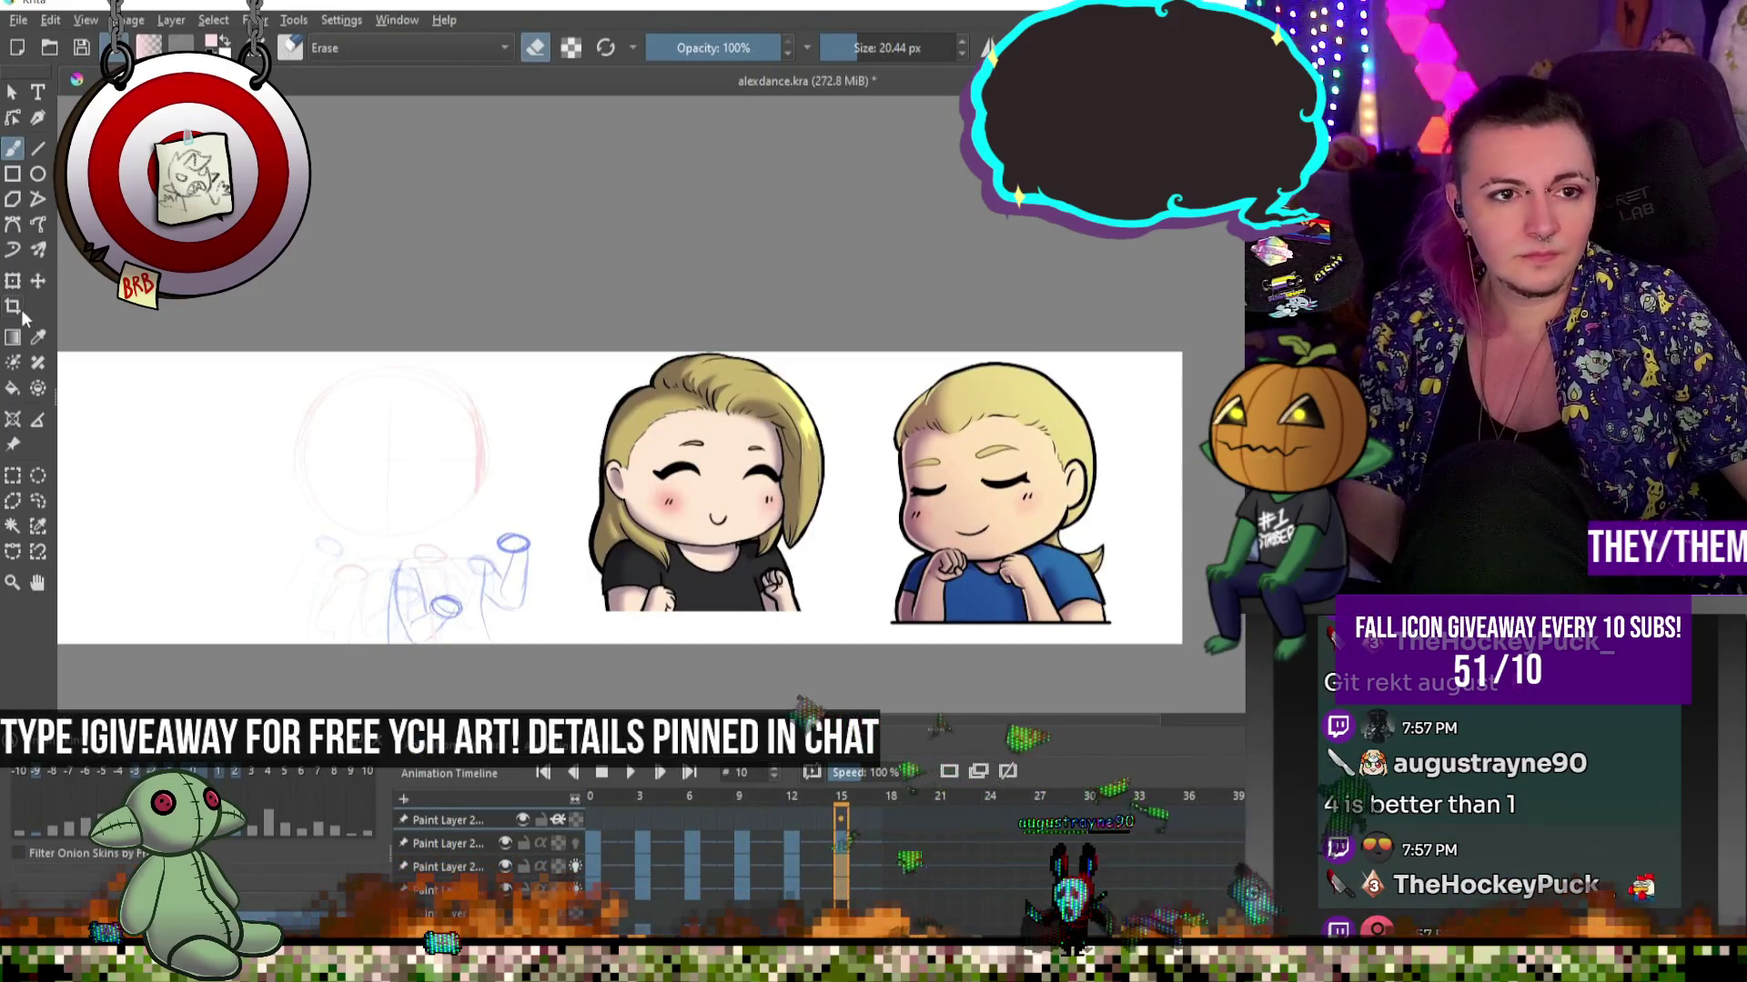
Switch to a different painting tool and restart the animation from the beginning
{"action": "key", "text": "g"}
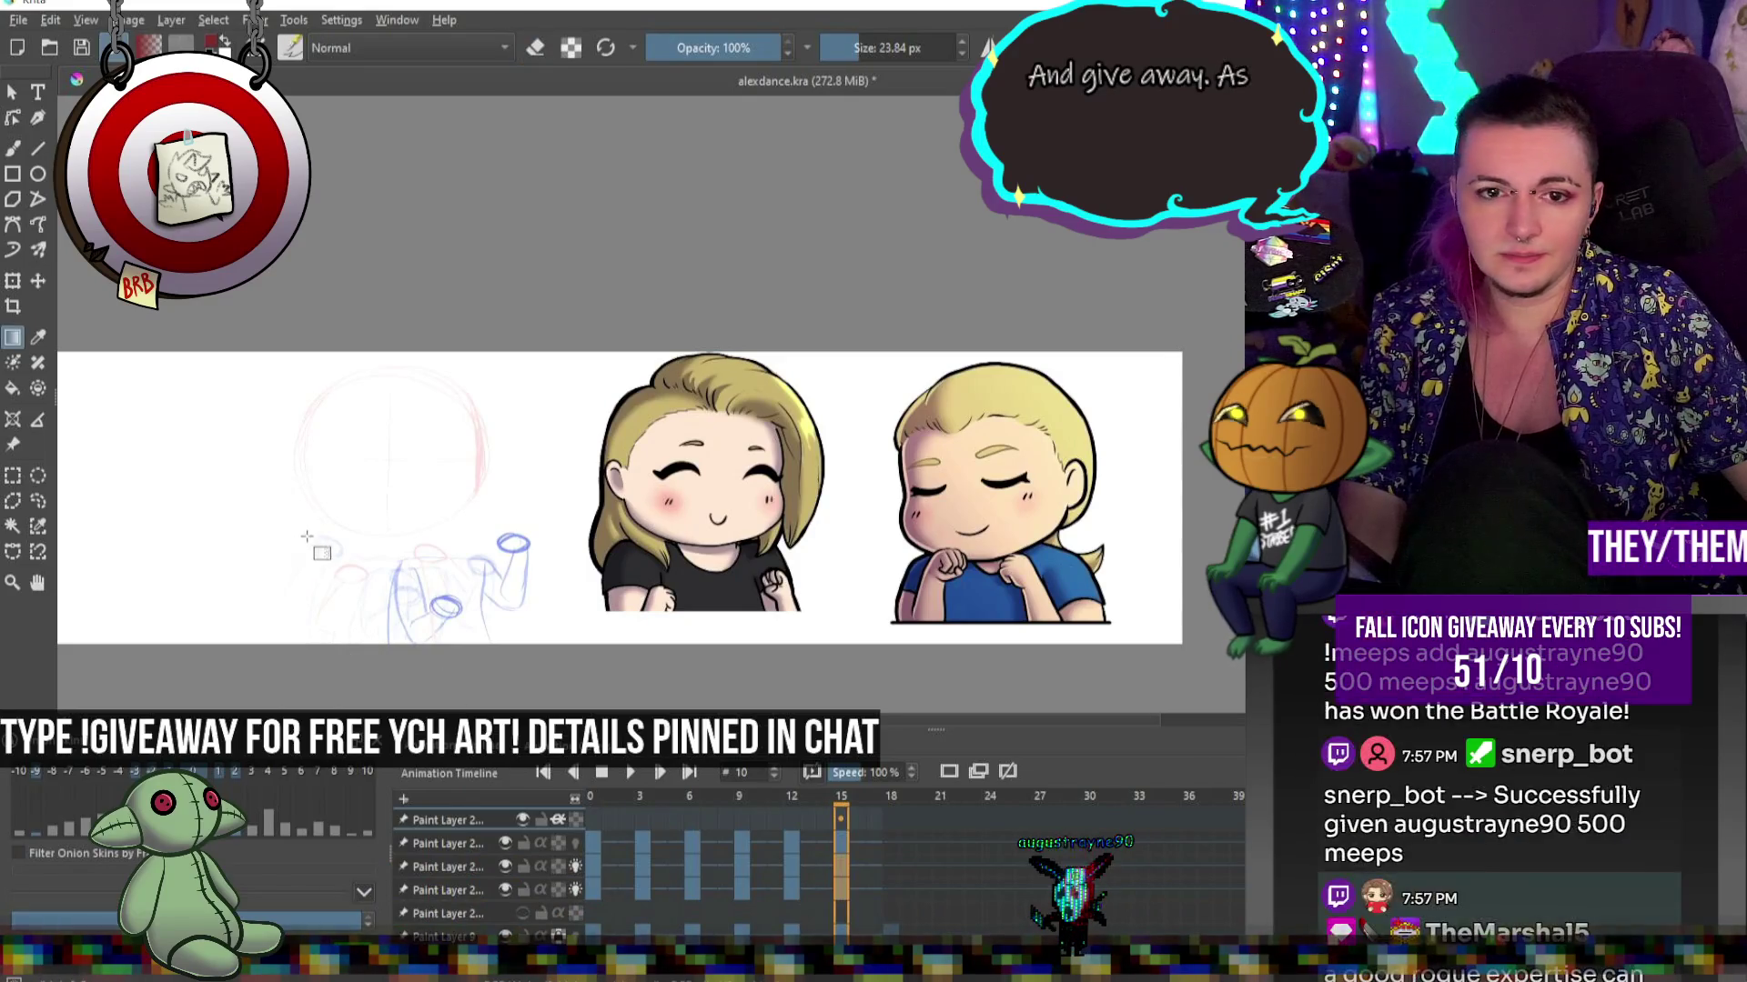
{"action": "scroll", "coordinate": [328, 522], "scroll_direction": "down", "scroll_amount": 3}
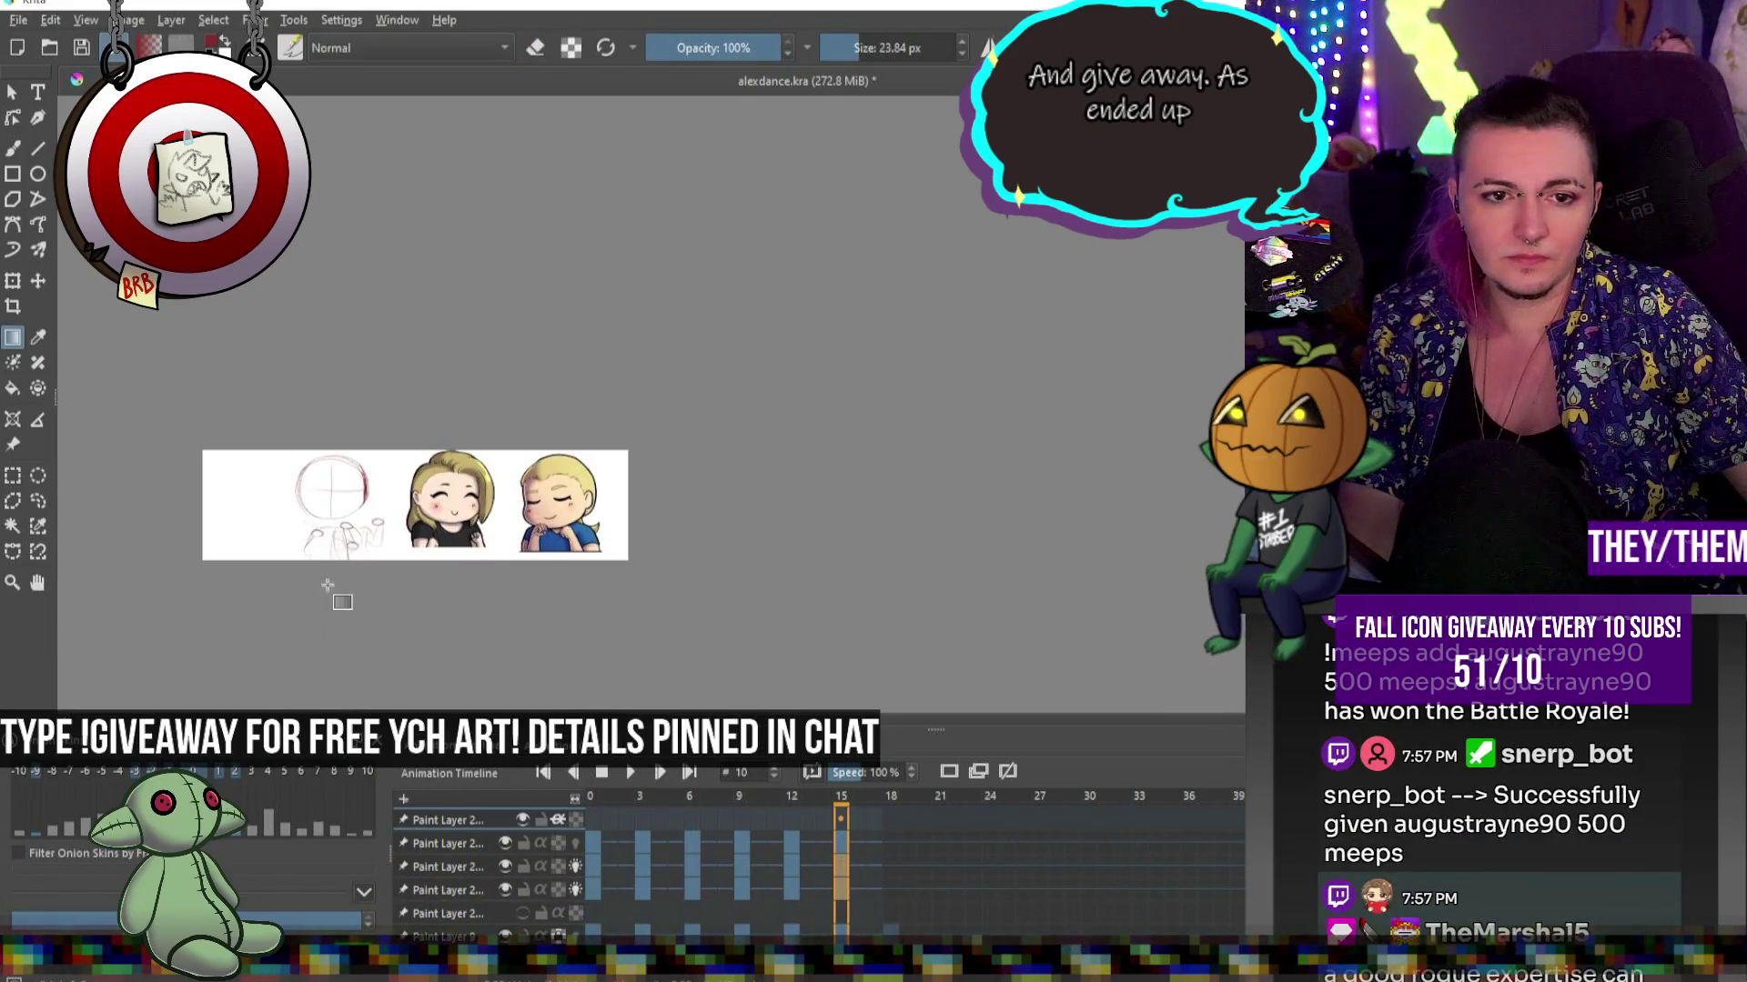
{"action": "scroll", "coordinate": [273, 541], "scroll_direction": "up", "scroll_amount": 3}
{"action": "left_click", "coordinate": [629, 772]}
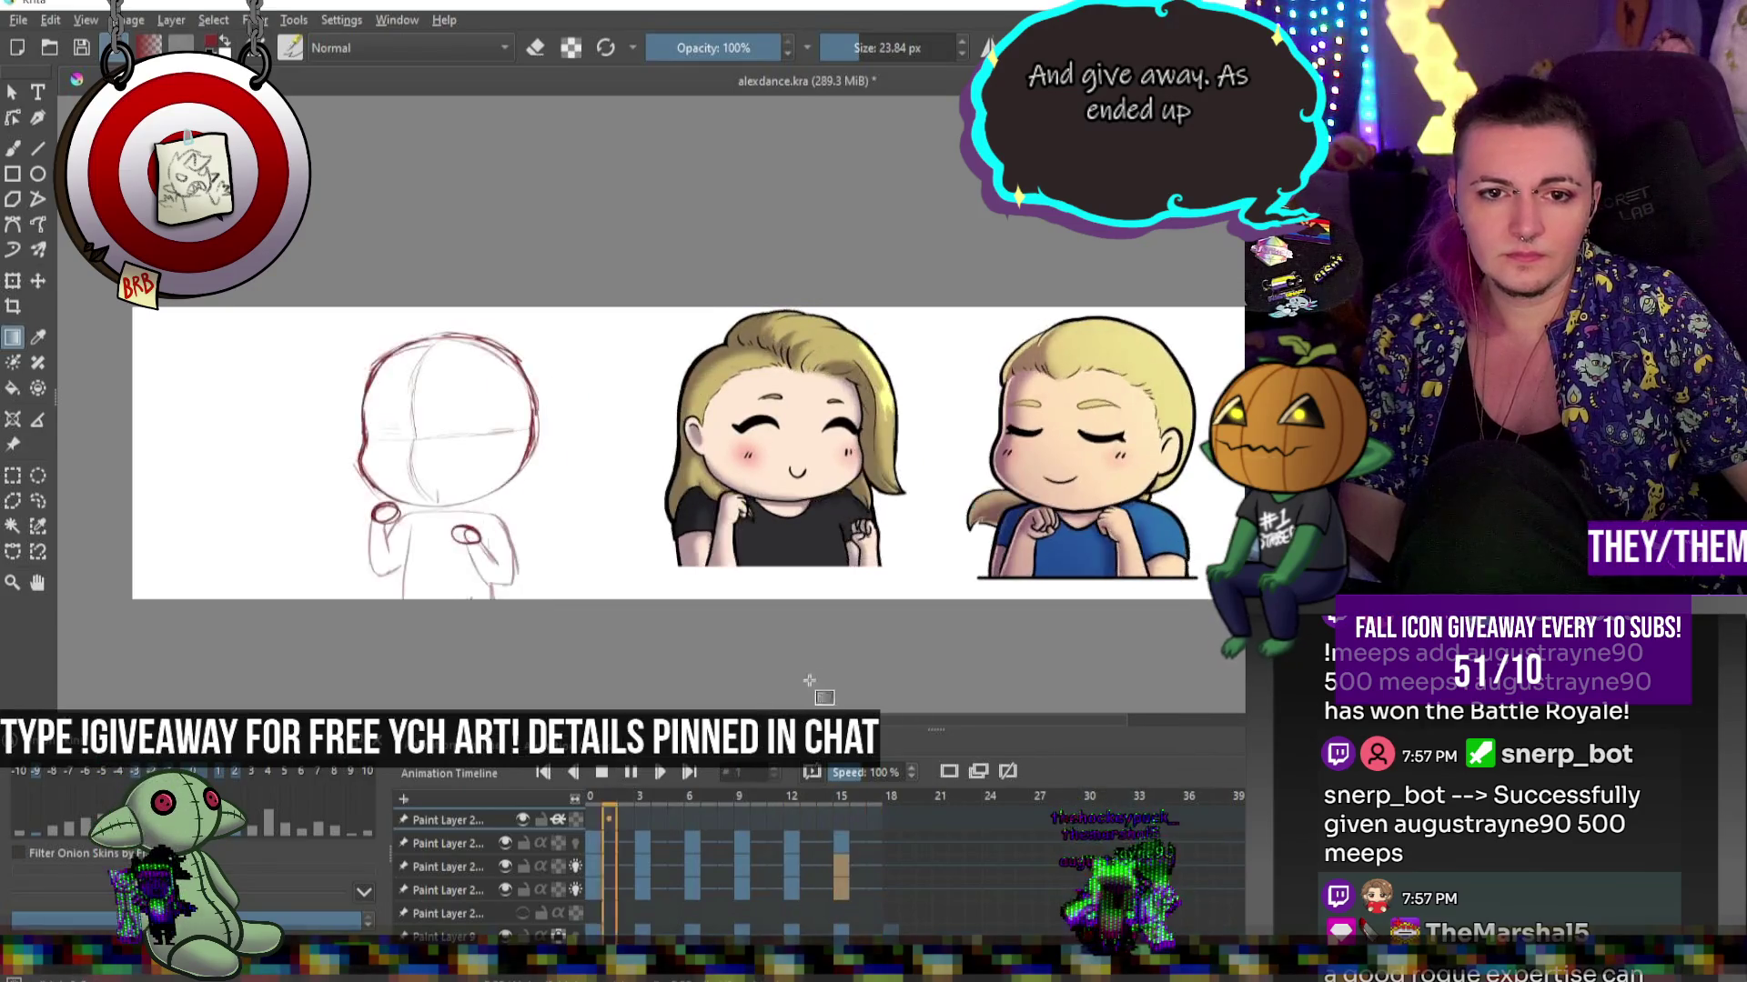
Pause Krita's animation on frame 15 and bring the Streamlabs Chatbot giveaway window back over the canvas
{"action": "left_click", "coordinate": [603, 772]}
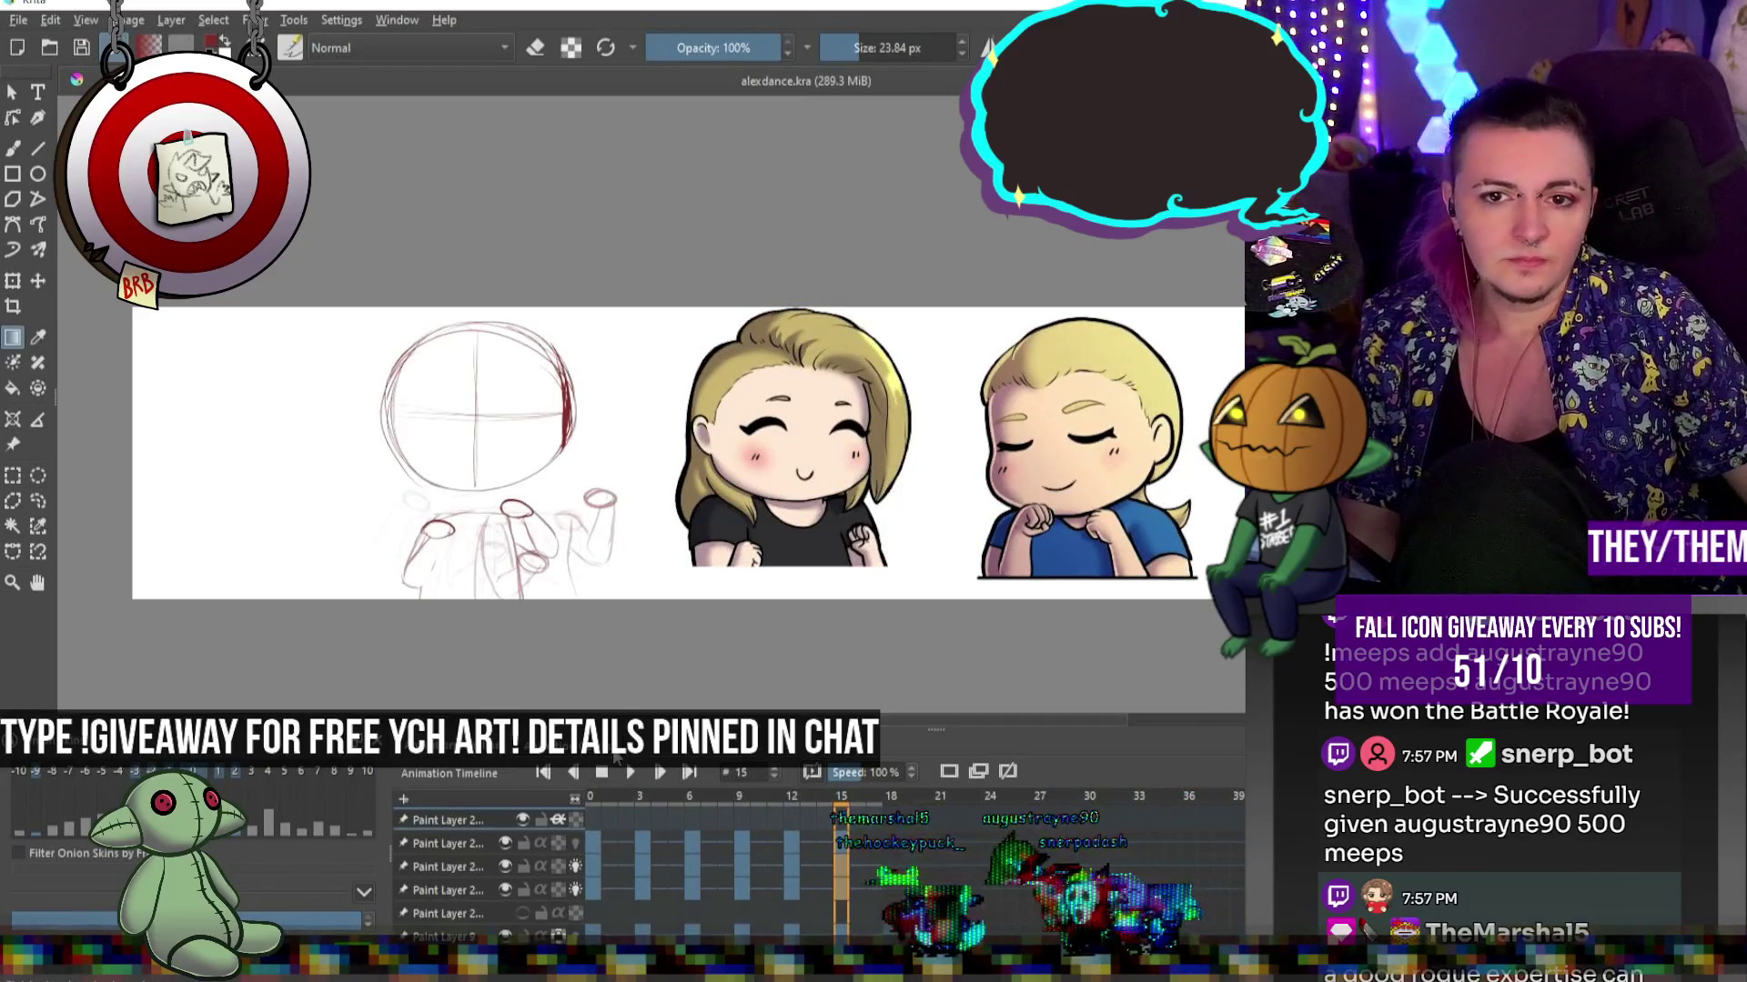
{"action": "mouse_move", "coordinate": [0, 272]}
{"action": "left_mouse_down"}
{"action": "mouse_move", "coordinate": [324, 271]}
{"action": "mouse_move", "coordinate": [822, 147]}
{"action": "left_mouse_up"}
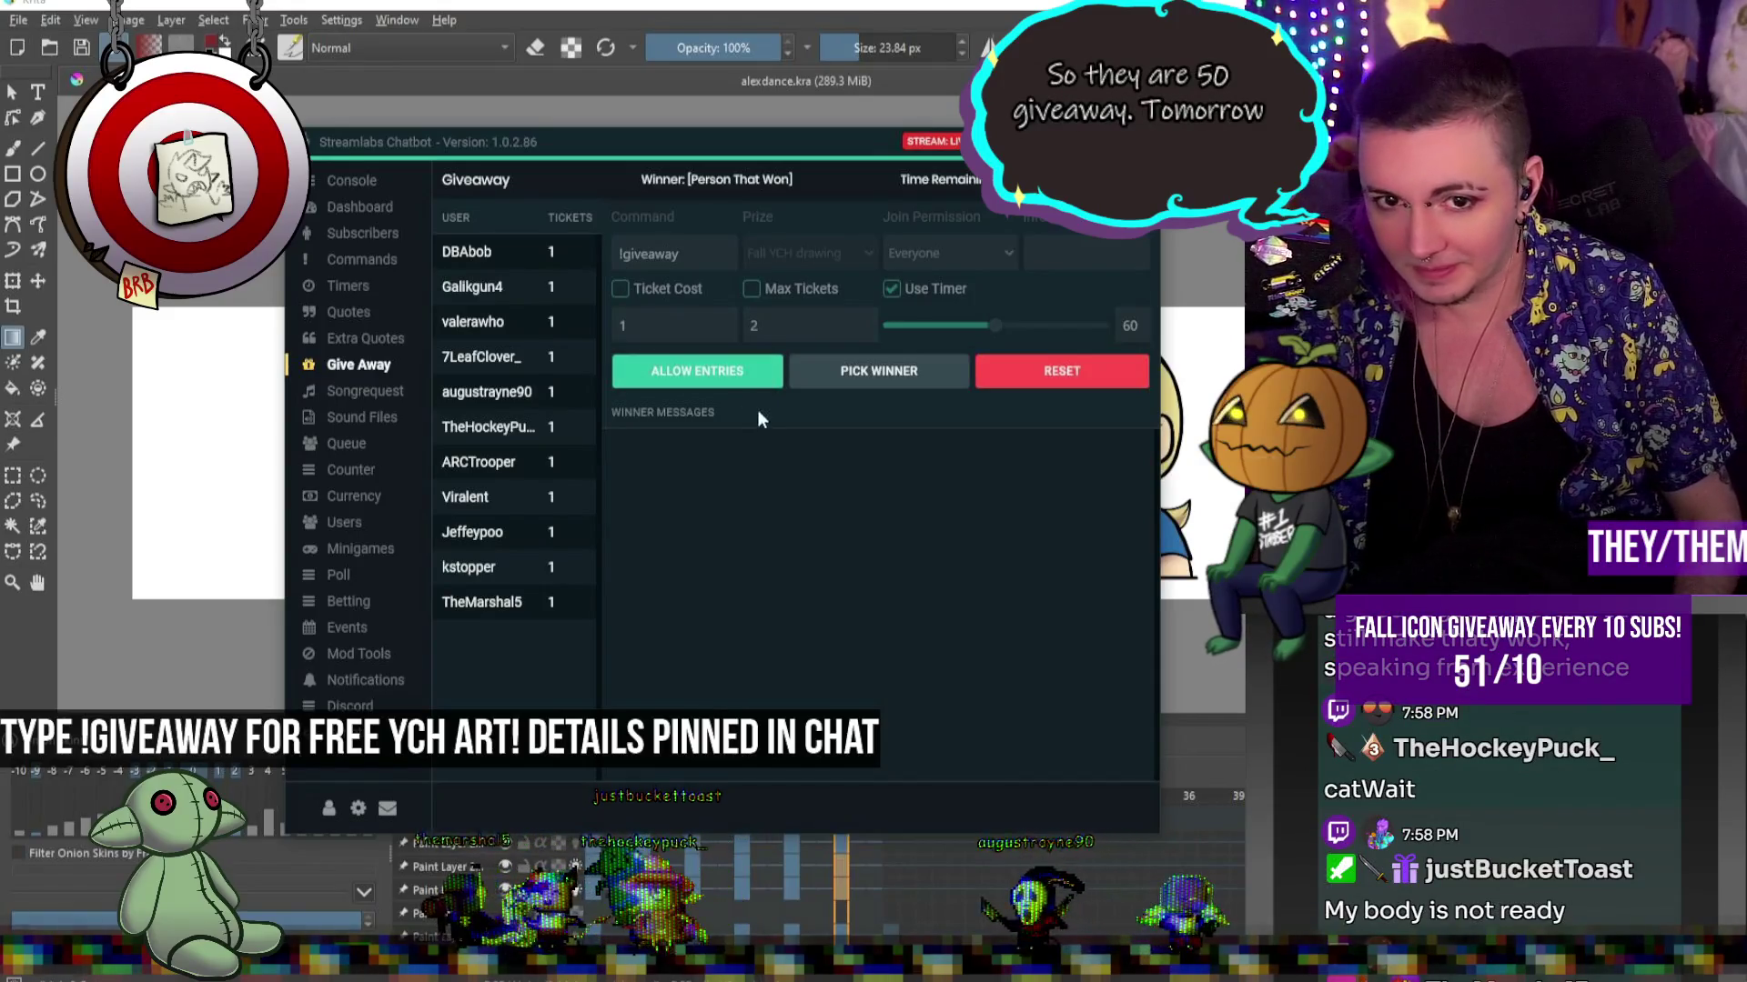
Pick the giveaway winner, then leave Krita for Clip Studio Paint
{"action": "left_click", "coordinate": [840, 373]}
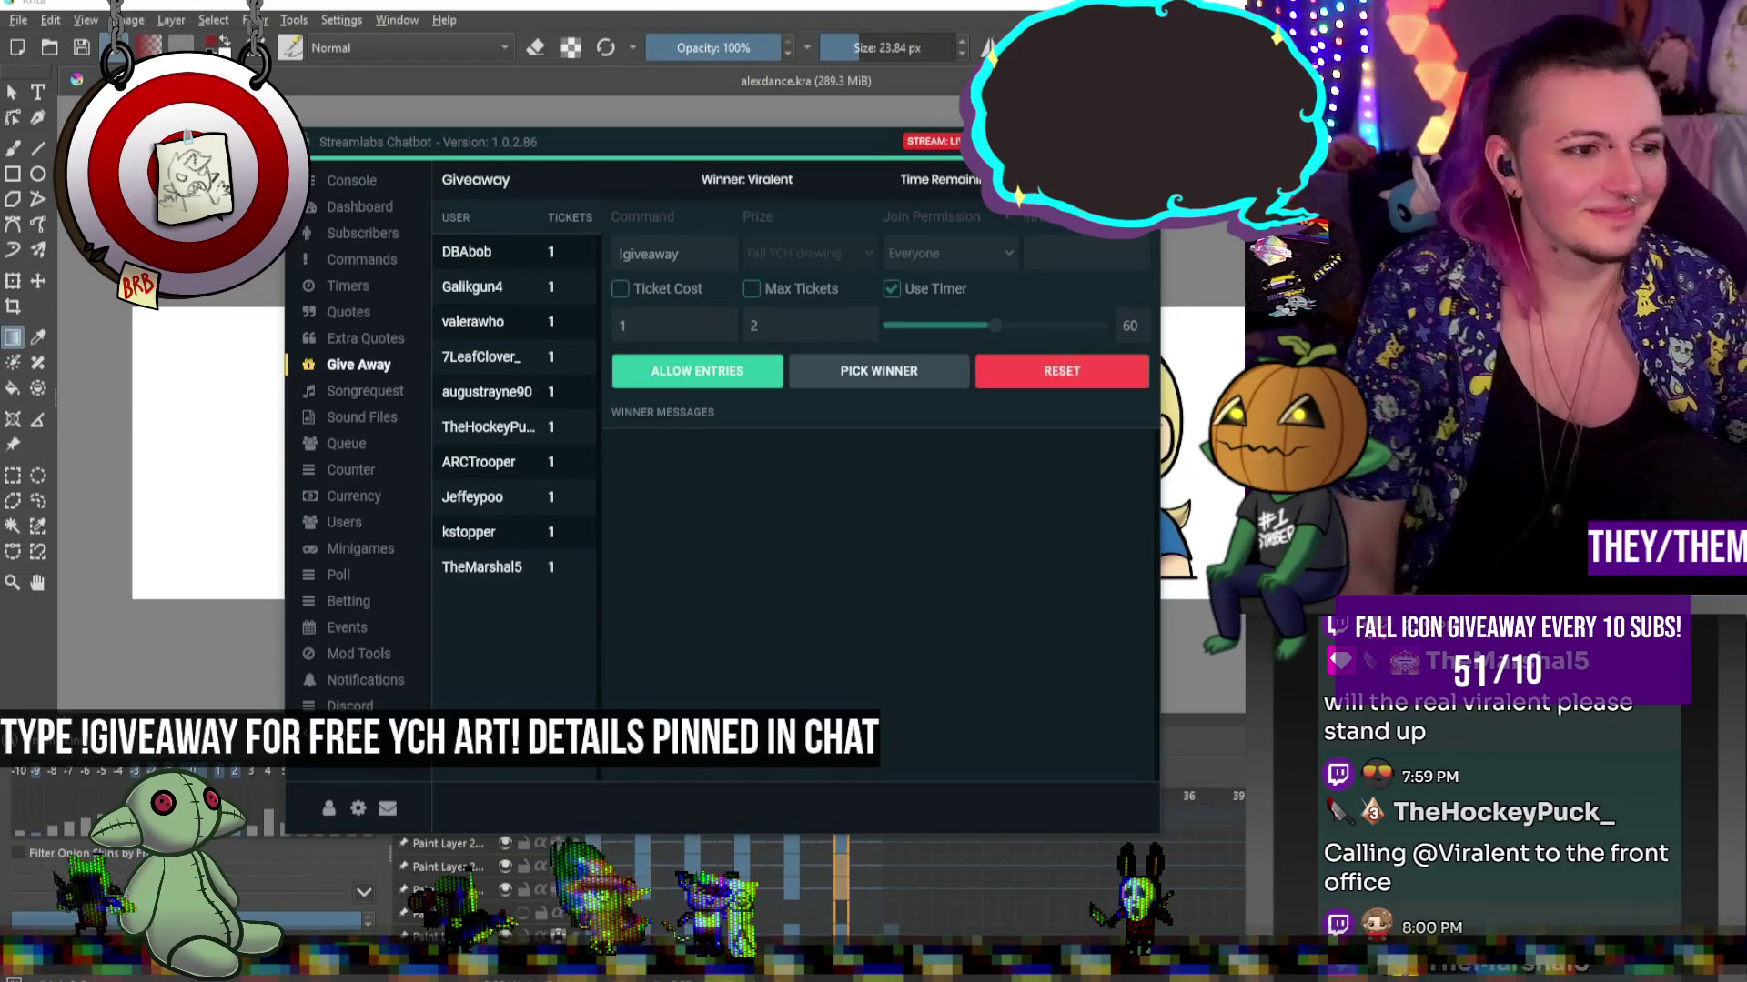
{"action": "key", "text": "alt+Tab"}
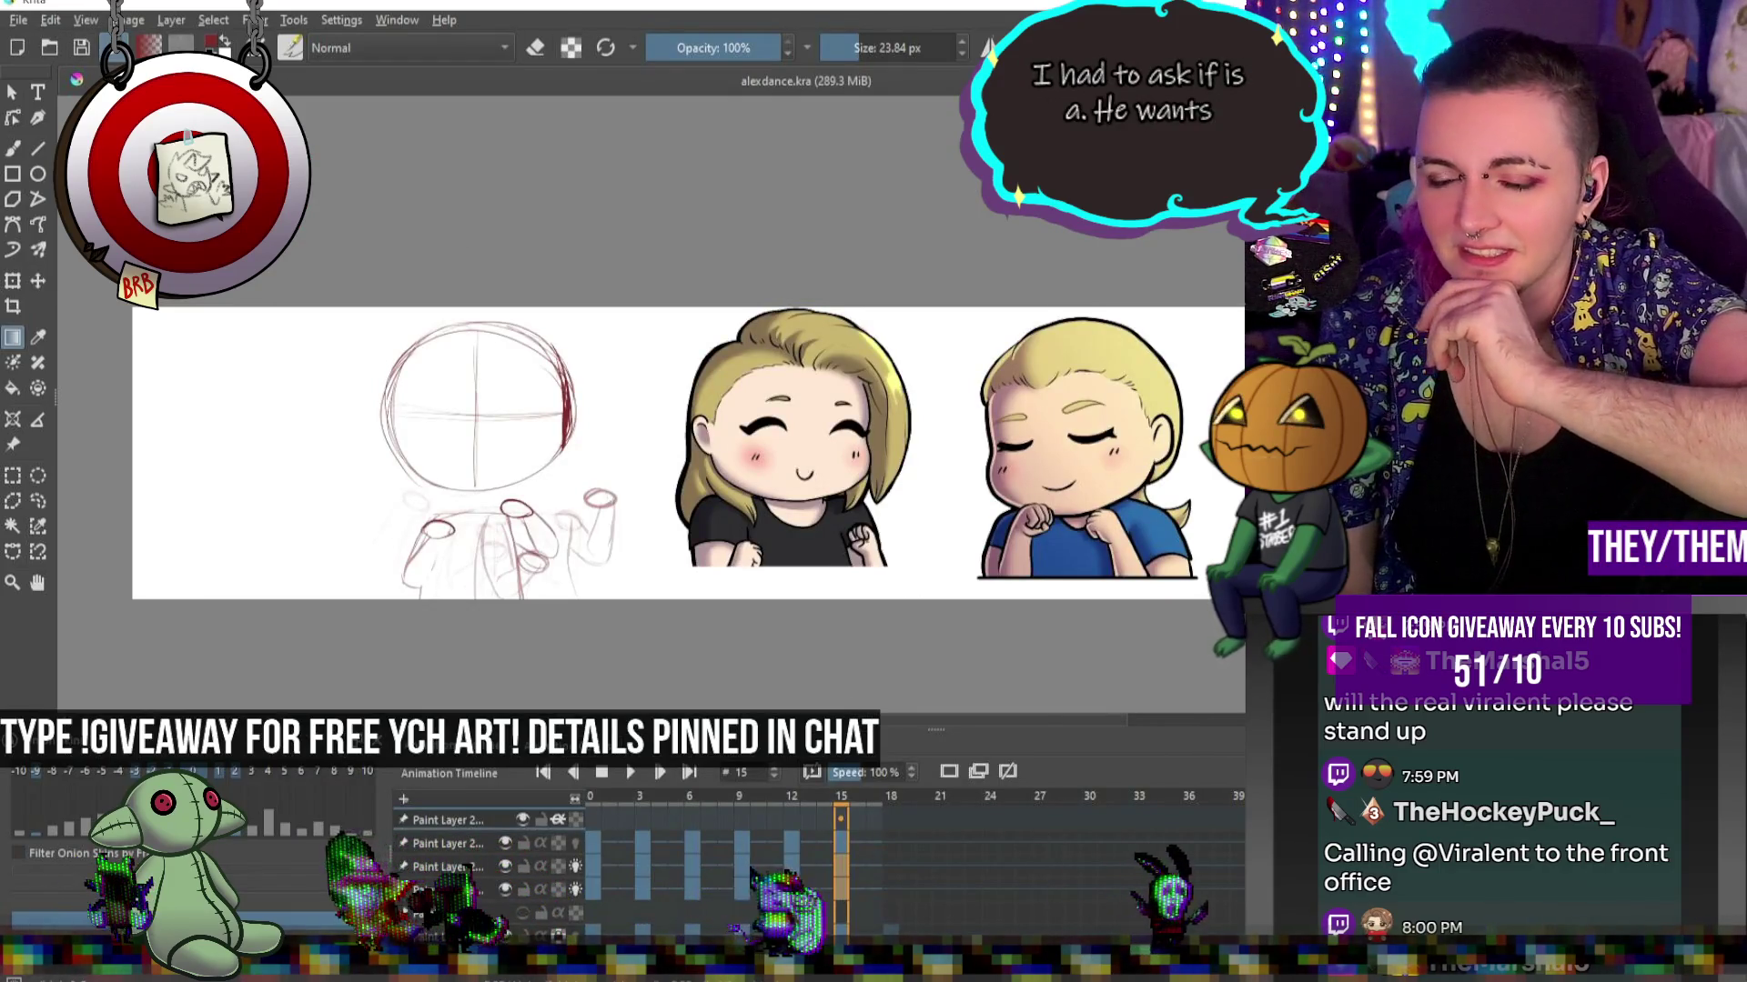
{"action": "key", "text": "alt+Tab"}
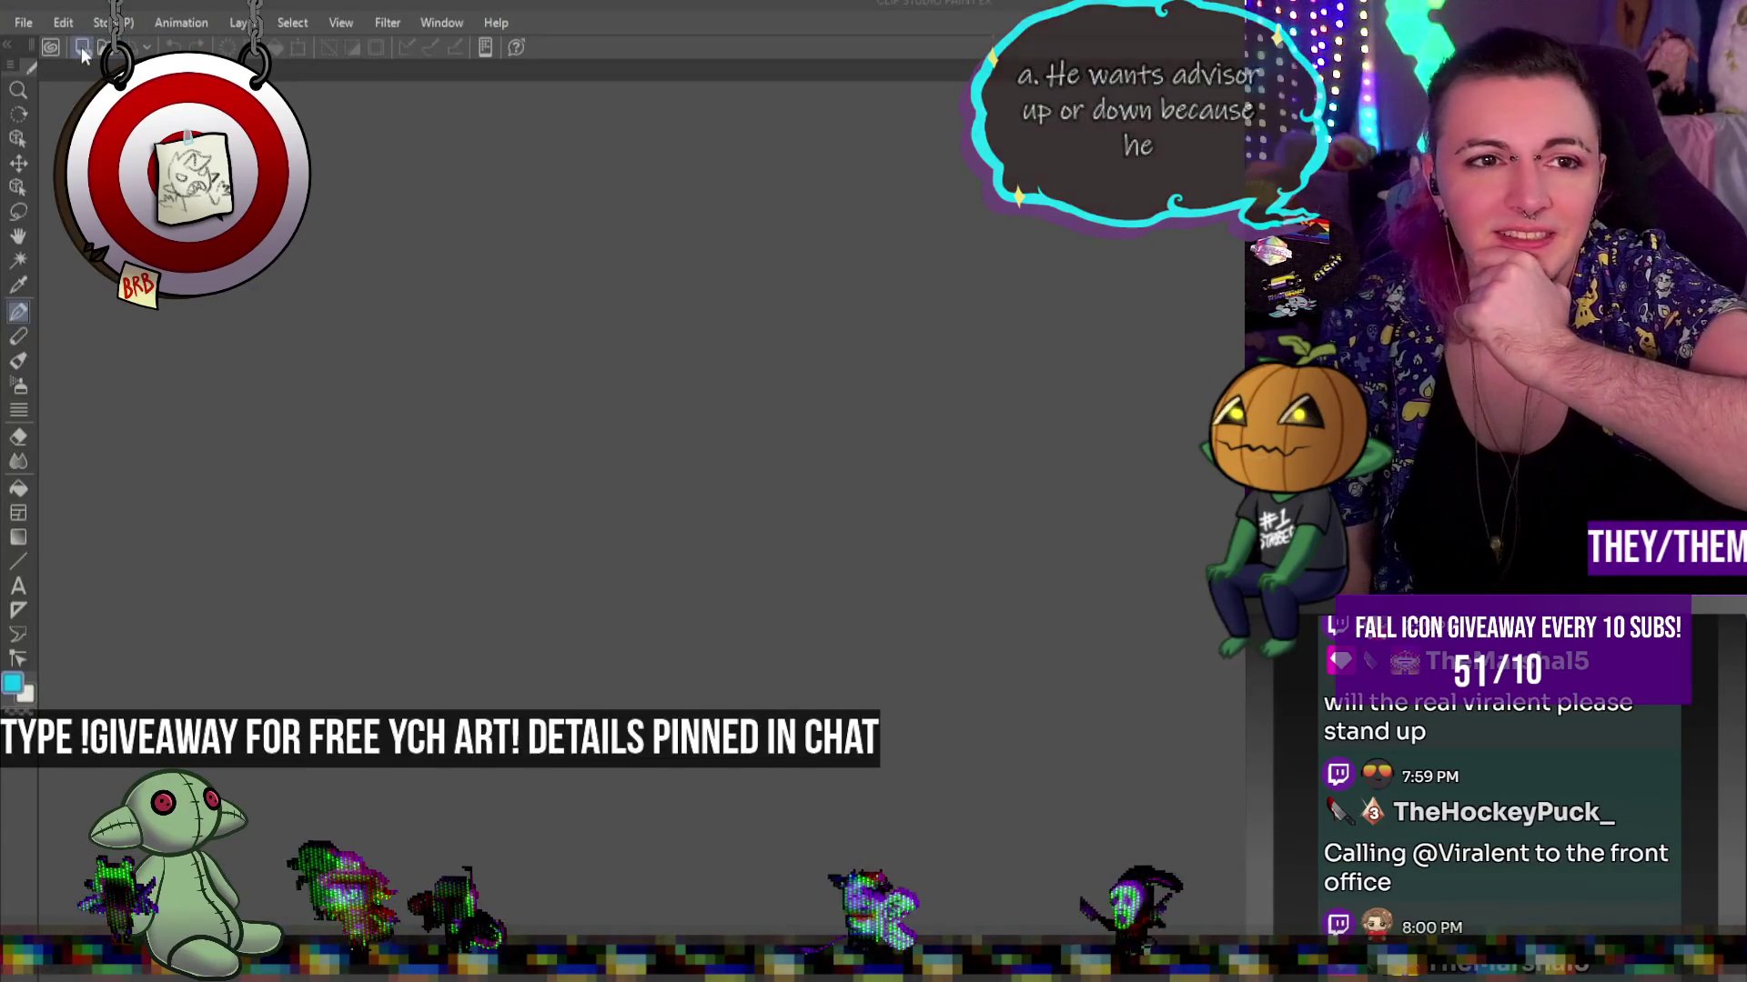
Create a 1200×1200 px, 300 dpi canvas and paste the astronaut skull reference into its corner
{"action": "key", "text": "ctrl+n"}
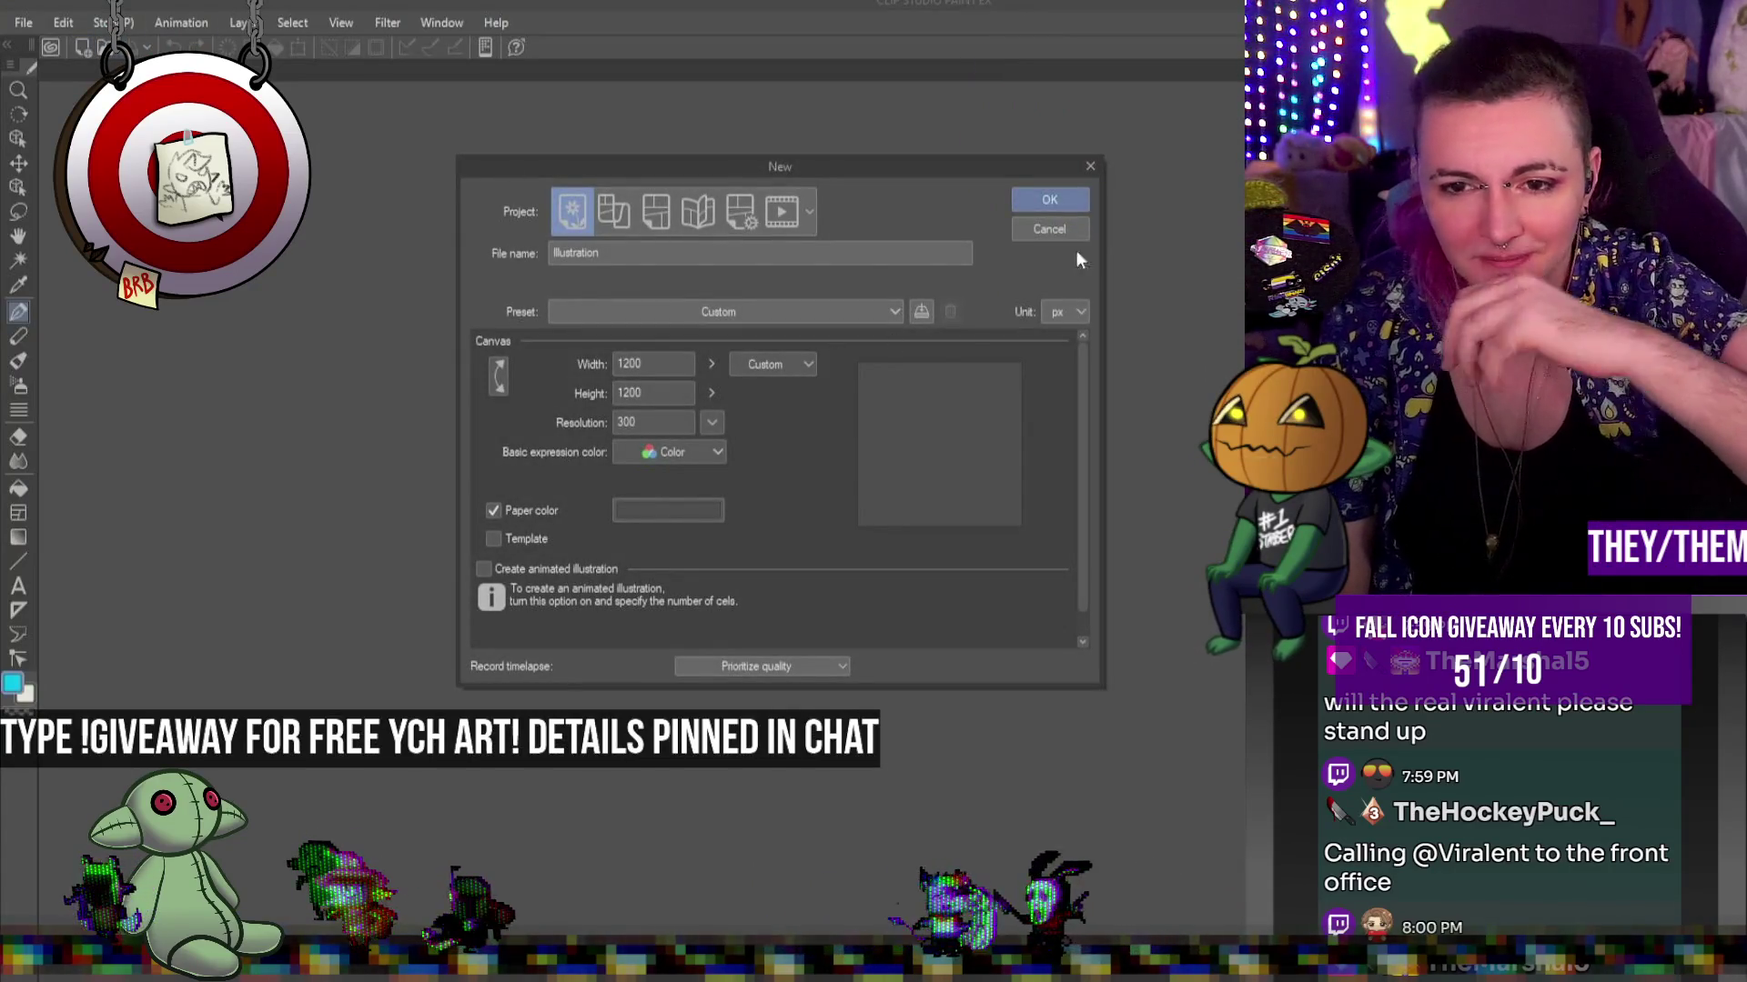
{"action": "key", "text": "Return"}
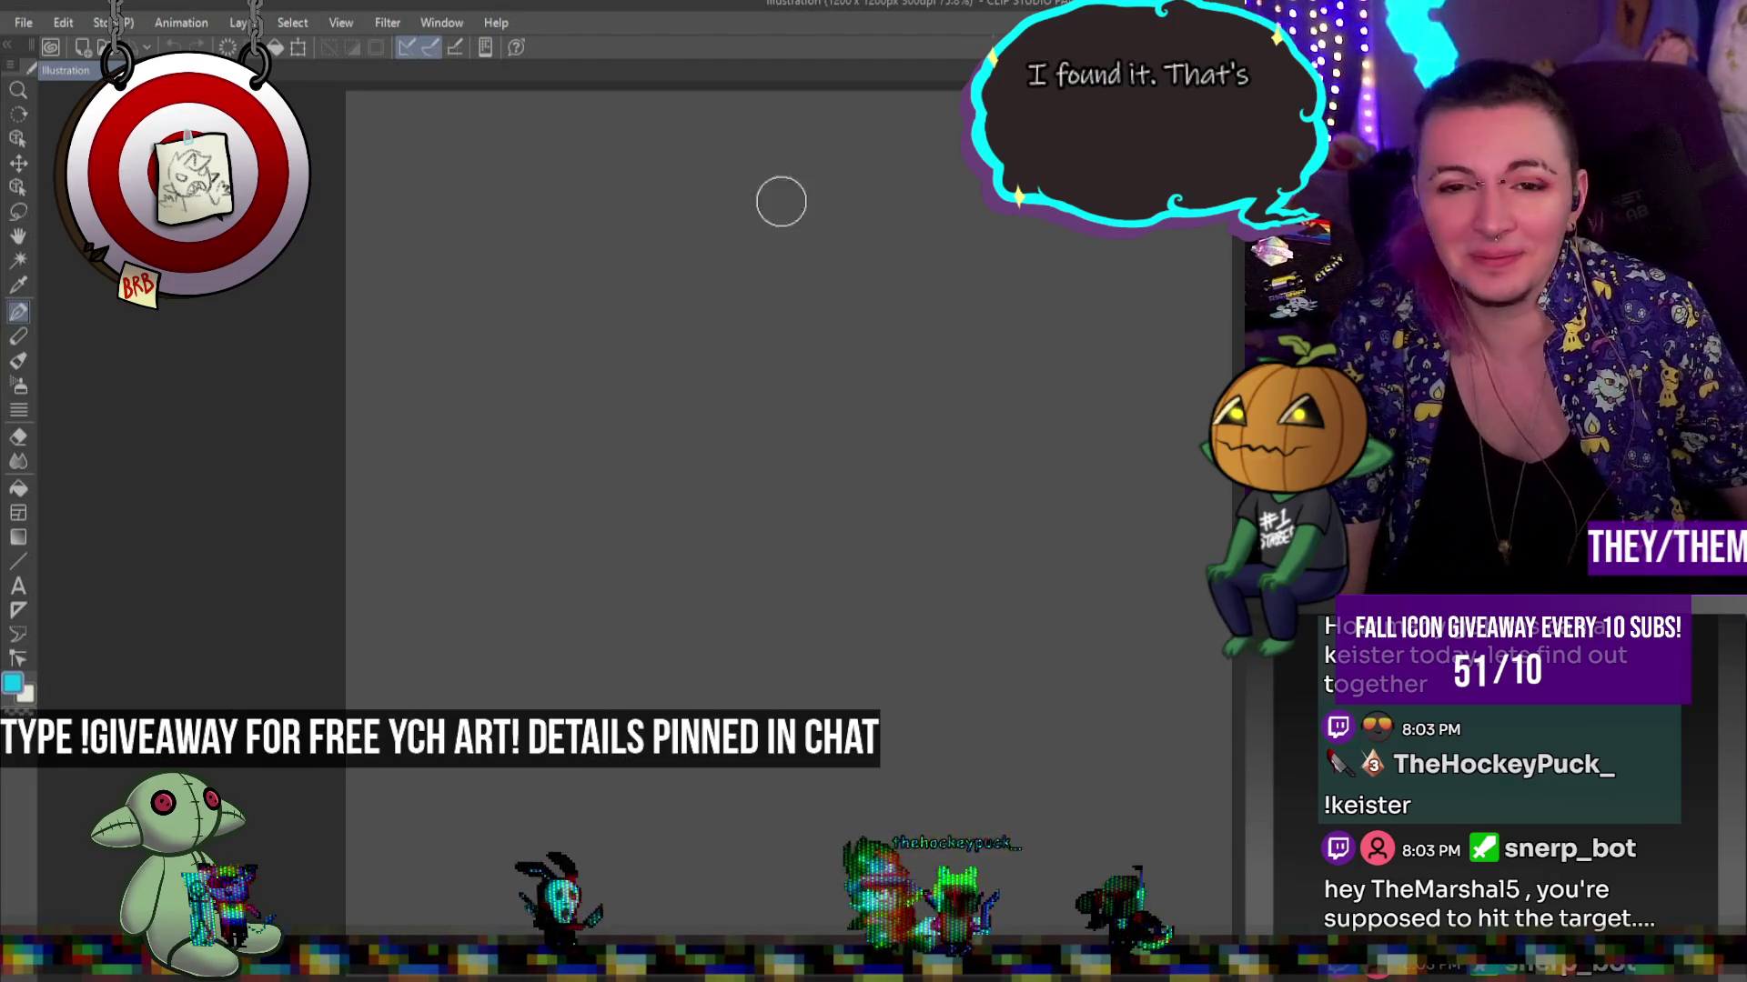
{"action": "key", "text": "ctrl+v"}
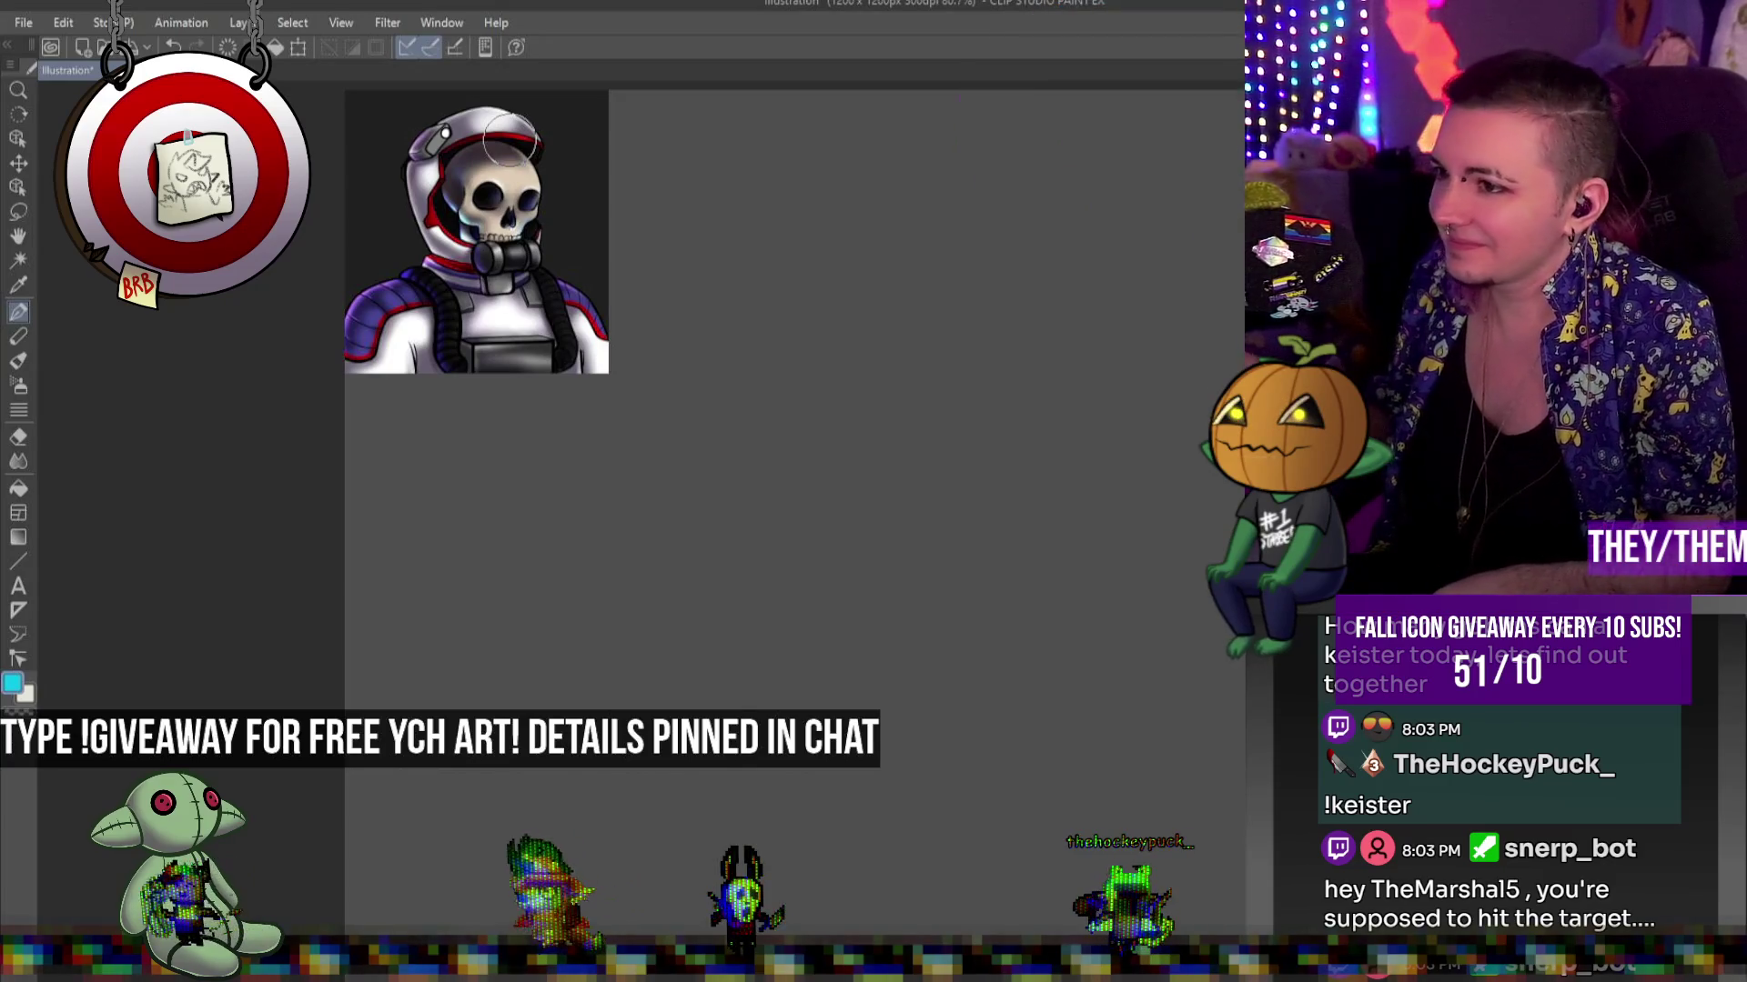
Sketch the round helmet outline in cyan, reinforcing its top, right and lower-left edges
{"action": "key", "text": "p"}
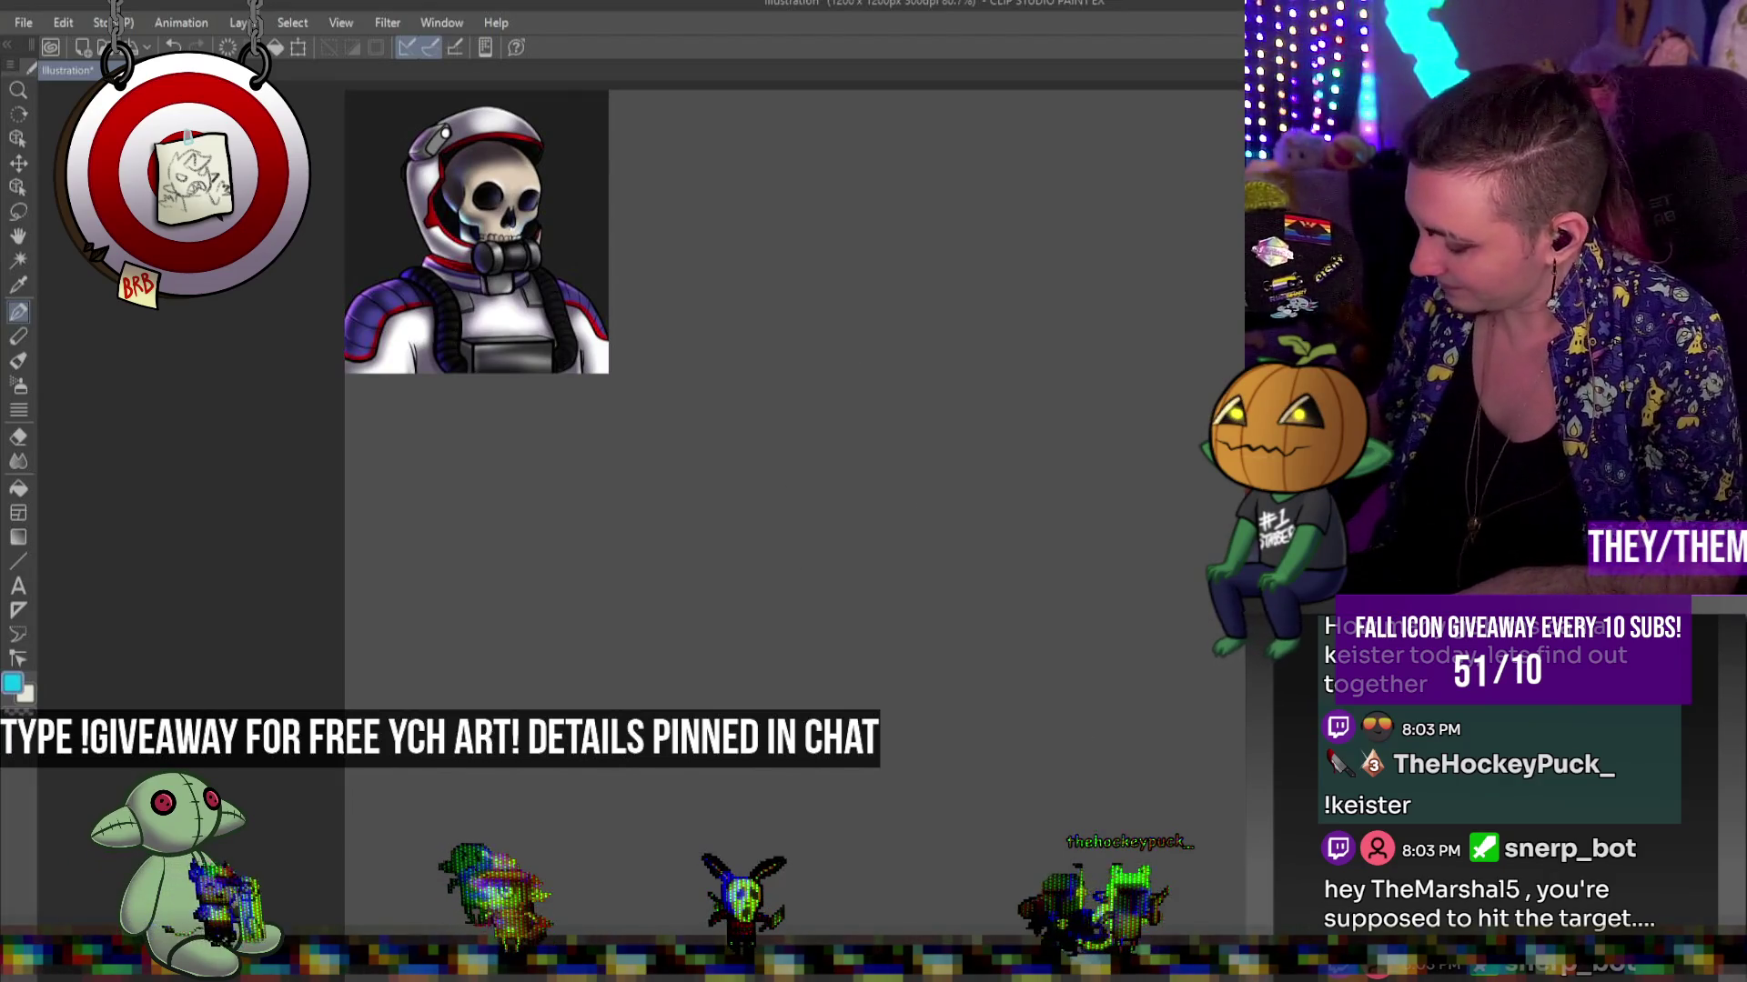
{"action": "mouse_move", "coordinate": [784, 183]}
{"action": "left_mouse_down"}
{"action": "mouse_move", "coordinate": [1002, 555]}
{"action": "mouse_move", "coordinate": [593, 474]}
{"action": "mouse_move", "coordinate": [1010, 346]}
{"action": "mouse_move", "coordinate": [861, 651]}
{"action": "mouse_move", "coordinate": [787, 215]}
{"action": "mouse_move", "coordinate": [916, 662]}
{"action": "left_mouse_up"}
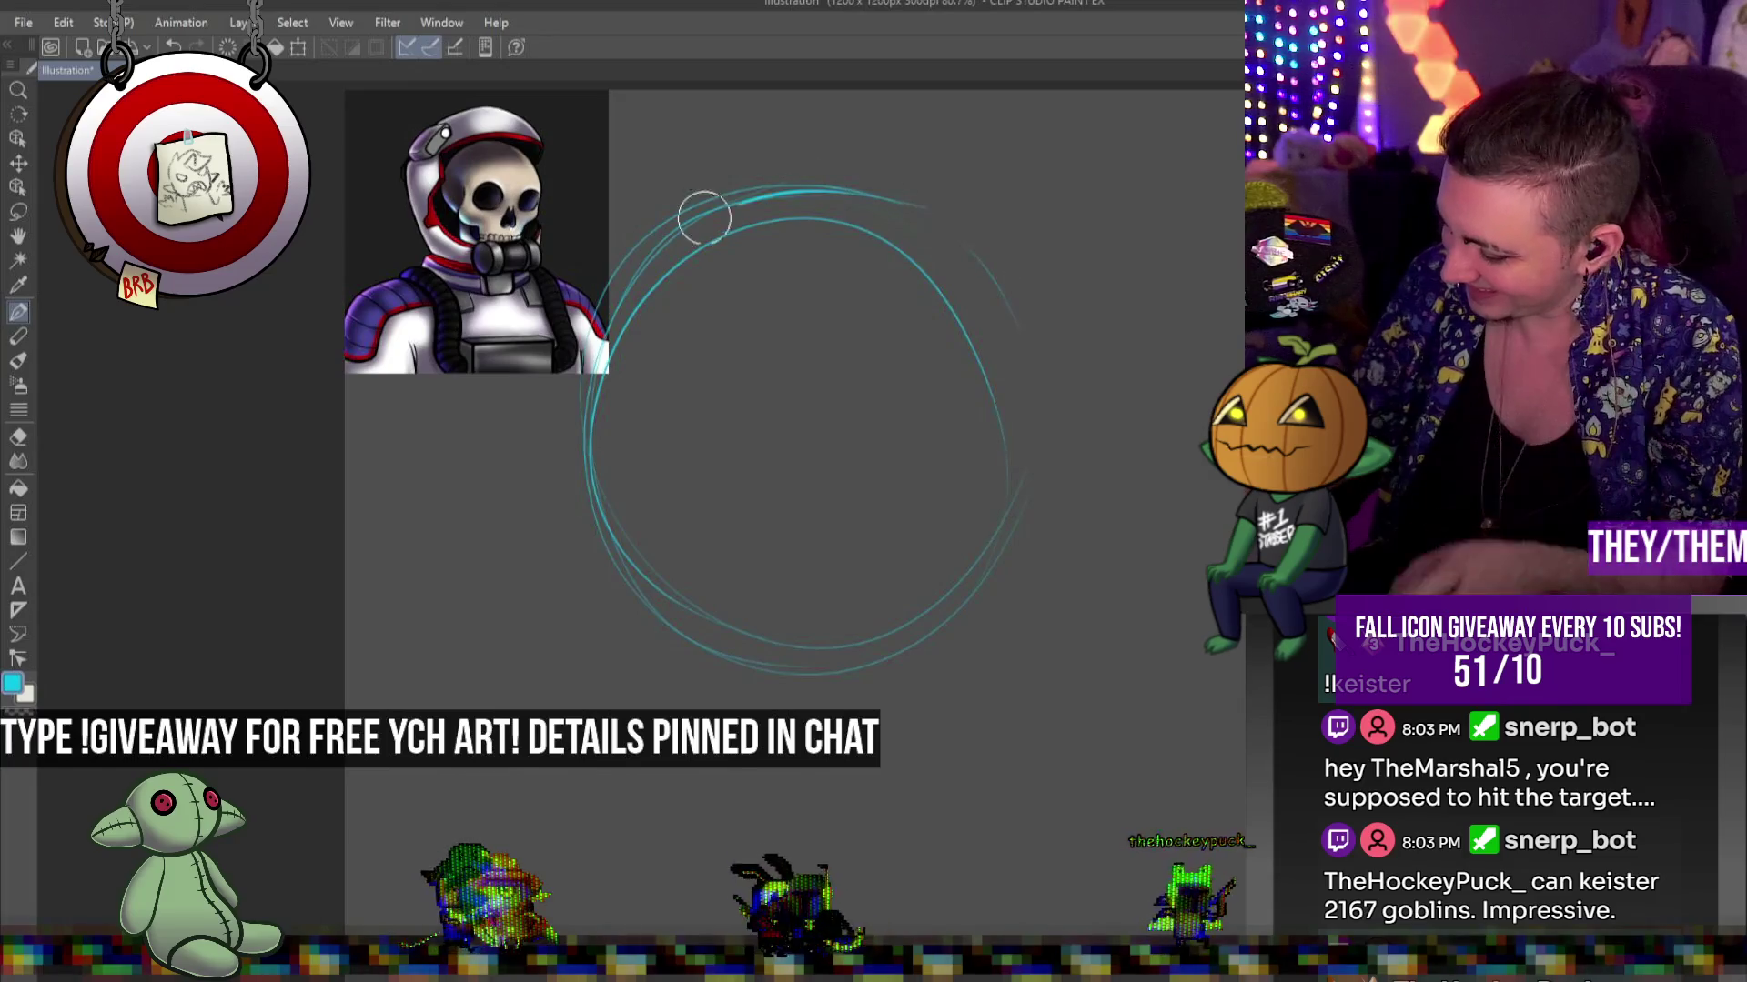
{"action": "left_click_drag", "start_coordinate": [1044, 308], "coordinate": [919, 605]}
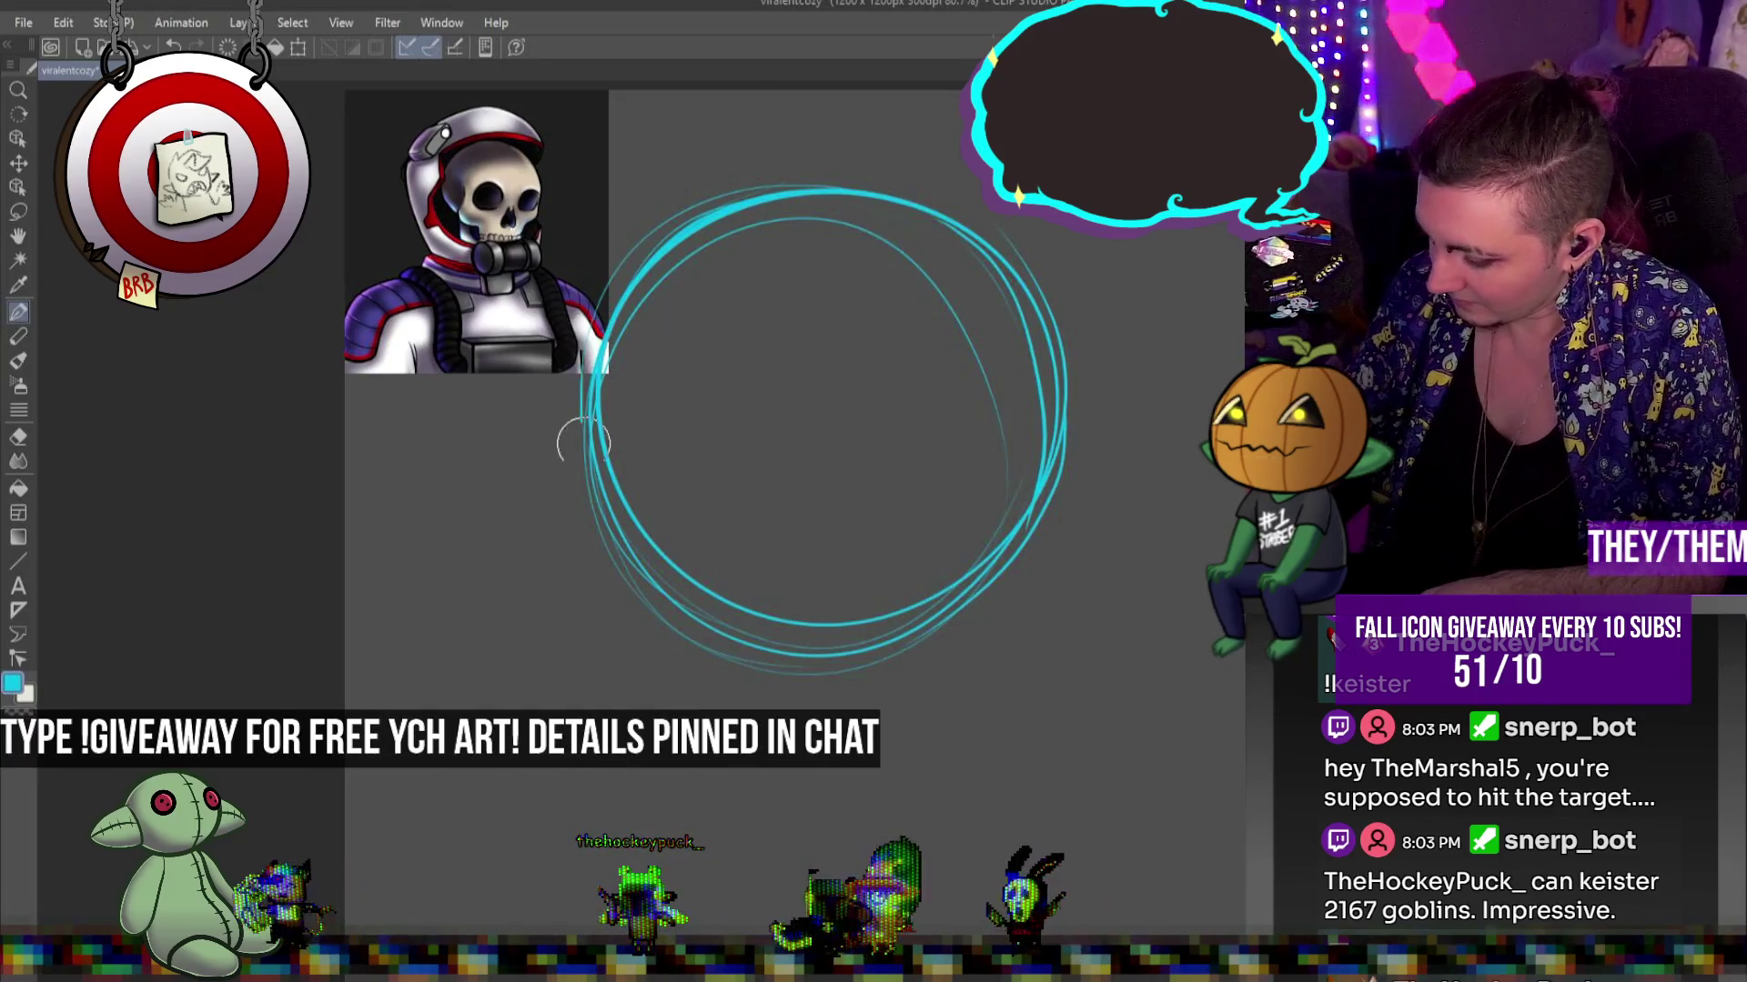
{"action": "mouse_move", "coordinate": [624, 604]}
{"action": "left_mouse_down"}
{"action": "mouse_move", "coordinate": [628, 628]}
{"action": "mouse_move", "coordinate": [755, 699]}
{"action": "mouse_move", "coordinate": [819, 702]}
{"action": "left_mouse_up"}
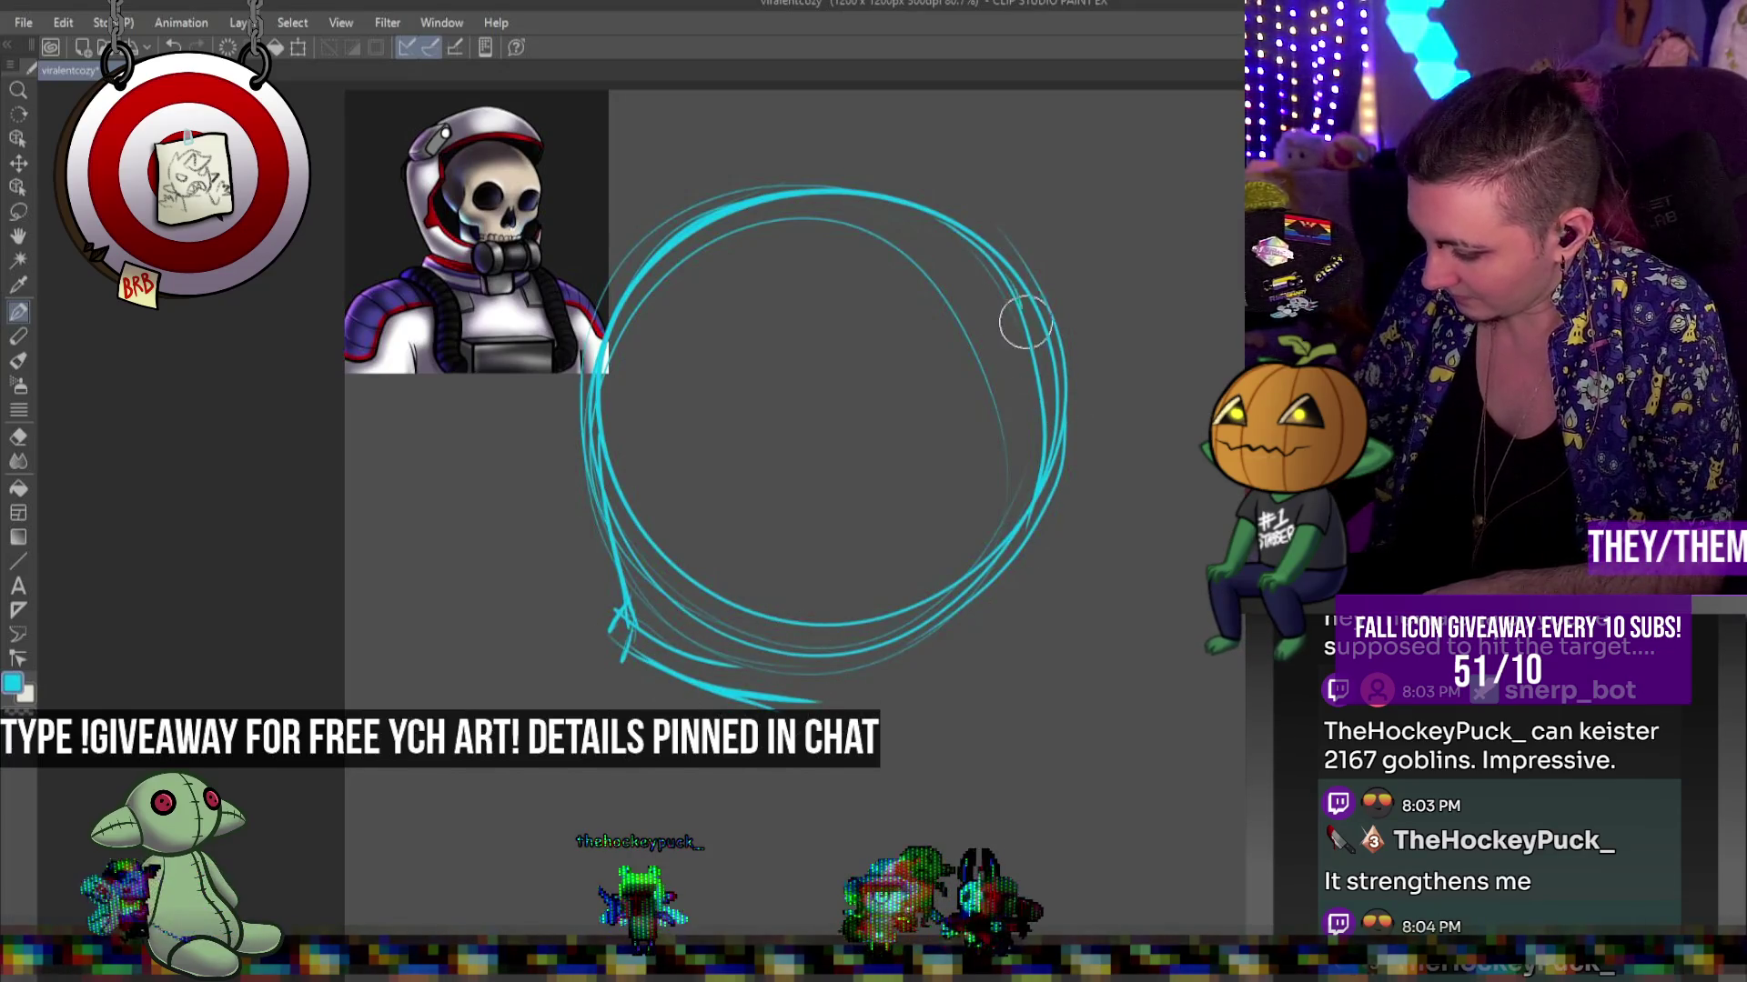
{"action": "left_click_drag", "start_coordinate": [1026, 323], "coordinate": [1037, 582]}
{"action": "left_click_drag", "start_coordinate": [887, 228], "coordinate": [1019, 482]}
{"action": "left_click_drag", "start_coordinate": [1037, 555], "coordinate": [913, 706]}
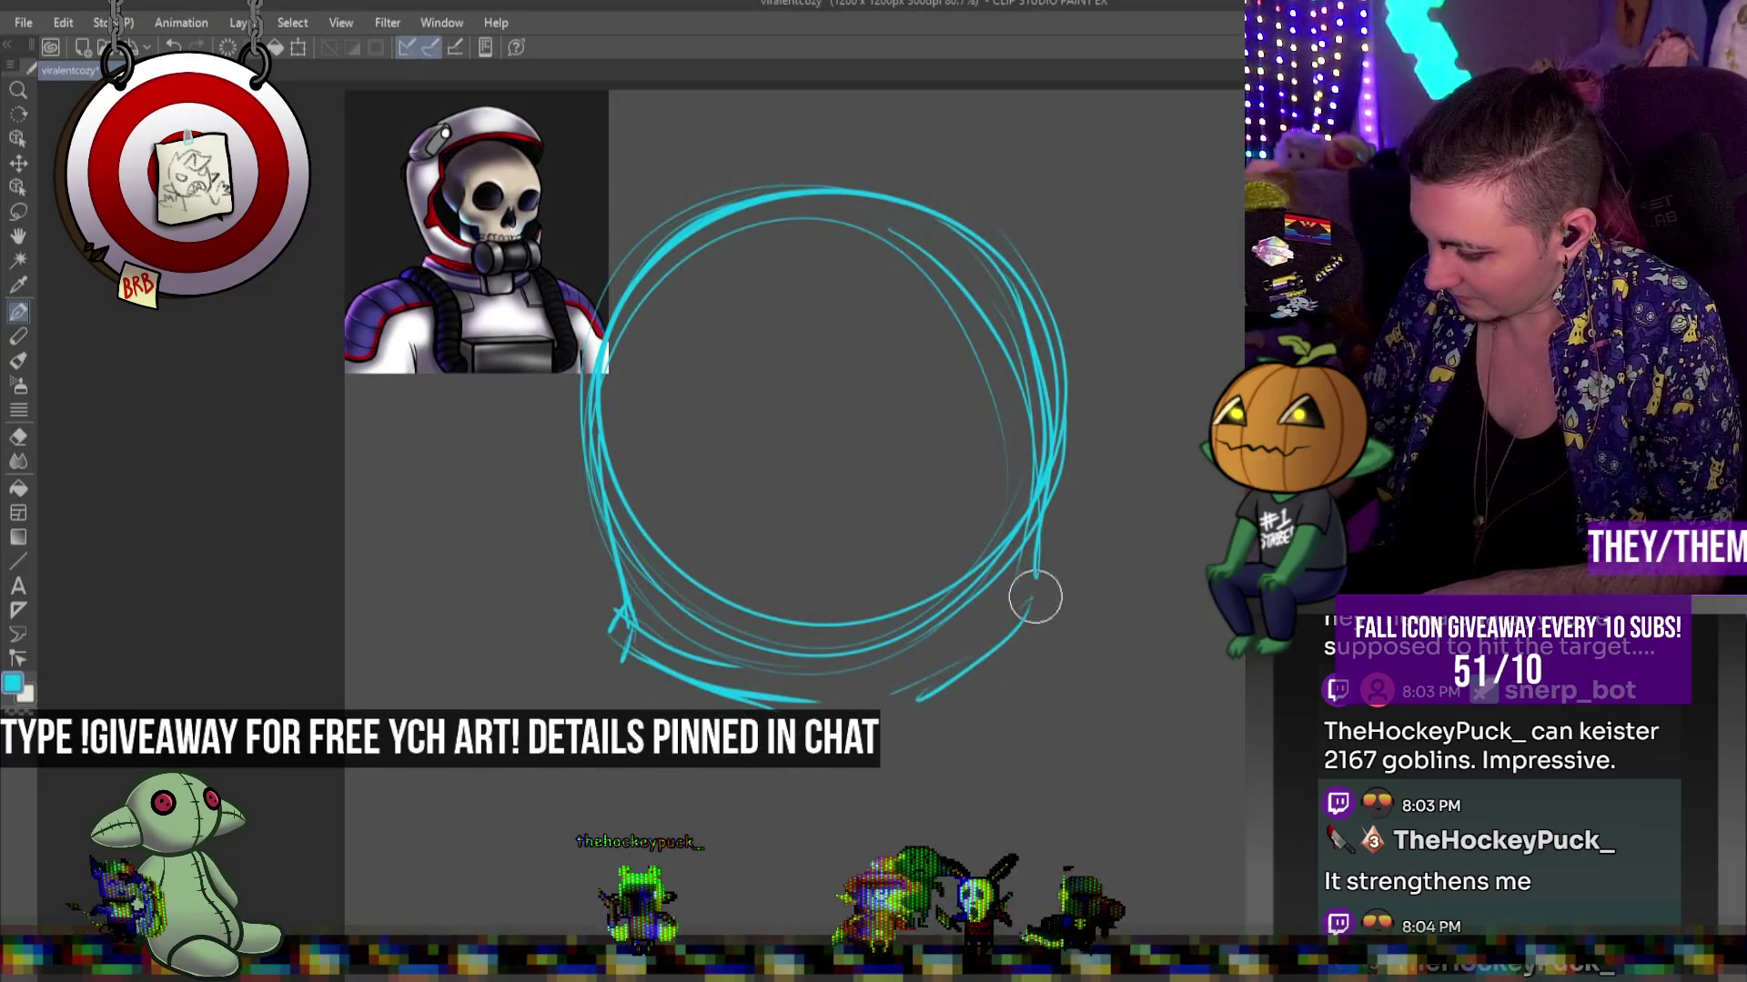
Sketch the right side of the neck and the left shoulder curving down from the helmet
{"action": "left_click_drag", "start_coordinate": [1035, 597], "coordinate": [1028, 673]}
{"action": "left_click_drag", "start_coordinate": [1046, 634], "coordinate": [1043, 670]}
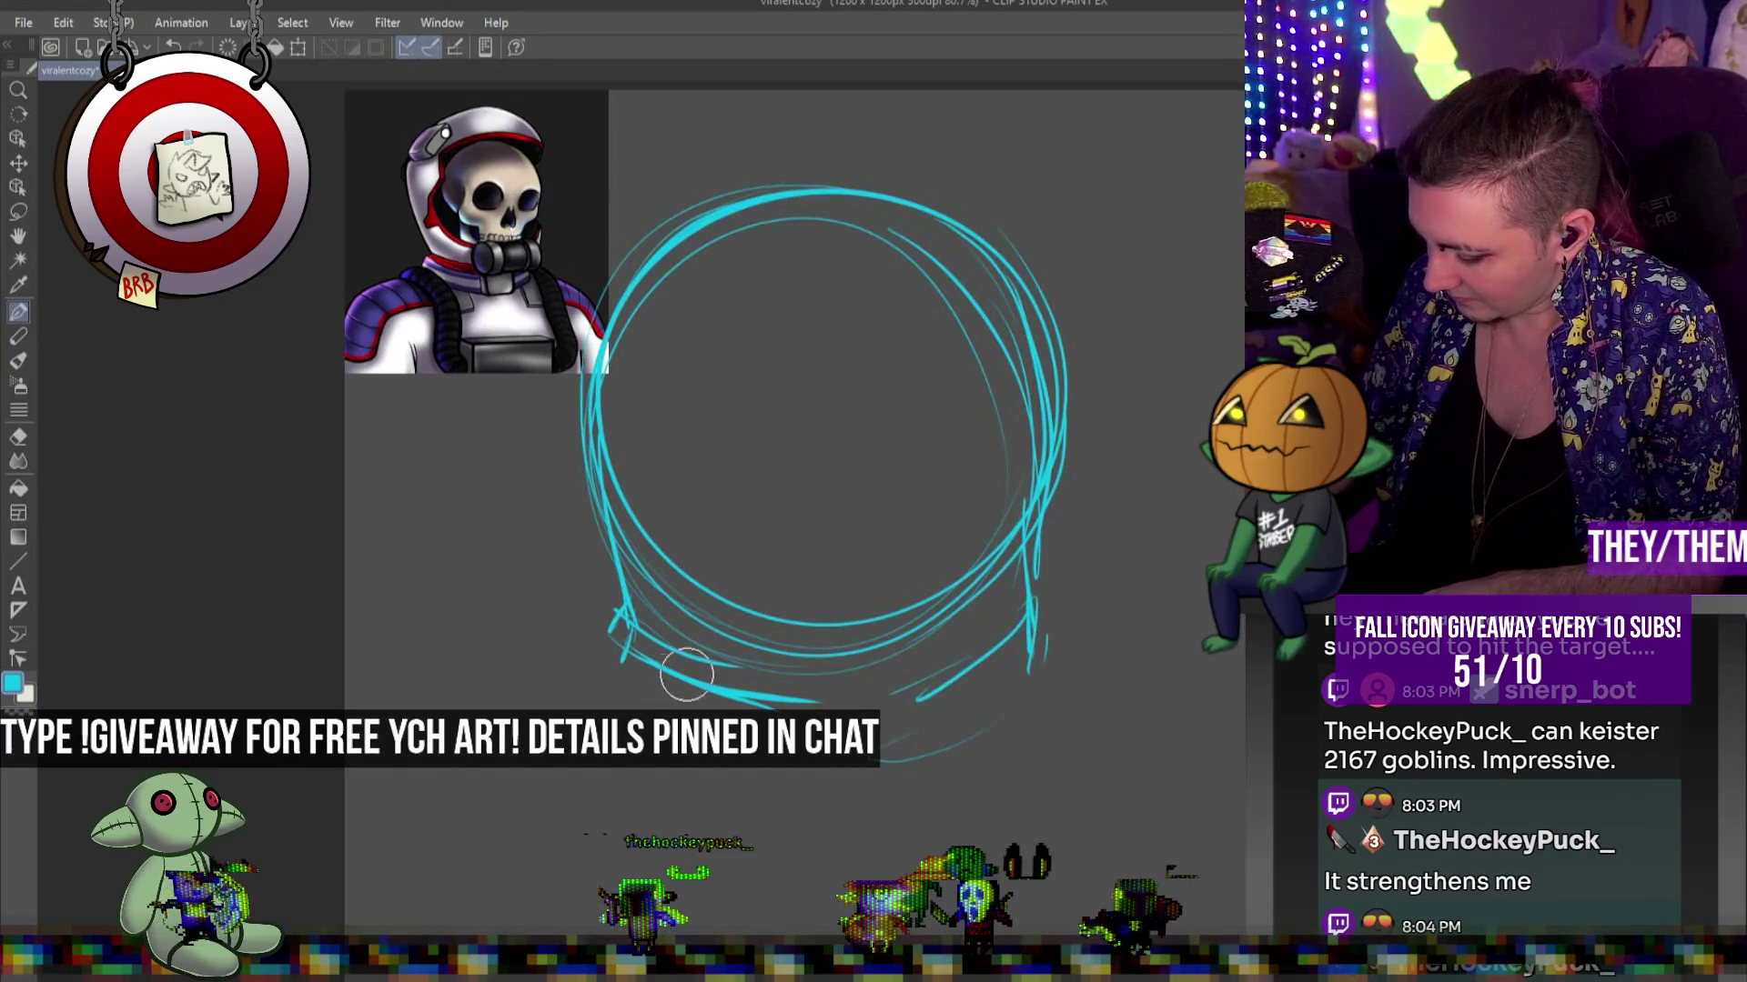
{"action": "mouse_move", "coordinate": [612, 671]}
{"action": "left_mouse_down"}
{"action": "mouse_move", "coordinate": [460, 702]}
{"action": "mouse_move", "coordinate": [424, 937]}
{"action": "left_mouse_up"}
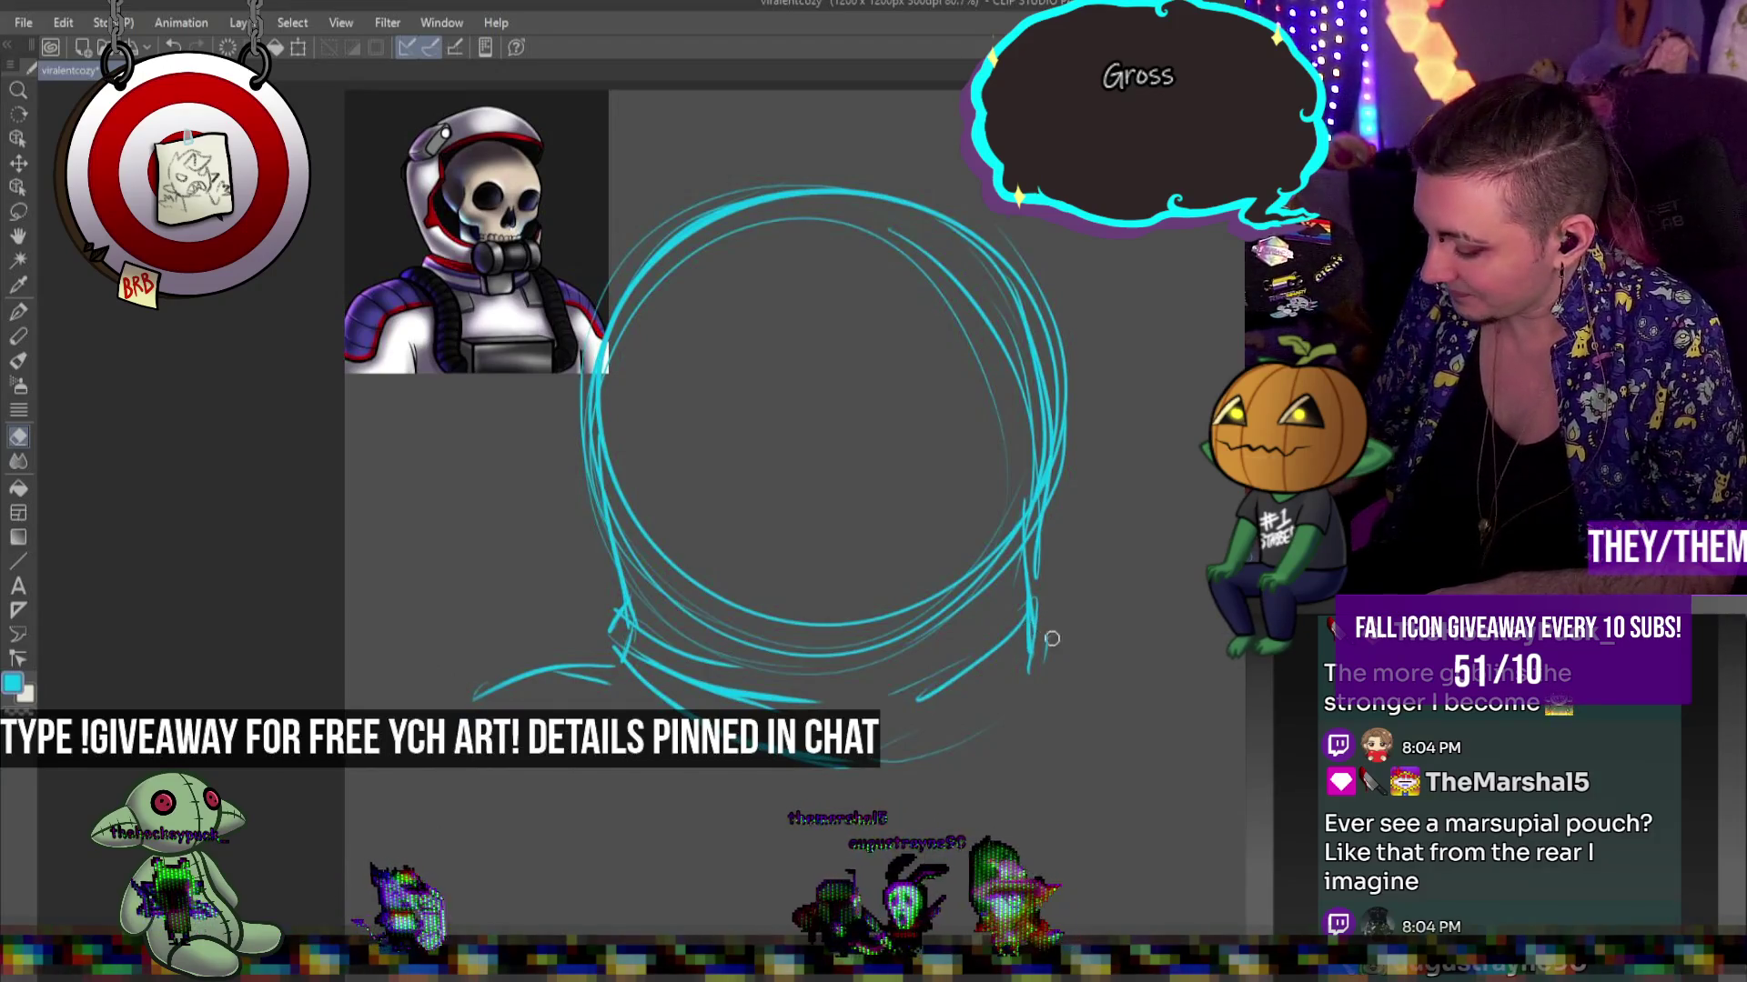
Draw the right shoulder line sloping down and outward from the helmet
{"action": "key", "text": "p"}
{"action": "mouse_move", "coordinate": [1101, 645]}
{"action": "left_mouse_down"}
{"action": "mouse_move", "coordinate": [1026, 648]}
{"action": "mouse_move", "coordinate": [1185, 639]}
{"action": "mouse_move", "coordinate": [1167, 657]}
{"action": "mouse_move", "coordinate": [1214, 719]}
{"action": "left_mouse_up"}
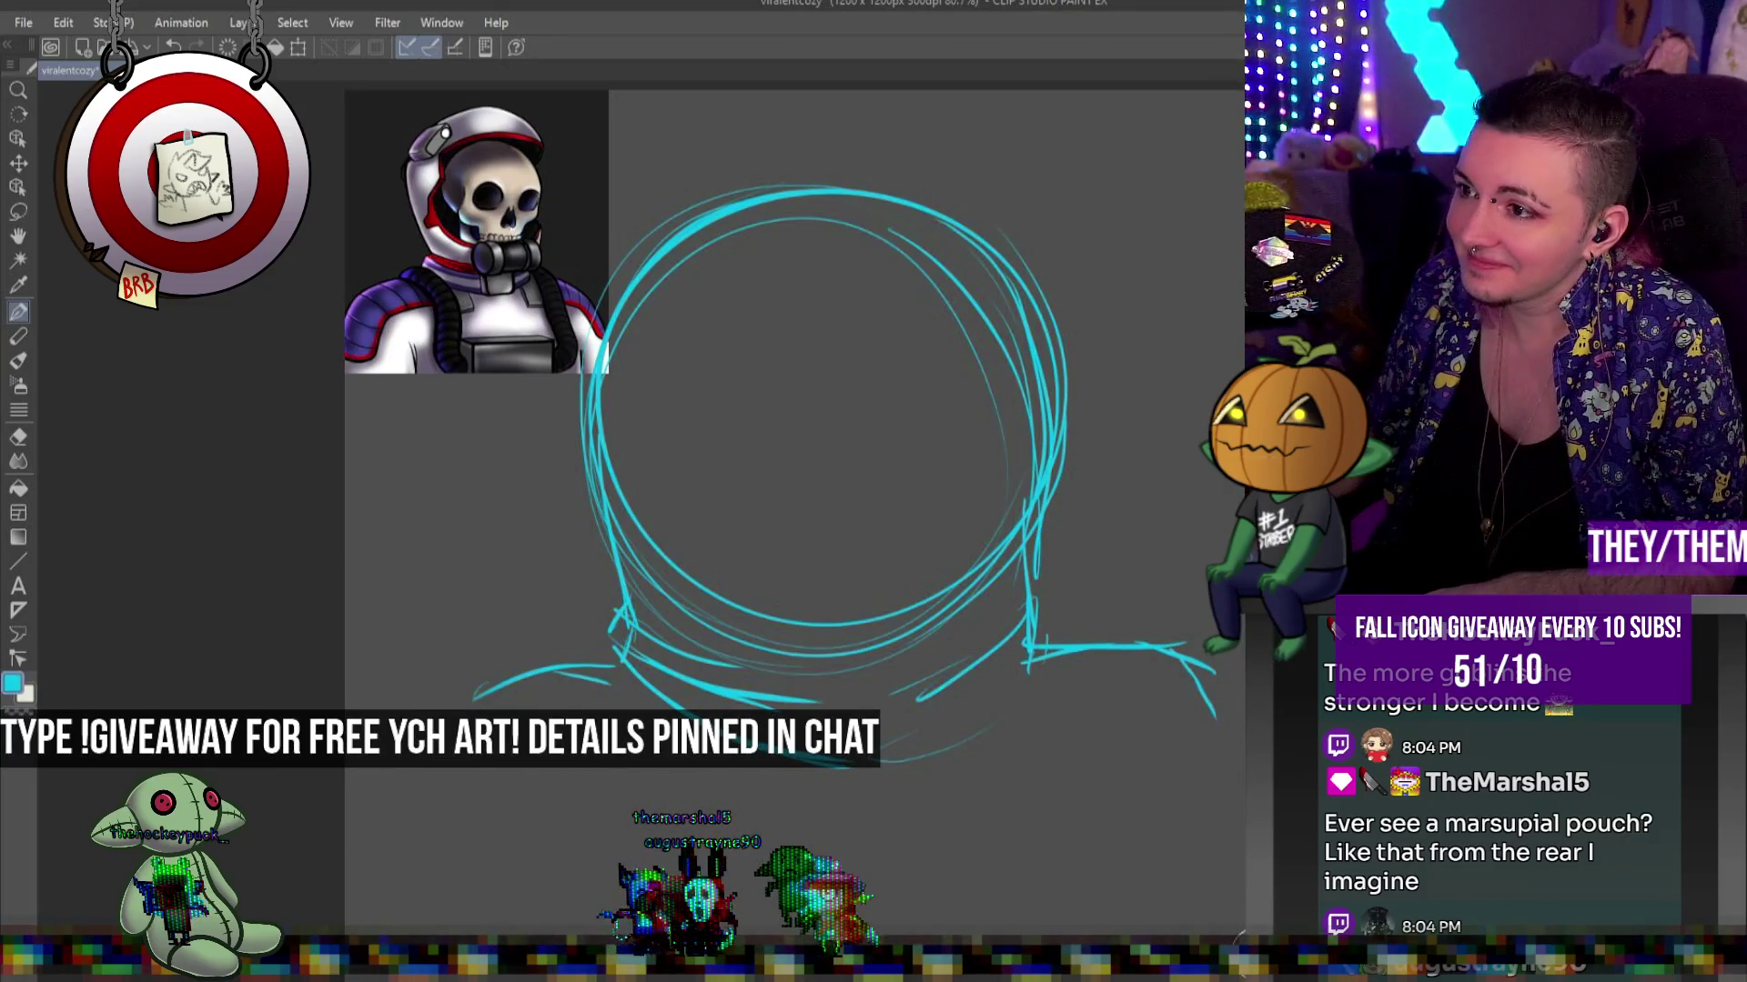
{"action": "left_click_drag", "start_coordinate": [1150, 648], "coordinate": [1230, 772]}
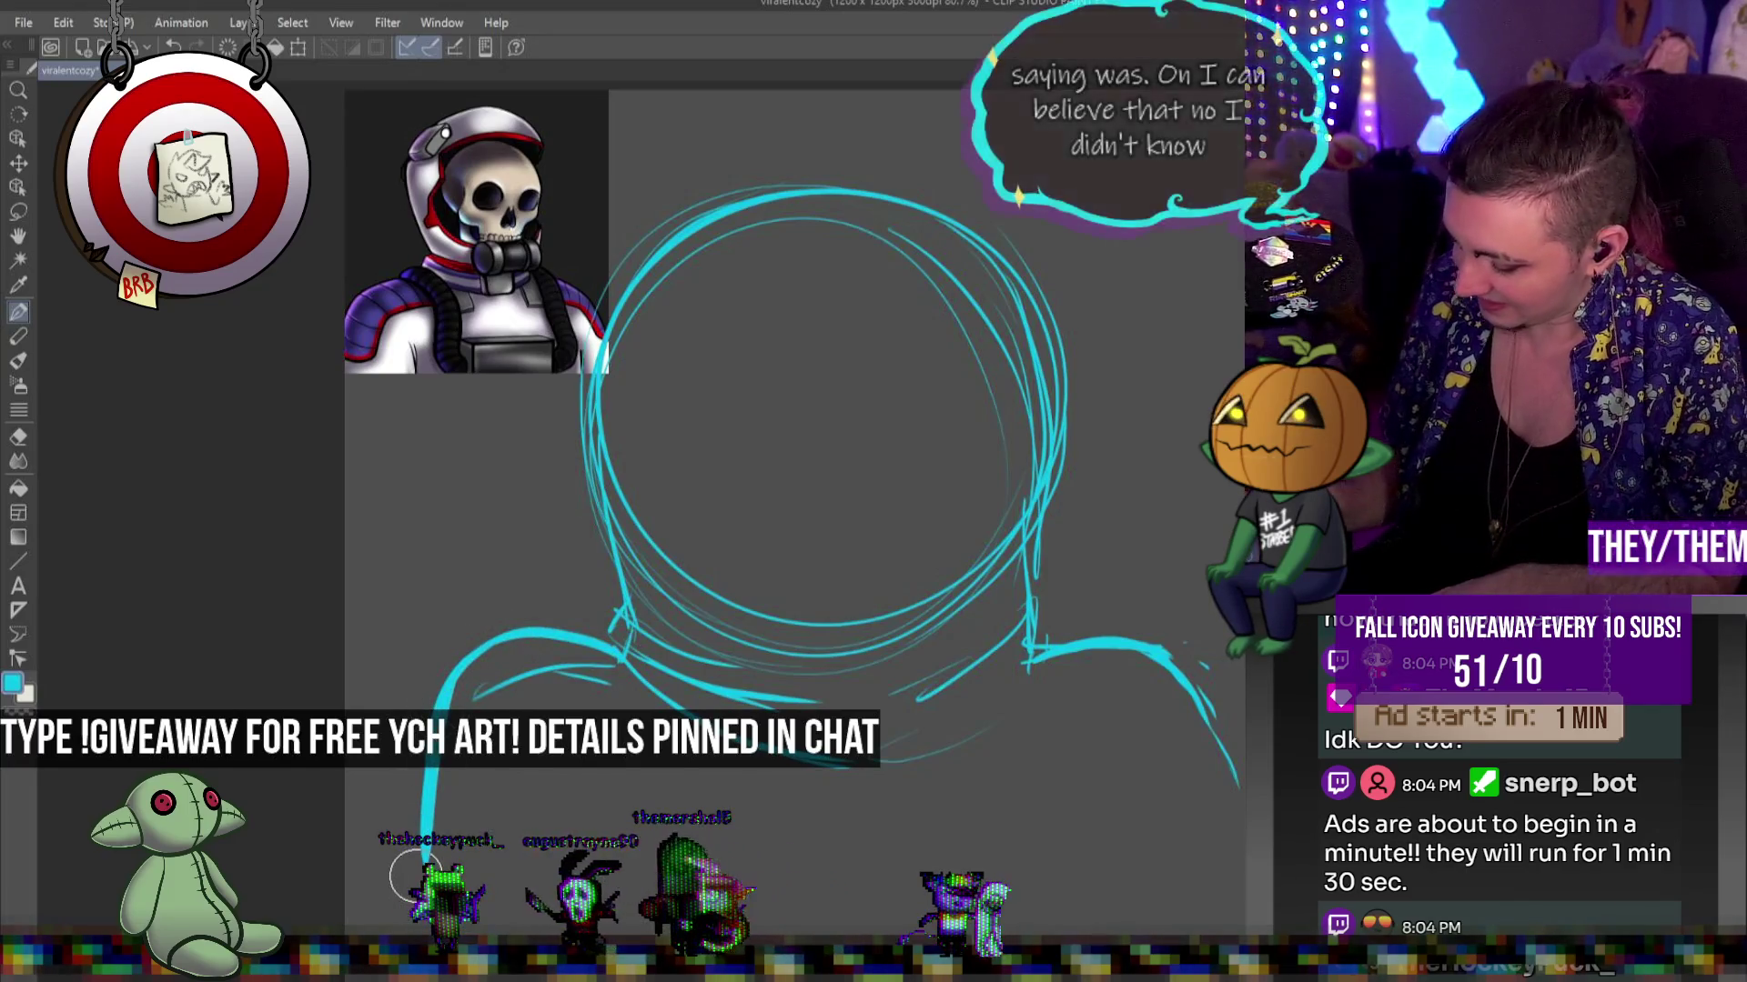
Undo both left-shoulder attempts and sketch strokes at the left side of the neck
{"action": "key", "text": "ctrl+z"}
{"action": "key", "text": "ctrl+z"}
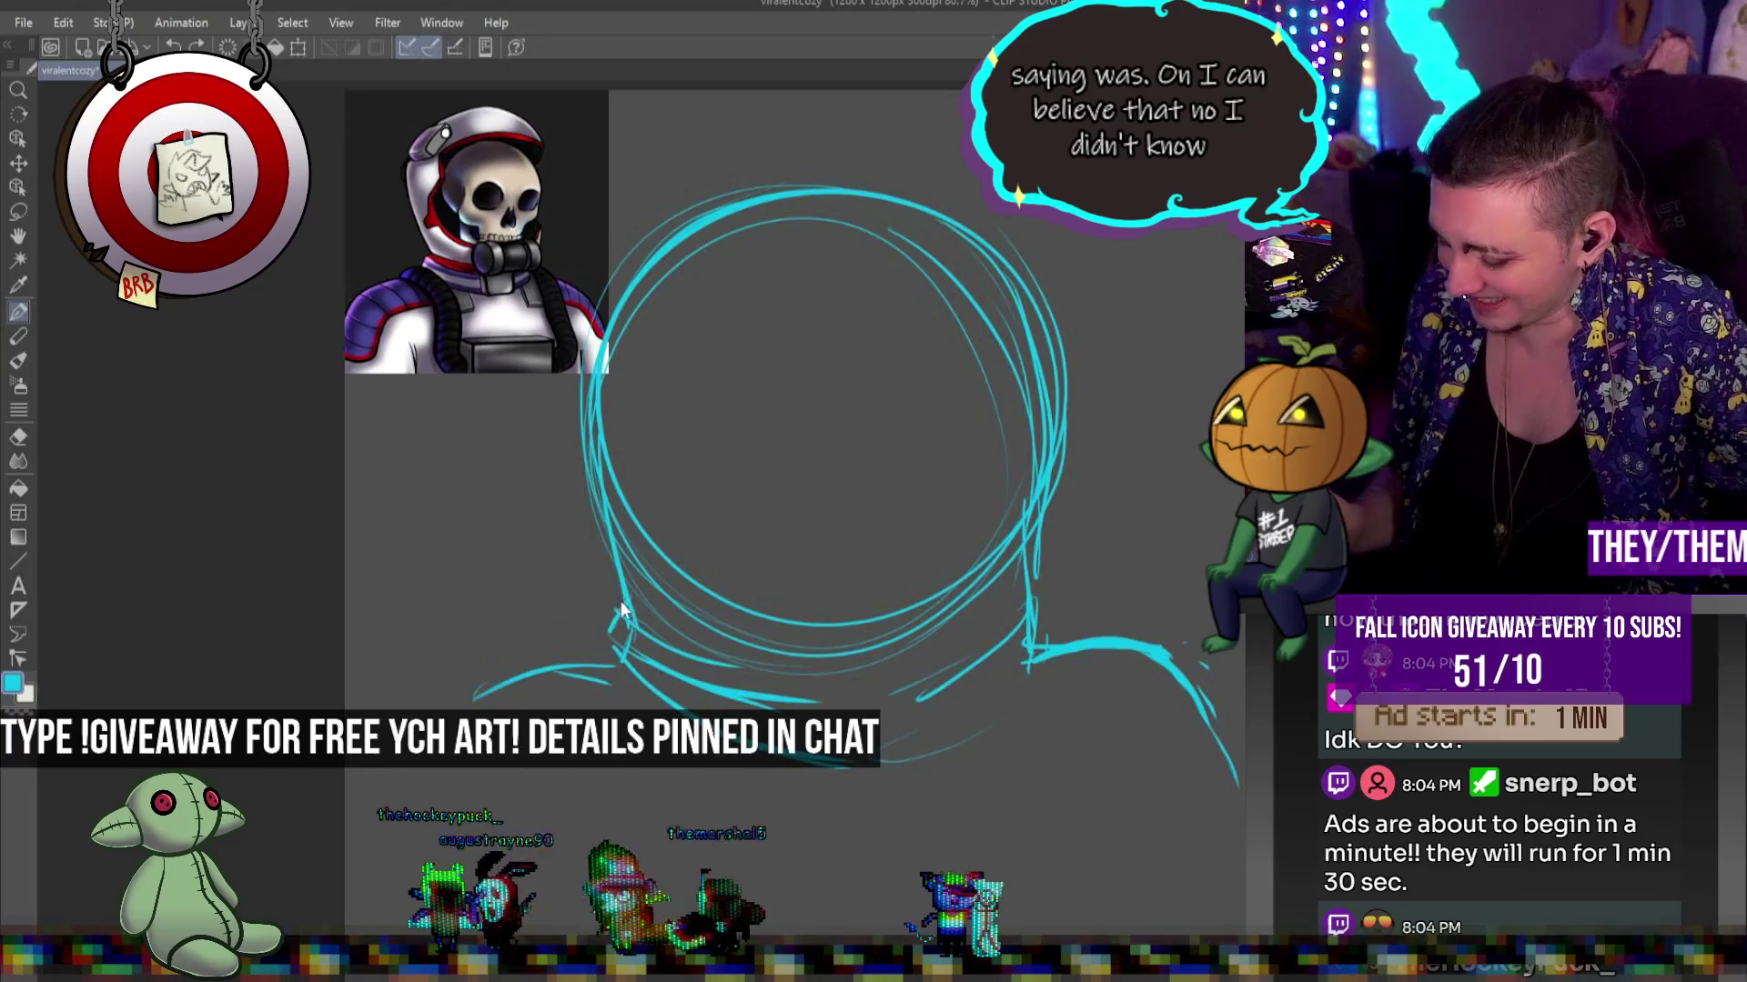
{"action": "left_click_drag", "start_coordinate": [474, 657], "coordinate": [400, 921]}
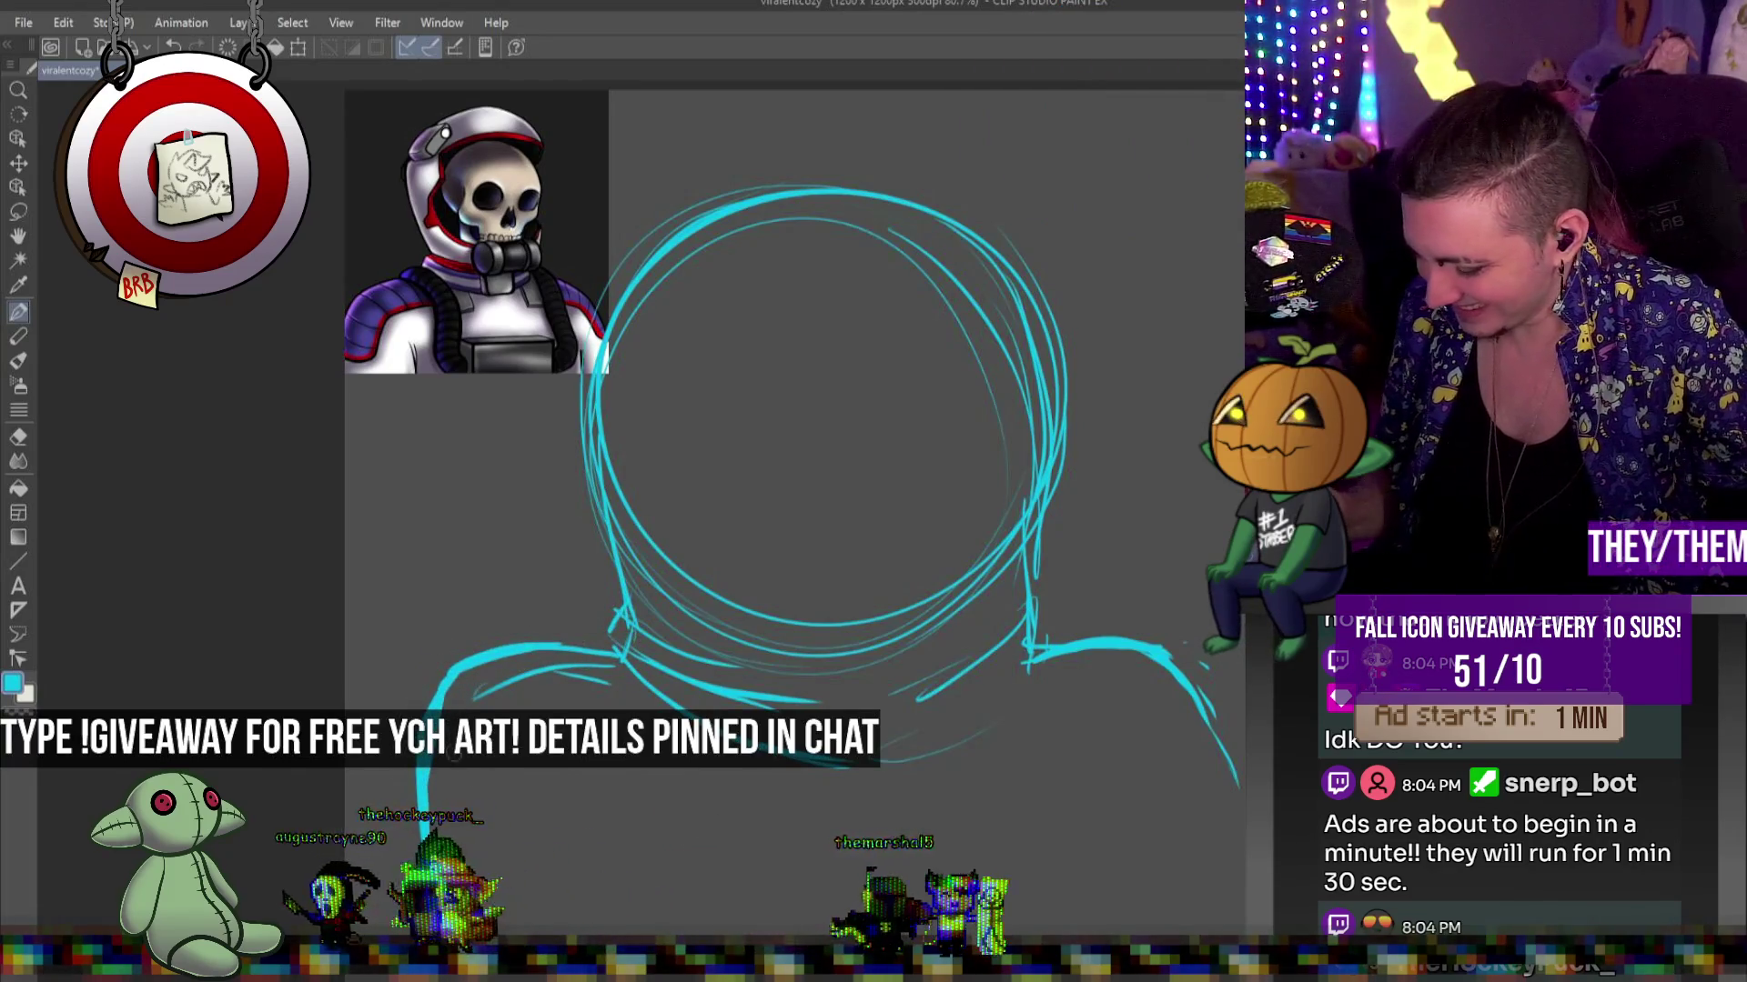
{"action": "key", "text": "ctrl+z"}
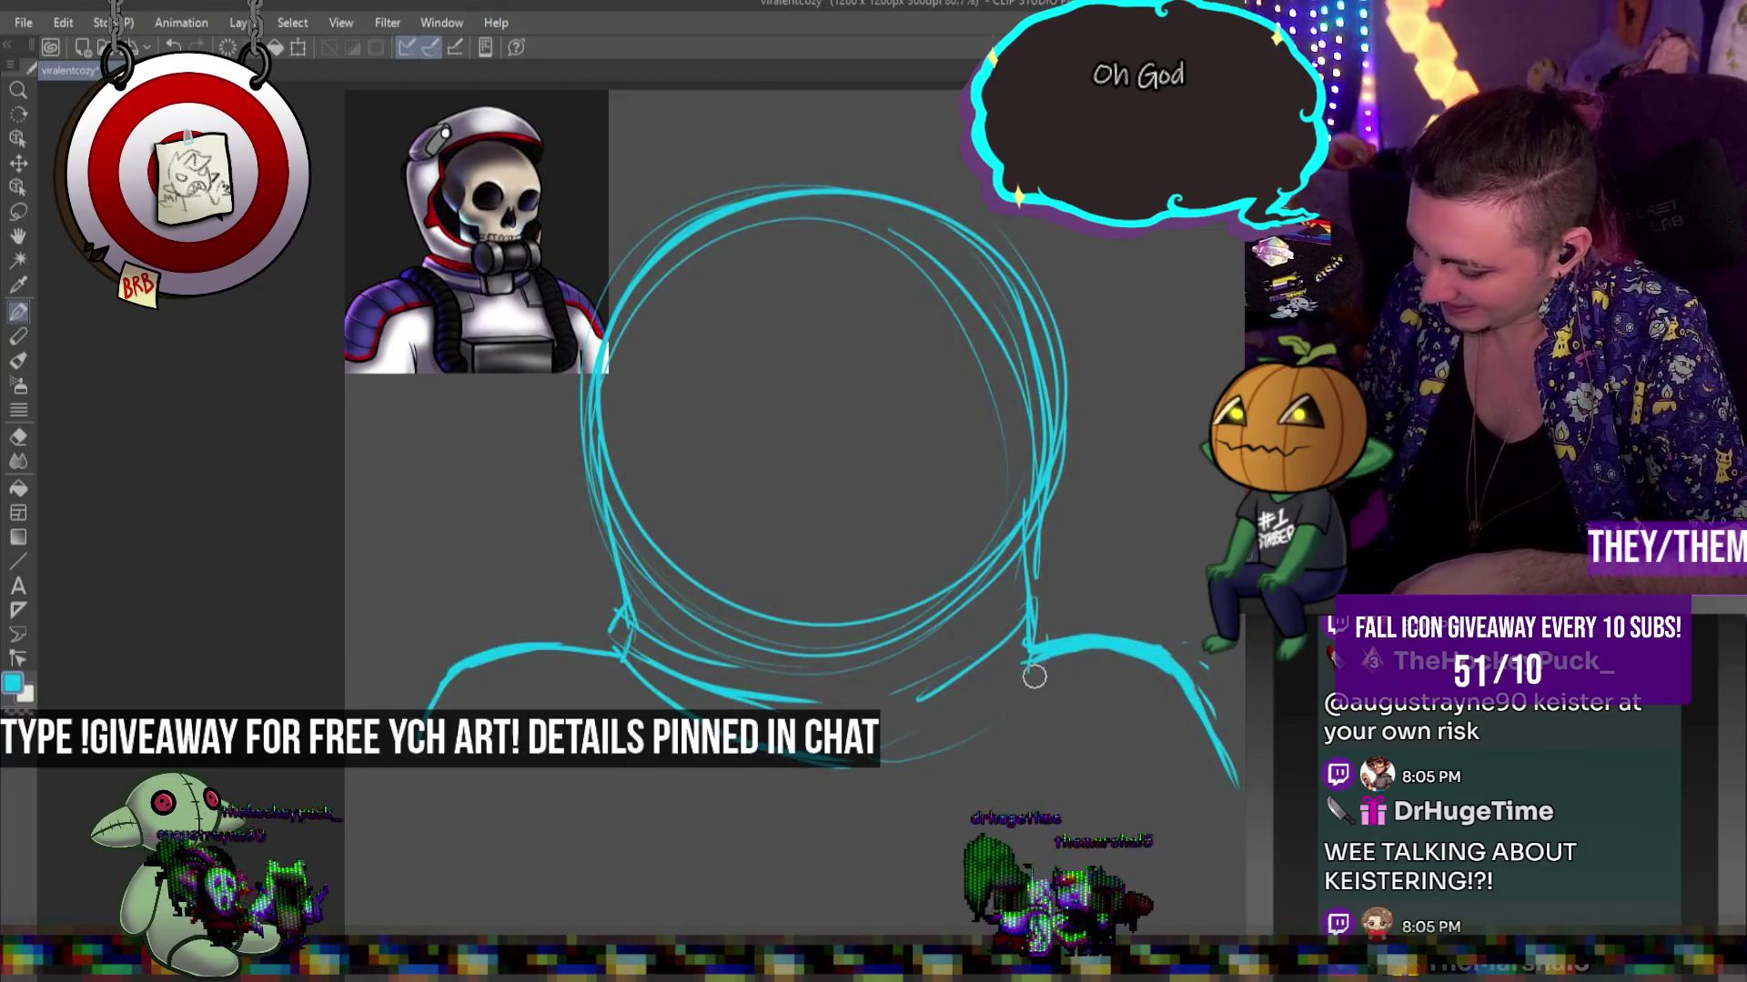
{"action": "mouse_move", "coordinate": [589, 608]}
{"action": "left_mouse_down"}
{"action": "mouse_move", "coordinate": [600, 569]}
{"action": "mouse_move", "coordinate": [590, 682]}
{"action": "left_mouse_up"}
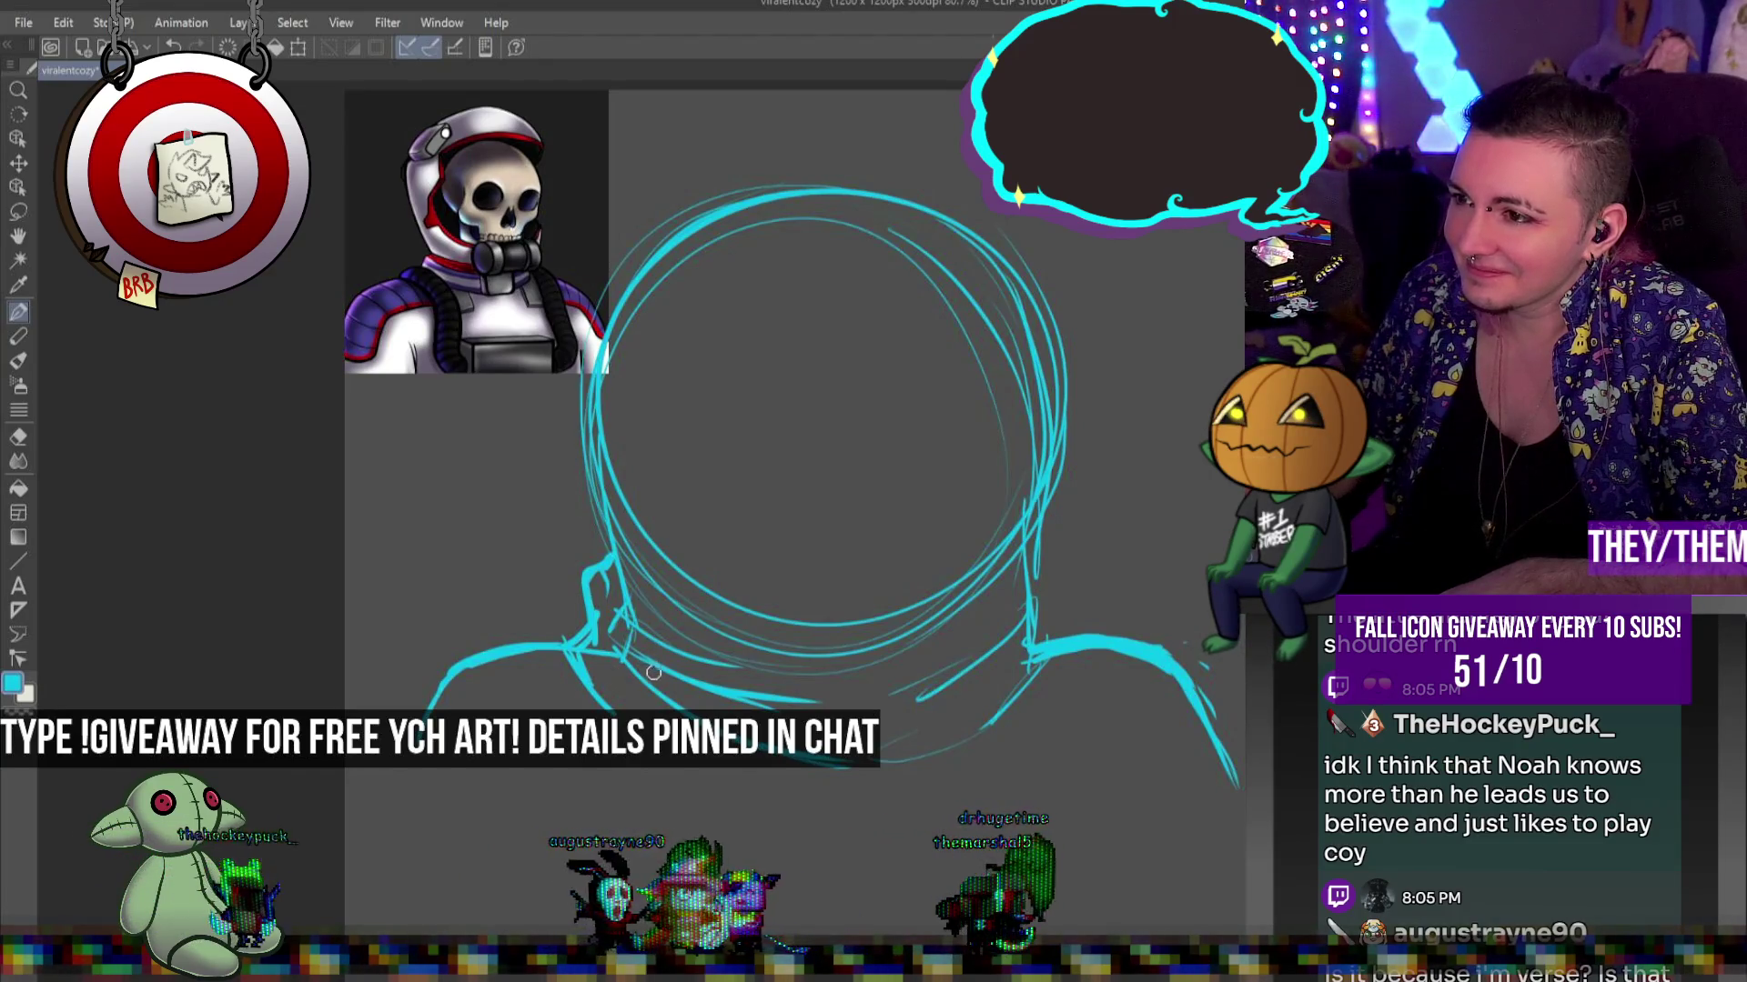
Undo the squiggly neck strokes, add a stroke on the suit's right side, and redraw the helmet's top-left outline
{"action": "key", "text": "ctrl+z"}
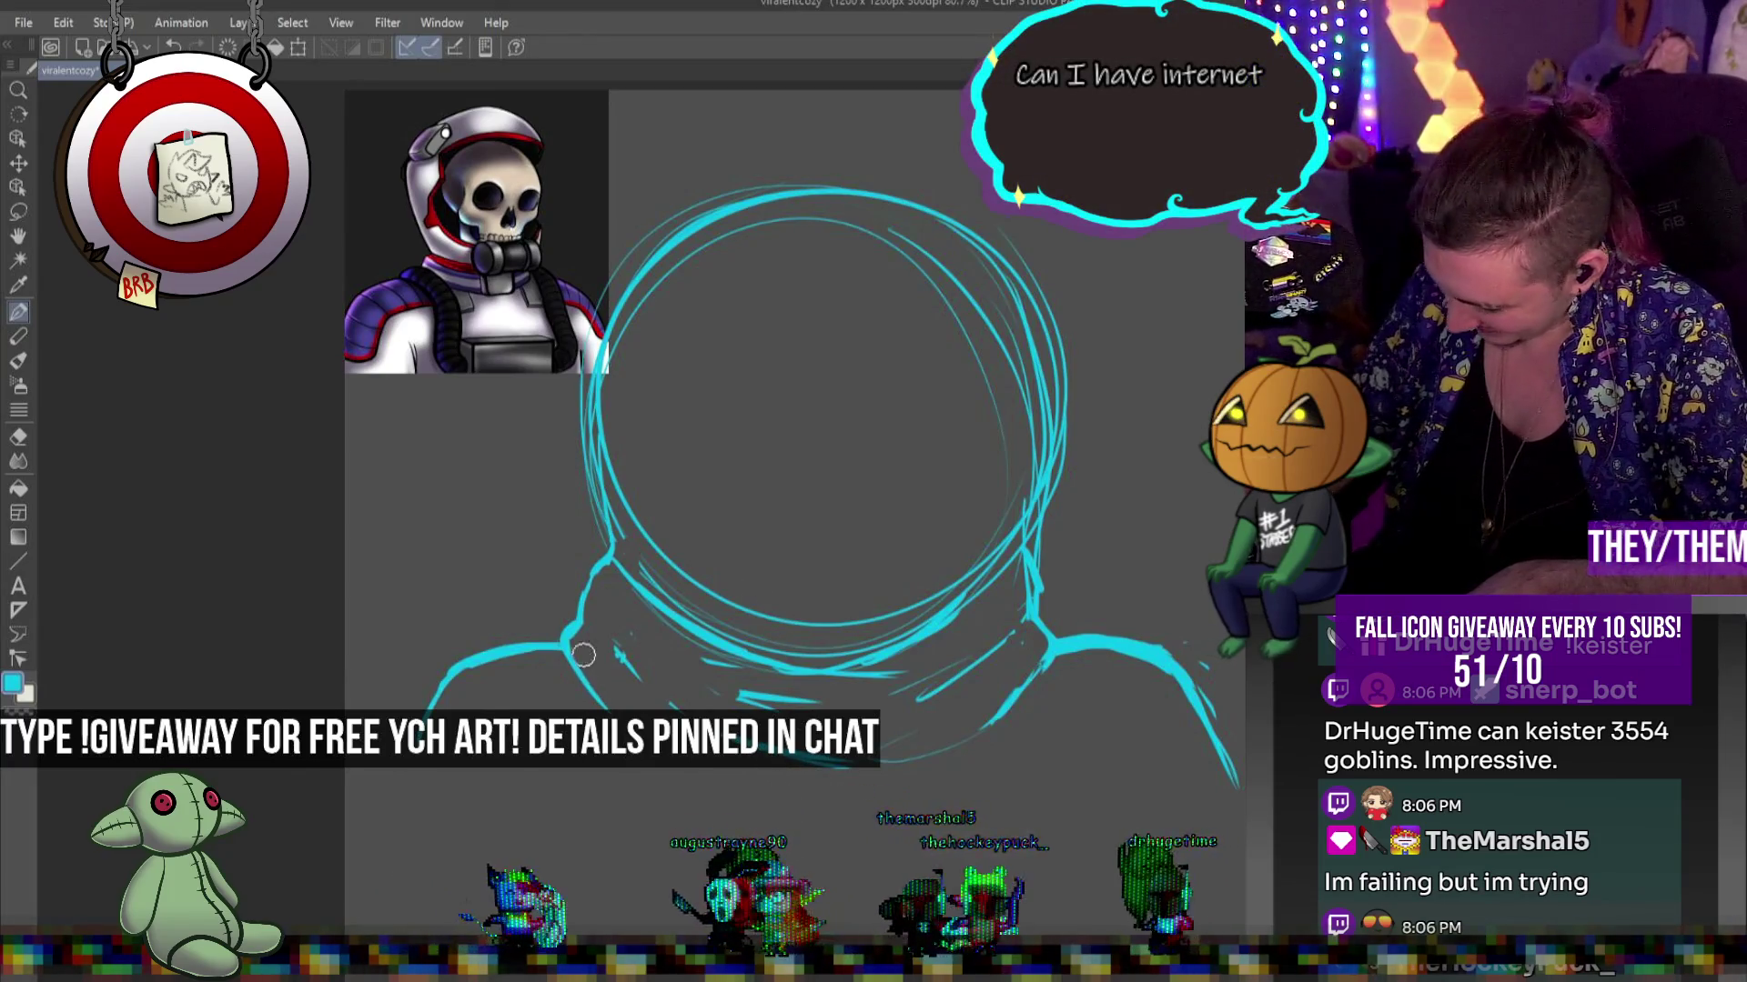
{"action": "left_click_drag", "start_coordinate": [1023, 673], "coordinate": [947, 753]}
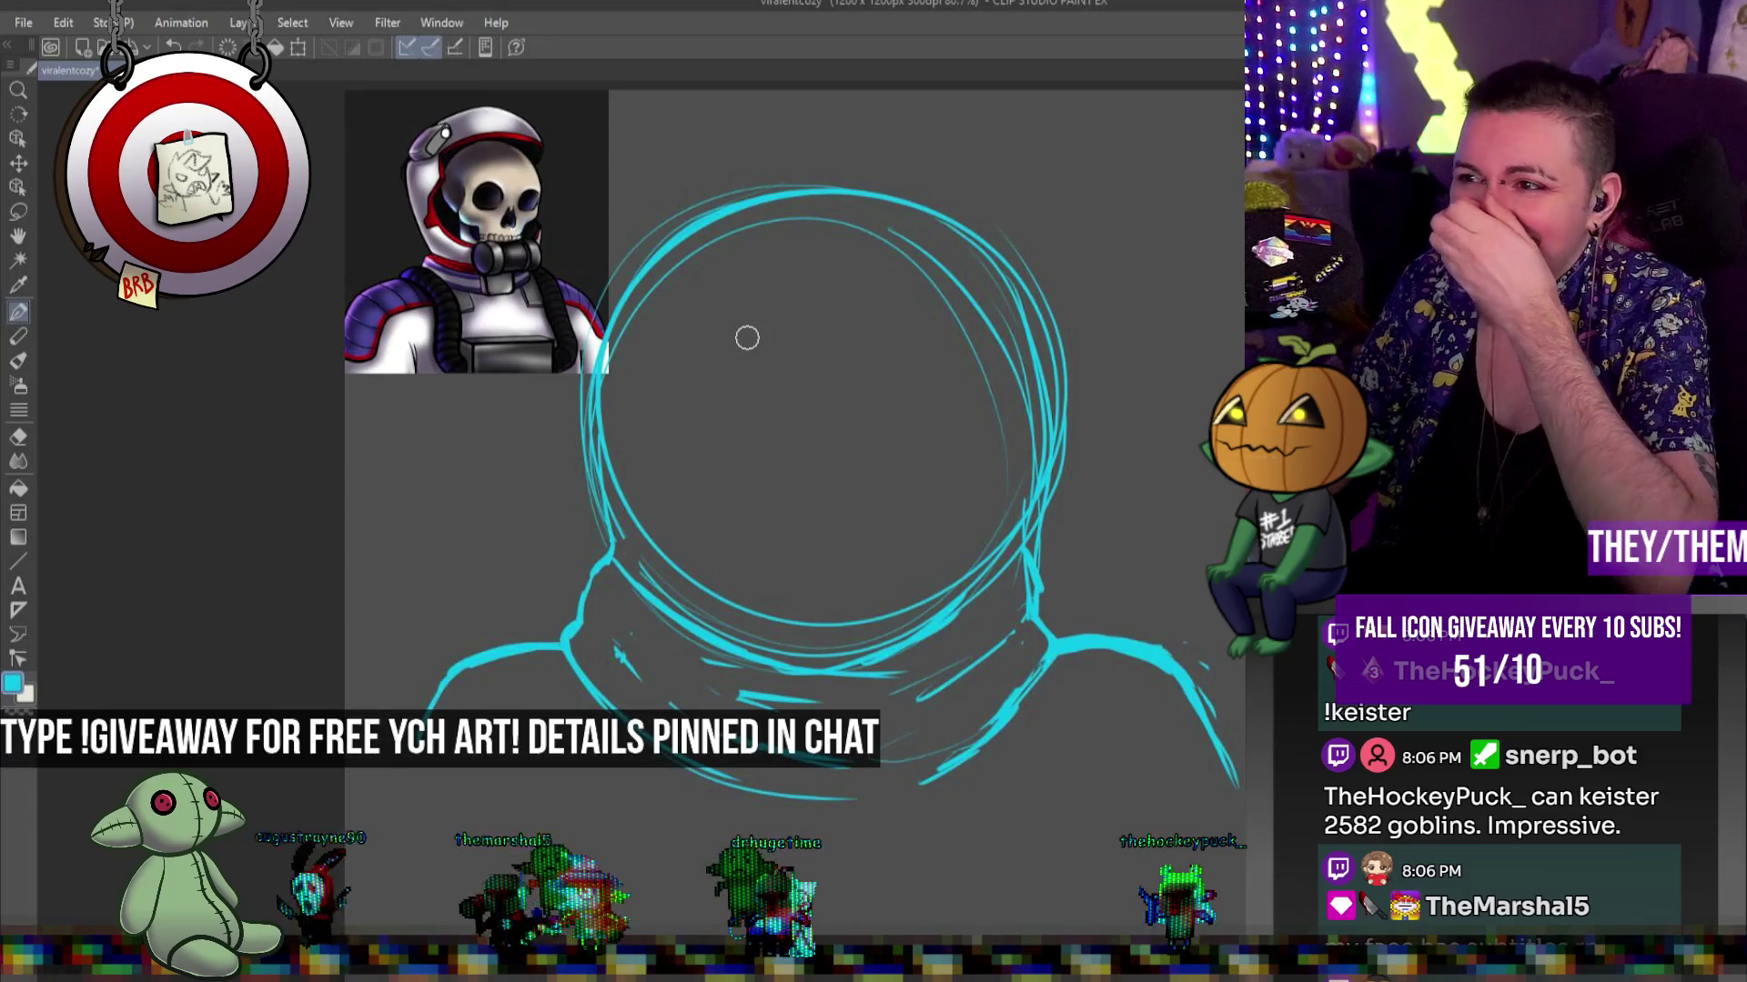
{"action": "mouse_move", "coordinate": [753, 188]}
{"action": "left_mouse_down"}
{"action": "mouse_move", "coordinate": [586, 362]}
{"action": "mouse_move", "coordinate": [673, 228]}
{"action": "mouse_move", "coordinate": [919, 187]}
{"action": "left_mouse_up"}
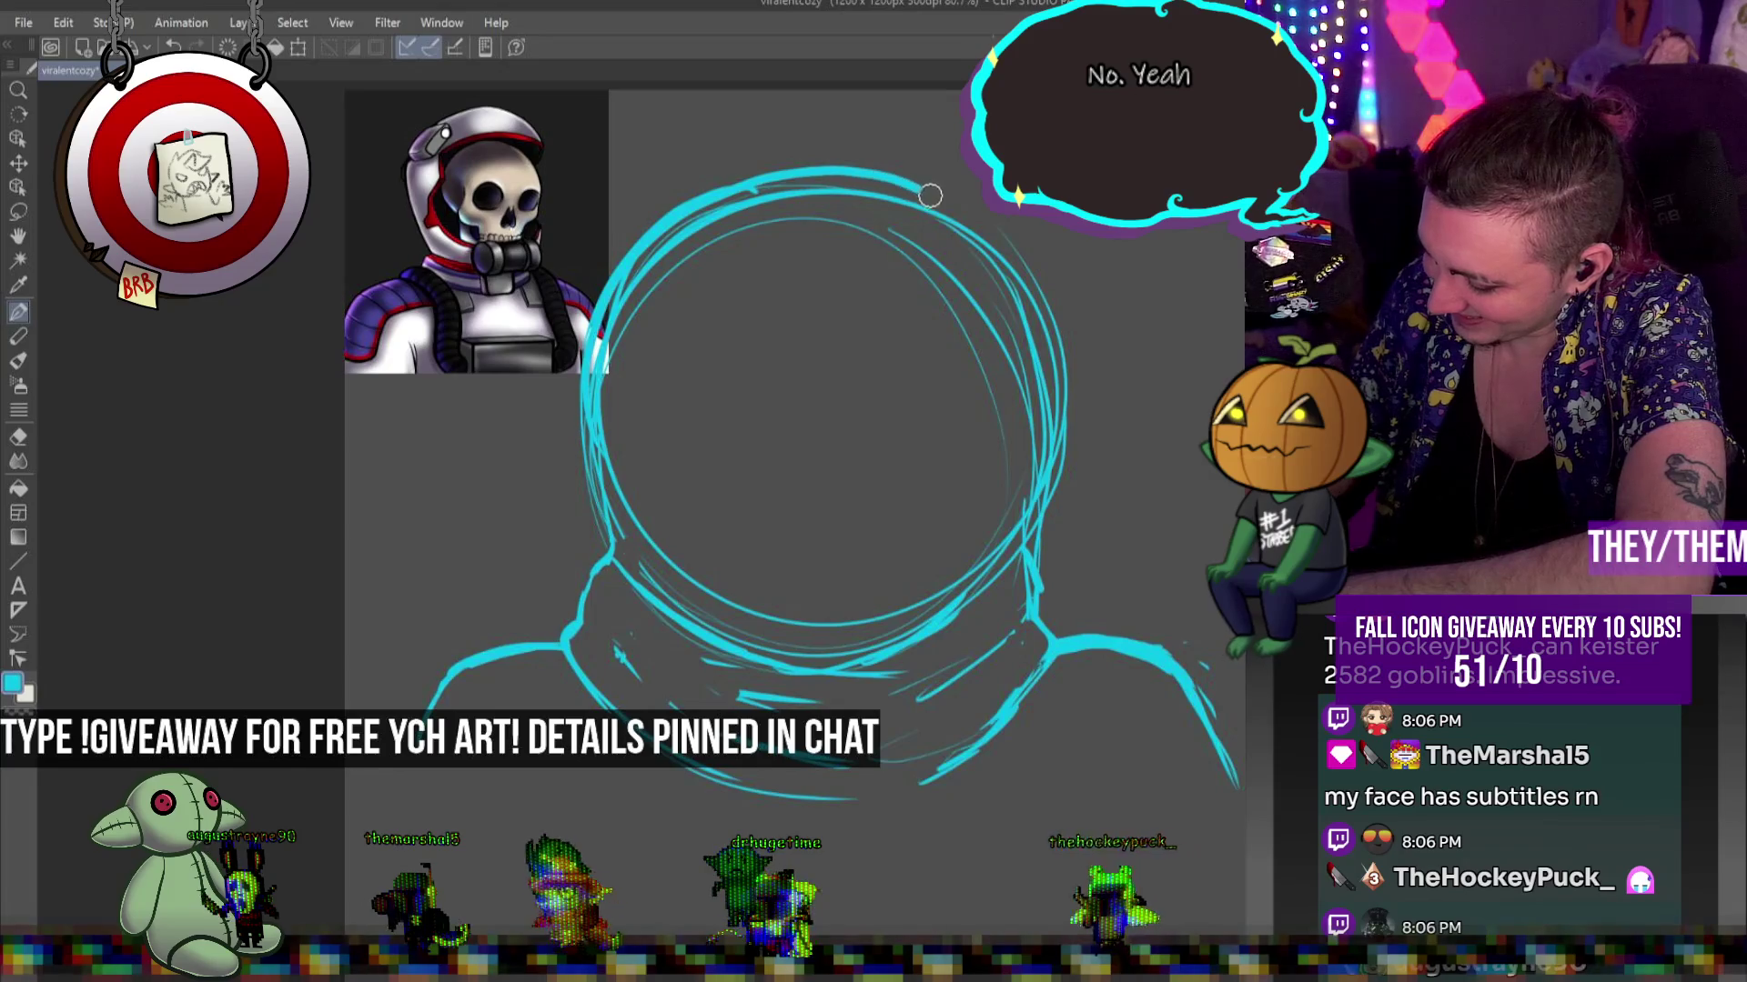
Retrace the helmet's right and left edges, then undo three thin stray strokes
{"action": "left_click_drag", "start_coordinate": [1017, 273], "coordinate": [1046, 426]}
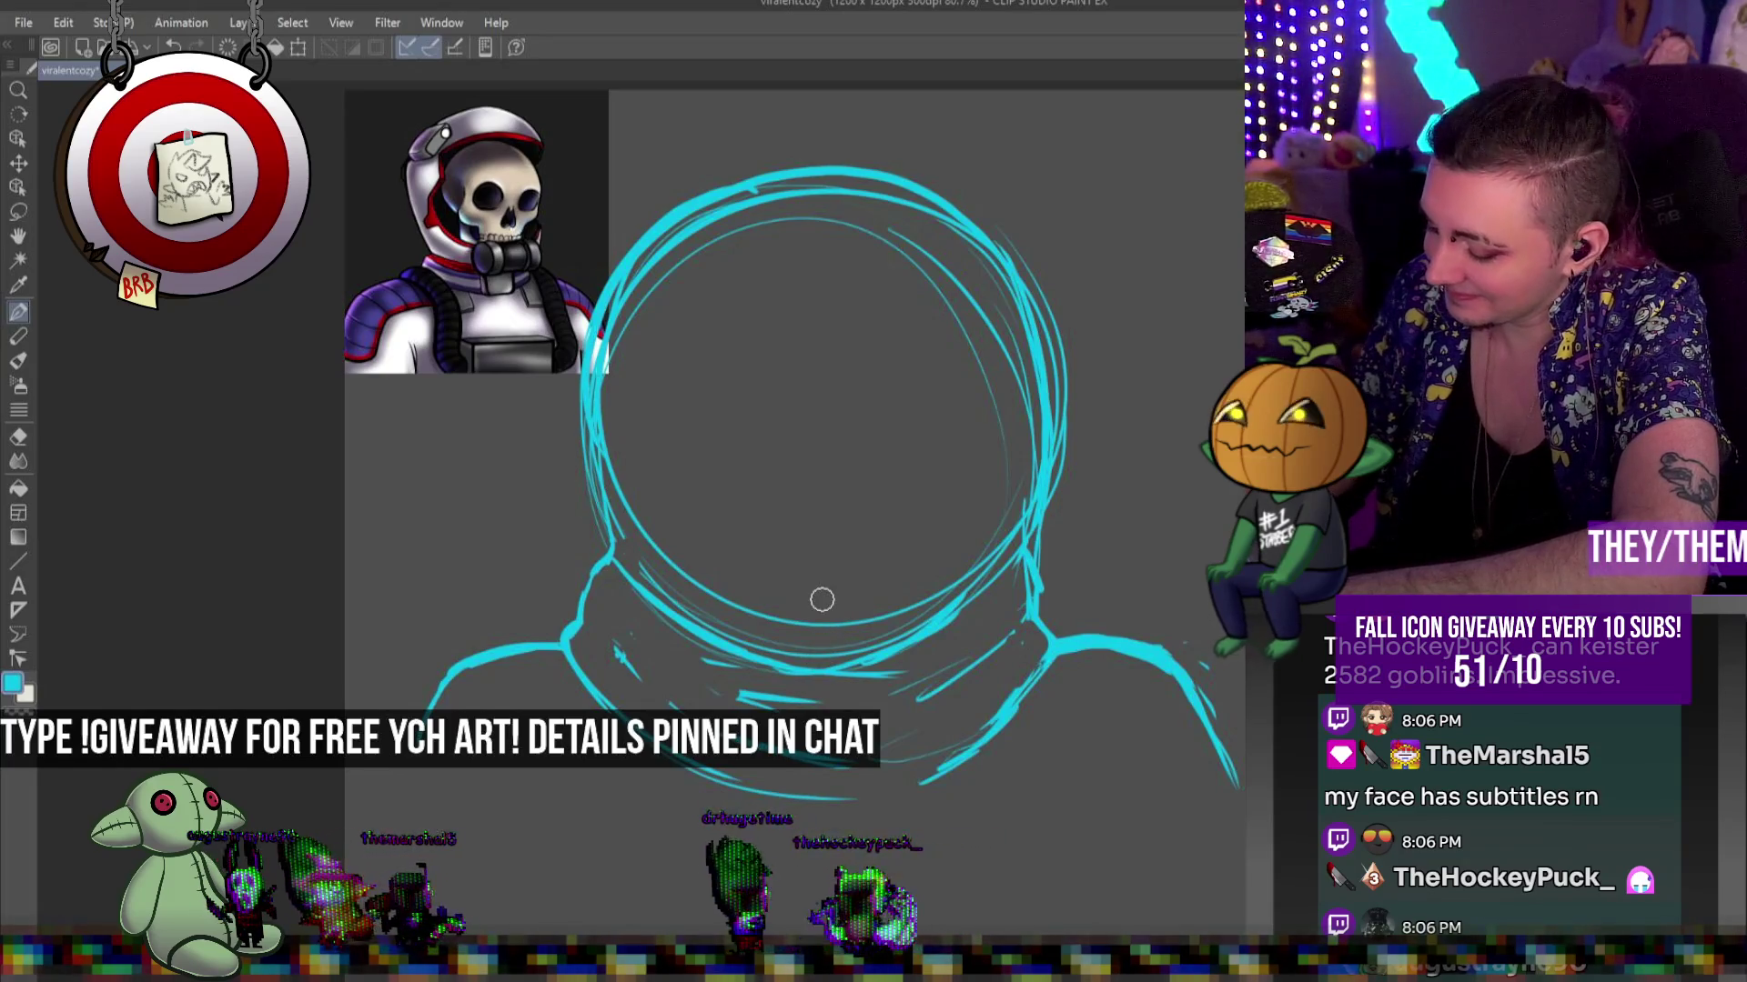
{"action": "mouse_move", "coordinate": [628, 293]}
{"action": "left_mouse_down"}
{"action": "mouse_move", "coordinate": [597, 355]}
{"action": "mouse_move", "coordinate": [611, 490]}
{"action": "left_mouse_up"}
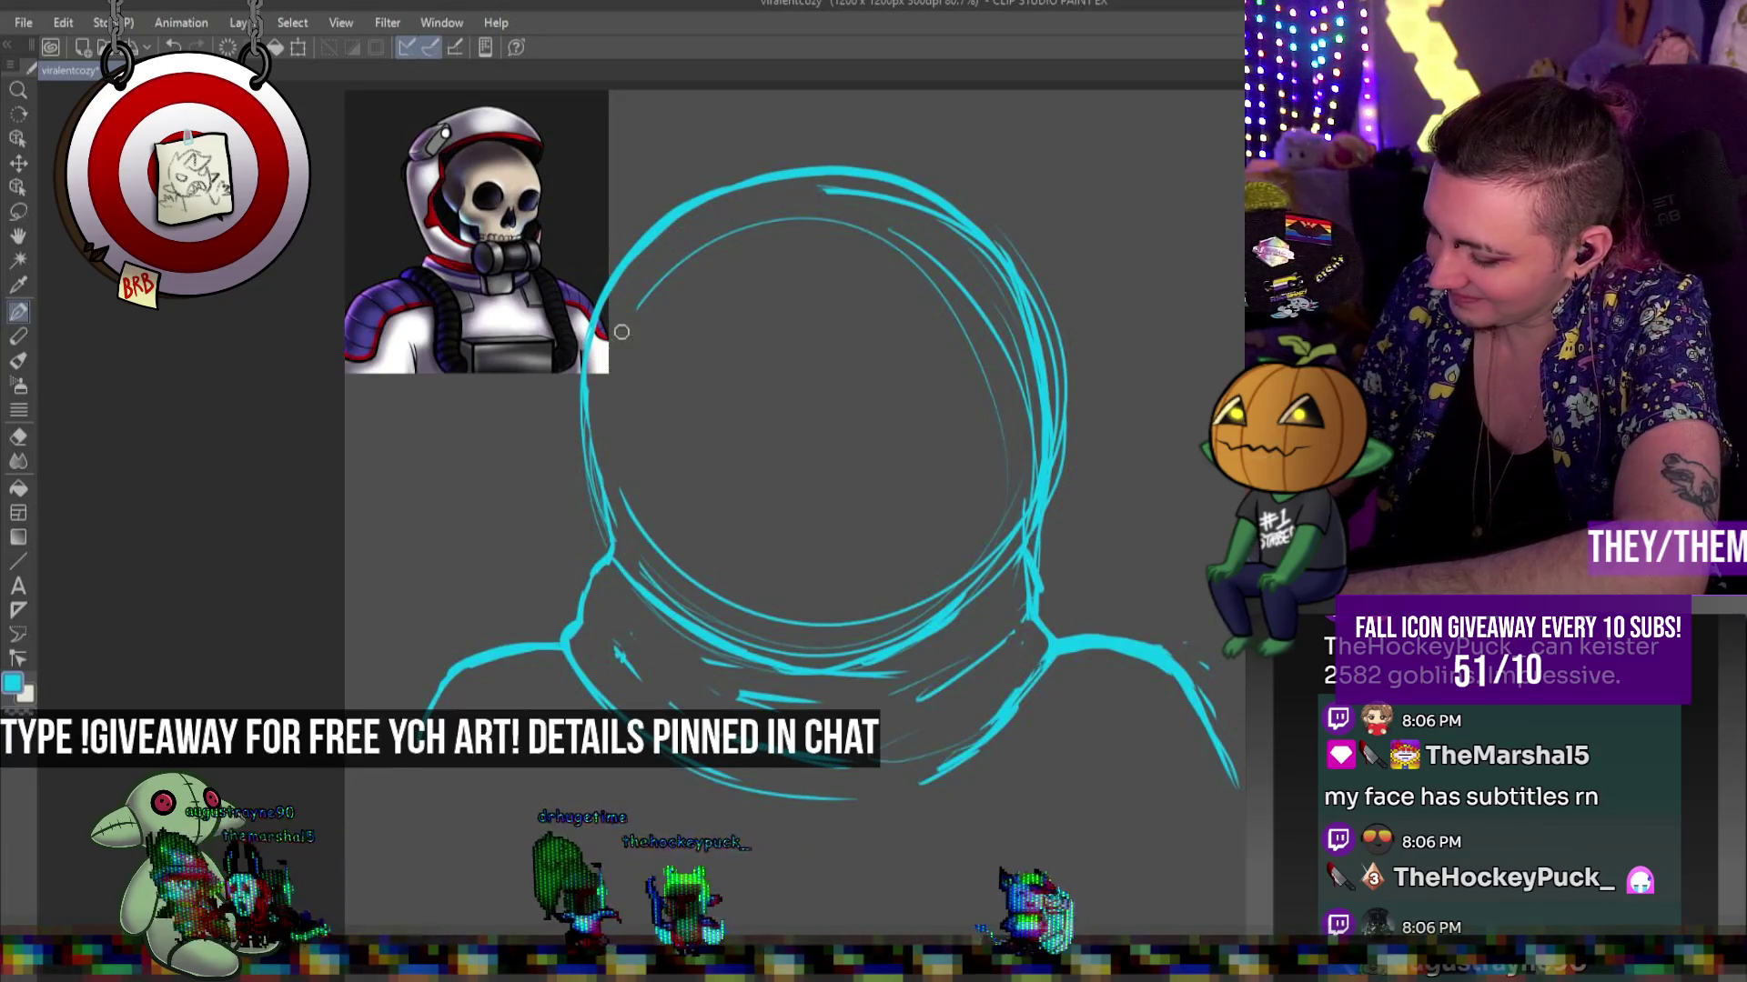
{"action": "key", "text": "ctrl+z"}
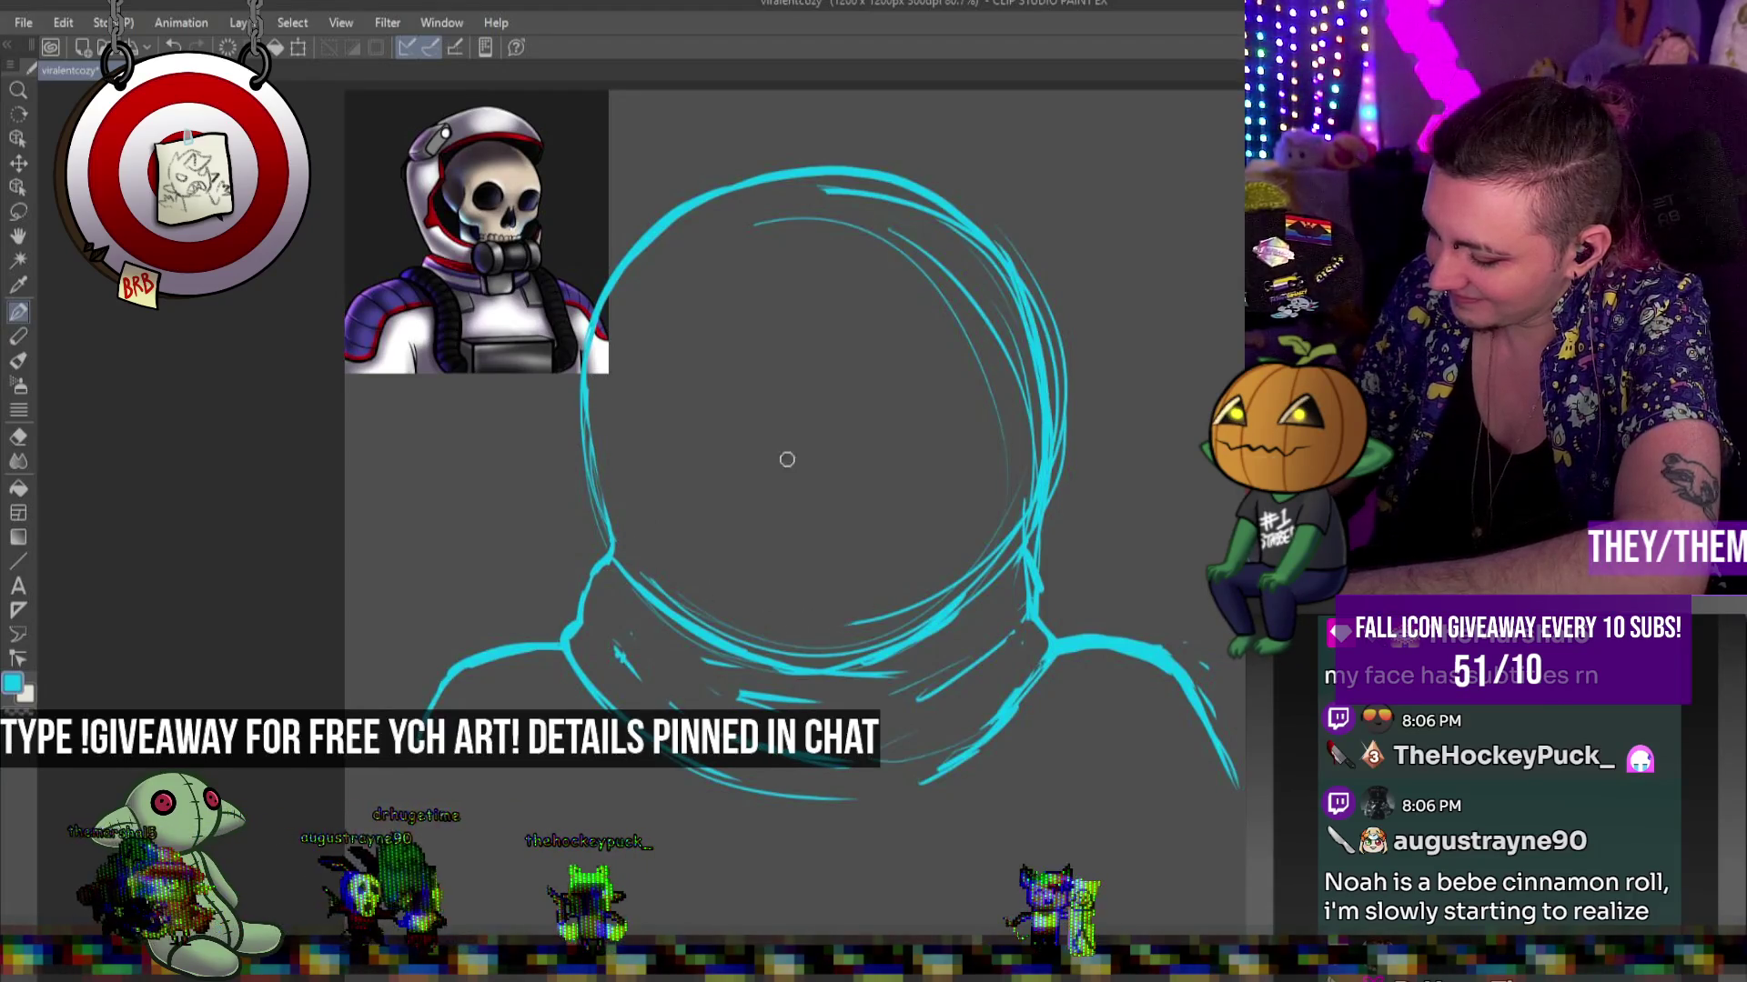
{"action": "key", "text": "ctrl+z"}
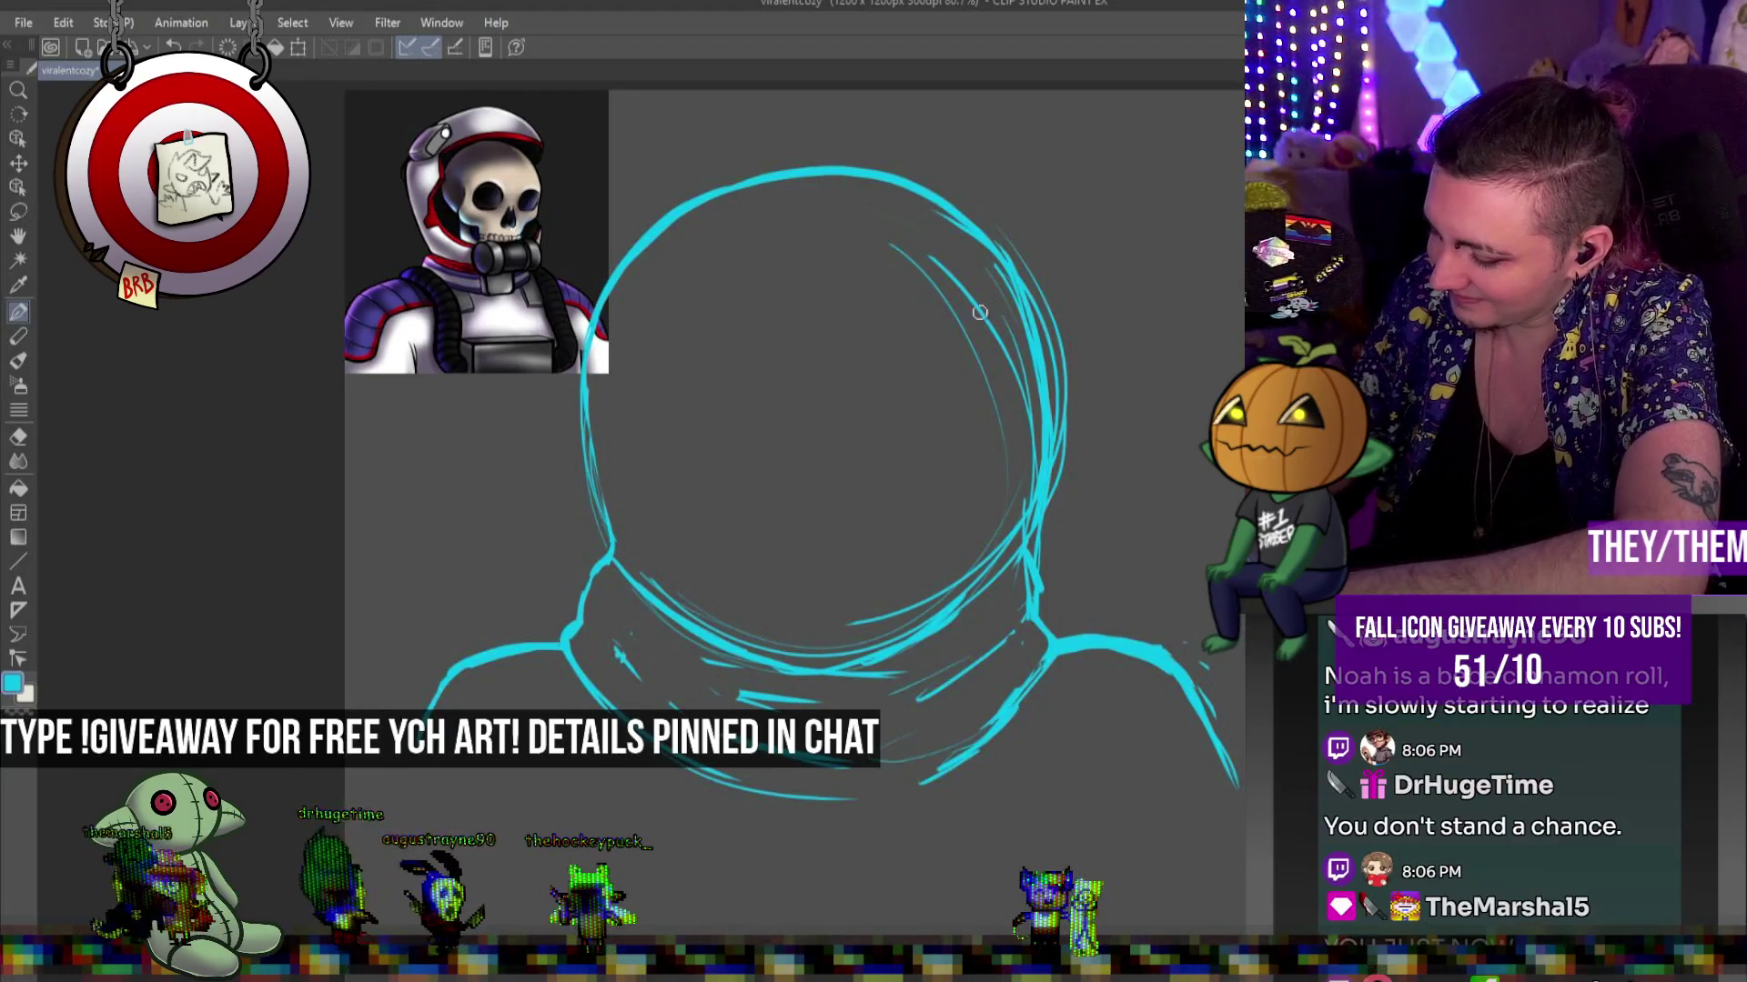
{"action": "key", "text": "ctrl+z"}
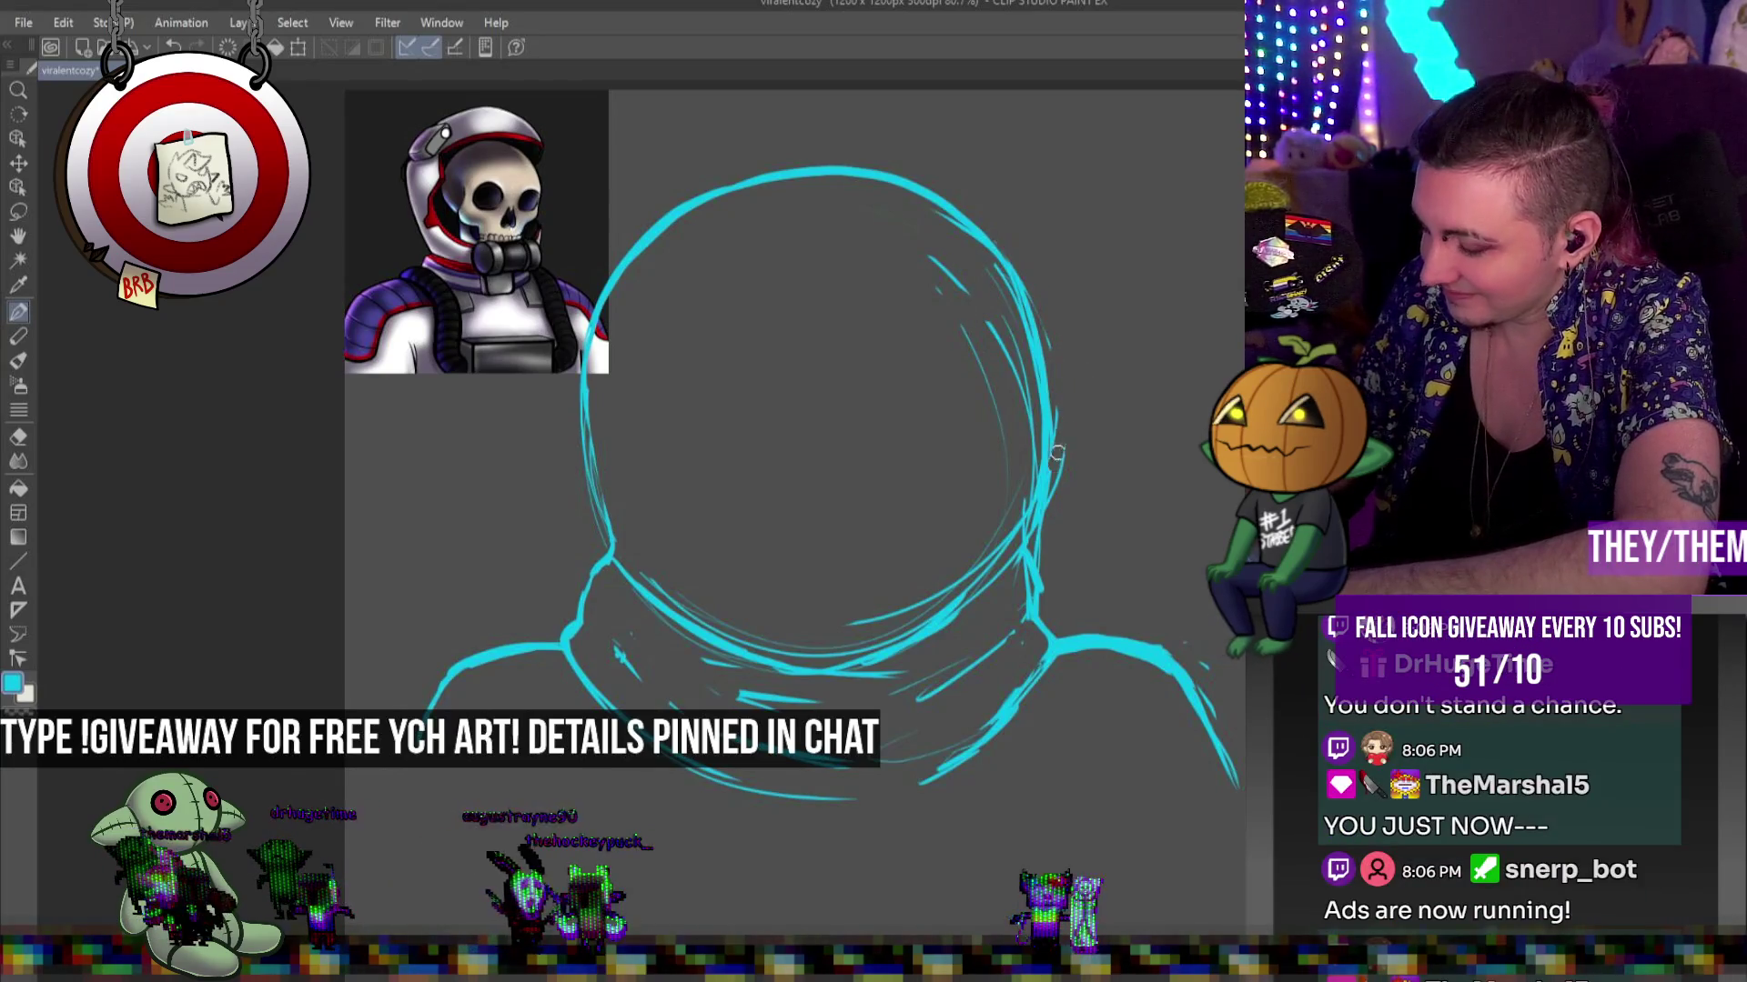
Undo the outer right-edge stroke, then nudge the visor sketch slightly down-right and deselect it
{"action": "key", "text": "ctrl+z"}
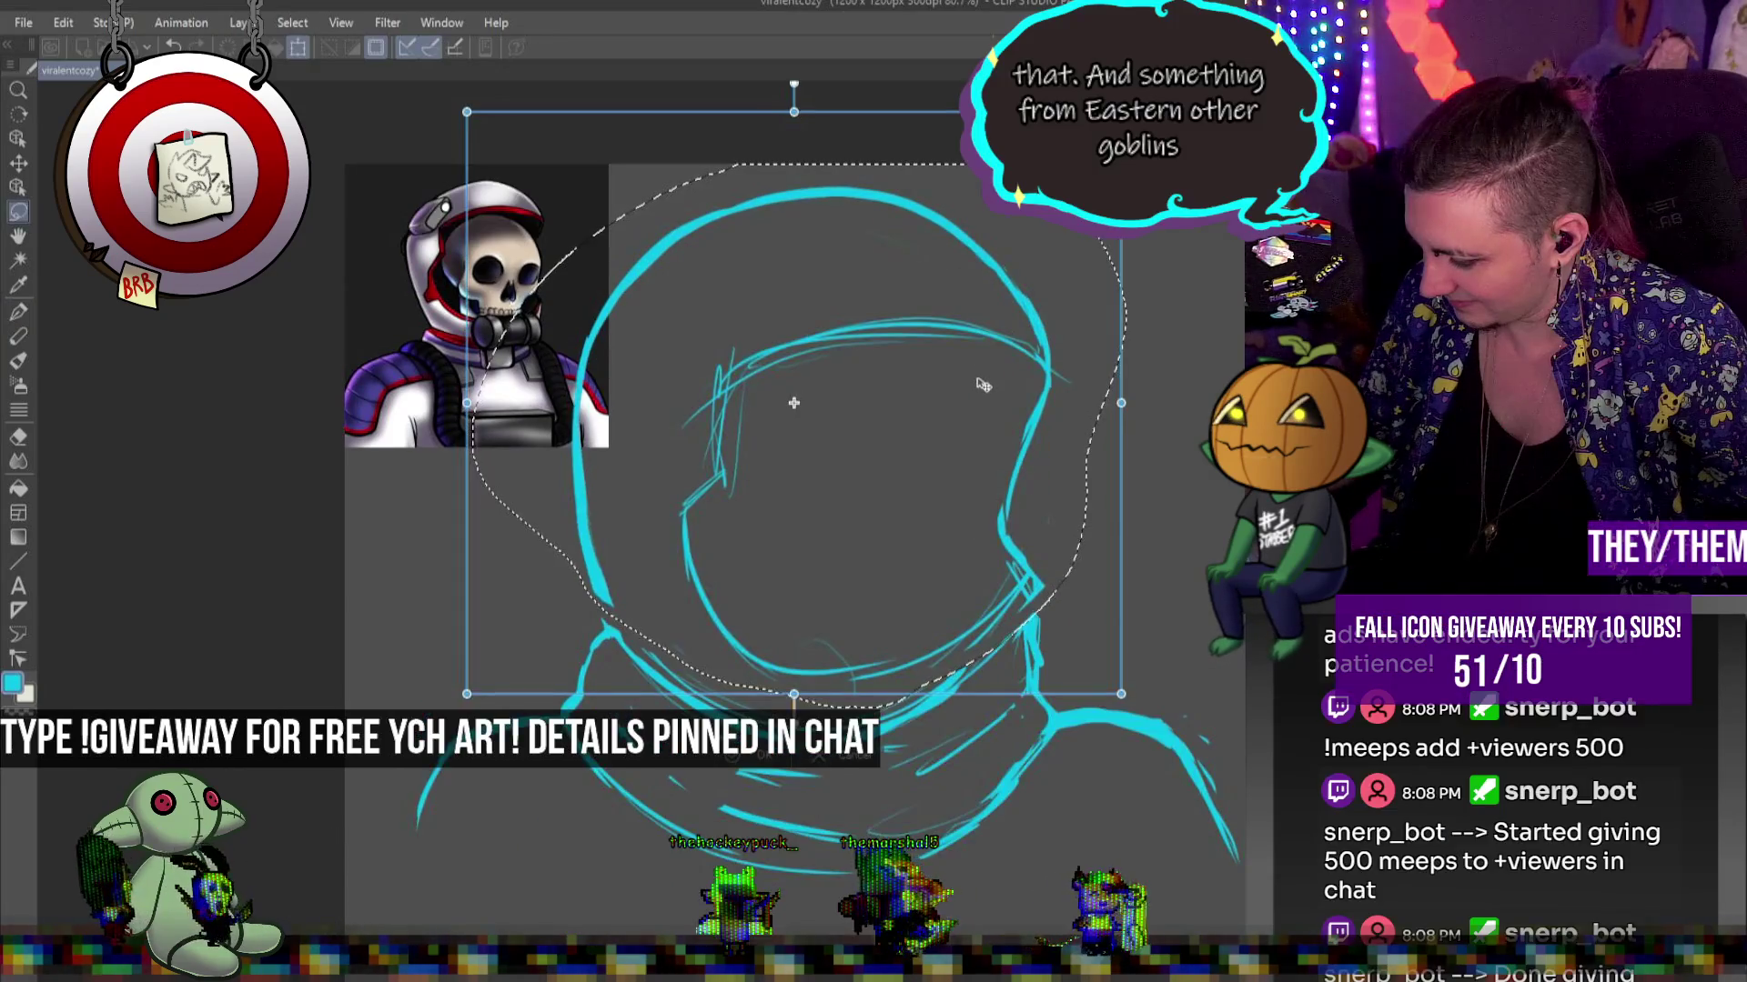
{"action": "left_click_drag", "start_coordinate": [981, 387], "coordinate": [982, 395]}
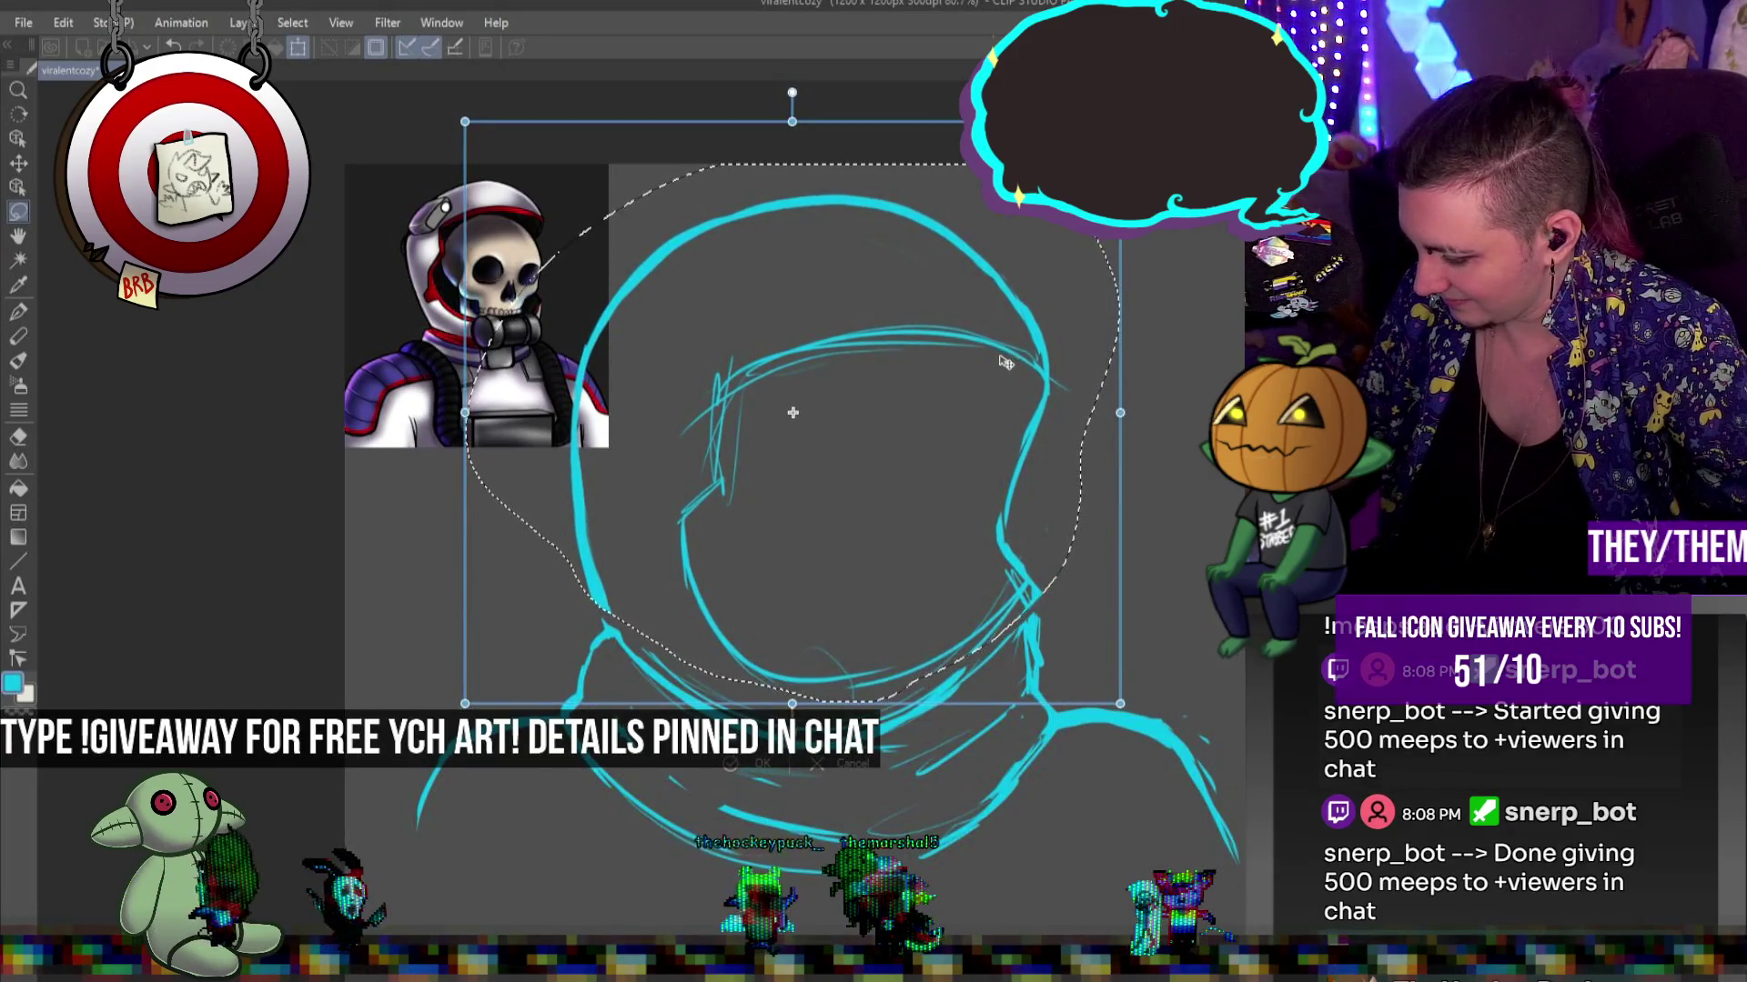
{"action": "key", "text": "Return"}
{"action": "key", "text": "ctrl+d"}
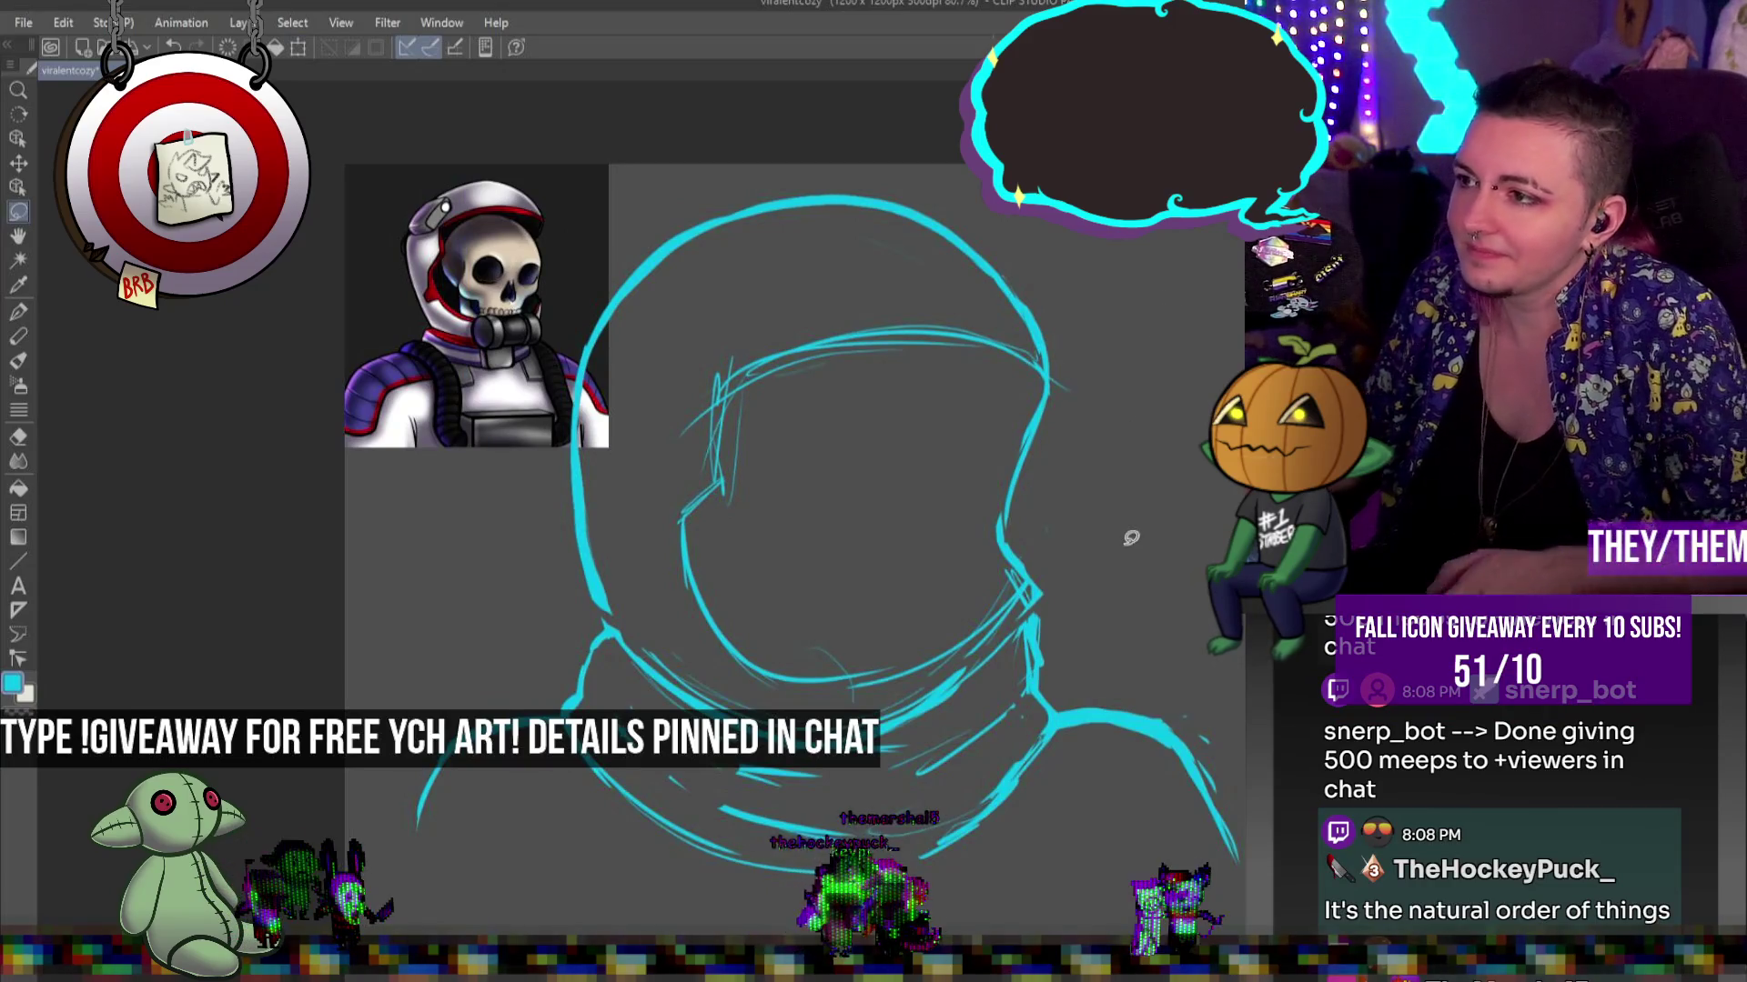
{"action": "left_click", "coordinate": [19, 313]}
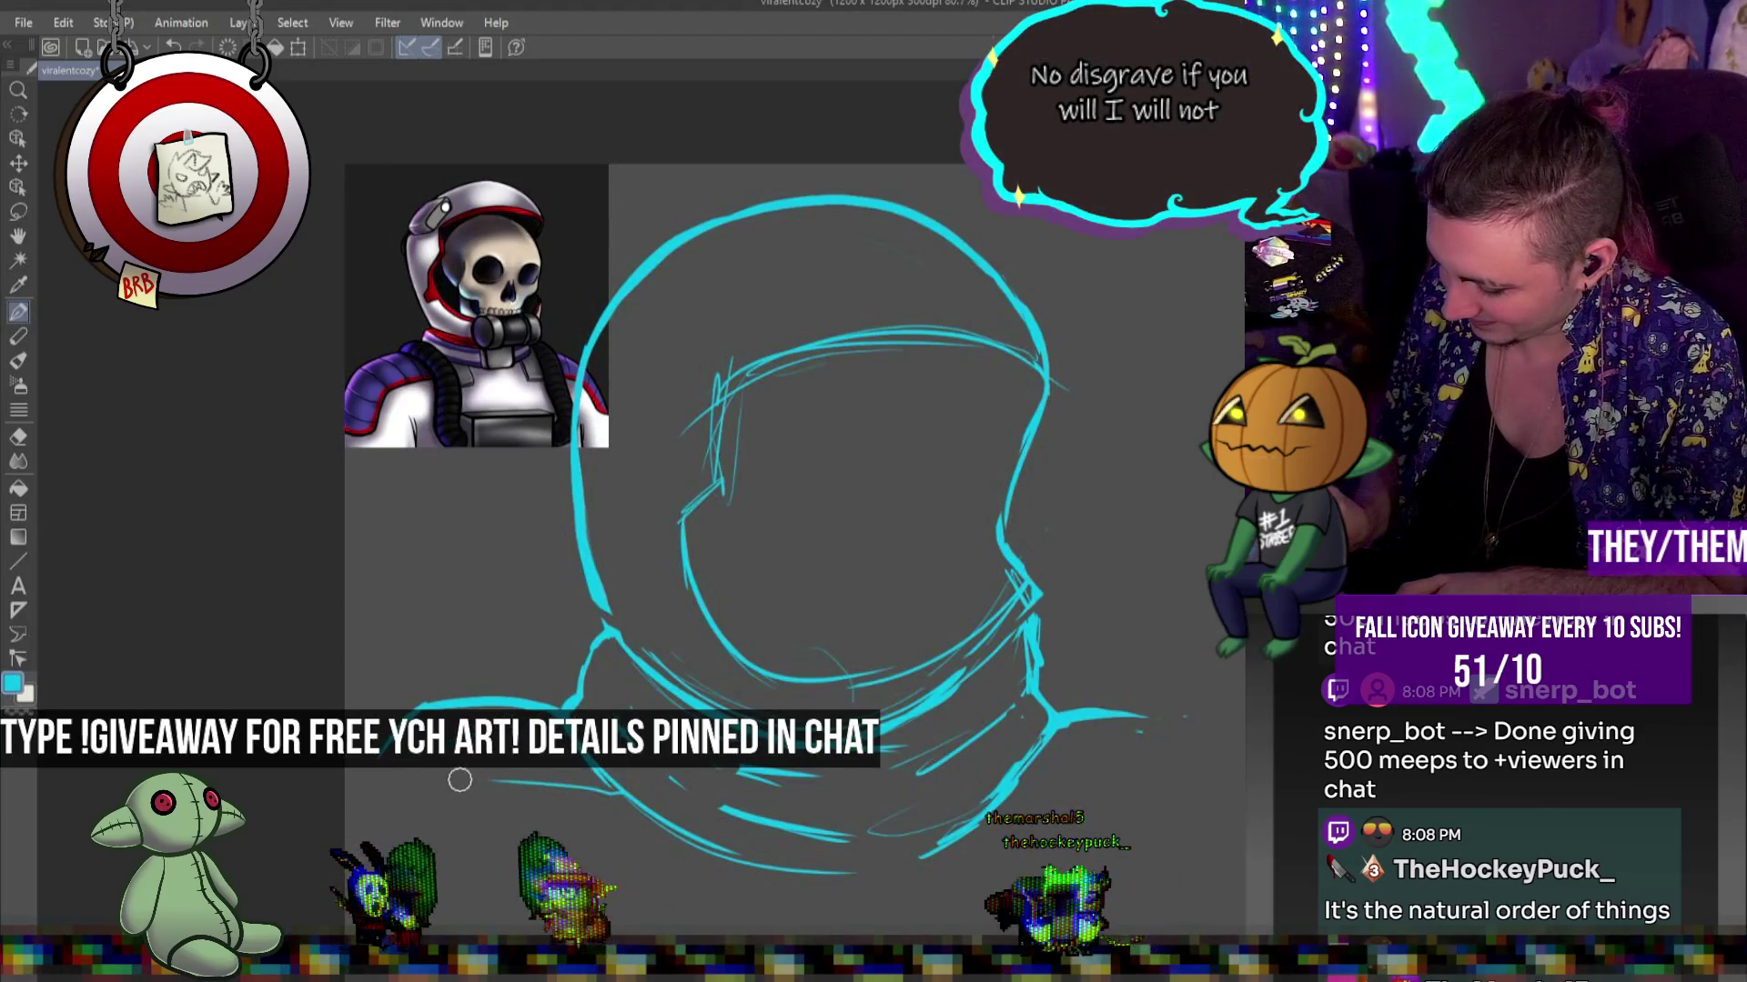
Sweep several strokes from the helmet's lower left toward the bottom-left corner, ending in a short curve
{"action": "left_click_drag", "start_coordinate": [596, 790], "coordinate": [487, 782]}
{"action": "left_click_drag", "start_coordinate": [461, 785], "coordinate": [411, 860]}
{"action": "left_click_drag", "start_coordinate": [346, 777], "coordinate": [418, 705]}
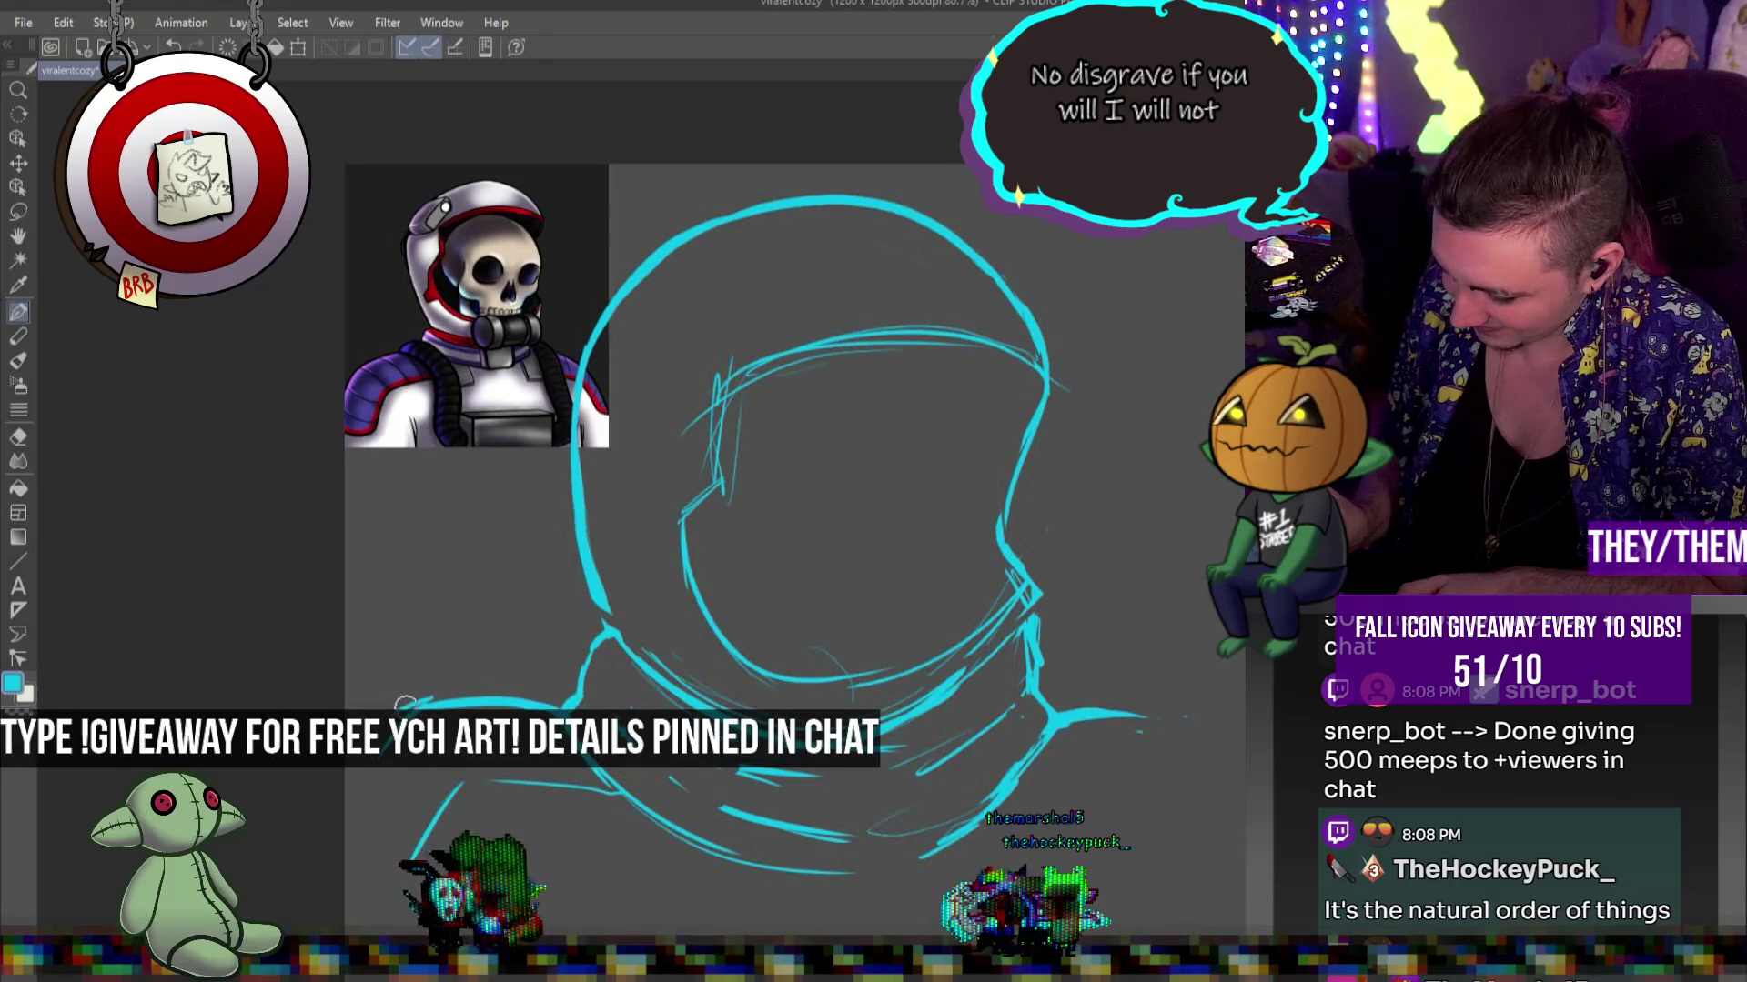
{"action": "left_click_drag", "start_coordinate": [349, 869], "coordinate": [391, 888]}
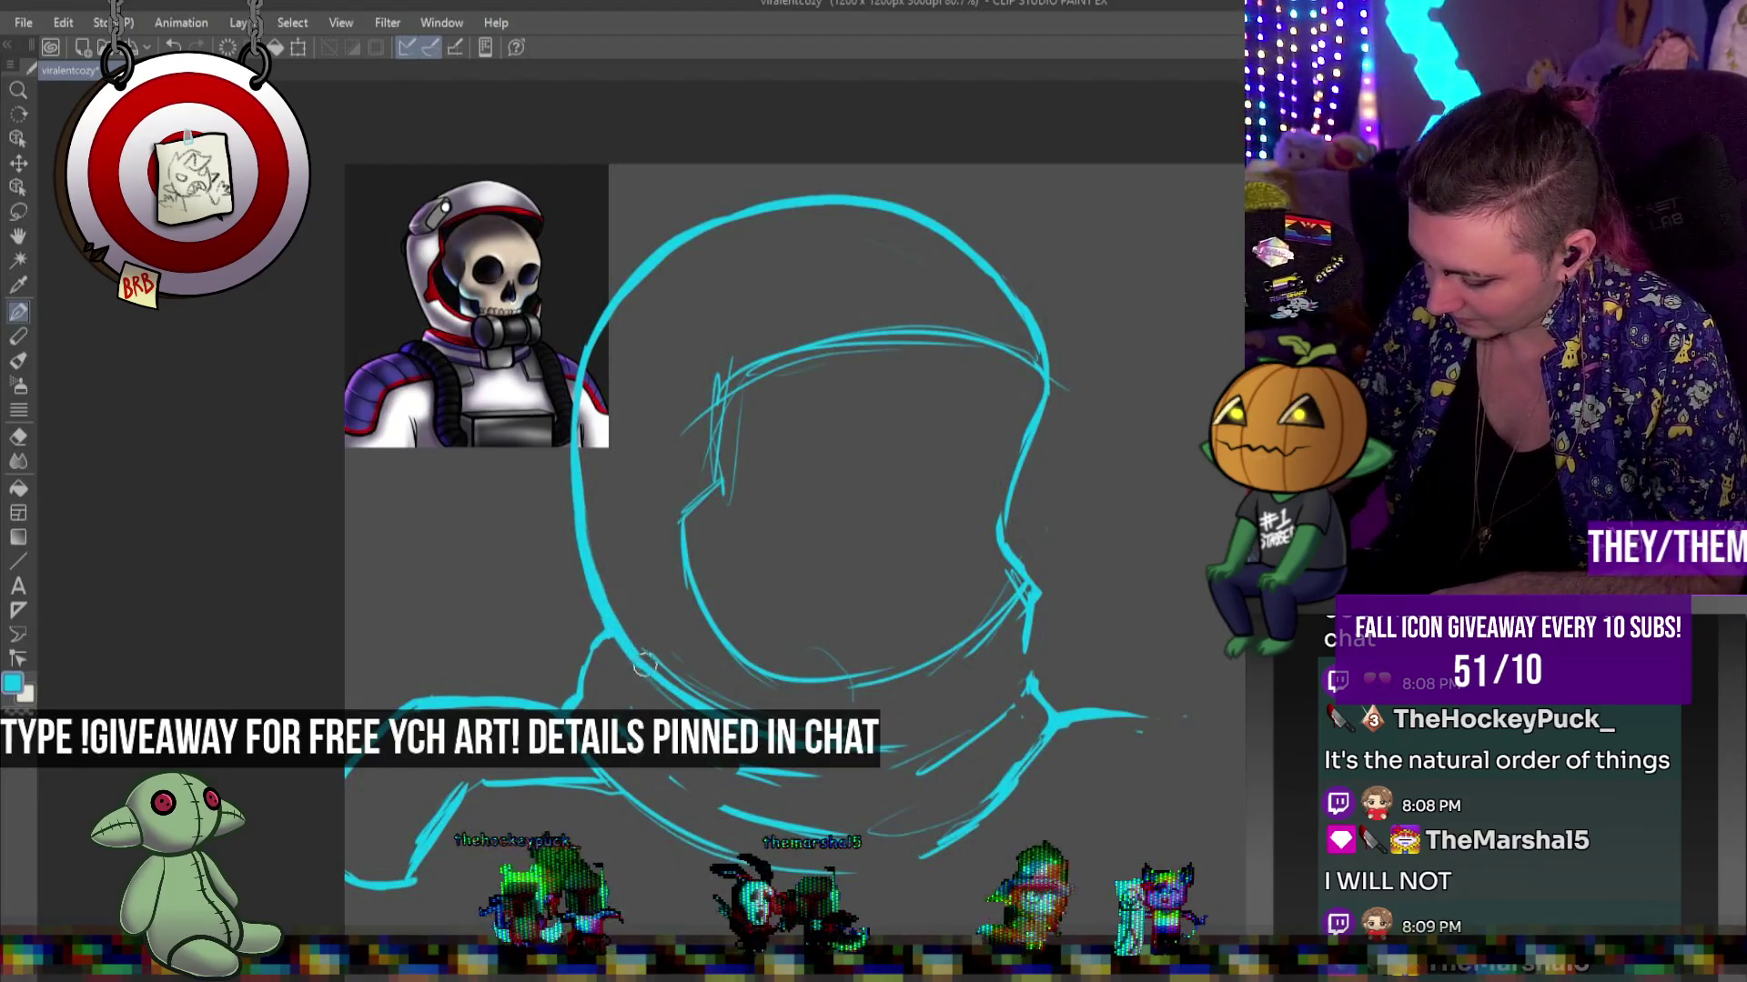
Erase the visor lines and part of the helmet's right edge, then redraw a bold top-left helmet arc
{"action": "left_click_drag", "start_coordinate": [1005, 510], "coordinate": [1055, 373]}
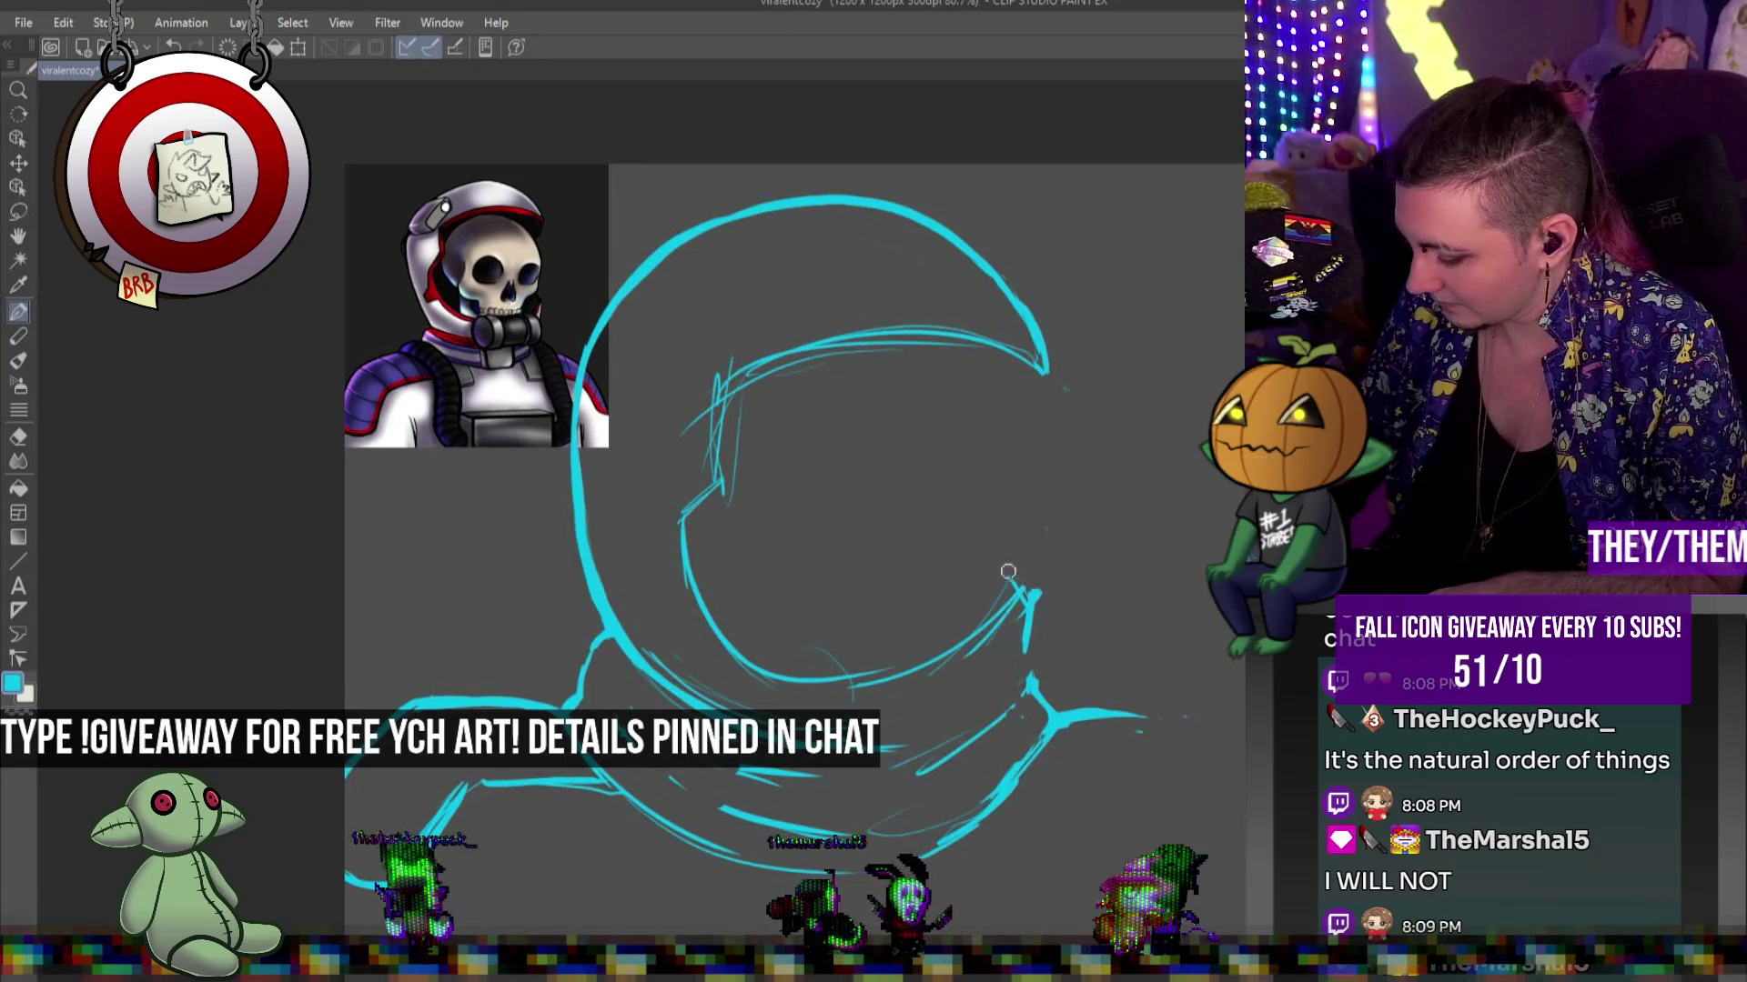
{"action": "mouse_move", "coordinate": [924, 354]}
{"action": "left_mouse_down"}
{"action": "mouse_move", "coordinate": [727, 382]}
{"action": "mouse_move", "coordinate": [1041, 374]}
{"action": "mouse_move", "coordinate": [737, 409]}
{"action": "mouse_move", "coordinate": [714, 491]}
{"action": "left_mouse_up"}
{"action": "mouse_move", "coordinate": [706, 346]}
{"action": "left_mouse_down"}
{"action": "mouse_move", "coordinate": [693, 517]}
{"action": "mouse_move", "coordinate": [763, 646]}
{"action": "left_mouse_up"}
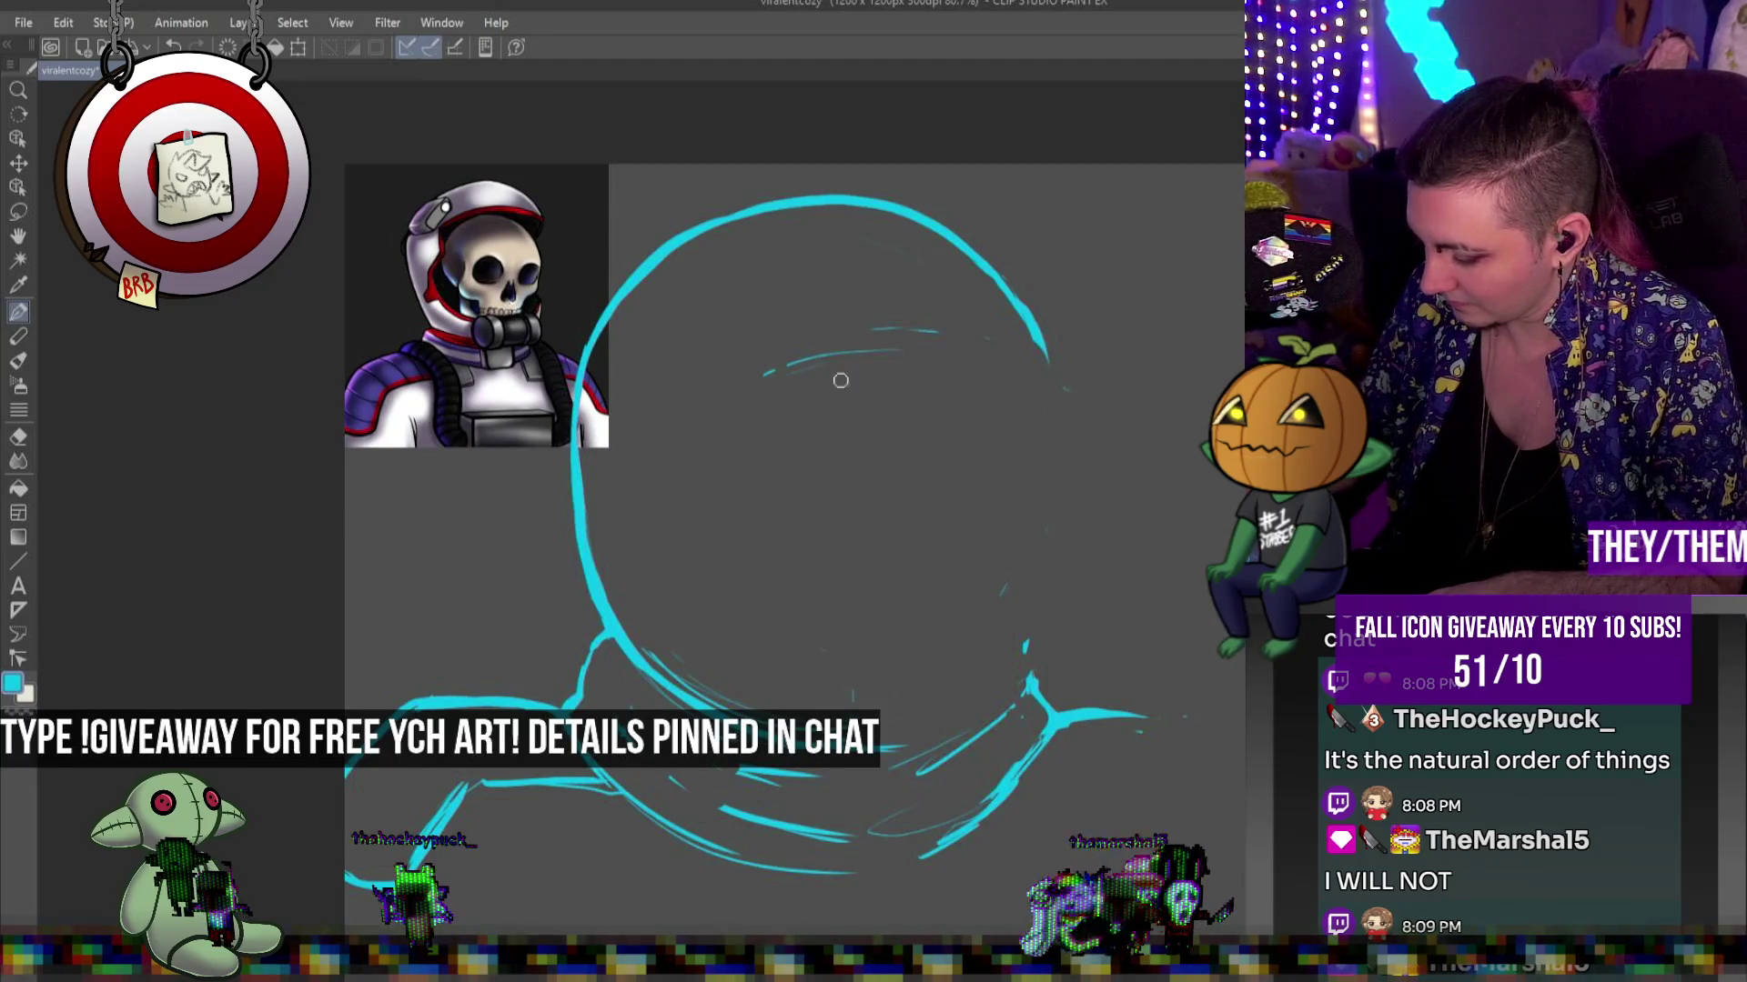
{"action": "left_click_drag", "start_coordinate": [841, 380], "coordinate": [760, 380]}
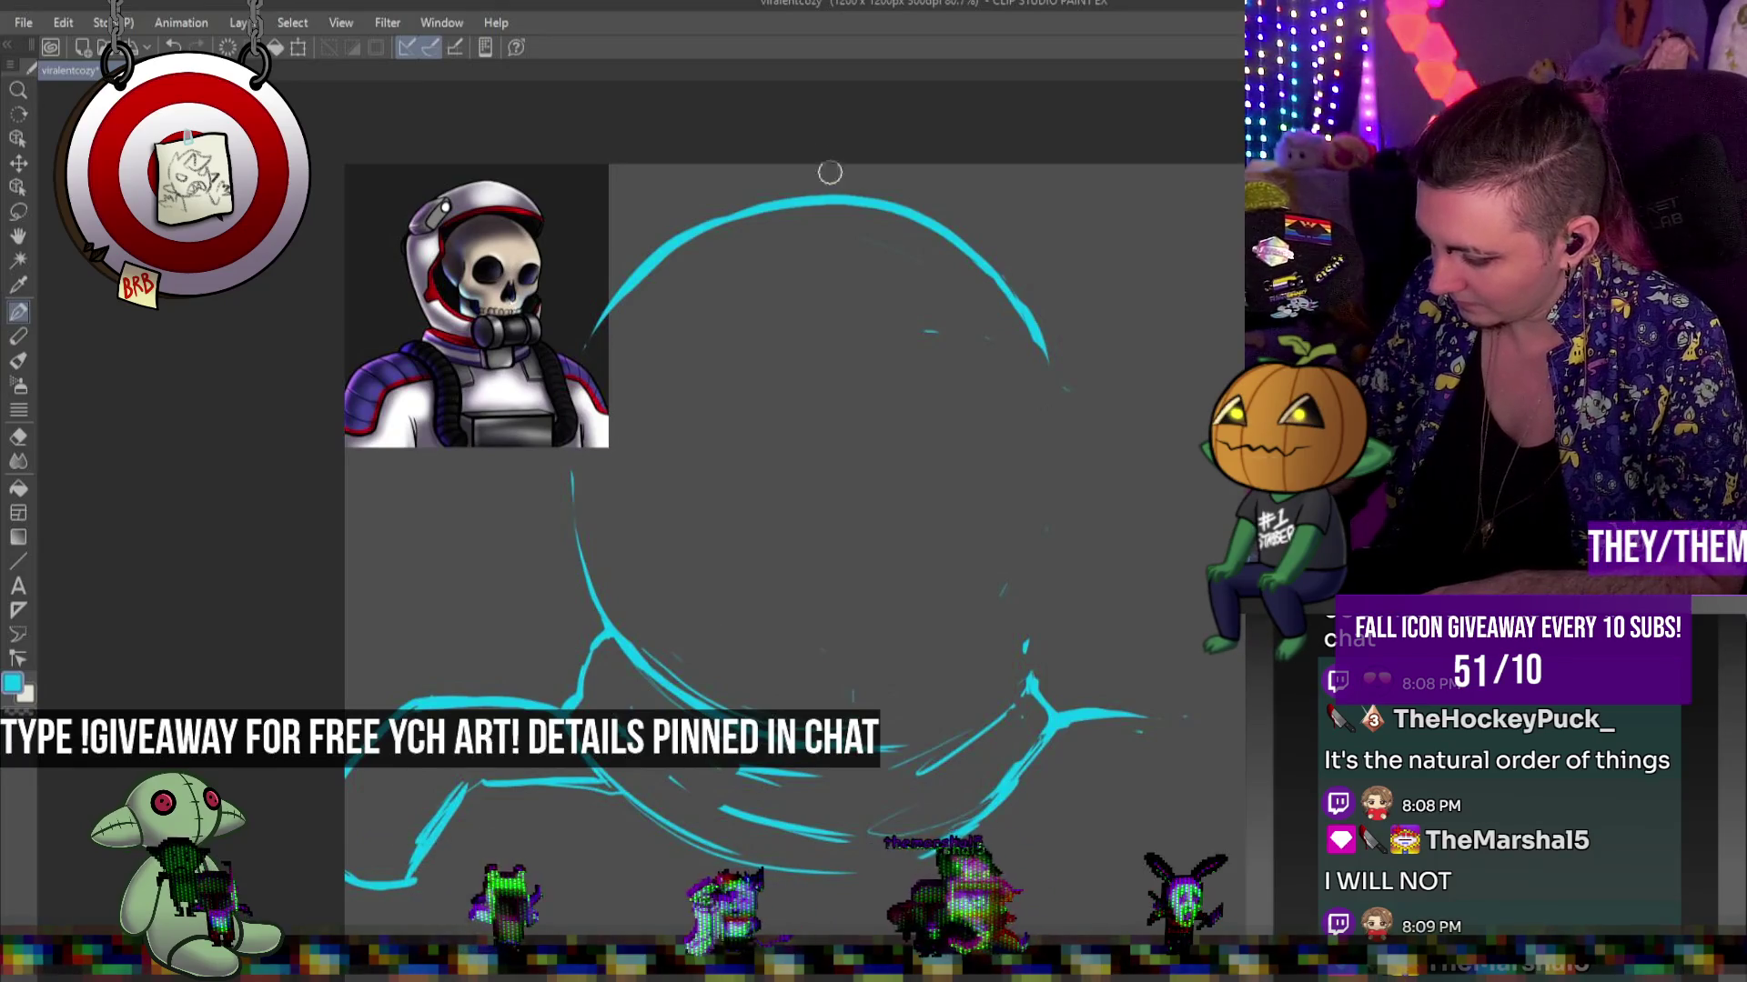
{"action": "mouse_move", "coordinate": [892, 195]}
{"action": "left_mouse_down"}
{"action": "mouse_move", "coordinate": [741, 186]}
{"action": "mouse_move", "coordinate": [587, 282]}
{"action": "mouse_move", "coordinate": [566, 455]}
{"action": "mouse_move", "coordinate": [586, 574]}
{"action": "left_mouse_up"}
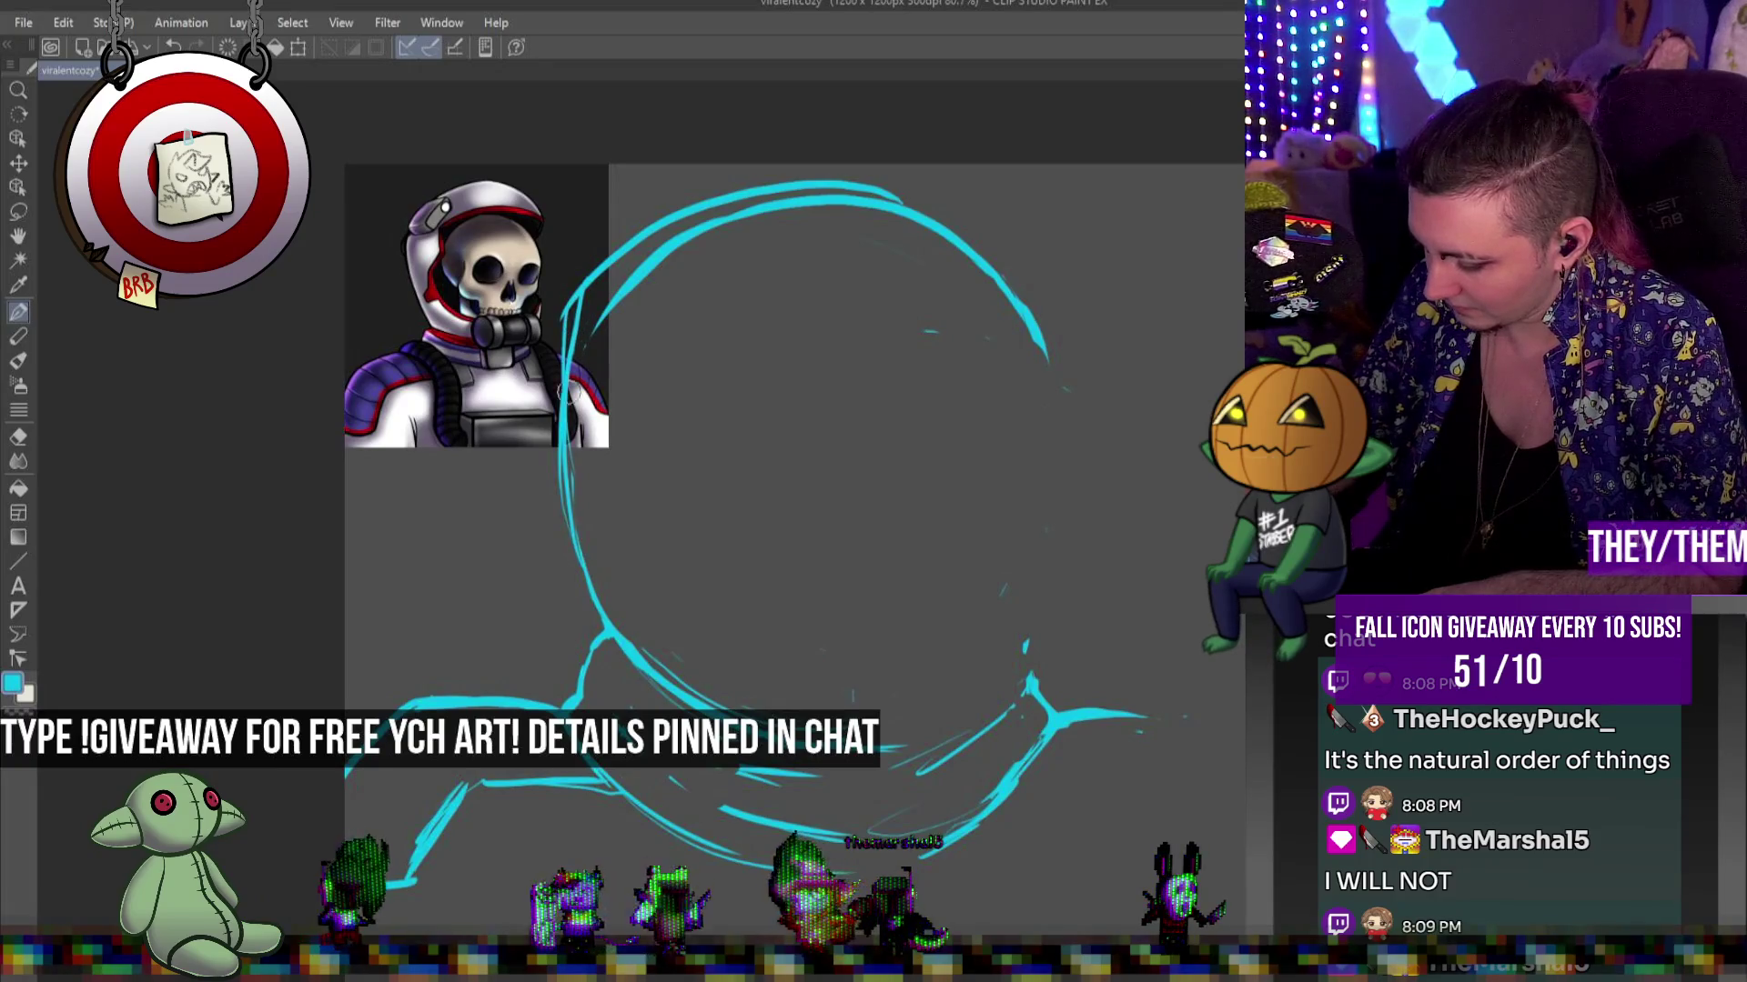
{"action": "mouse_move", "coordinate": [667, 273]}
{"action": "left_mouse_down"}
{"action": "mouse_move", "coordinate": [855, 204]}
{"action": "mouse_move", "coordinate": [914, 214]}
{"action": "mouse_move", "coordinate": [992, 268]}
{"action": "mouse_move", "coordinate": [1047, 342]}
{"action": "left_mouse_up"}
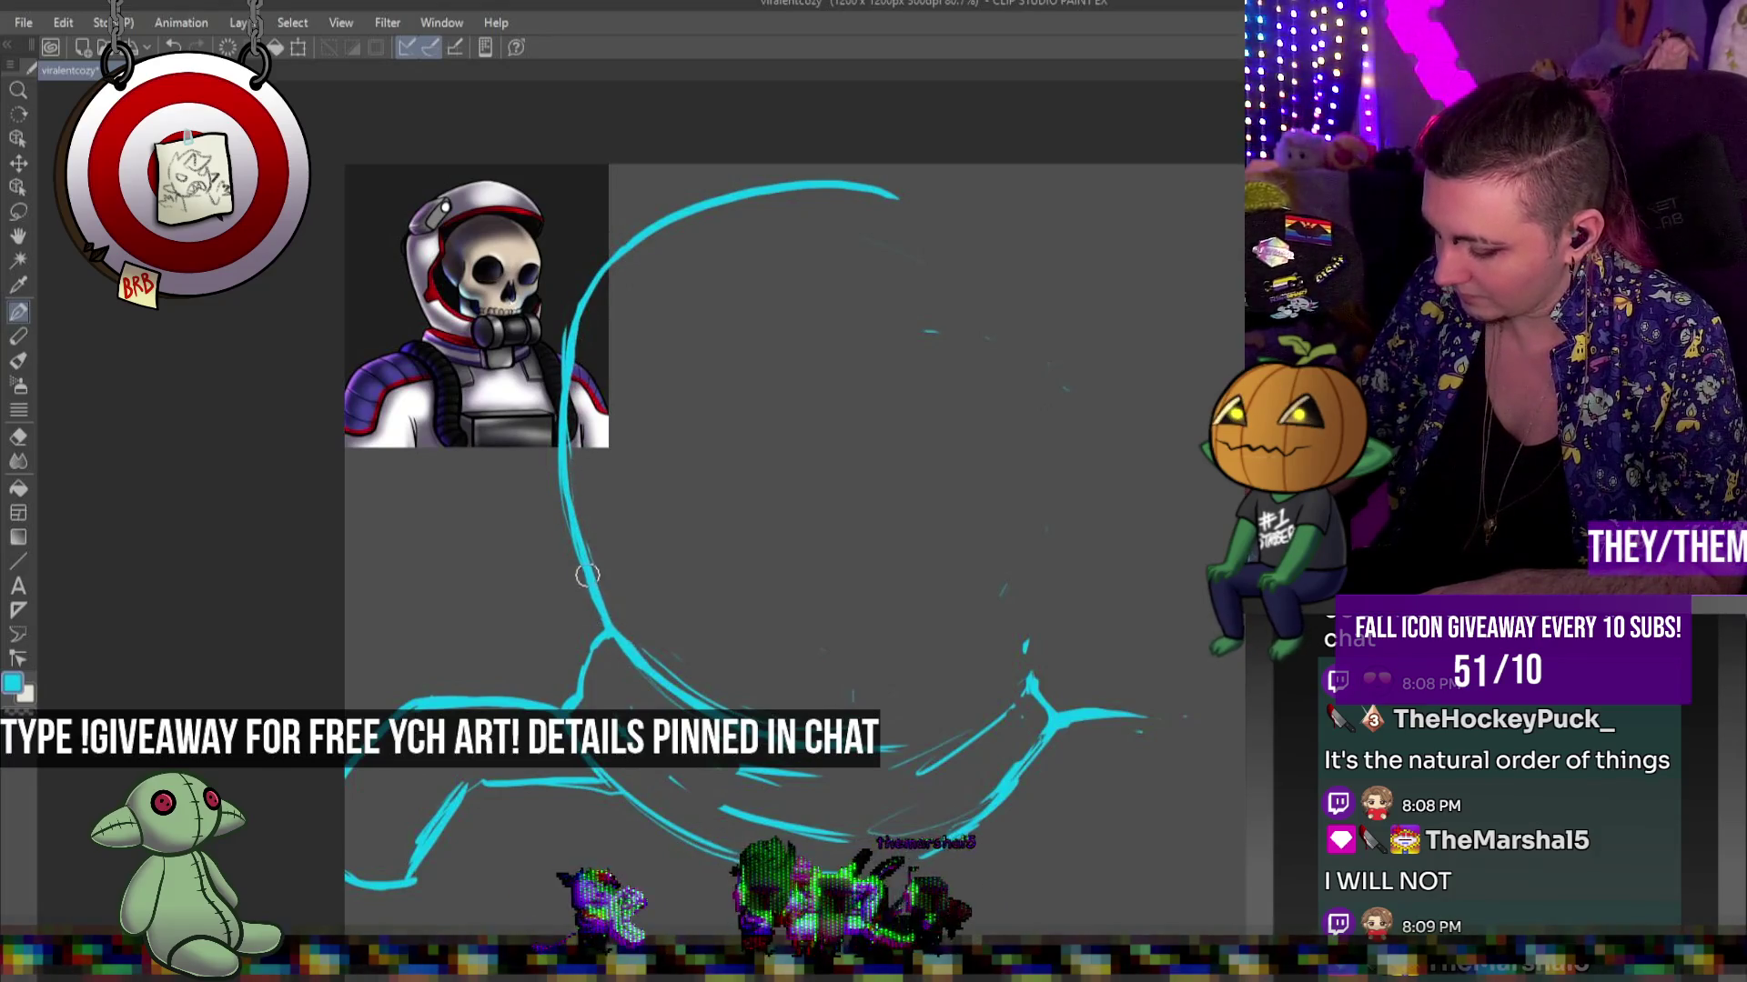
Touch up the helmet's lower left, then extend the top arc rightward and down the right side
{"action": "left_click_drag", "start_coordinate": [586, 575], "coordinate": [669, 705]}
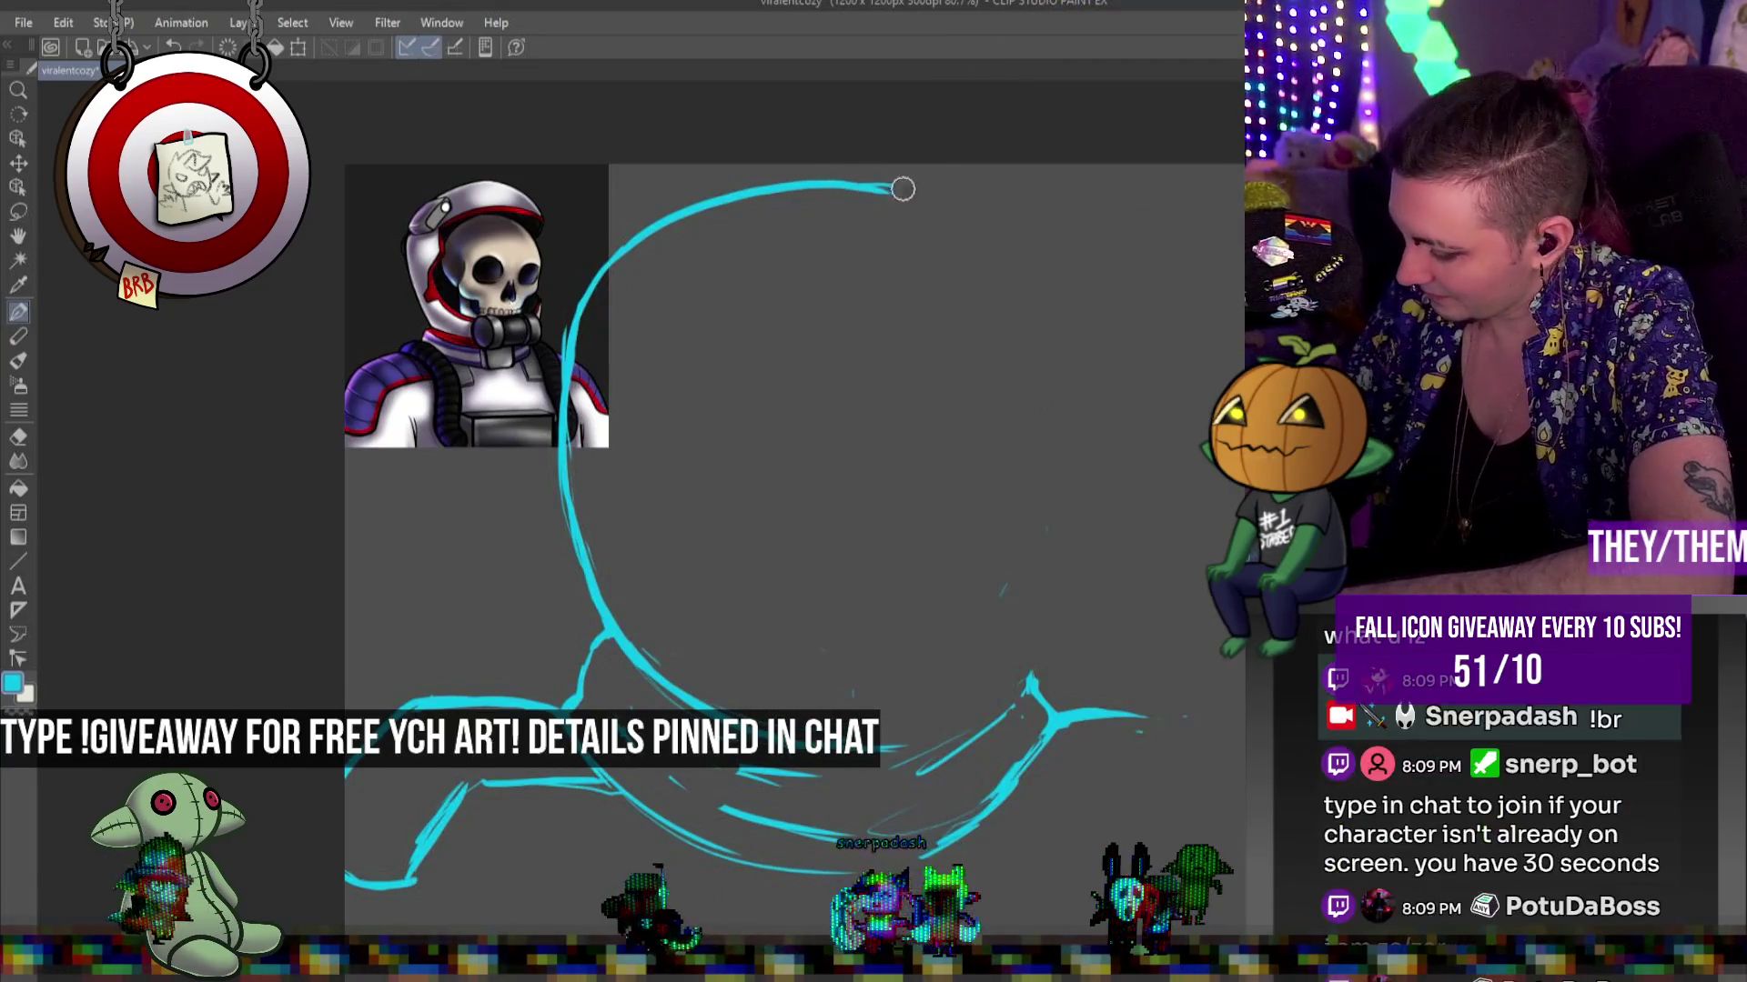
{"action": "left_click_drag", "start_coordinate": [810, 182], "coordinate": [953, 208]}
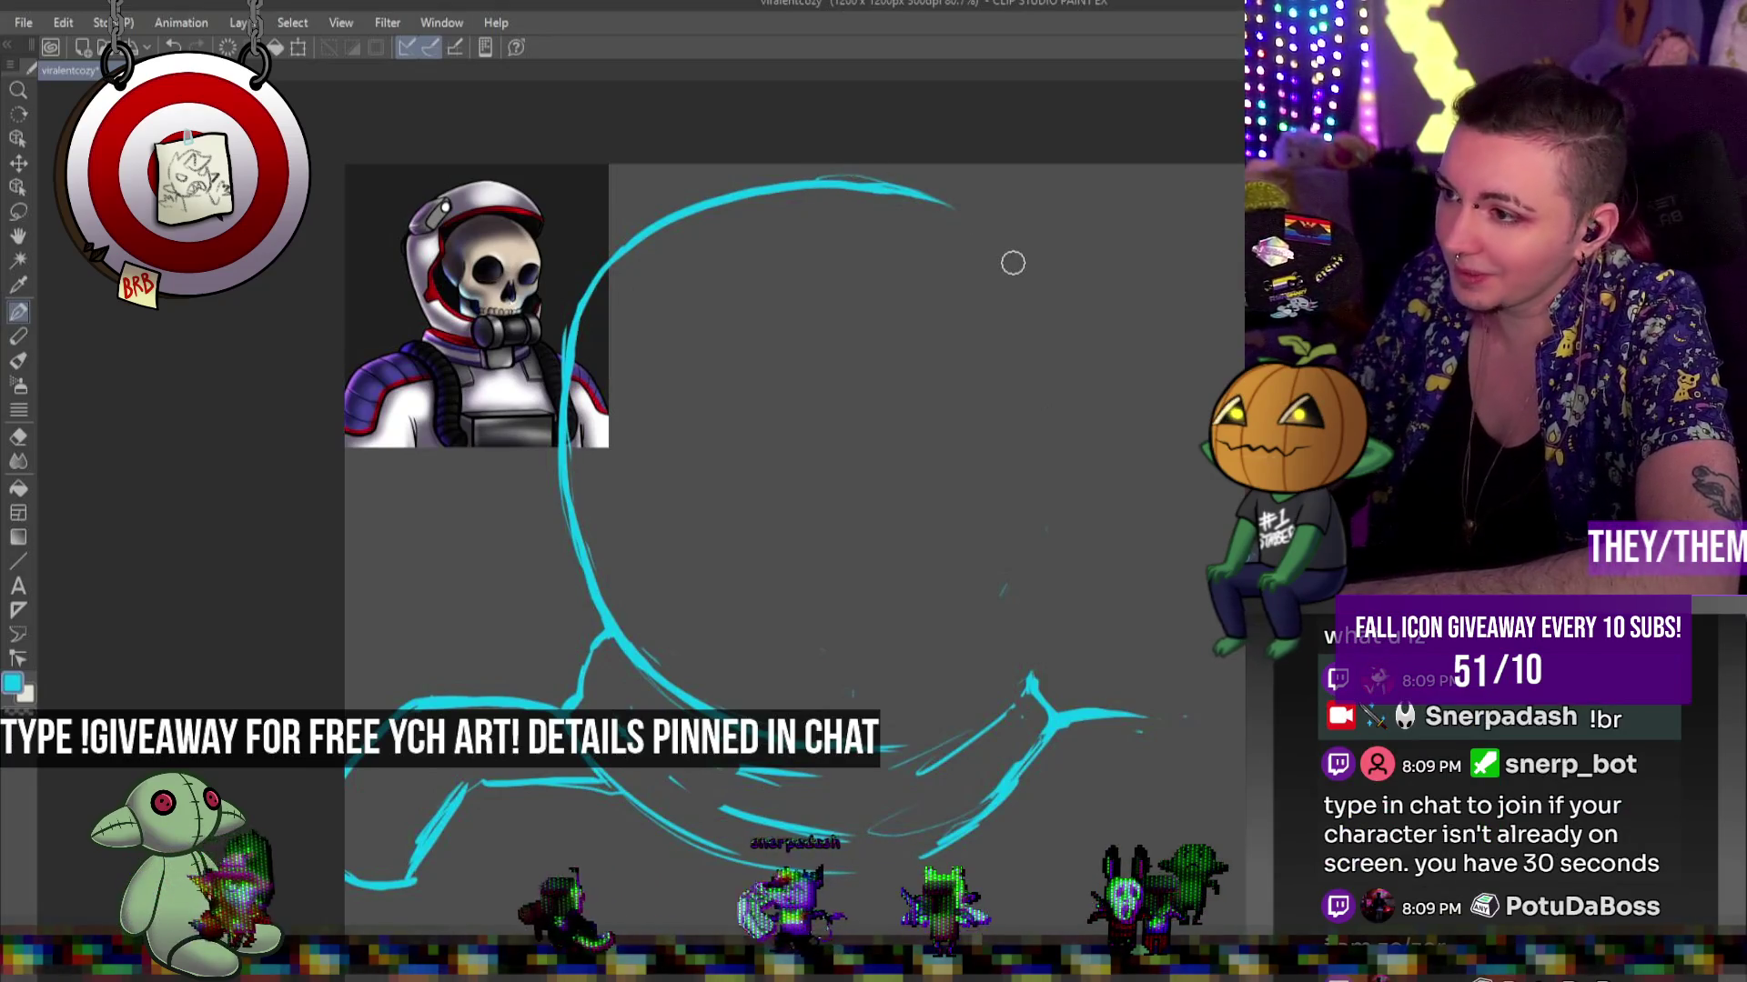
{"action": "key", "text": "ctrl+z"}
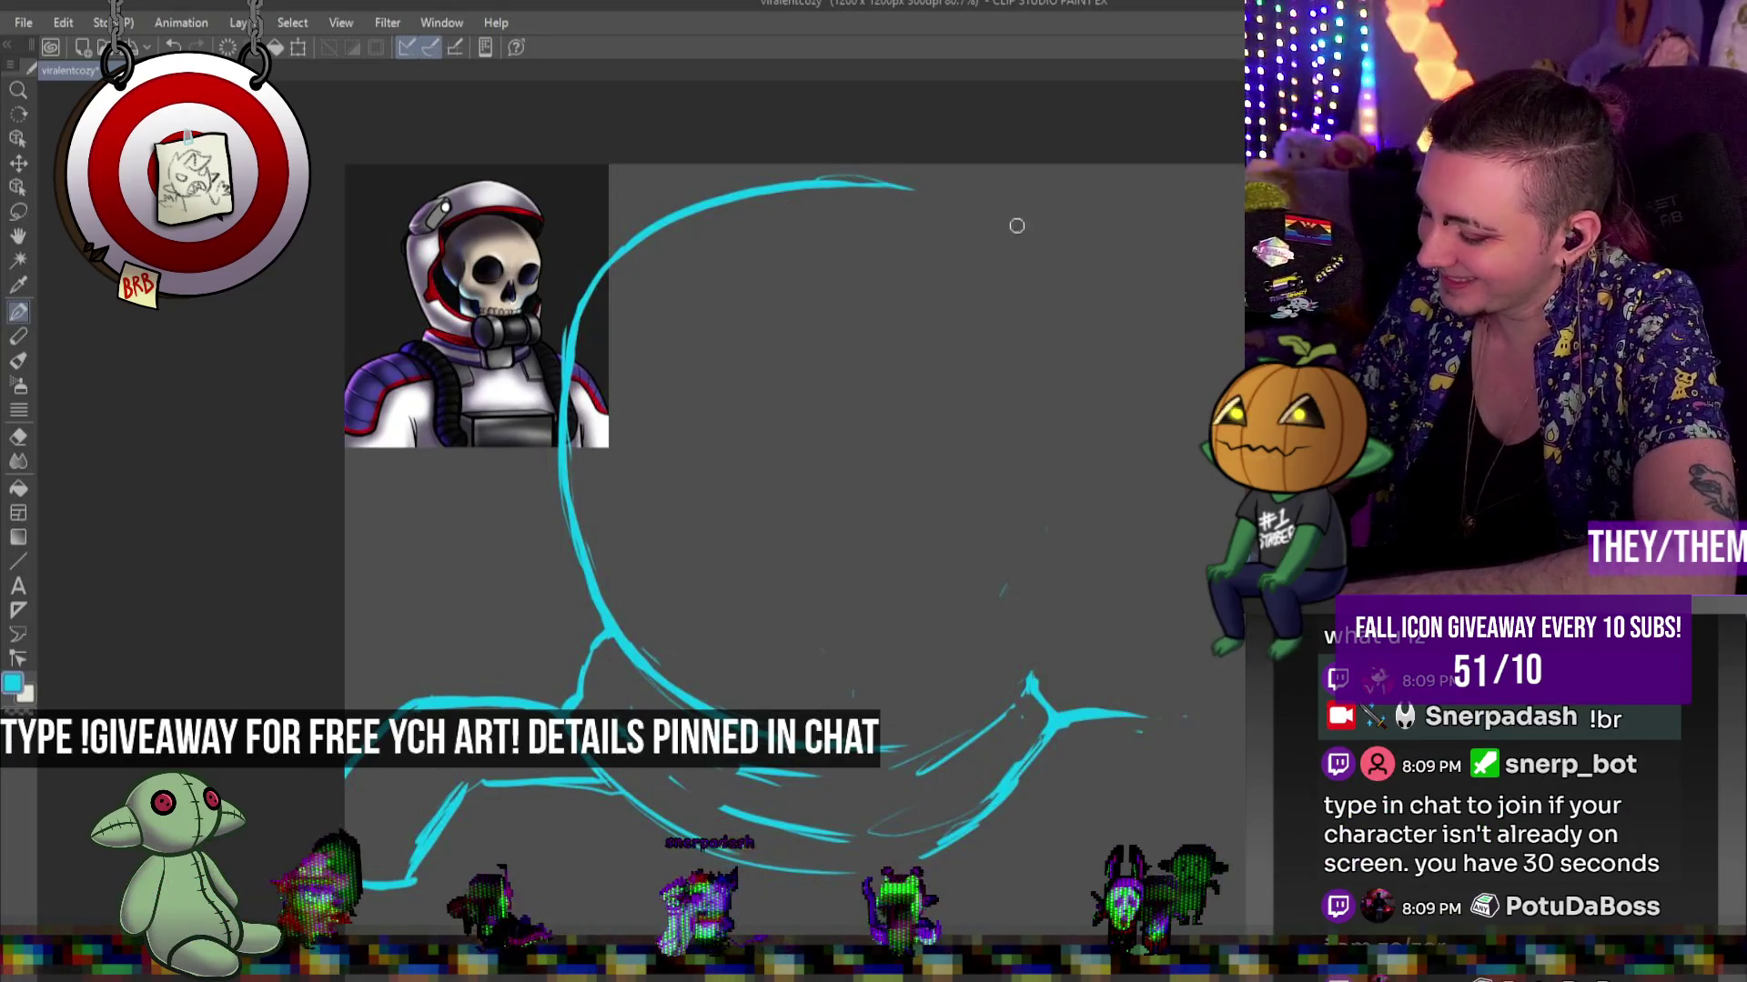
{"action": "left_click_drag", "start_coordinate": [833, 173], "coordinate": [970, 222]}
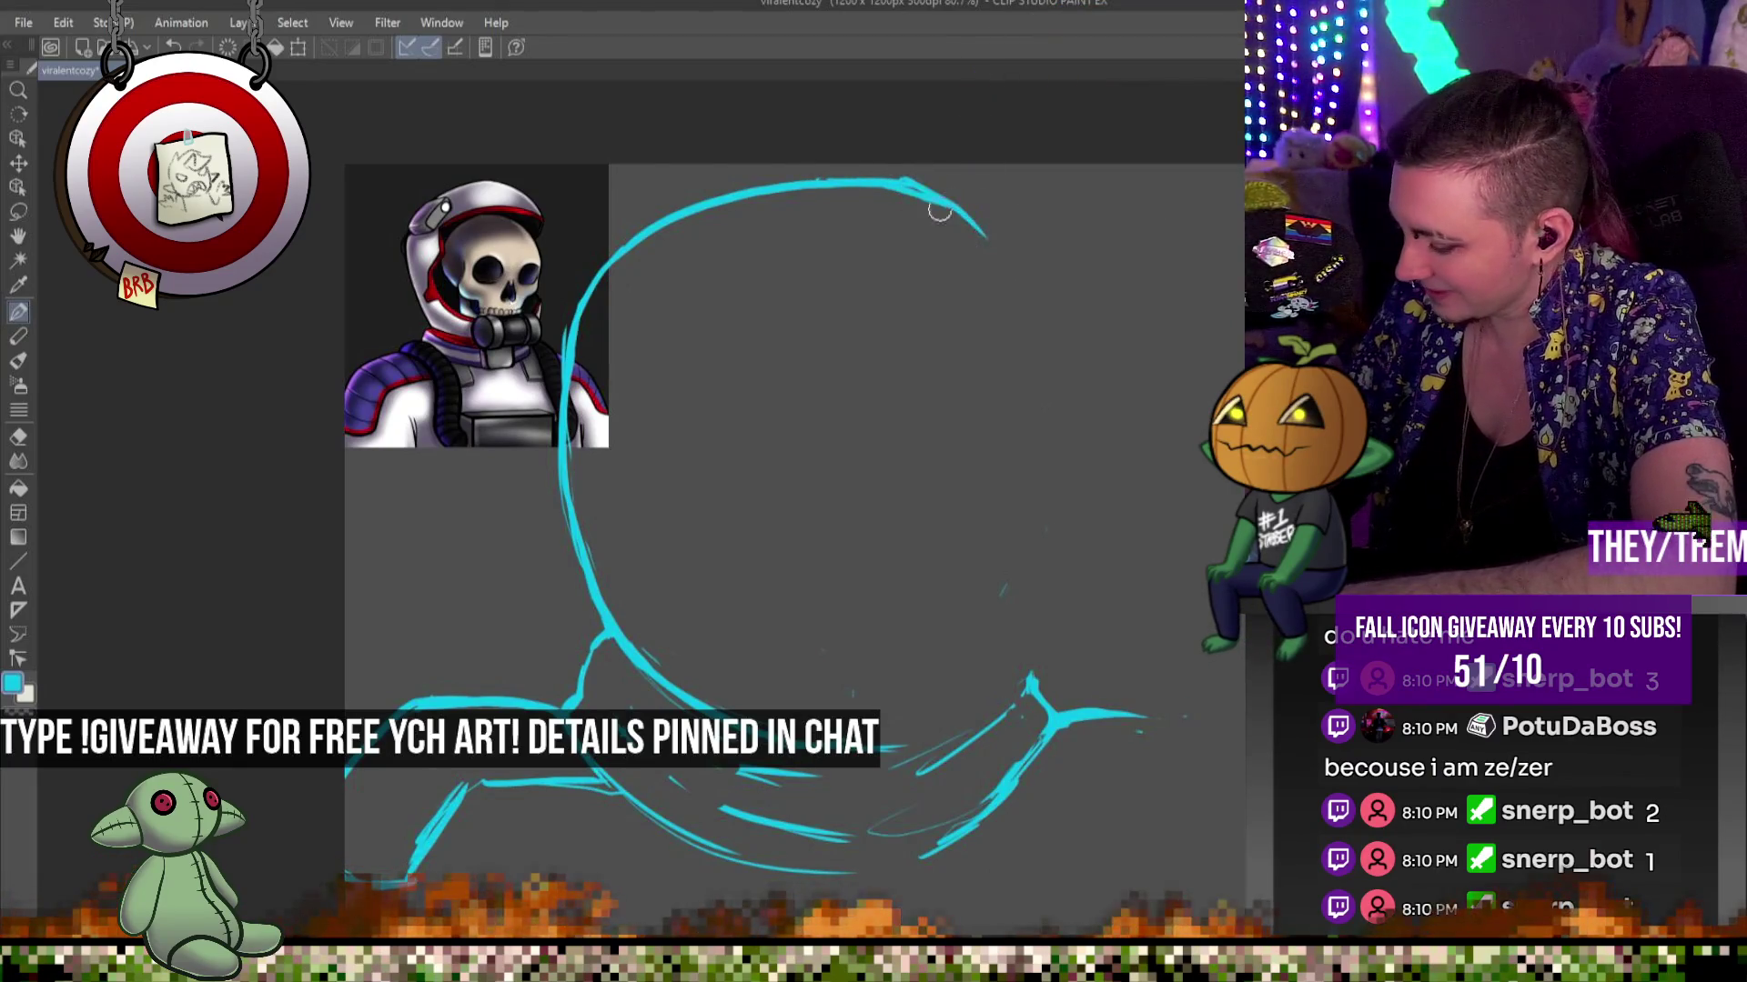
{"action": "mouse_move", "coordinate": [988, 242]}
{"action": "left_mouse_down"}
{"action": "mouse_move", "coordinate": [1024, 293]}
{"action": "mouse_move", "coordinate": [1036, 373]}
{"action": "left_mouse_up"}
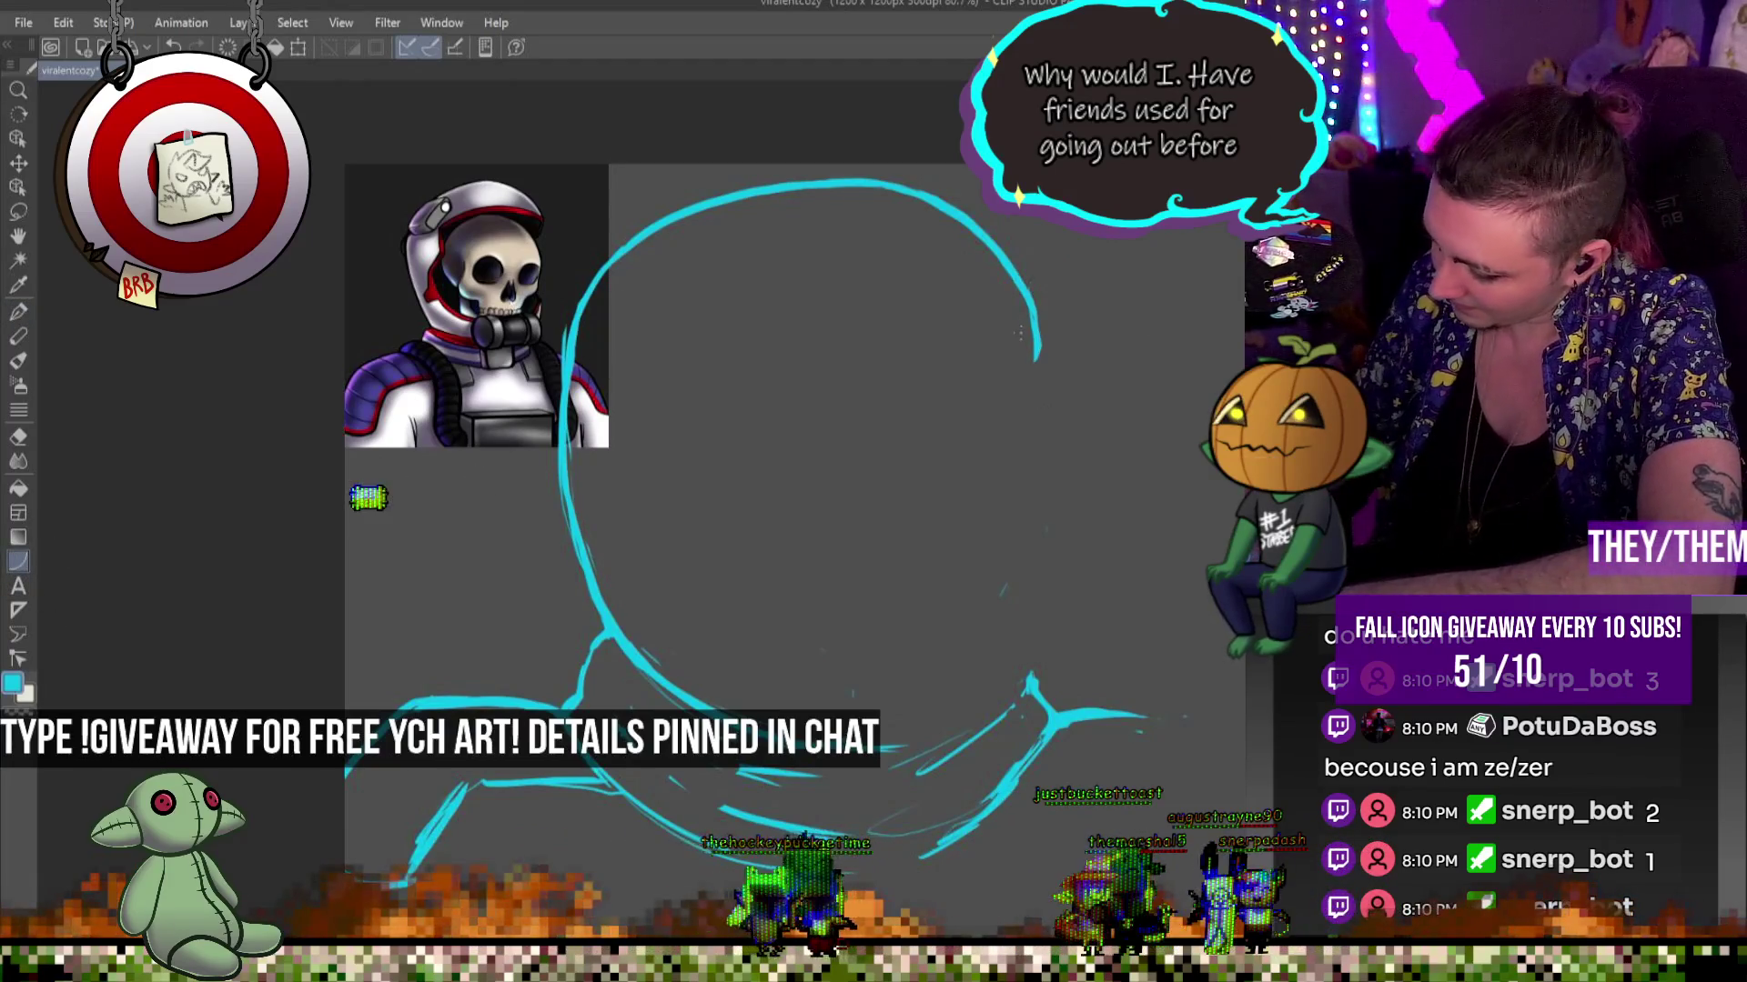
Draw a trial curve across the helmet, then shift the whole sketch slightly left and down
{"action": "left_click_drag", "start_coordinate": [893, 301], "coordinate": [719, 391]}
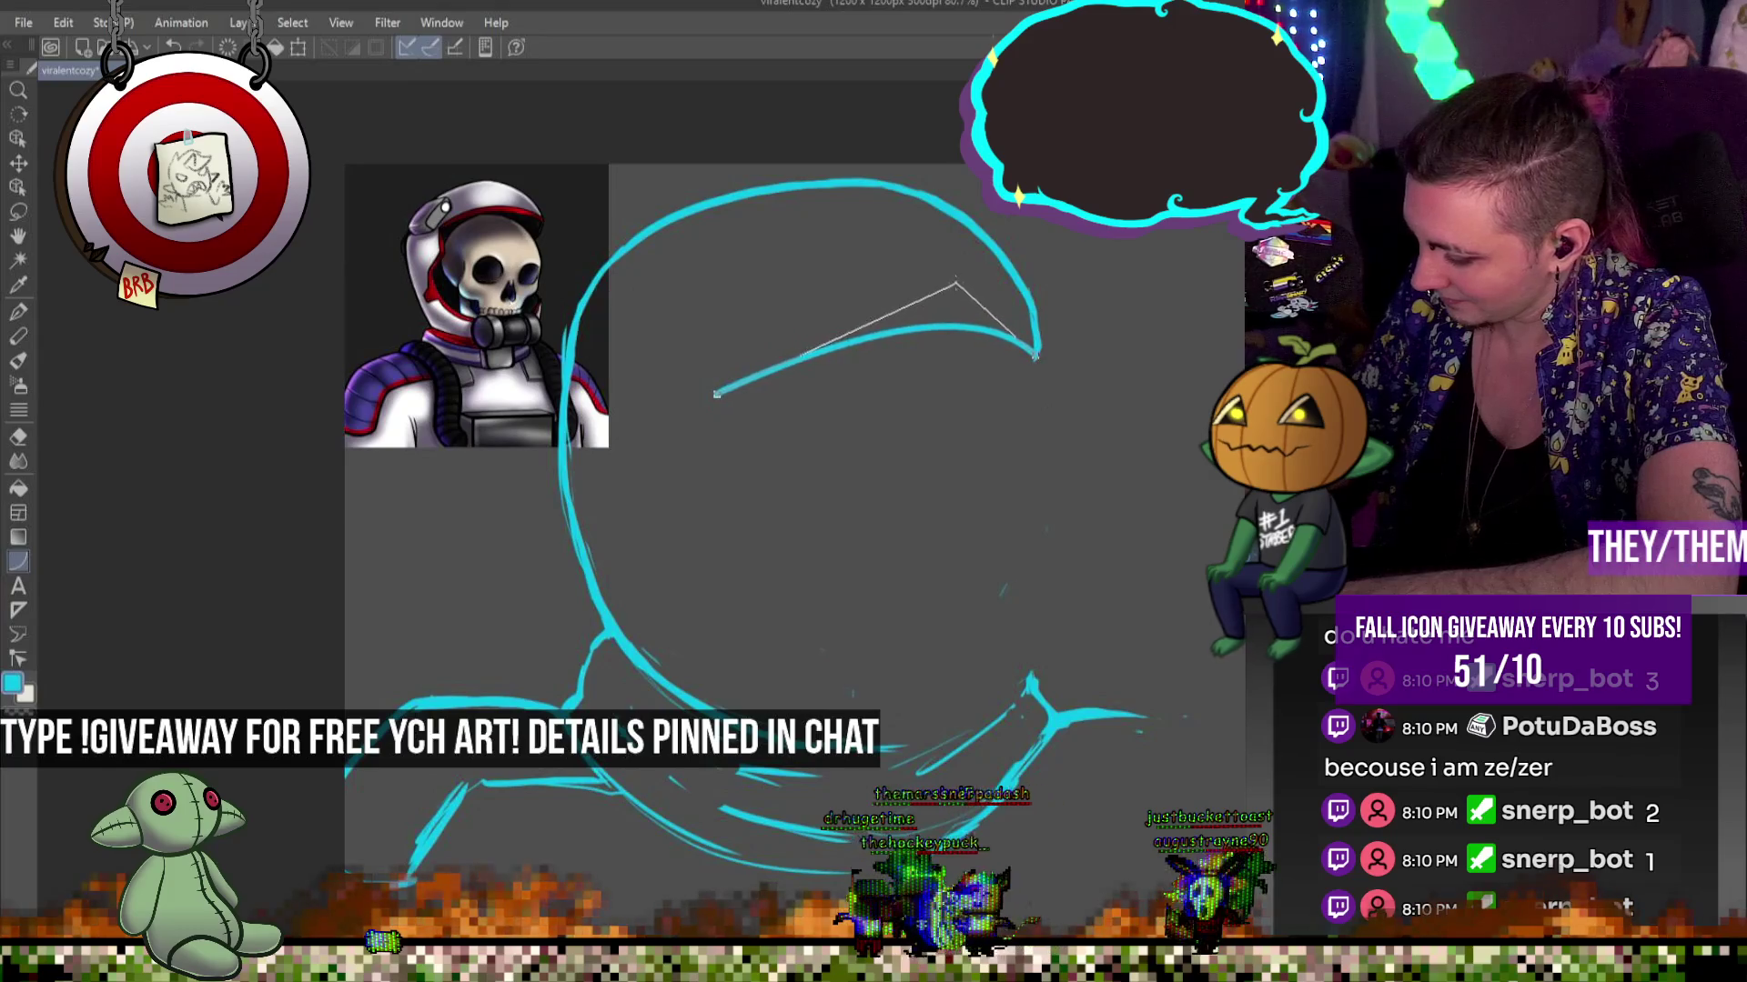
{"action": "left_click", "coordinate": [917, 290]}
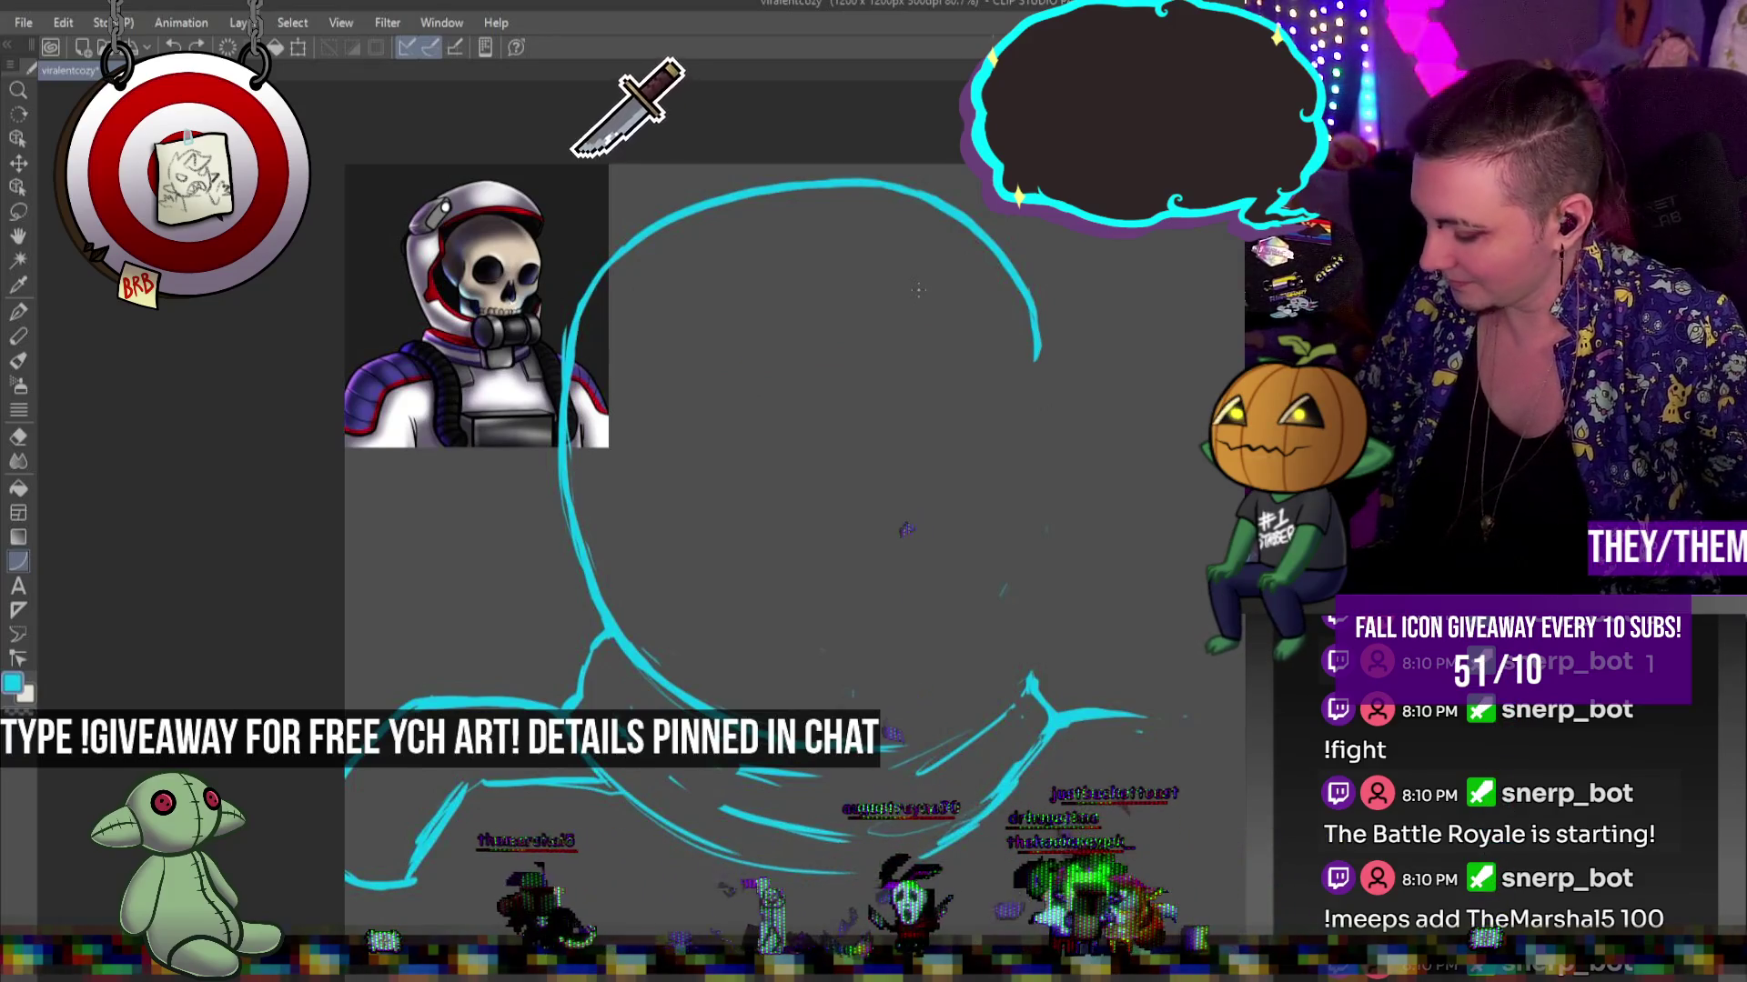
{"action": "key", "text": "ctrl+t"}
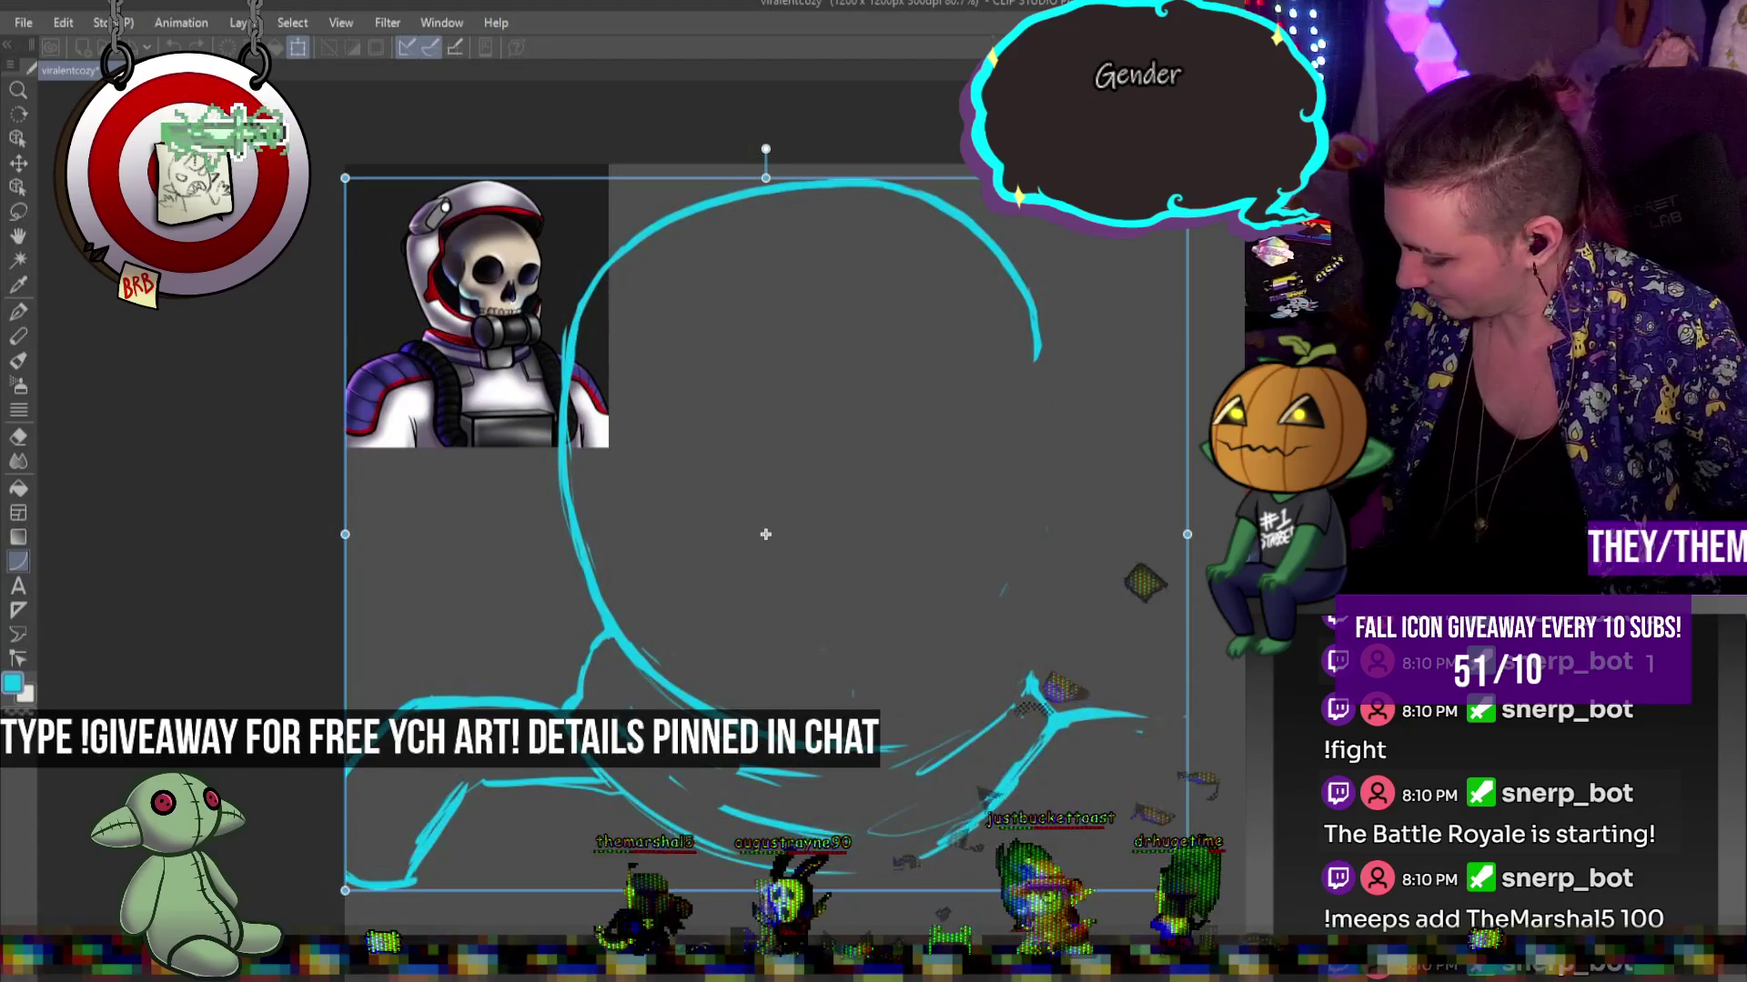
{"action": "left_click_drag", "start_coordinate": [786, 551], "coordinate": [775, 561]}
{"action": "key", "text": "Return"}
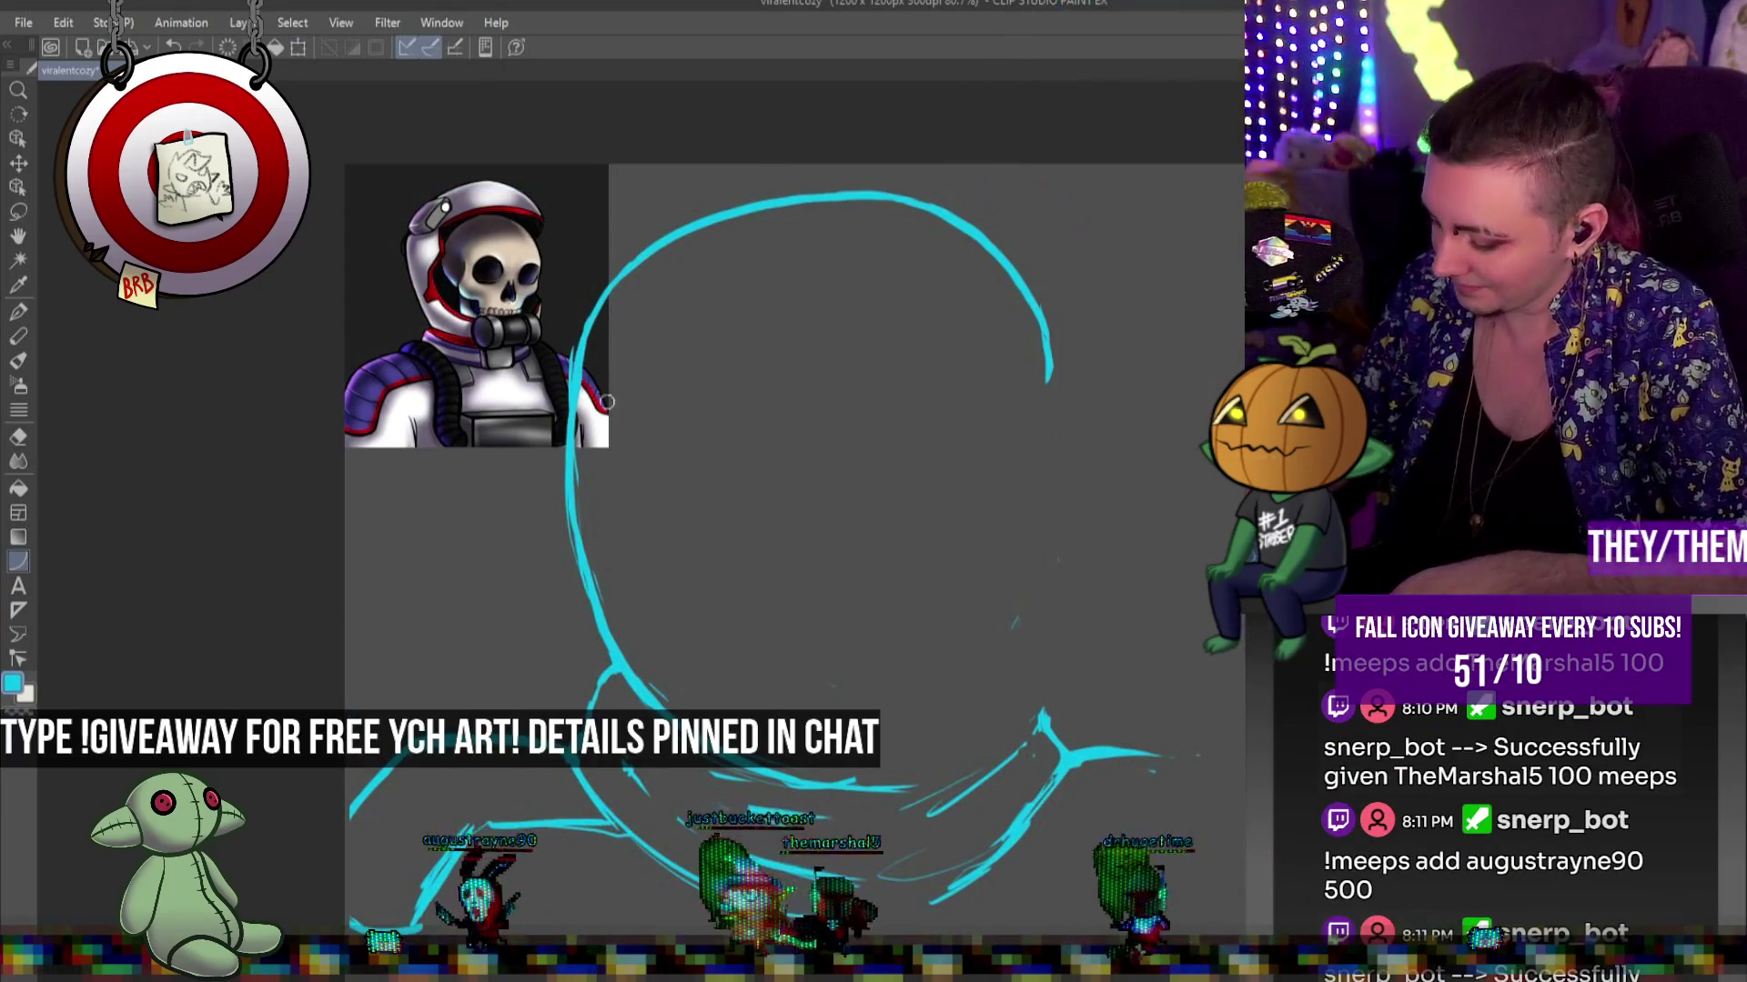
Erase and redraw the helmet's lower left side as a curve, then trim the right stroke's thick end
{"action": "mouse_move", "coordinate": [575, 473]}
{"action": "left_mouse_down"}
{"action": "mouse_move", "coordinate": [593, 641]}
{"action": "mouse_move", "coordinate": [628, 678]}
{"action": "left_mouse_up"}
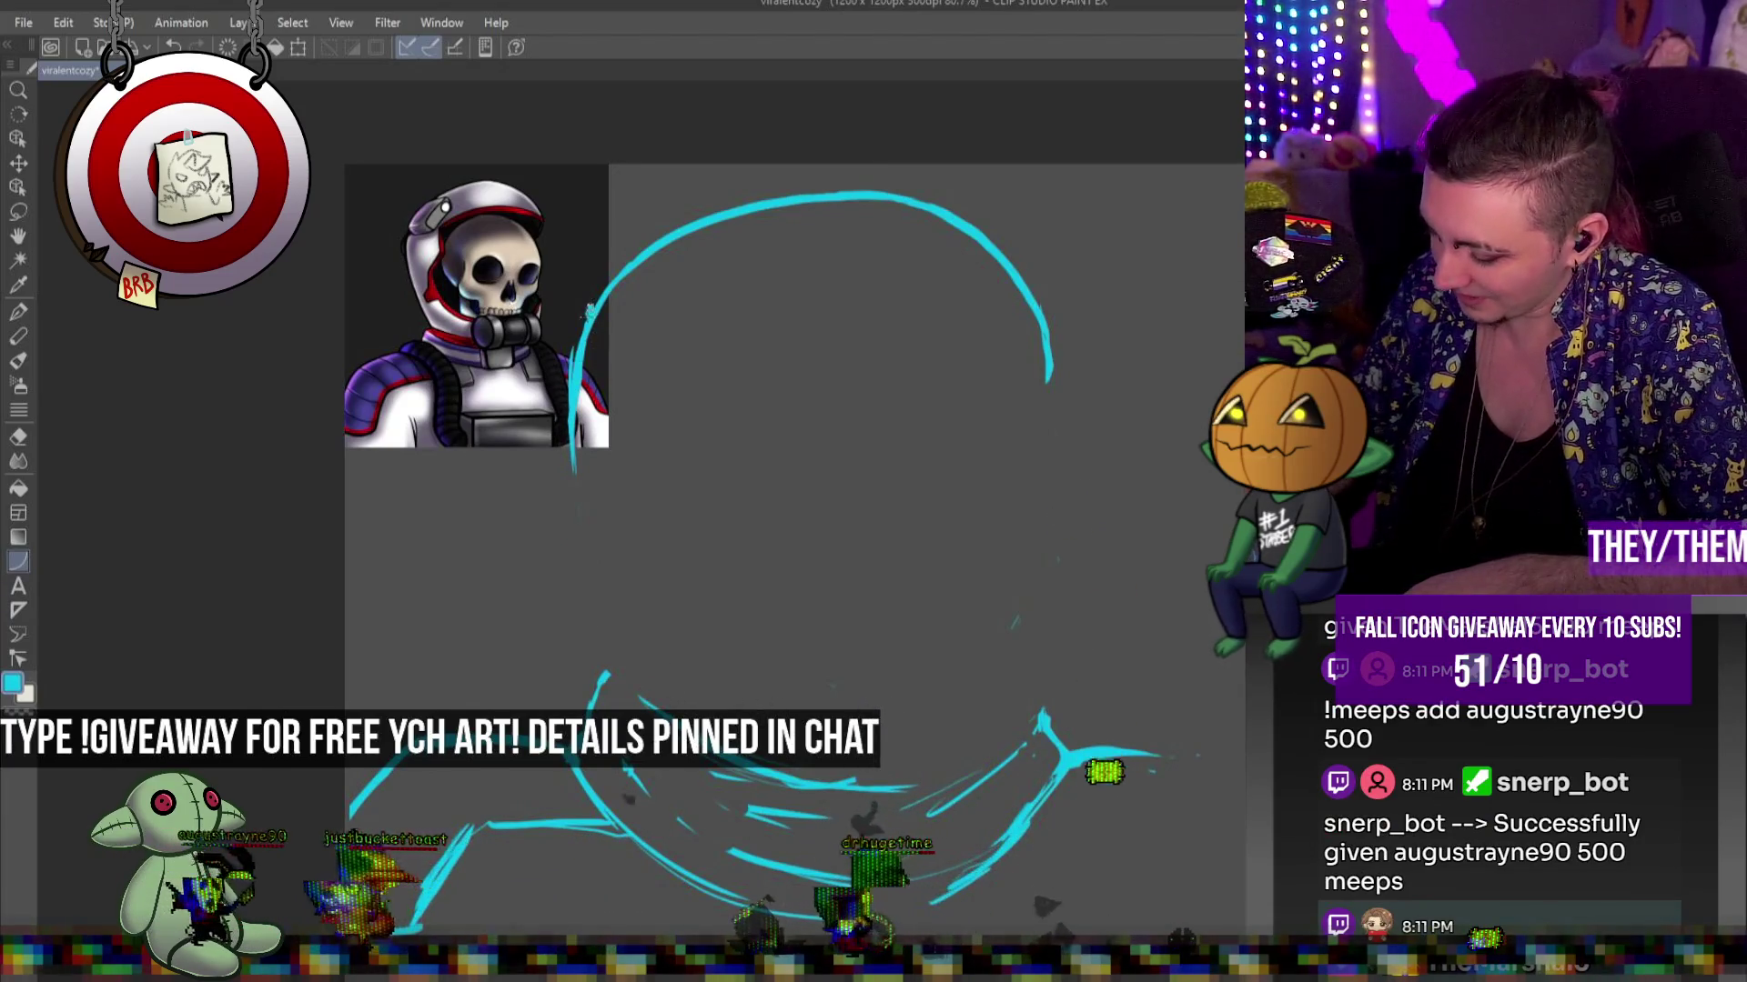
{"action": "left_click_drag", "start_coordinate": [590, 305], "coordinate": [646, 700]}
{"action": "key", "text": "ctrl+z"}
{"action": "left_click_drag", "start_coordinate": [589, 309], "coordinate": [627, 696]}
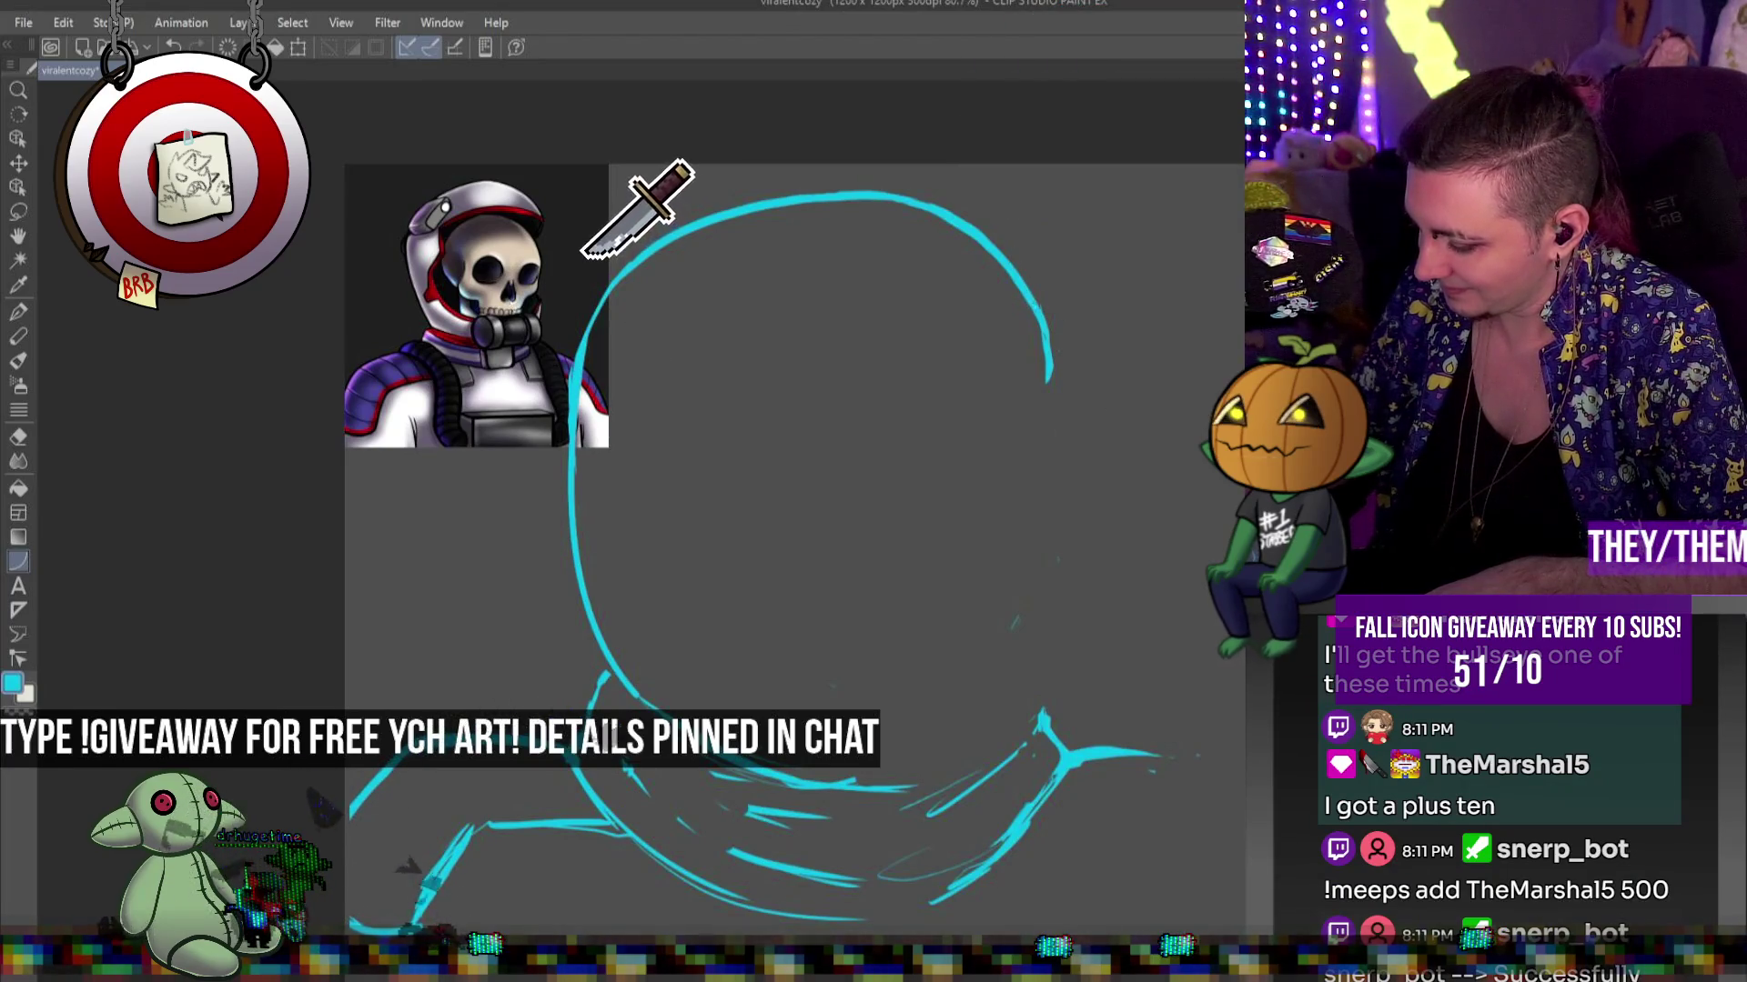
{"action": "left_click_drag", "start_coordinate": [1046, 327], "coordinate": [1052, 393]}
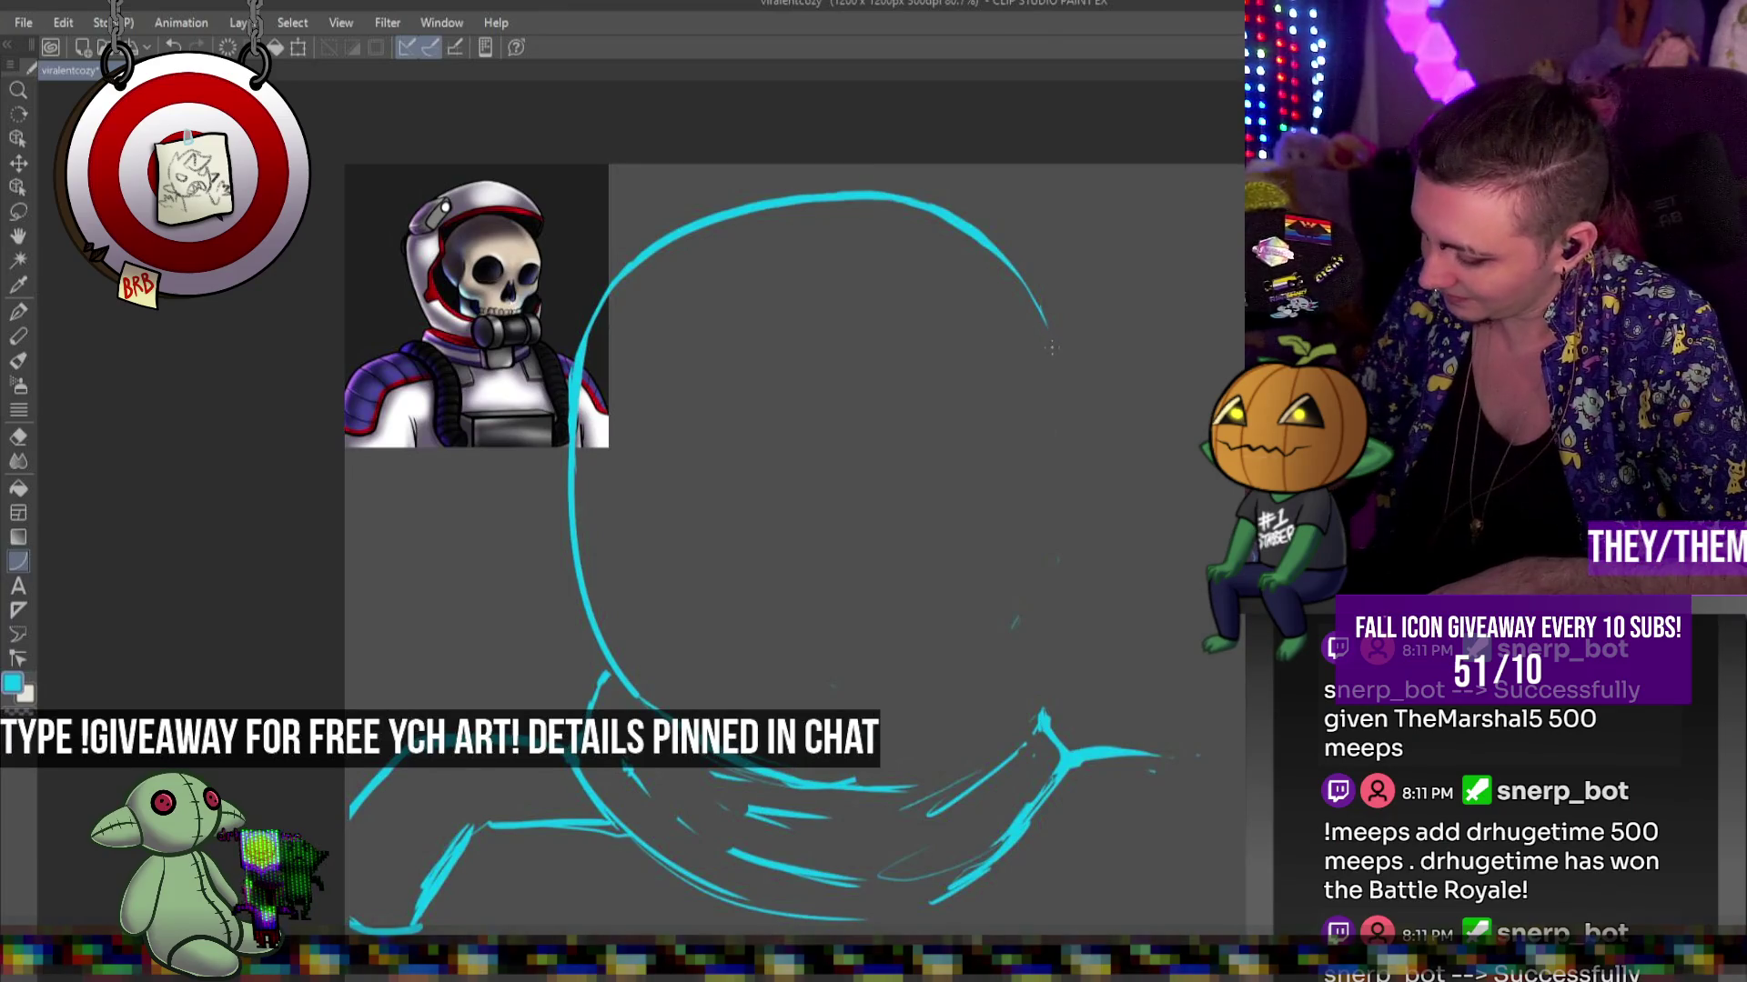
Try a curved brim line across the helmet and undo the extra stroke beside it
{"action": "left_click_drag", "start_coordinate": [1038, 339], "coordinate": [1051, 353]}
{"action": "left_click_drag", "start_coordinate": [737, 340], "coordinate": [710, 382]}
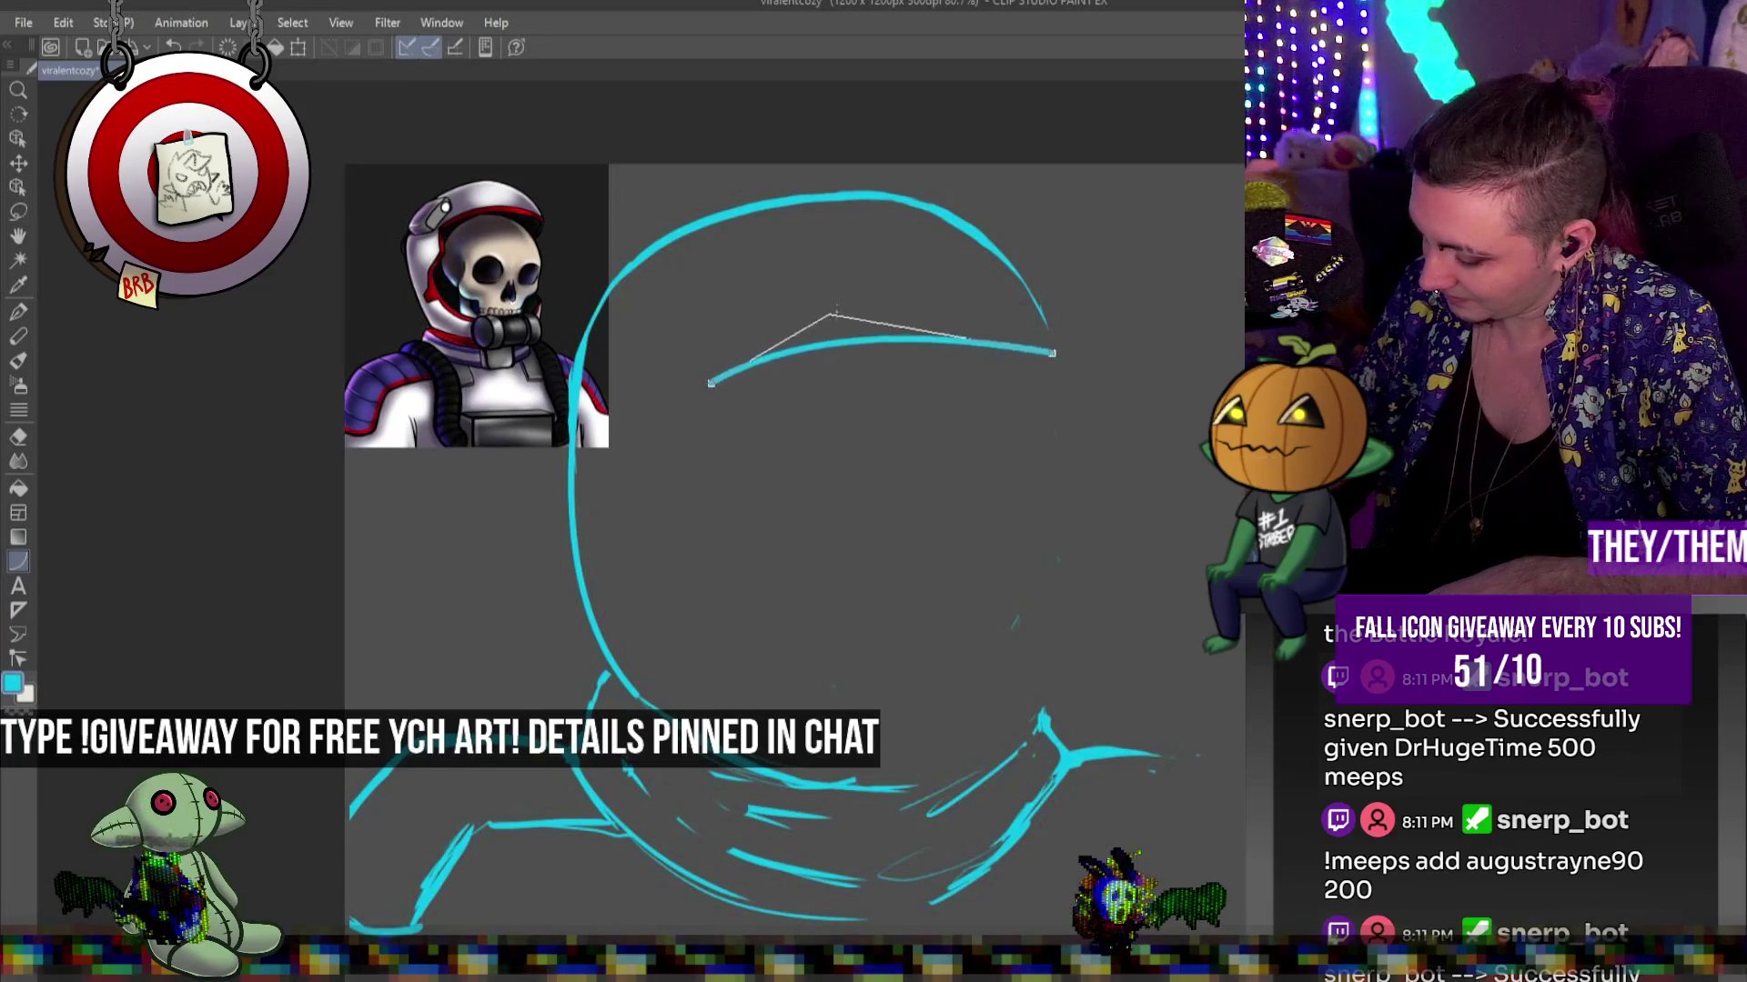
{"action": "left_click", "coordinate": [862, 296]}
{"action": "left_click_drag", "start_coordinate": [955, 223], "coordinate": [1055, 353]}
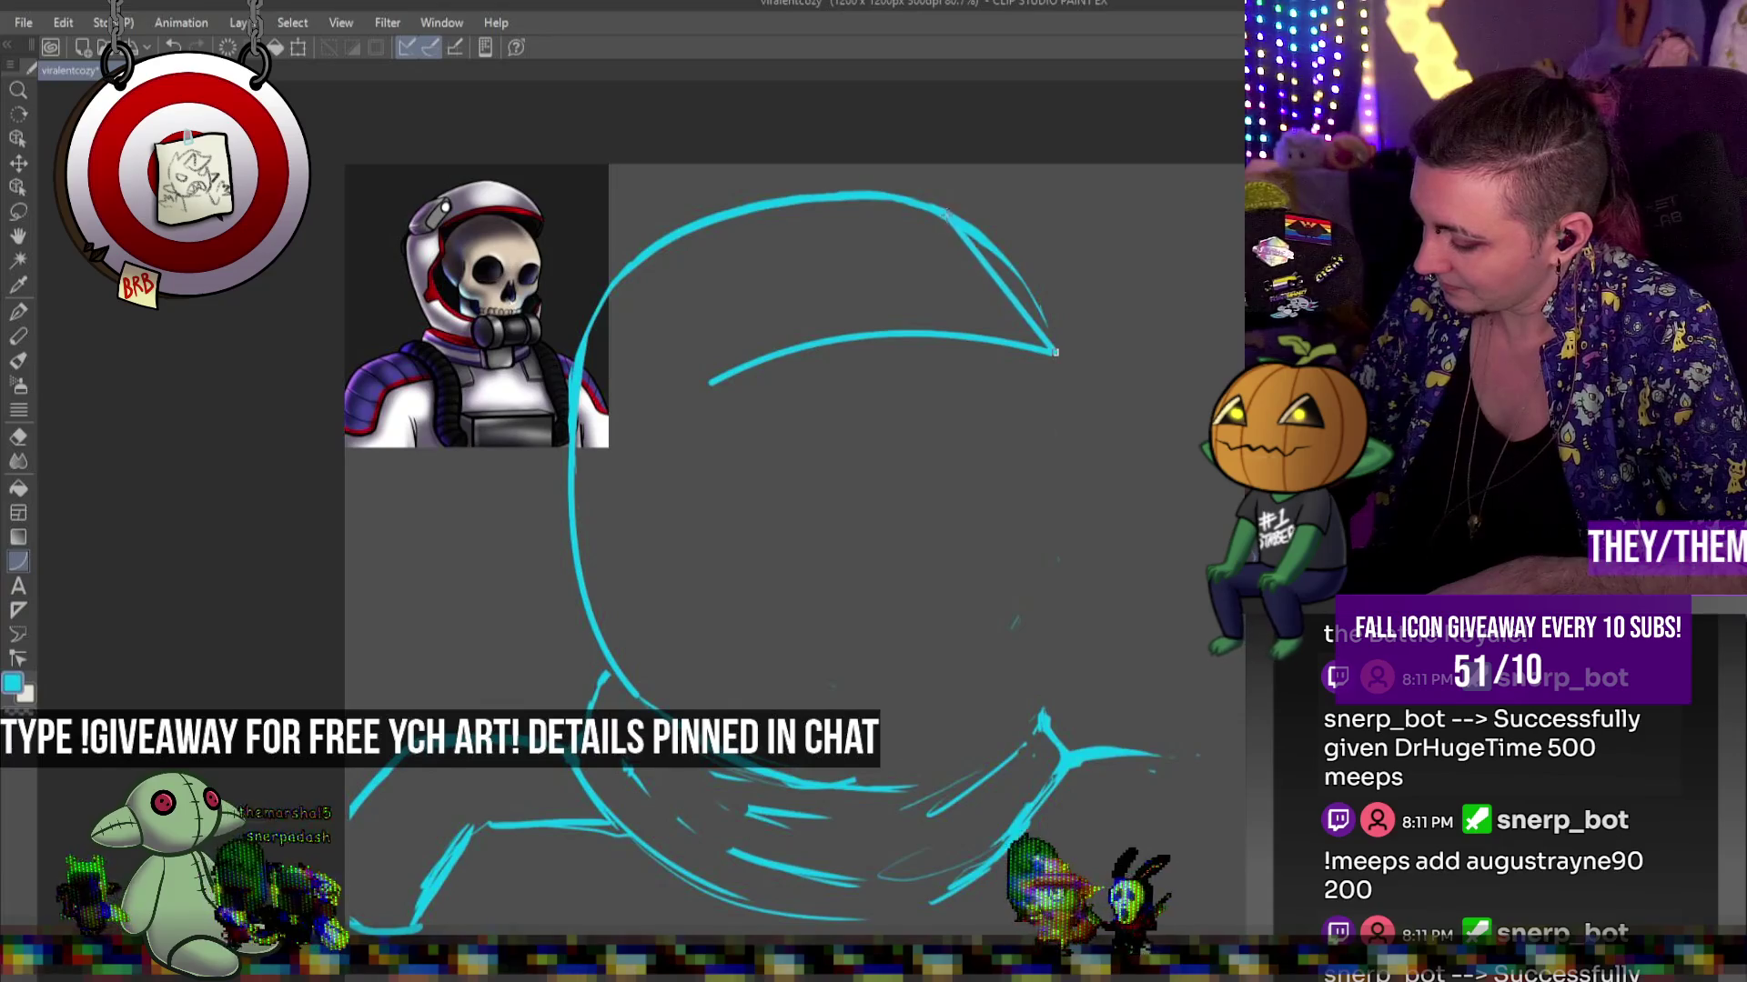
{"action": "key", "text": "ctrl+z"}
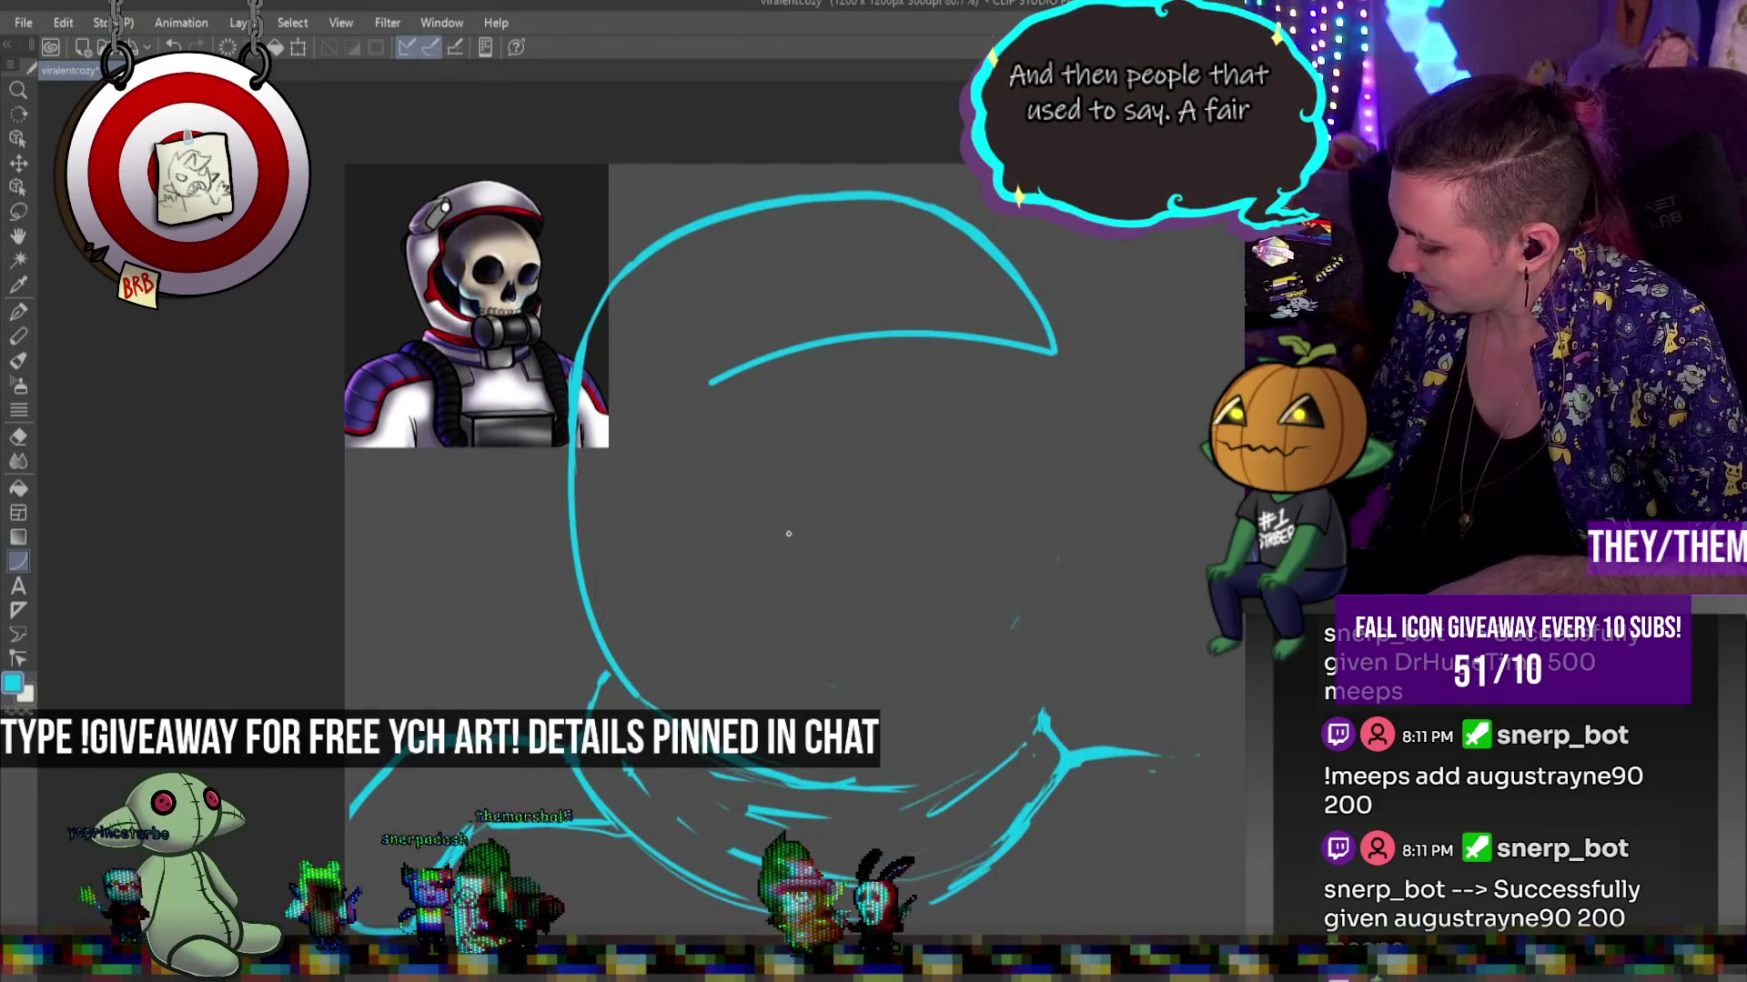
Redraw the brim curve, add a short drop at its left end, and erase the lower left outline
{"action": "left_click_drag", "start_coordinate": [1050, 365], "coordinate": [712, 389]}
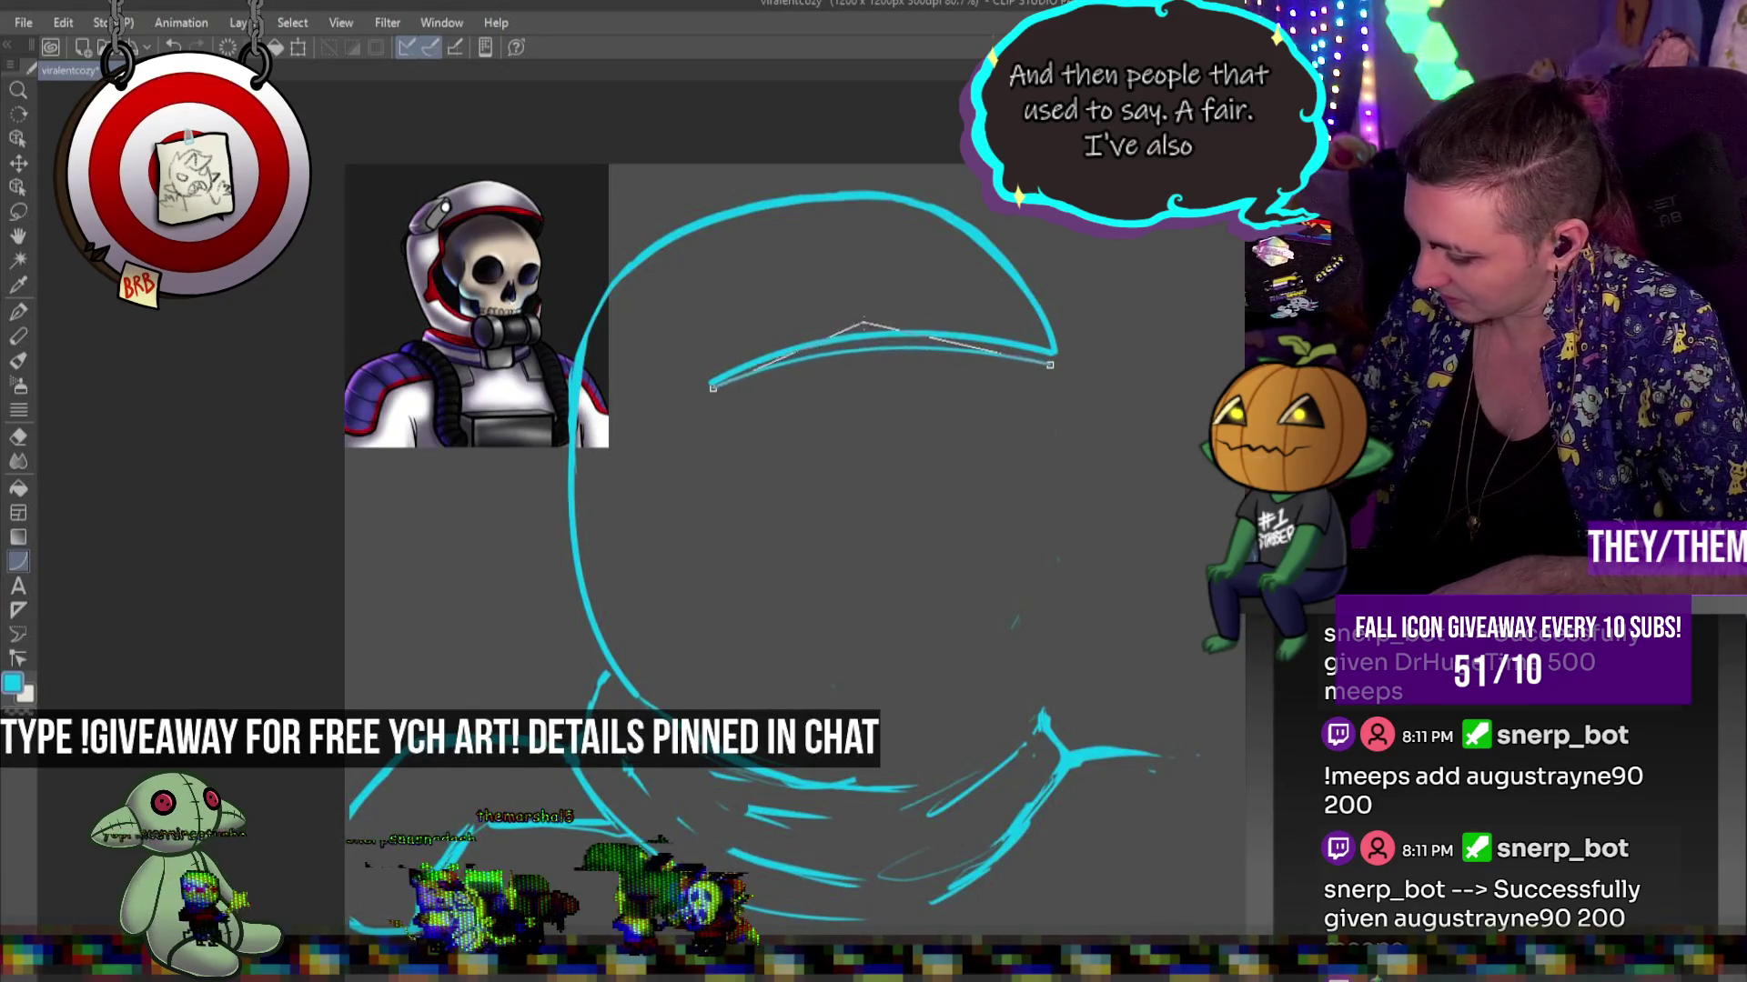
{"action": "left_click", "coordinate": [880, 309]}
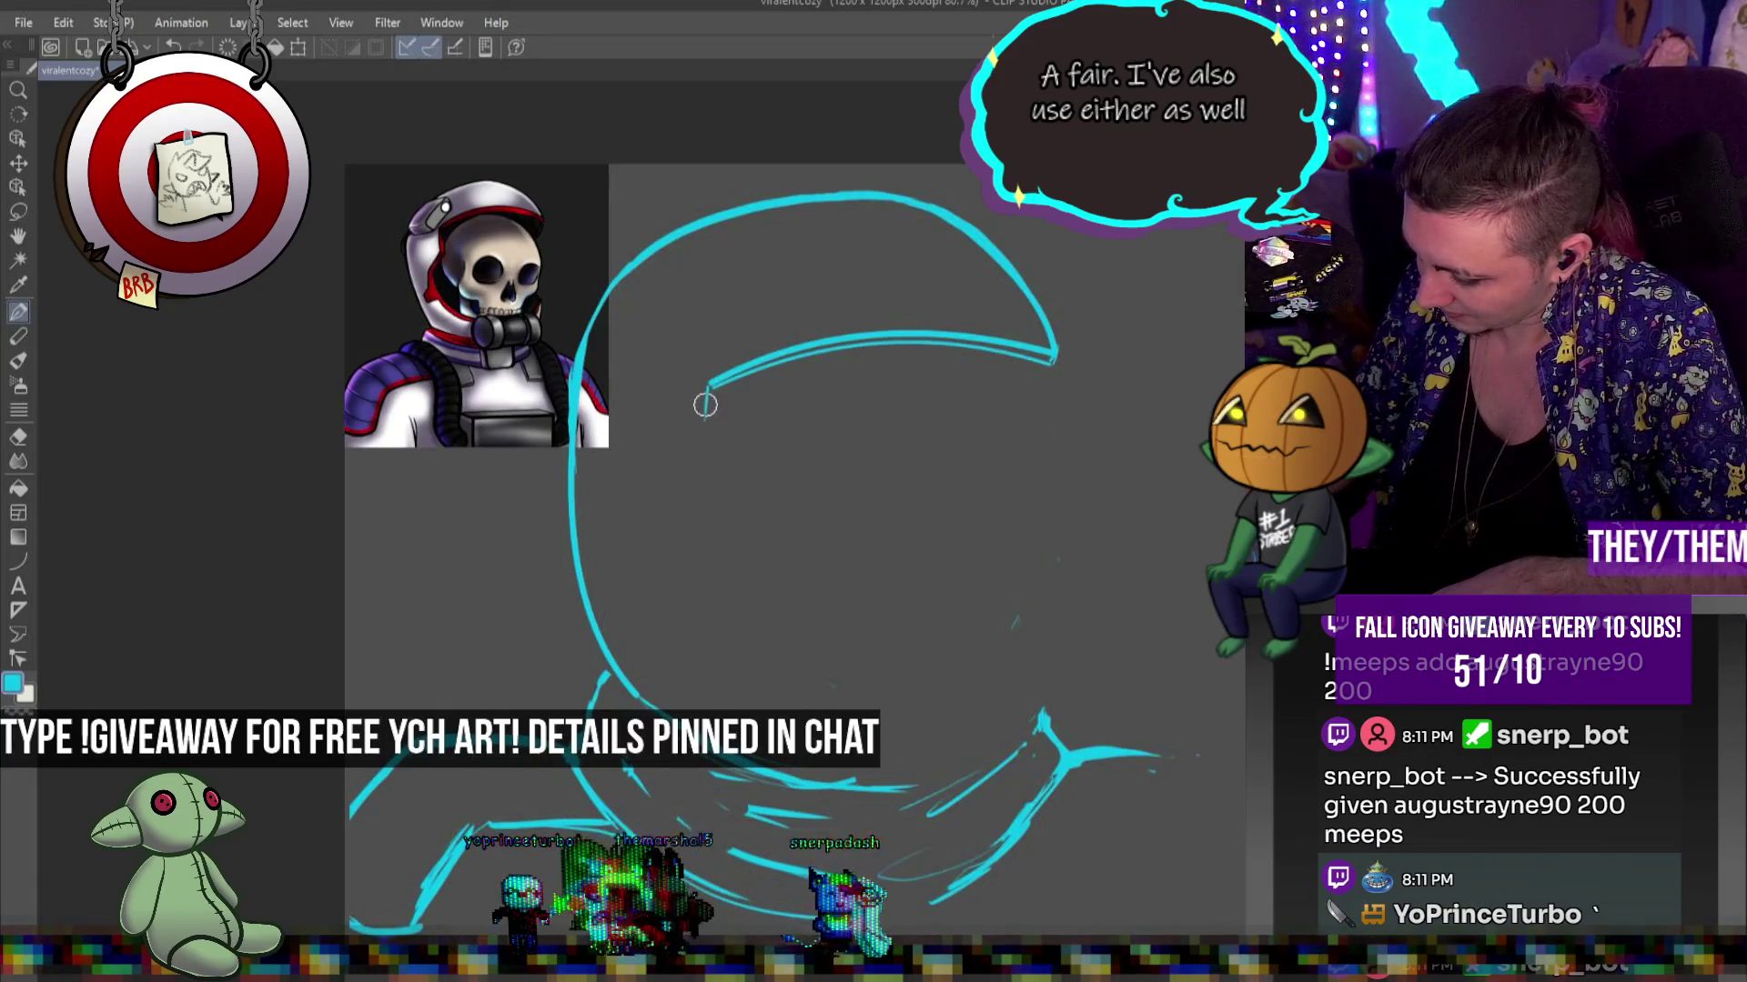
{"action": "left_click_drag", "start_coordinate": [705, 387], "coordinate": [706, 443]}
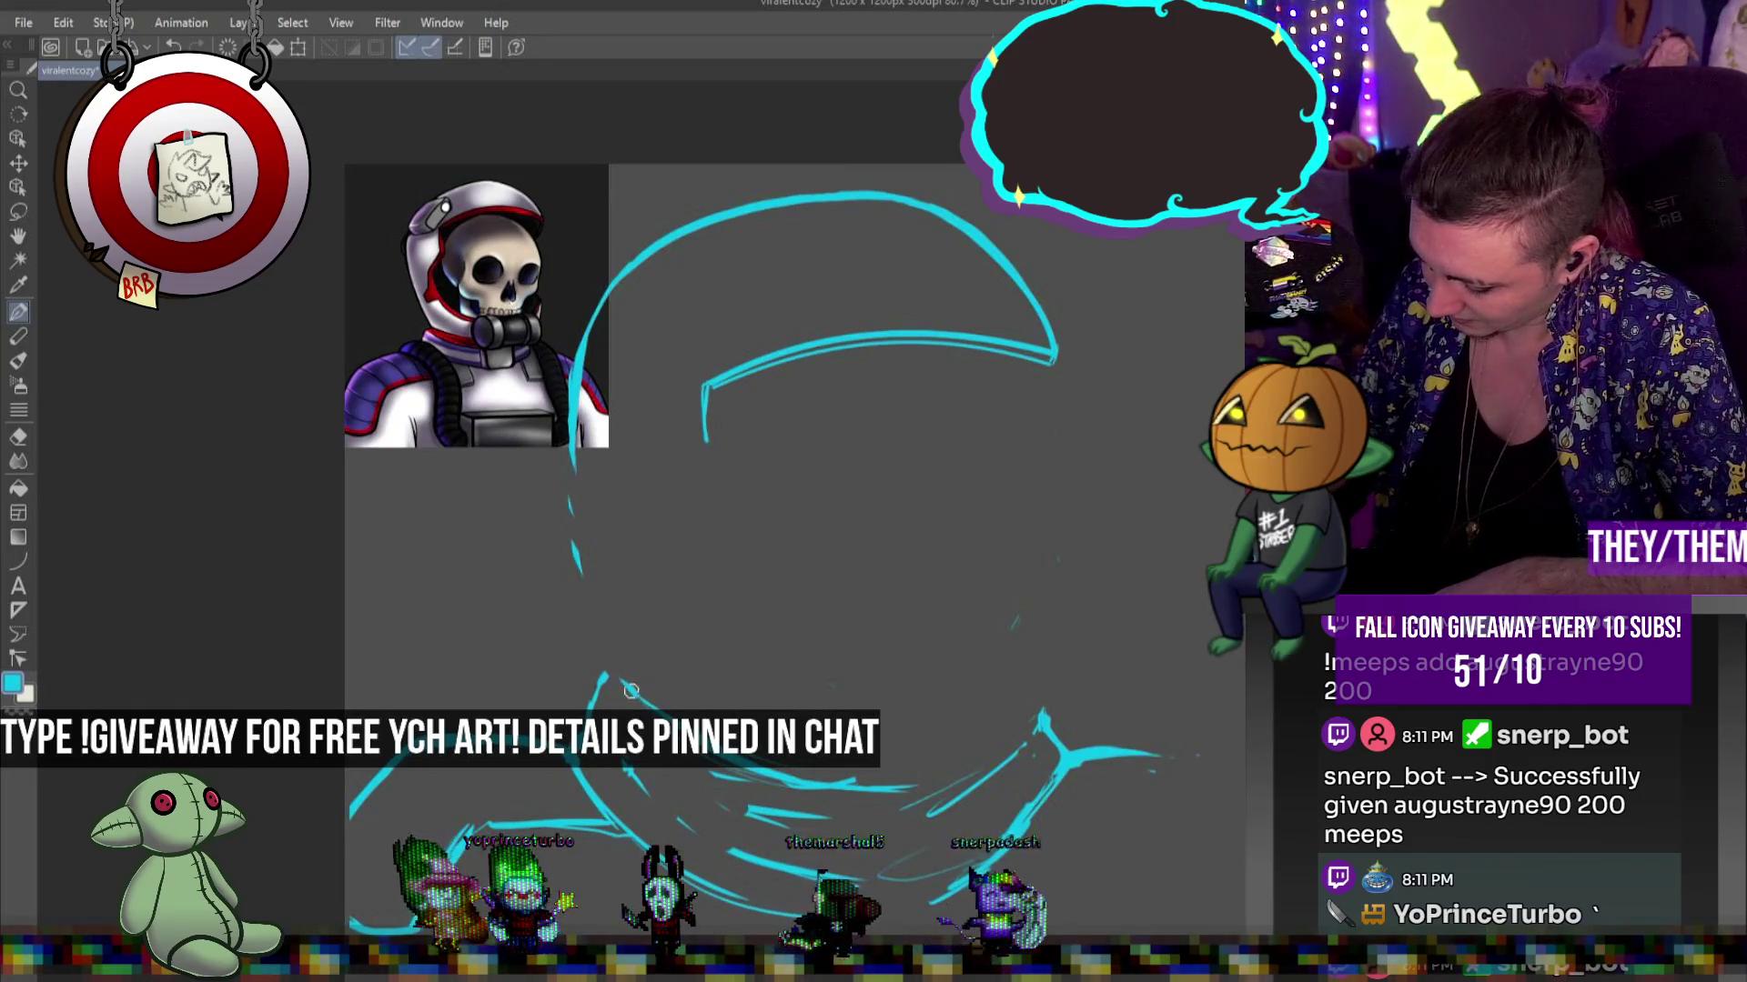
{"action": "left_click_drag", "start_coordinate": [573, 573], "coordinate": [609, 322]}
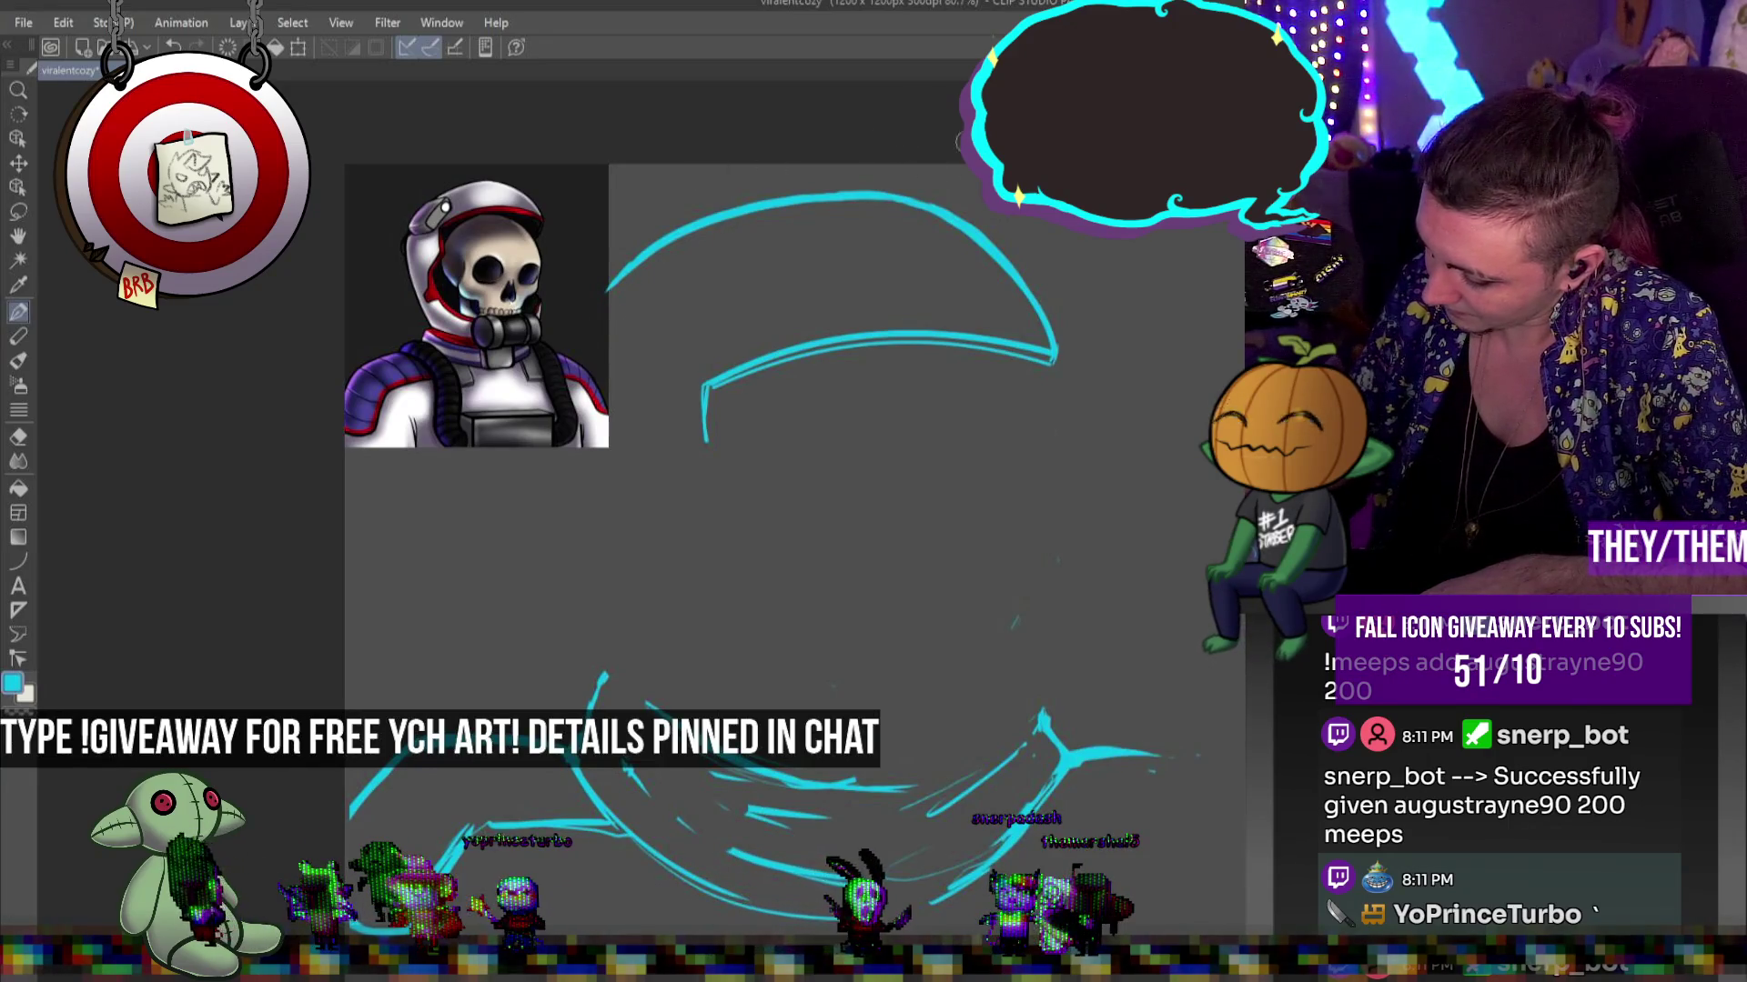
Erase the top section of the helmet arc and redraw it to close the gap
{"action": "left_click_drag", "start_coordinate": [842, 189], "coordinate": [1005, 251]}
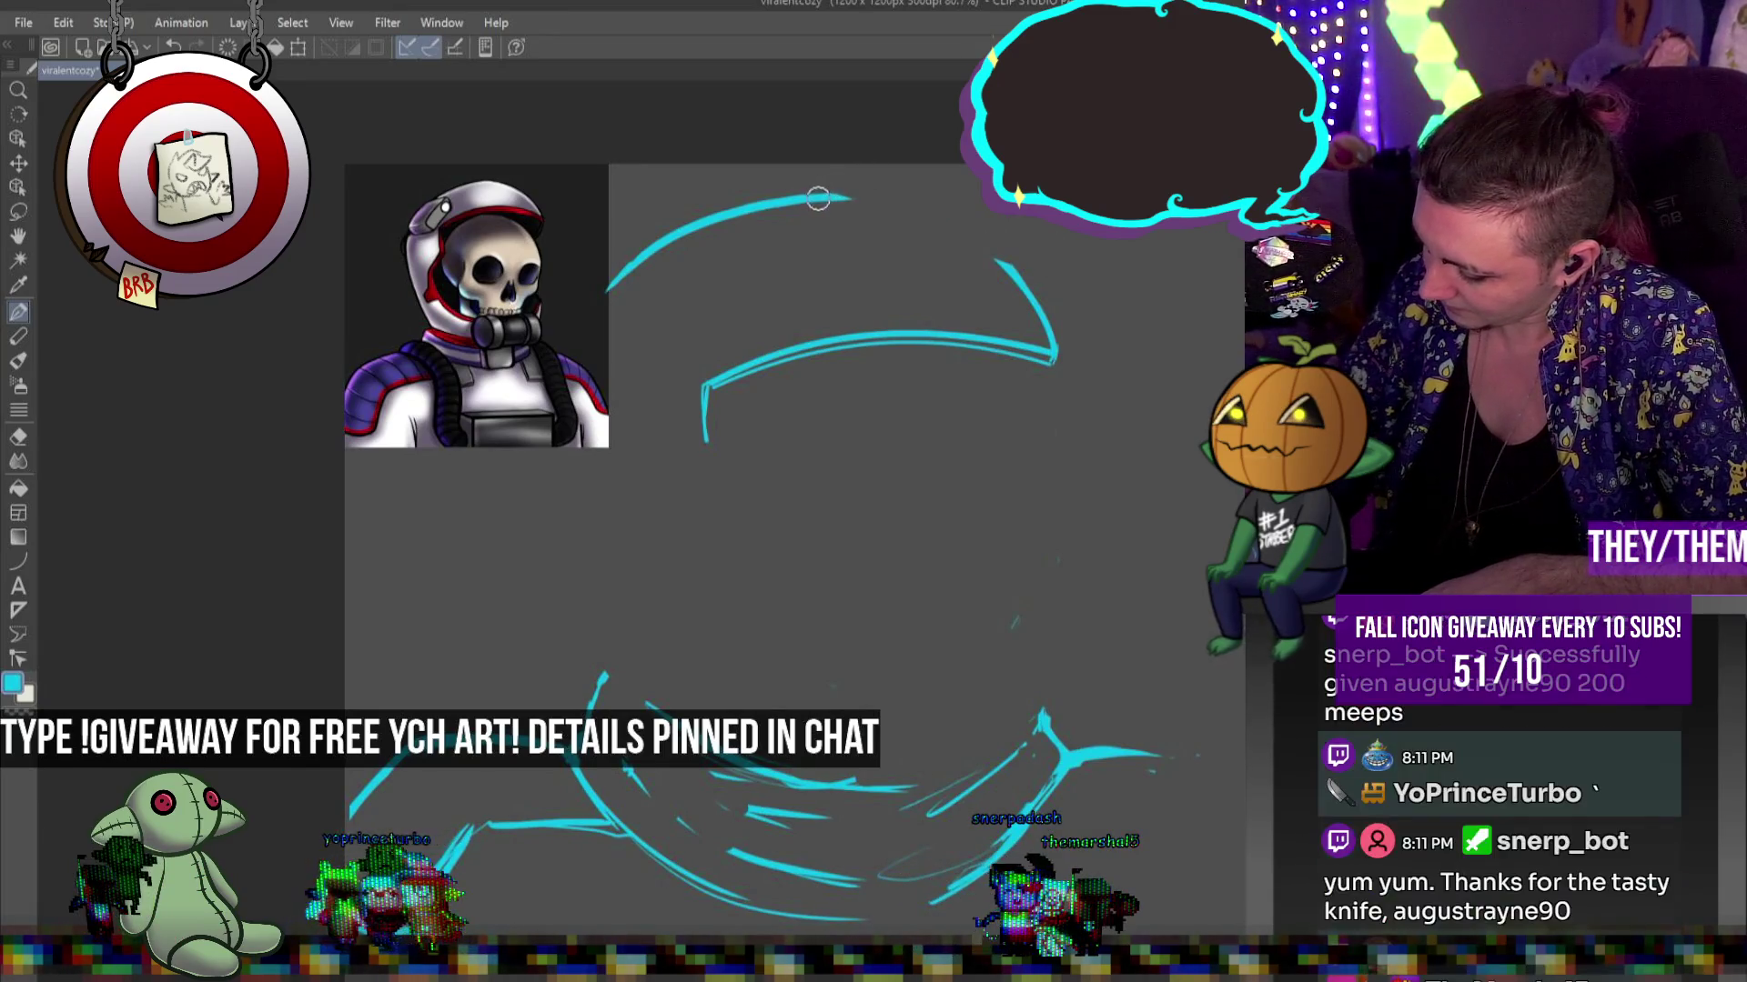
{"action": "left_click_drag", "start_coordinate": [940, 222], "coordinate": [998, 256]}
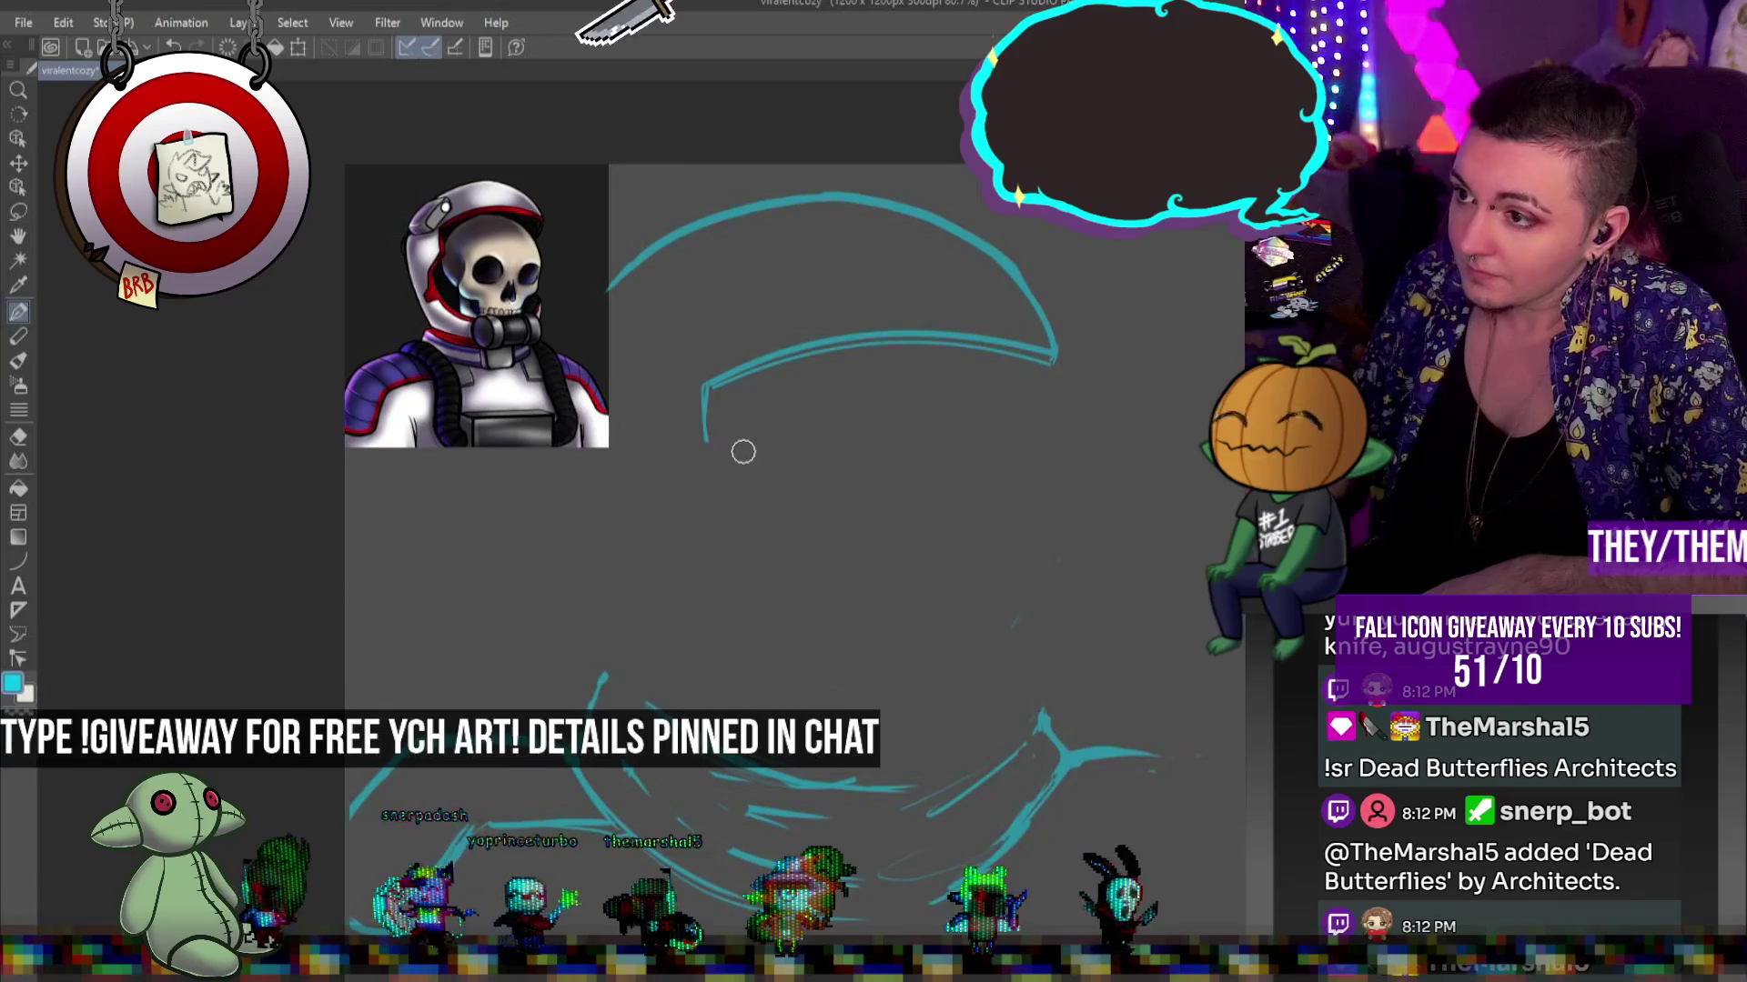
Sketch the skull's round outline, a left eye socket and a nose stroke, erasing the right eye circles
{"action": "mouse_move", "coordinate": [944, 415]}
{"action": "left_mouse_down"}
{"action": "mouse_move", "coordinate": [727, 600]}
{"action": "mouse_move", "coordinate": [892, 348]}
{"action": "left_mouse_up"}
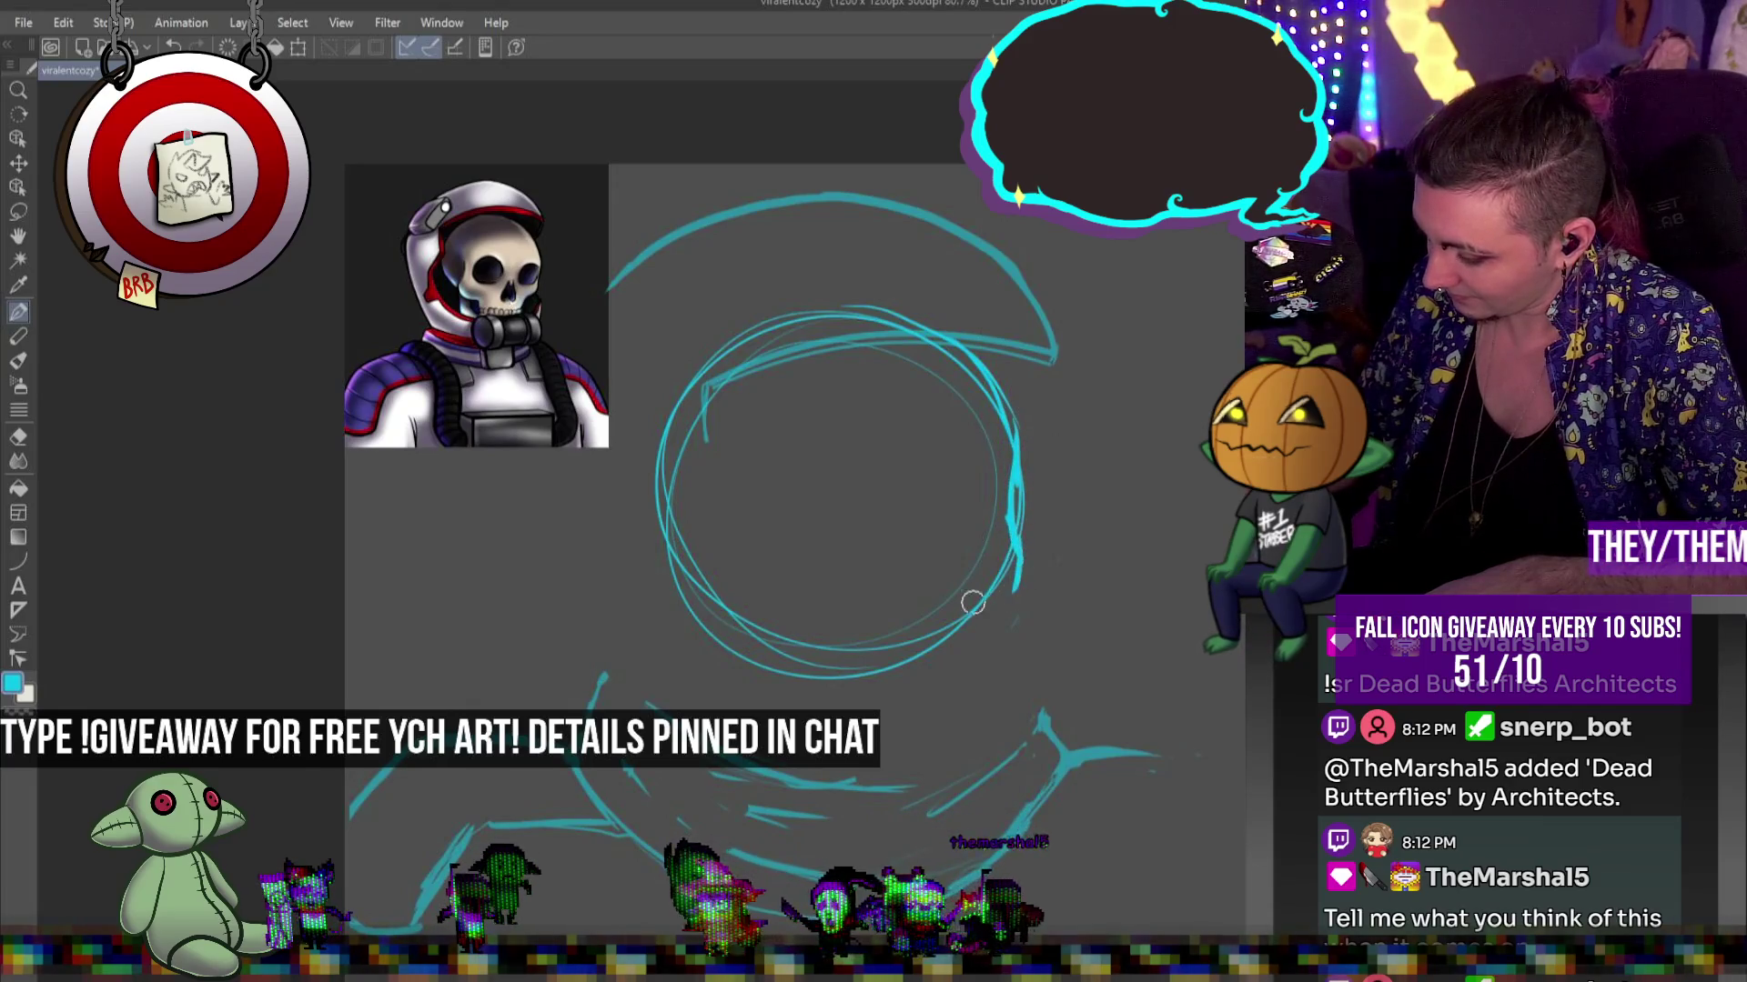
{"action": "left_click_drag", "start_coordinate": [843, 517], "coordinate": [792, 453]}
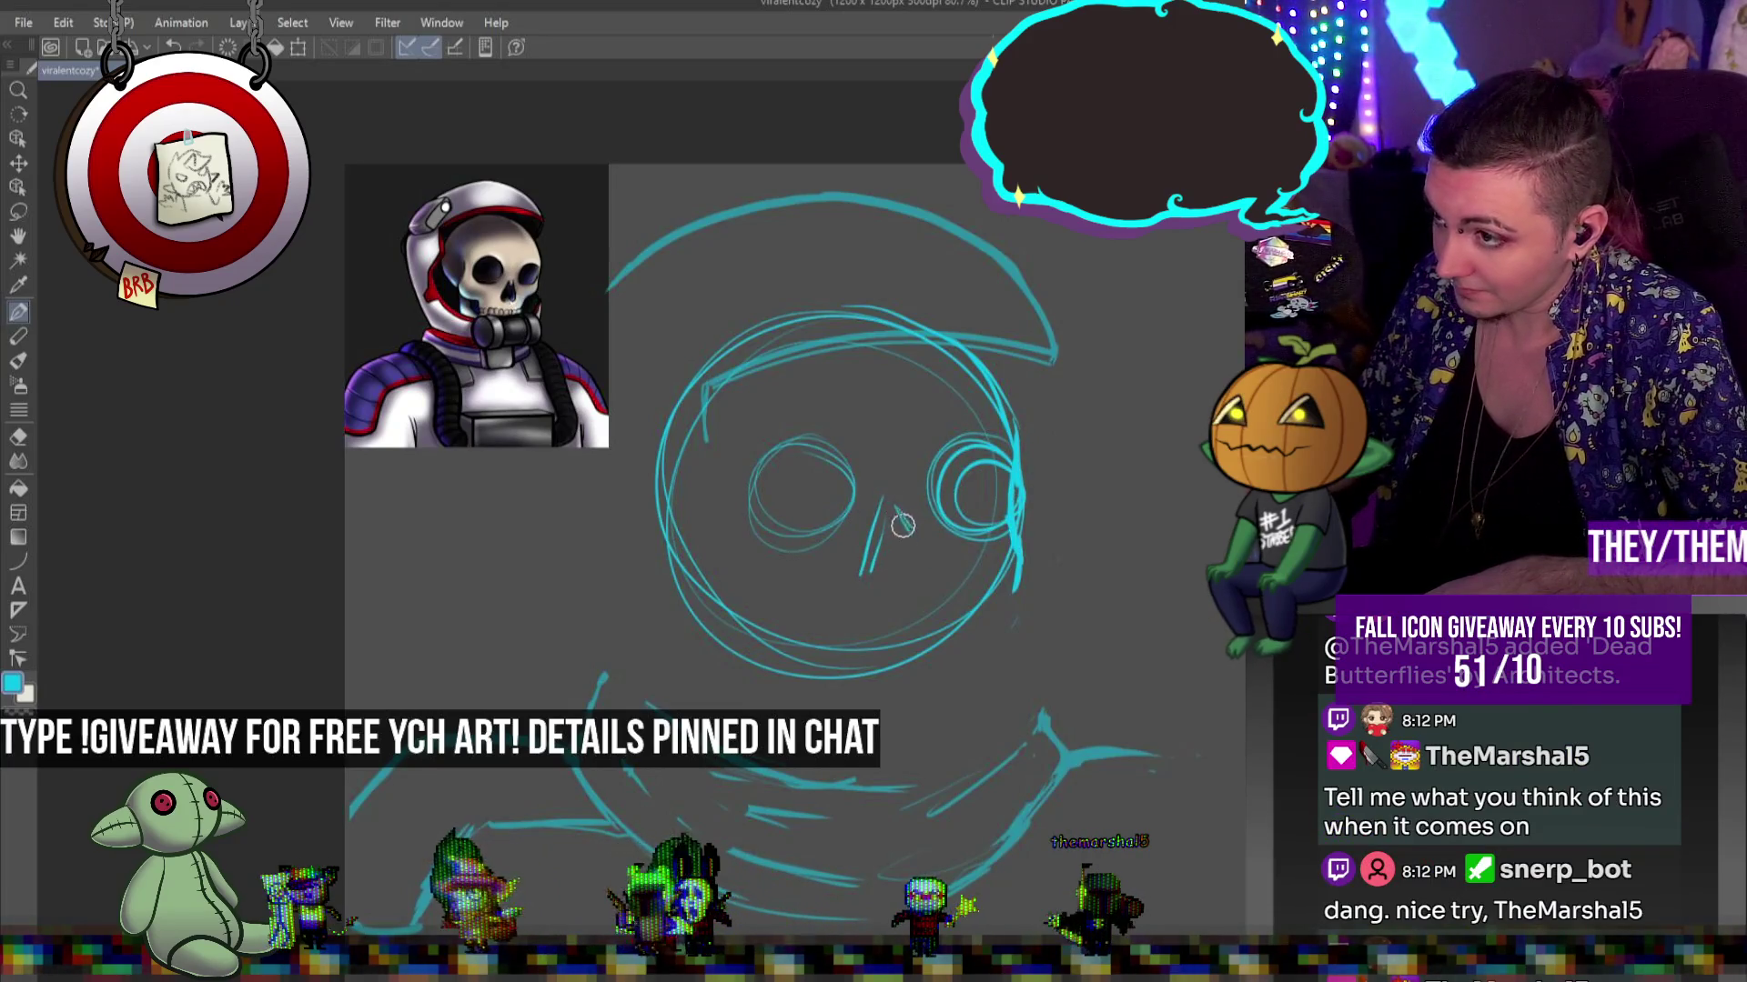
{"action": "mouse_move", "coordinate": [883, 508]}
{"action": "left_mouse_down"}
{"action": "mouse_move", "coordinate": [875, 575]}
{"action": "mouse_move", "coordinate": [928, 568]}
{"action": "left_mouse_up"}
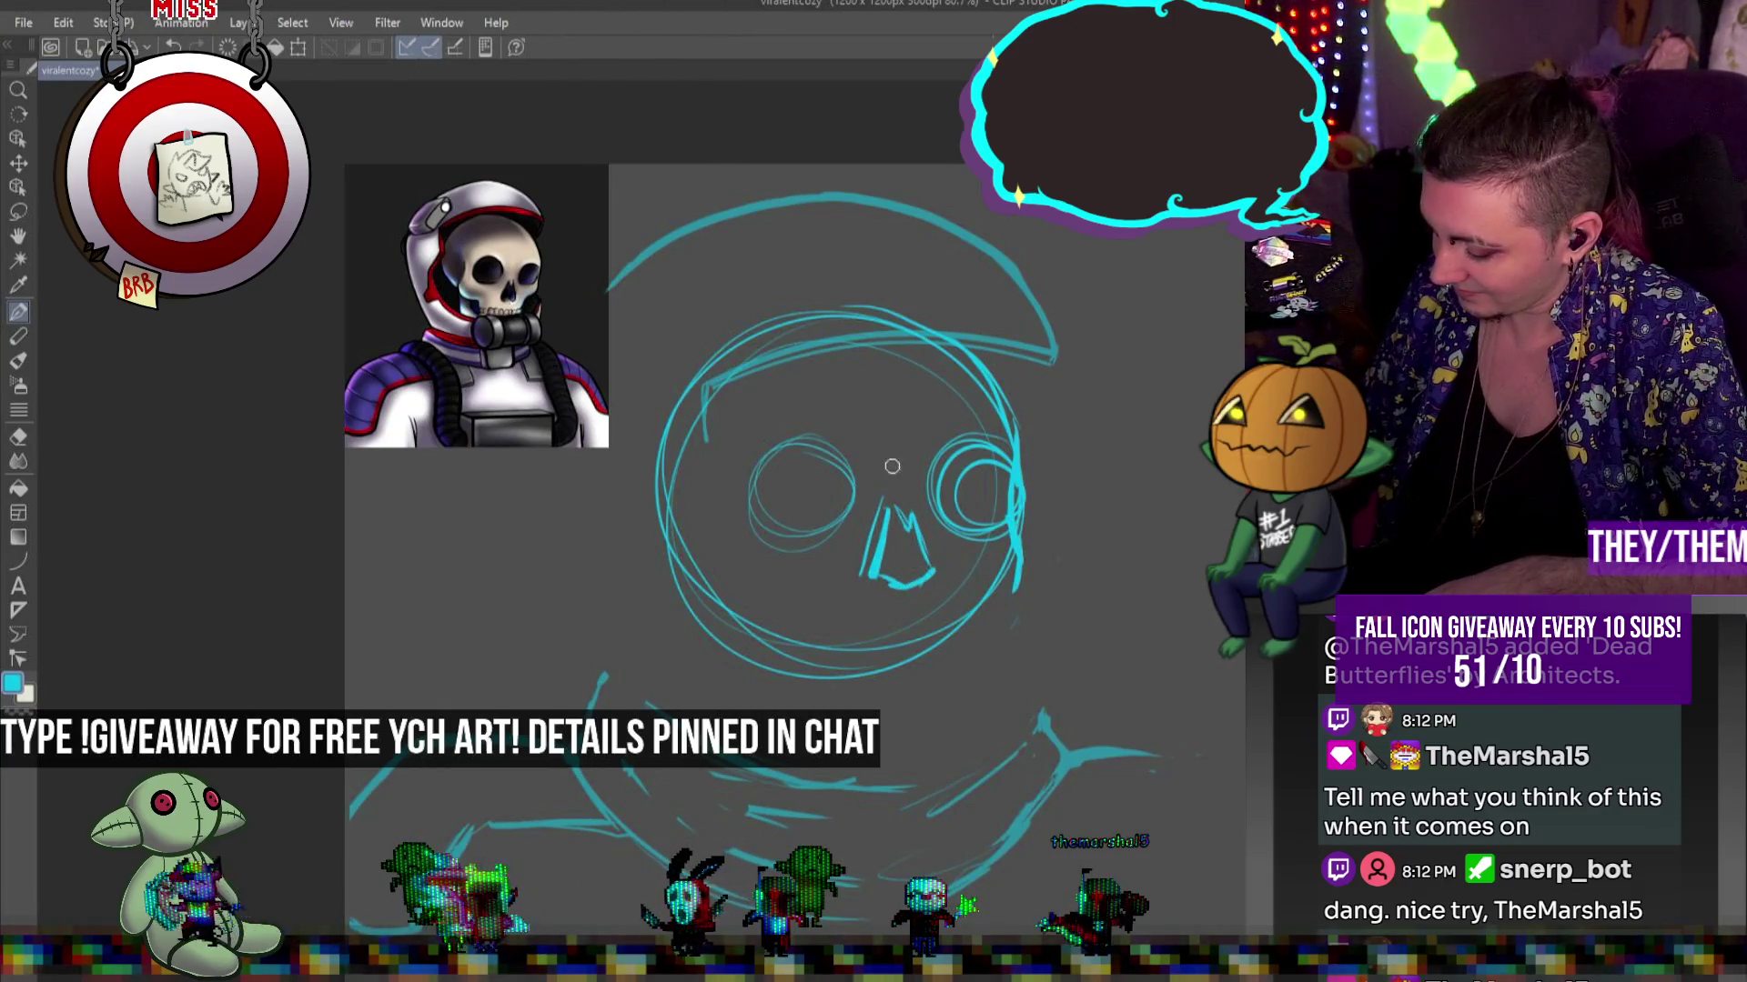
{"action": "mouse_move", "coordinate": [944, 448]}
{"action": "left_mouse_down"}
{"action": "mouse_move", "coordinate": [991, 510]}
{"action": "mouse_move", "coordinate": [946, 482]}
{"action": "left_mouse_up"}
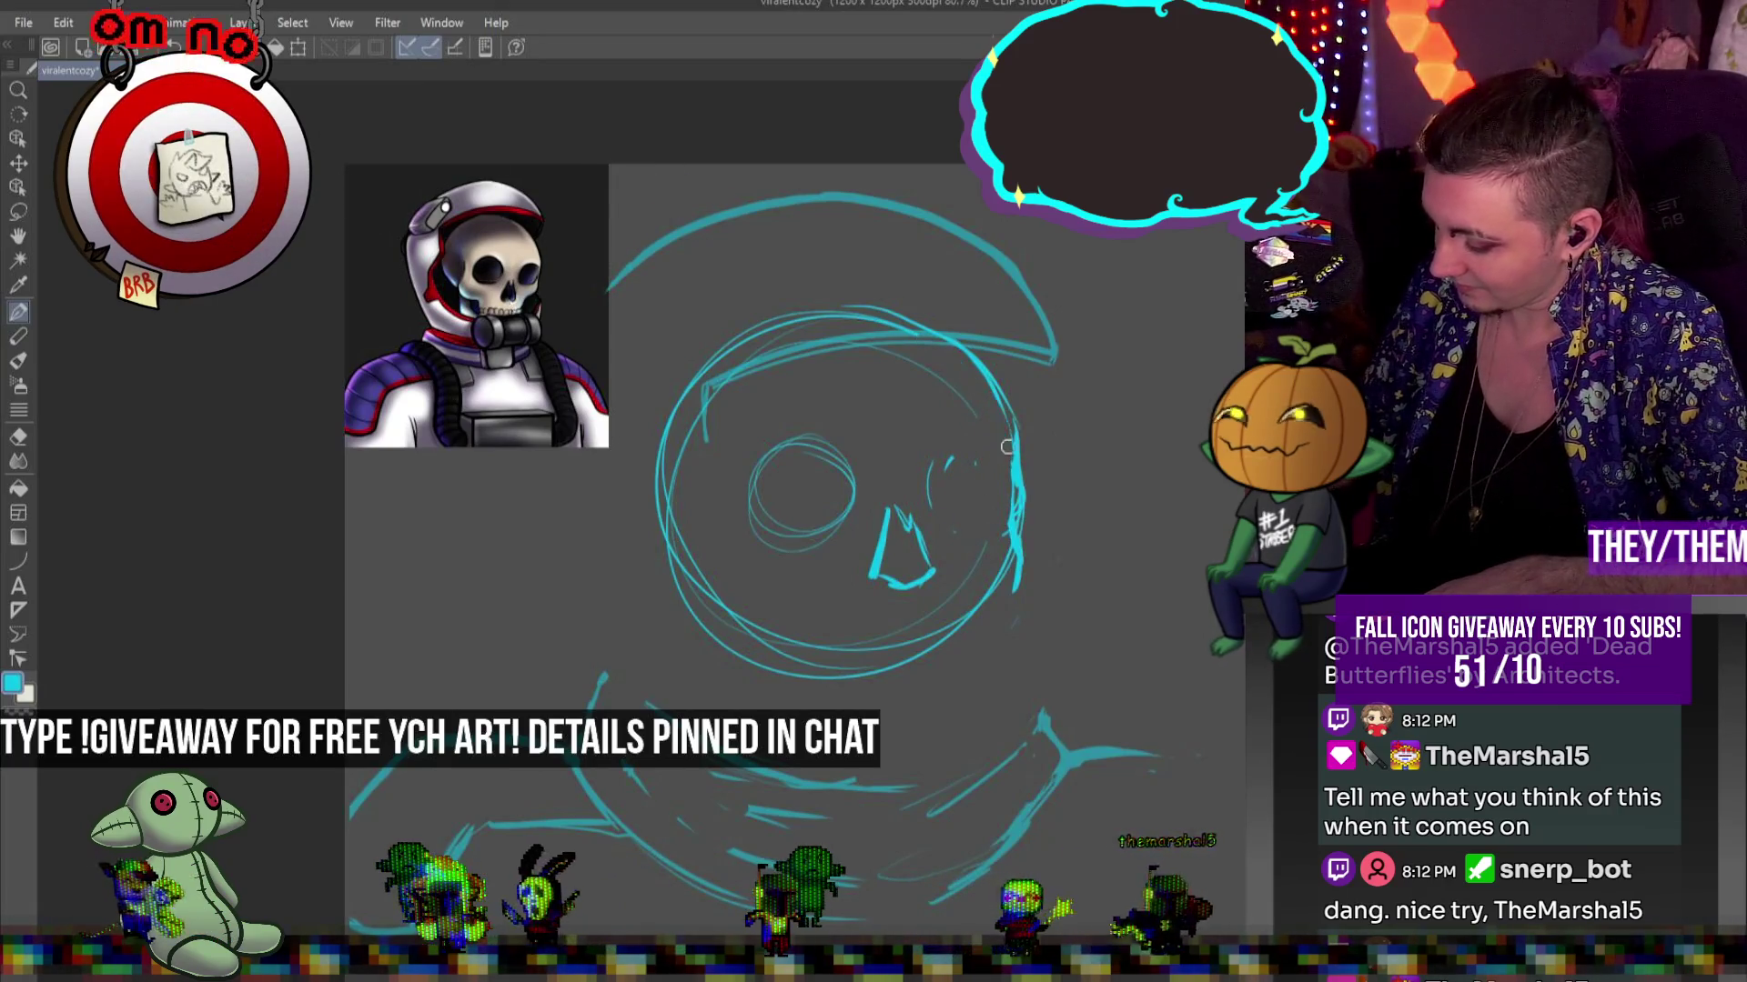
Clean up the skull's top edge, reinforce its right side, and erase the nose strokes
{"action": "left_click_drag", "start_coordinate": [737, 347], "coordinate": [892, 313]}
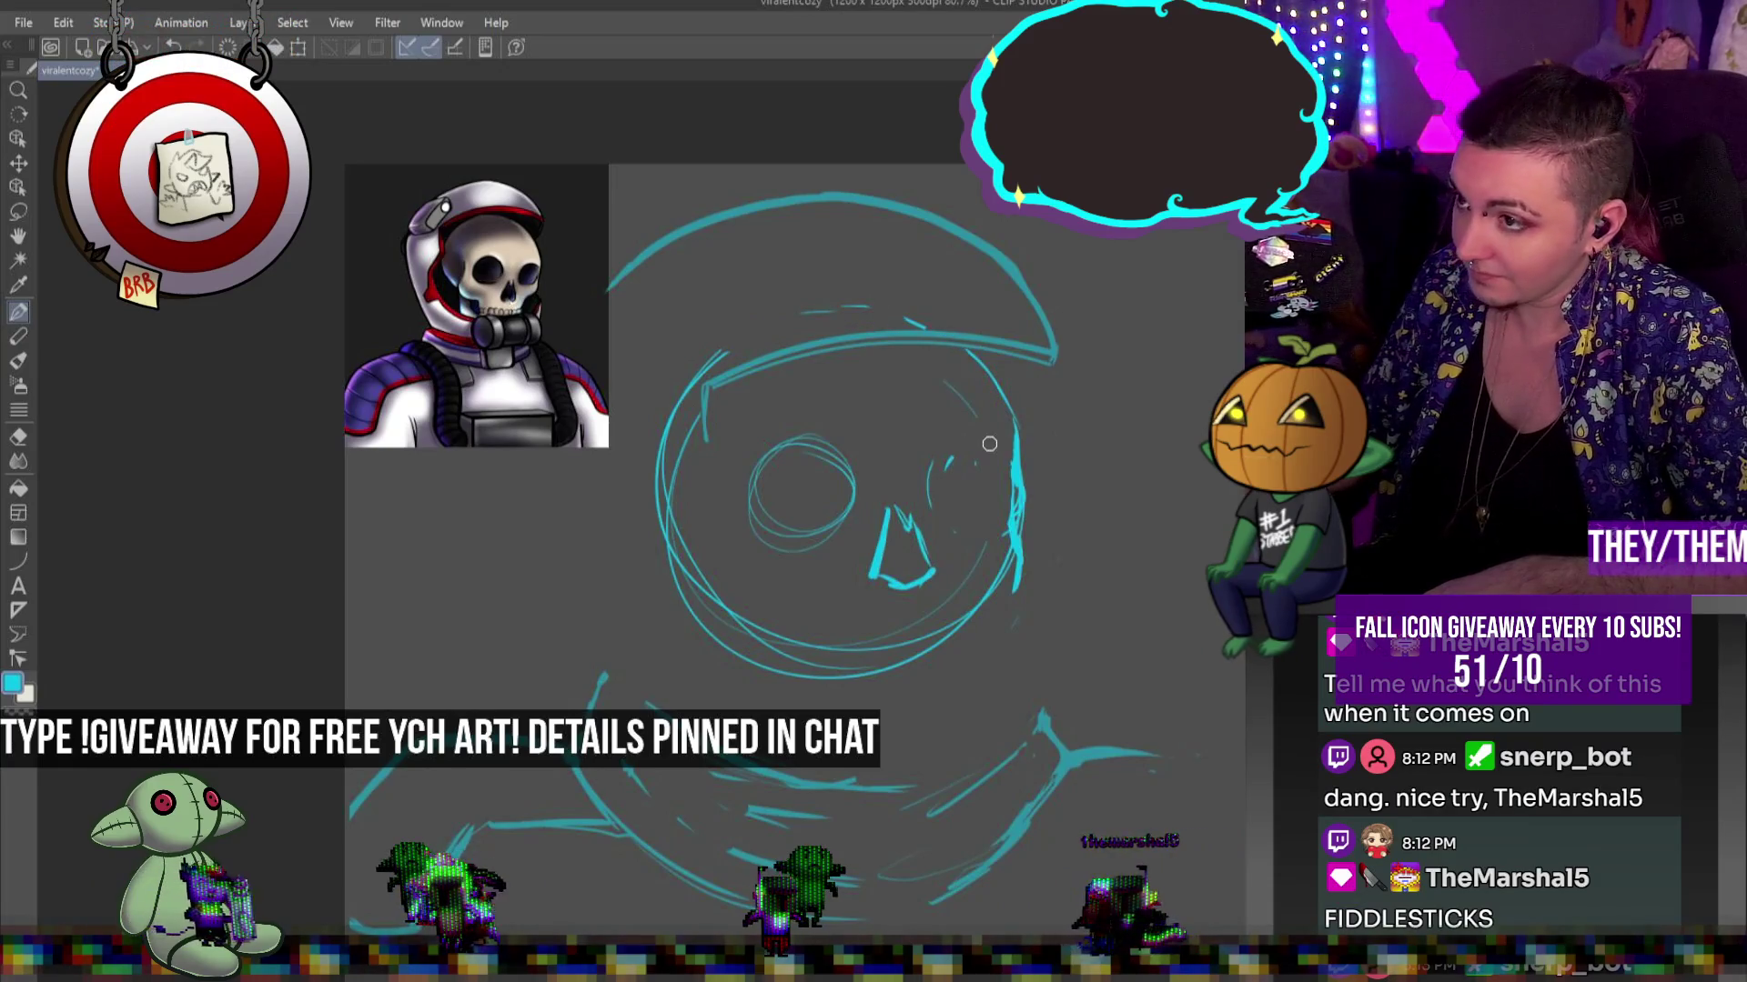
{"action": "left_click_drag", "start_coordinate": [721, 328], "coordinate": [762, 312]}
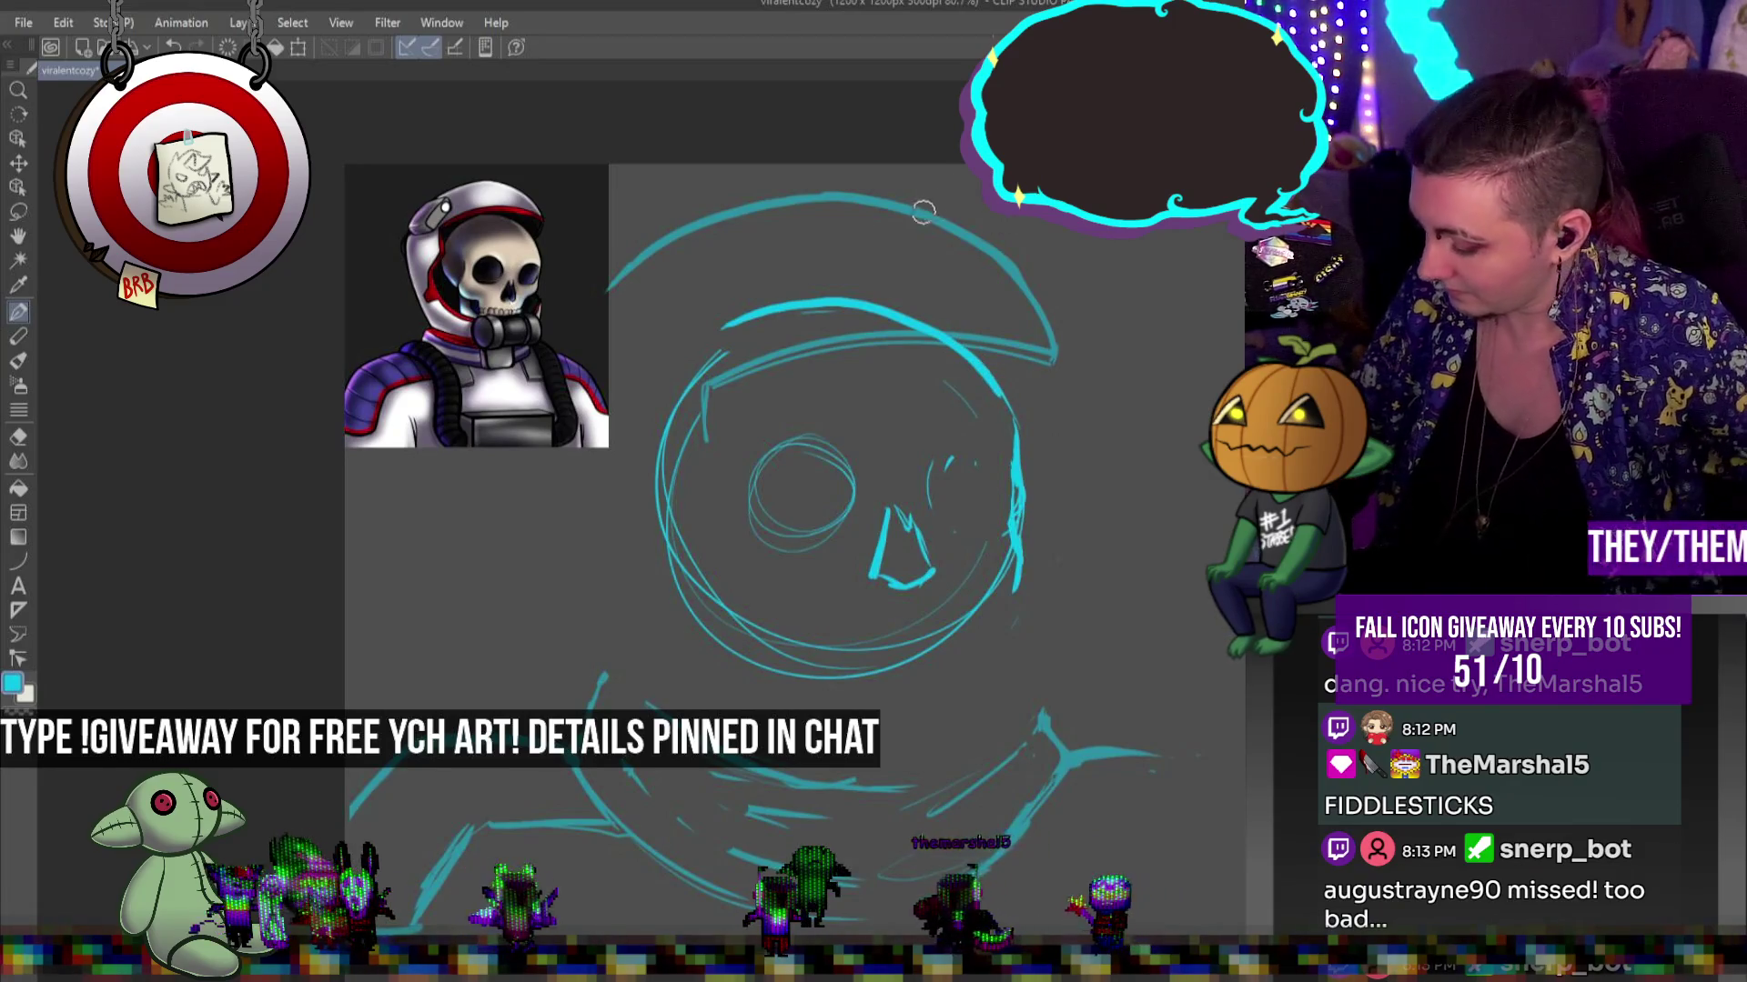
{"action": "left_click_drag", "start_coordinate": [863, 296], "coordinate": [949, 324]}
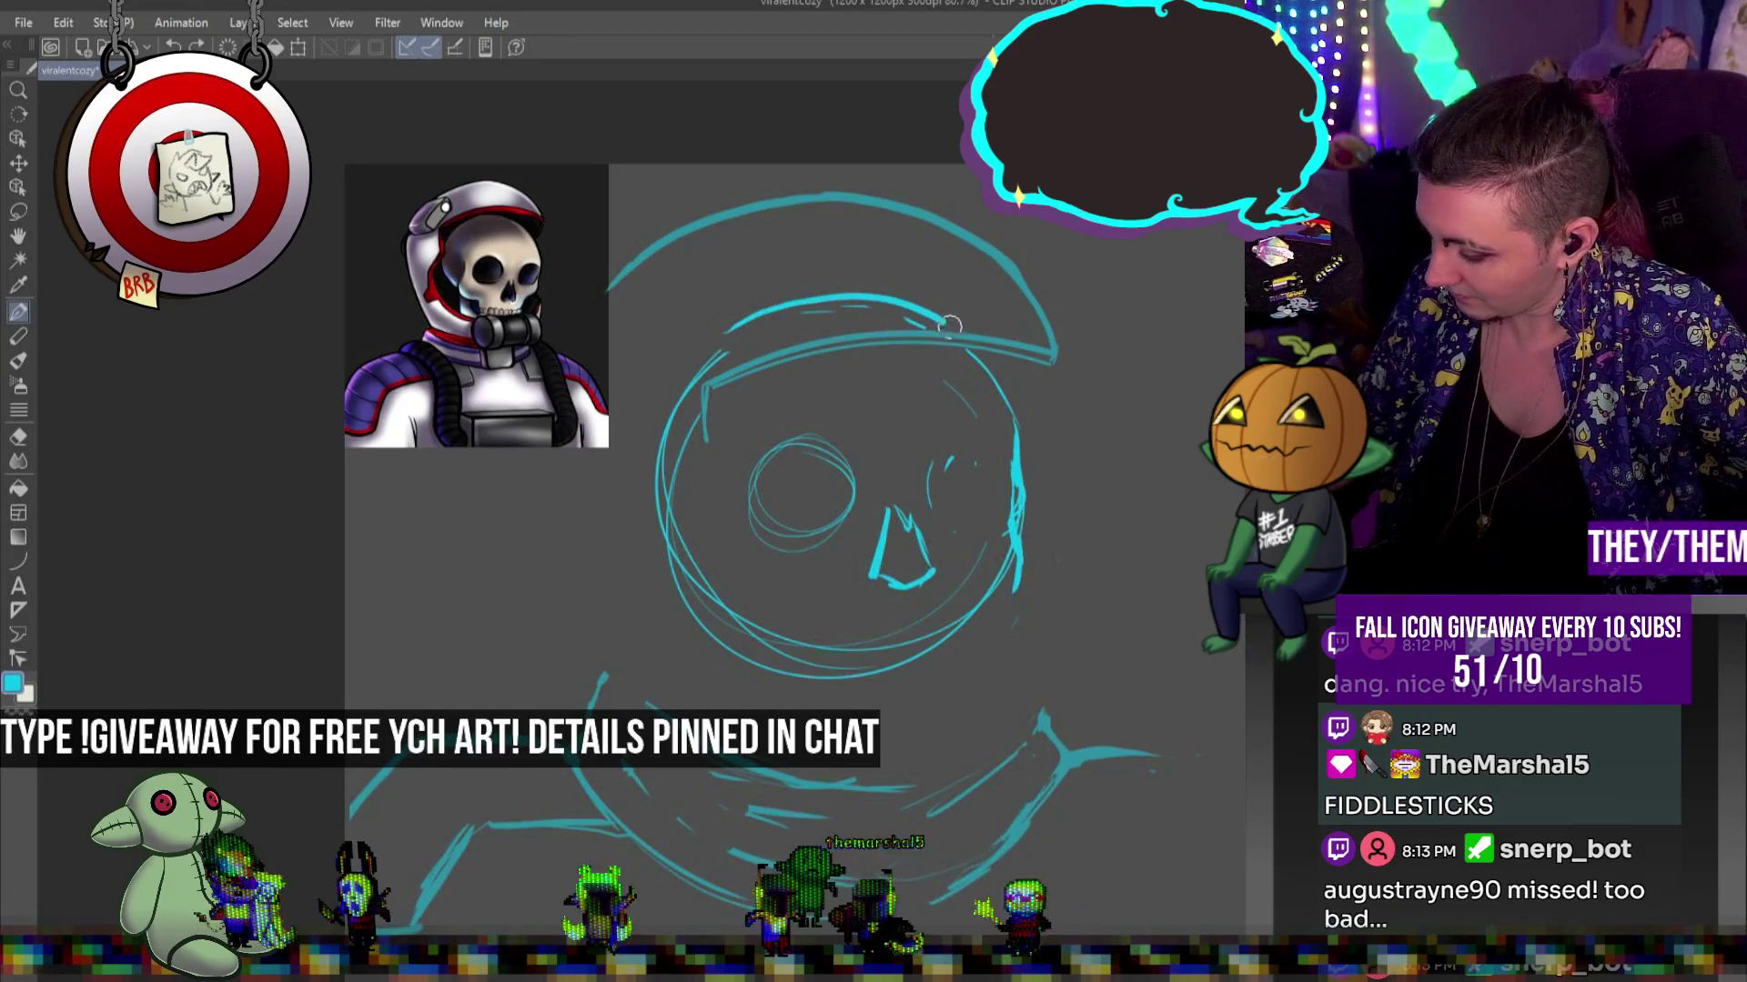
{"action": "left_click_drag", "start_coordinate": [1016, 433], "coordinate": [1019, 468]}
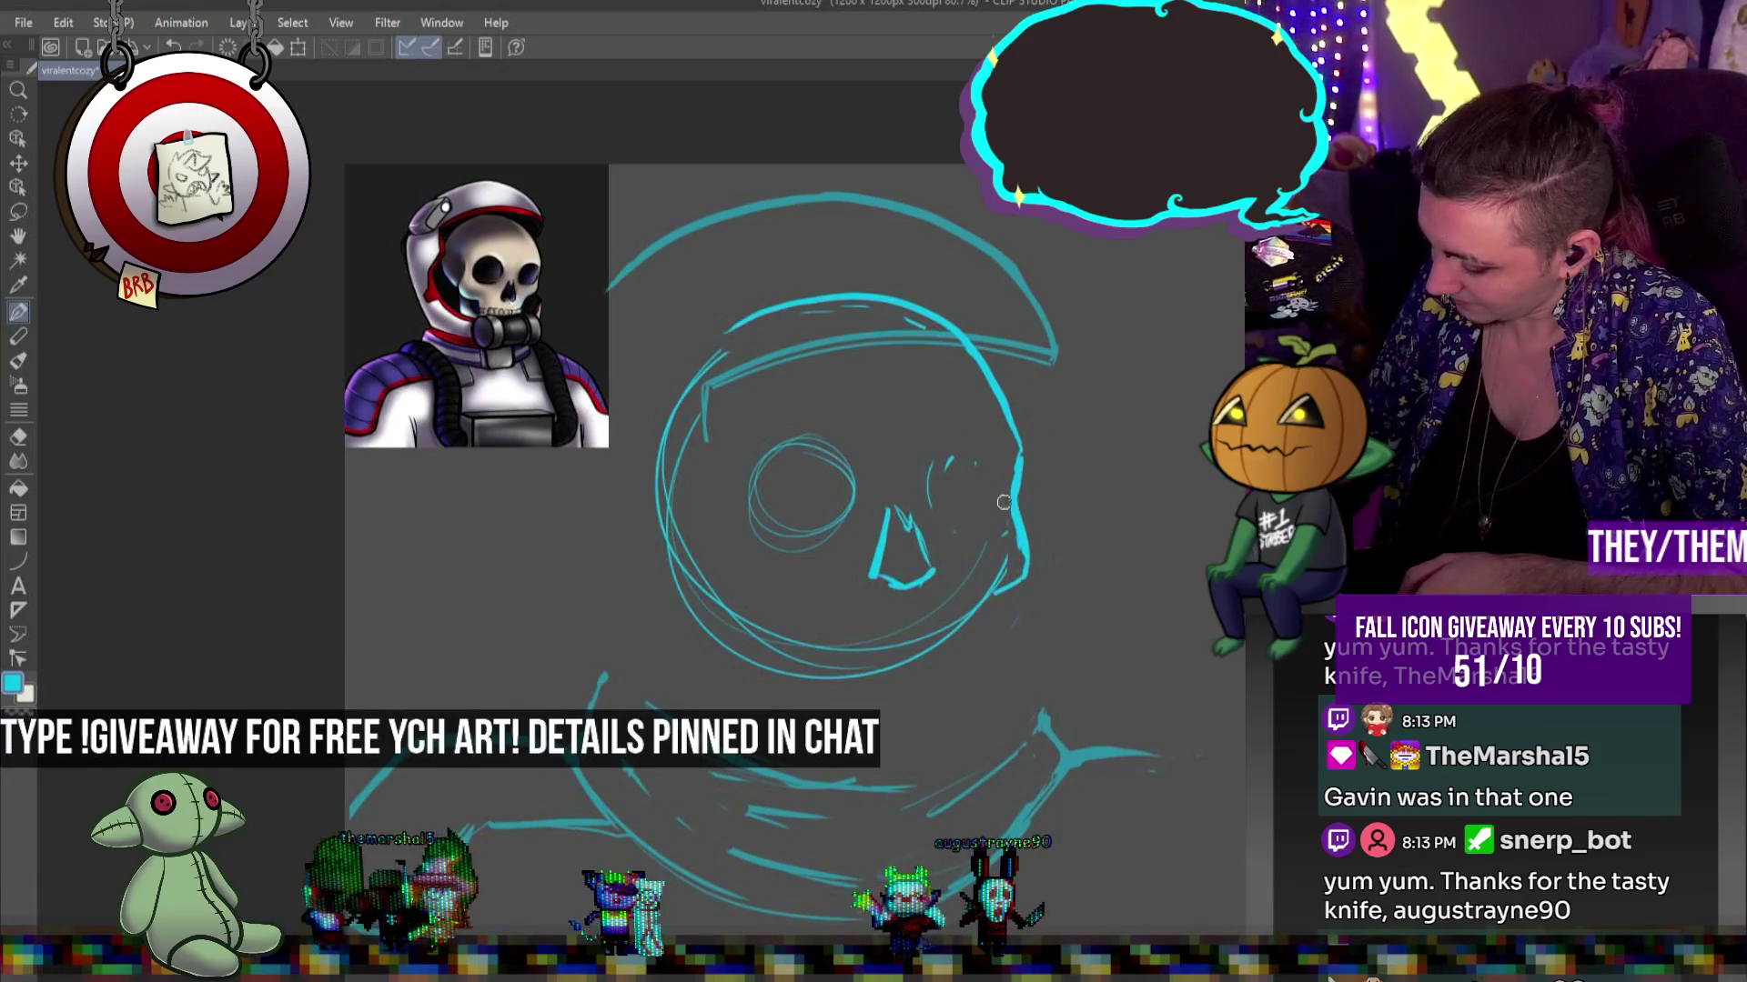
{"action": "mouse_move", "coordinate": [944, 450]}
{"action": "left_mouse_down"}
{"action": "mouse_move", "coordinate": [937, 505]}
{"action": "mouse_move", "coordinate": [873, 555]}
{"action": "mouse_move", "coordinate": [910, 518]}
{"action": "mouse_move", "coordinate": [917, 599]}
{"action": "mouse_move", "coordinate": [928, 569]}
{"action": "left_mouse_up"}
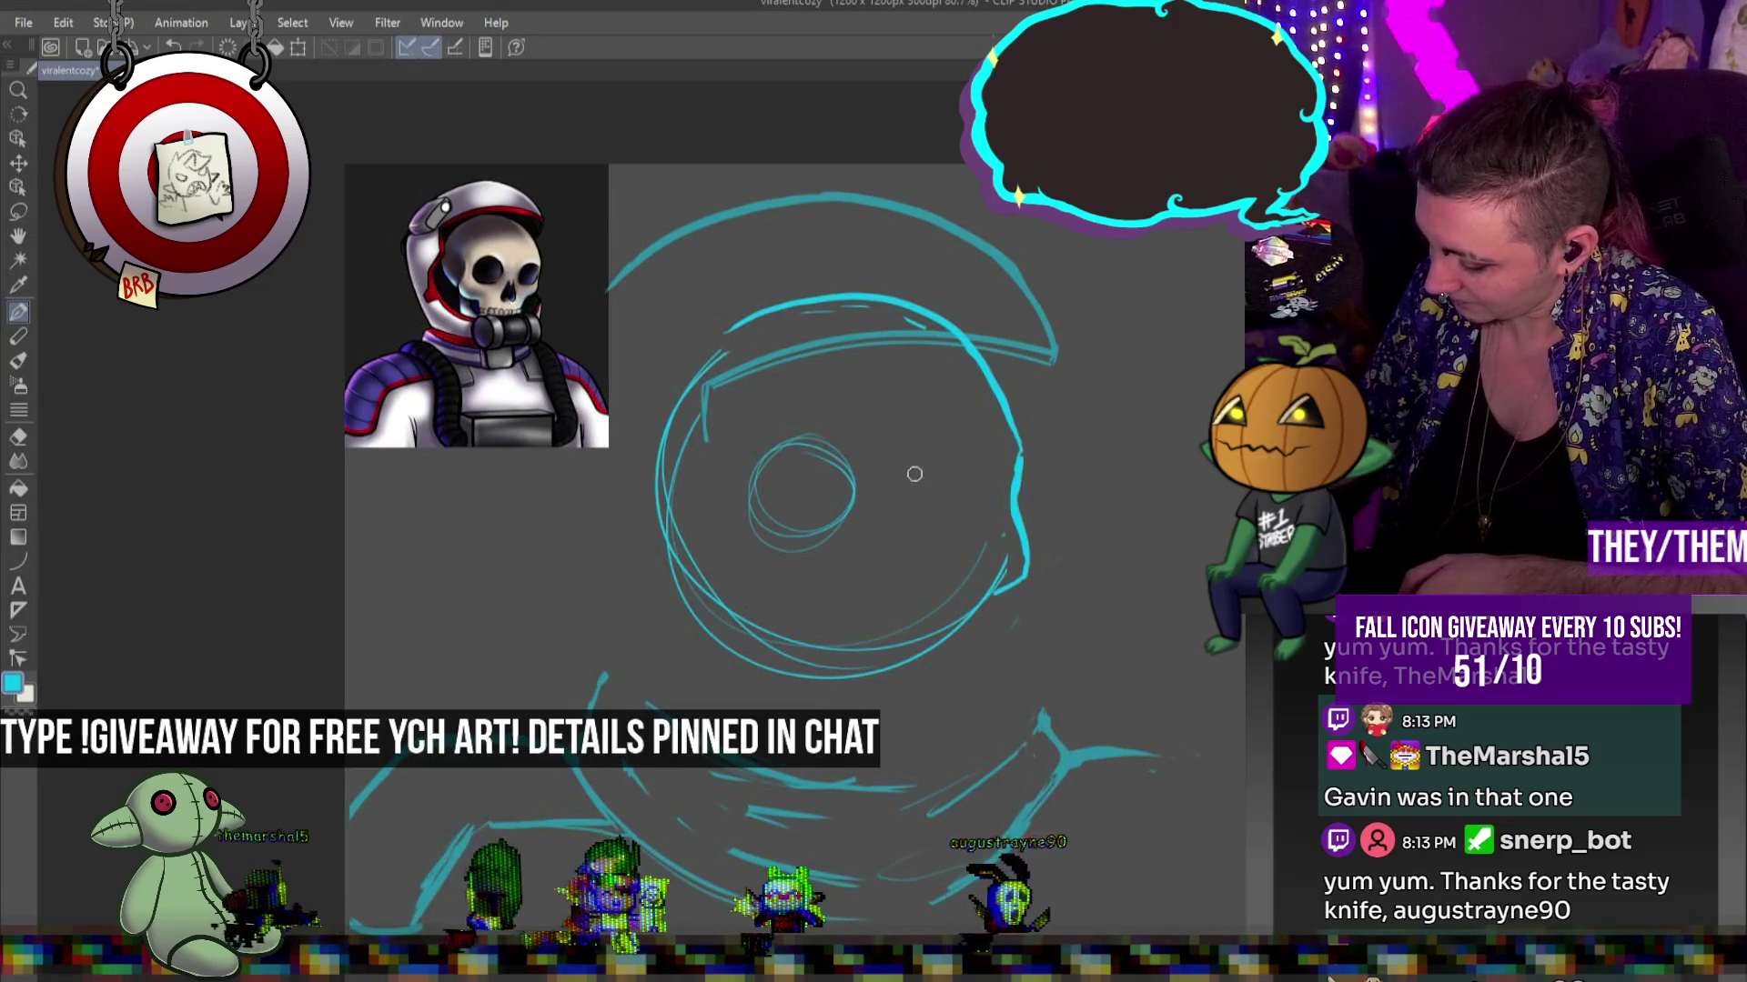
Erase most of the inner eye circle, refine the helmet's inner edge, and sketch the right eye socket
{"action": "left_click_drag", "start_coordinate": [769, 437], "coordinate": [791, 537]}
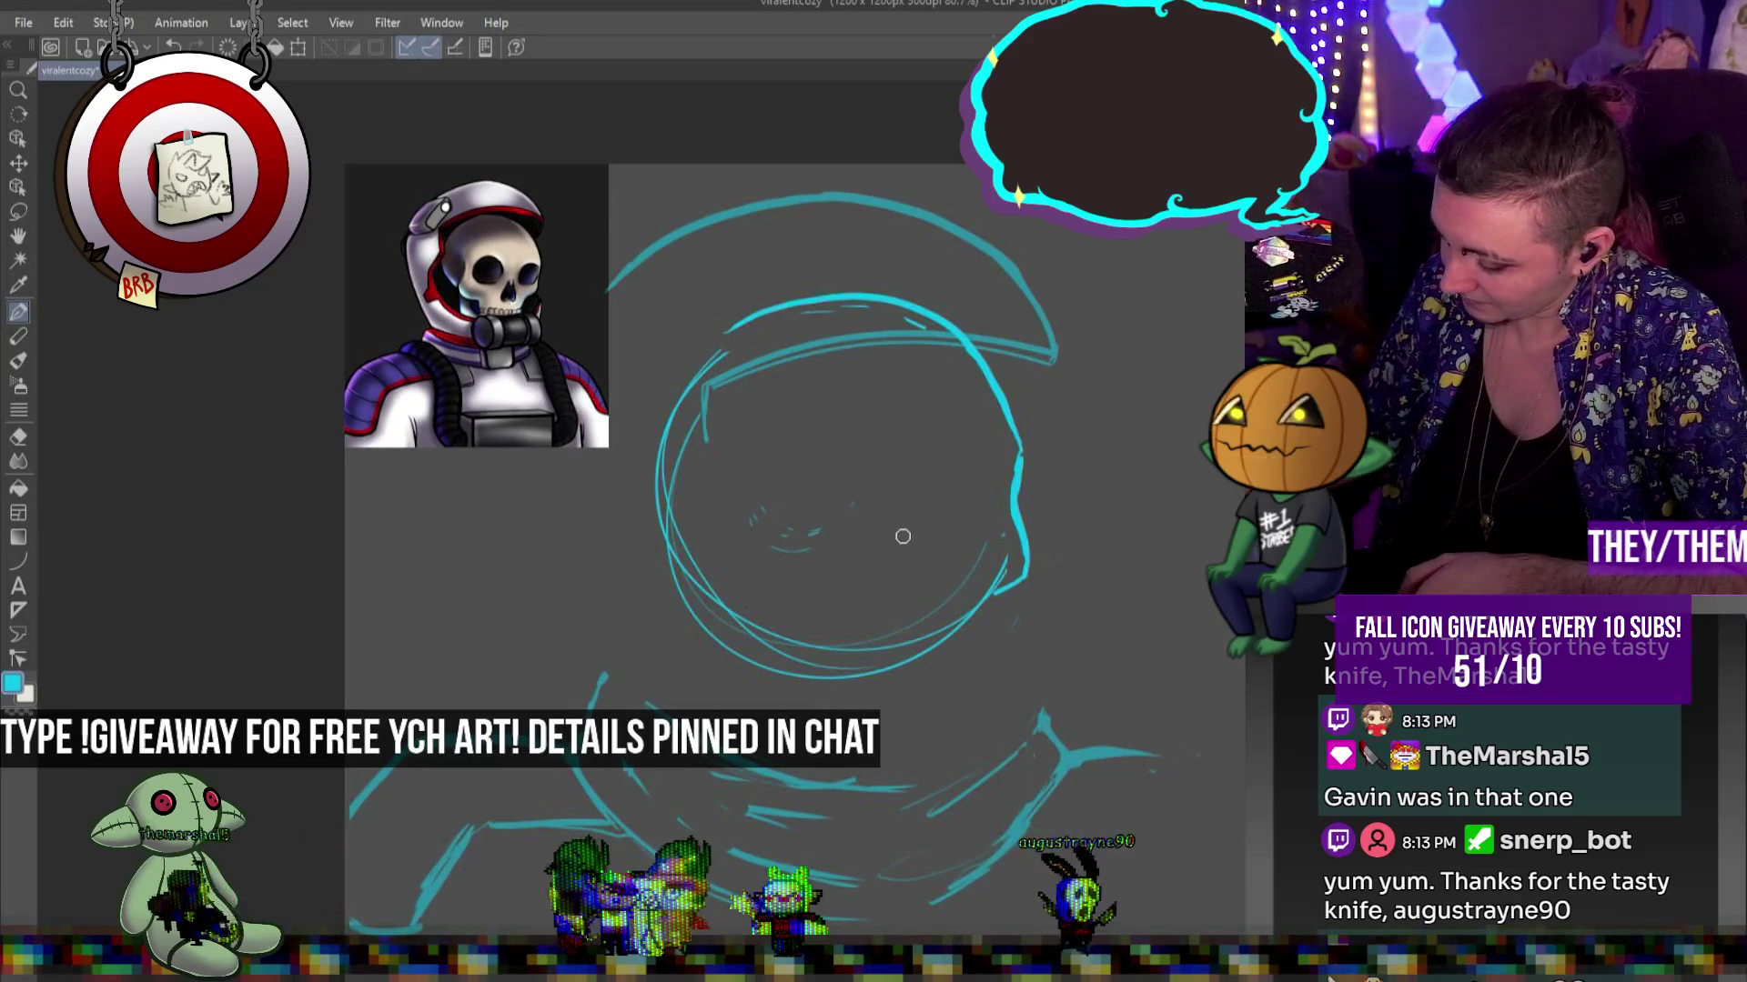
{"action": "mouse_move", "coordinate": [690, 358]}
{"action": "left_mouse_down"}
{"action": "mouse_move", "coordinate": [647, 495]}
{"action": "mouse_move", "coordinate": [751, 532]}
{"action": "mouse_move", "coordinate": [738, 563]}
{"action": "left_mouse_up"}
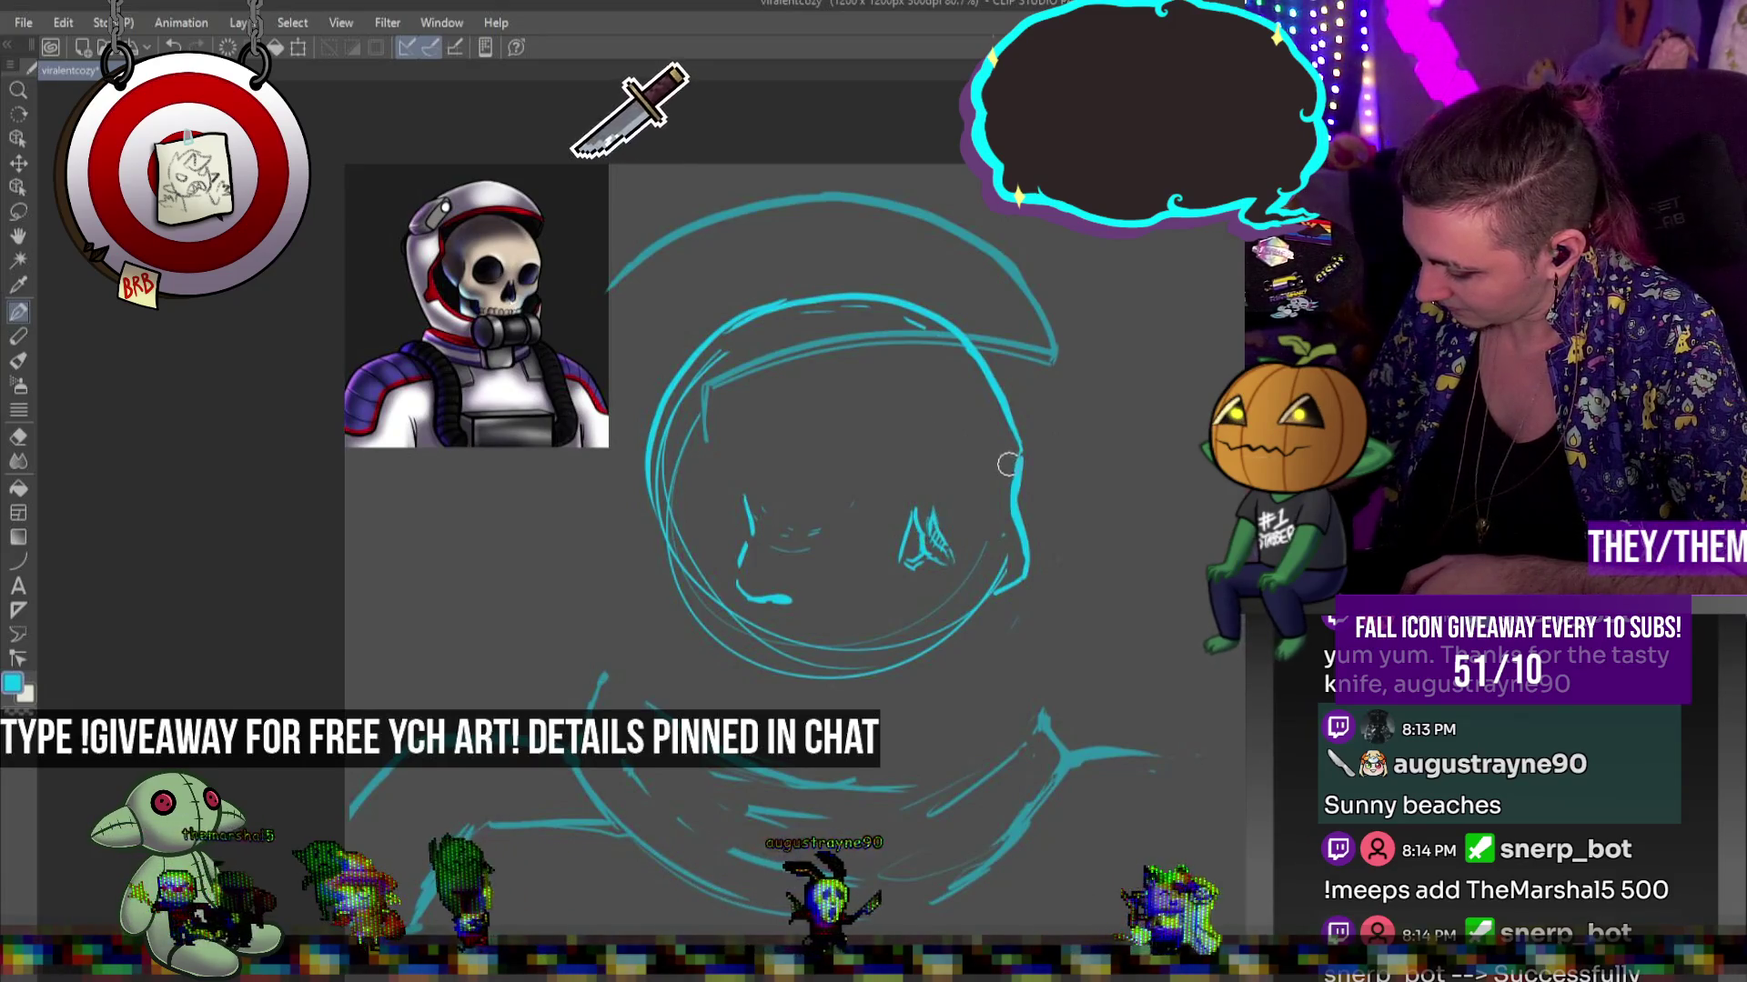
{"action": "mouse_move", "coordinate": [994, 461]}
{"action": "left_mouse_down"}
{"action": "mouse_move", "coordinate": [957, 496]}
{"action": "mouse_move", "coordinate": [992, 519]}
{"action": "left_mouse_up"}
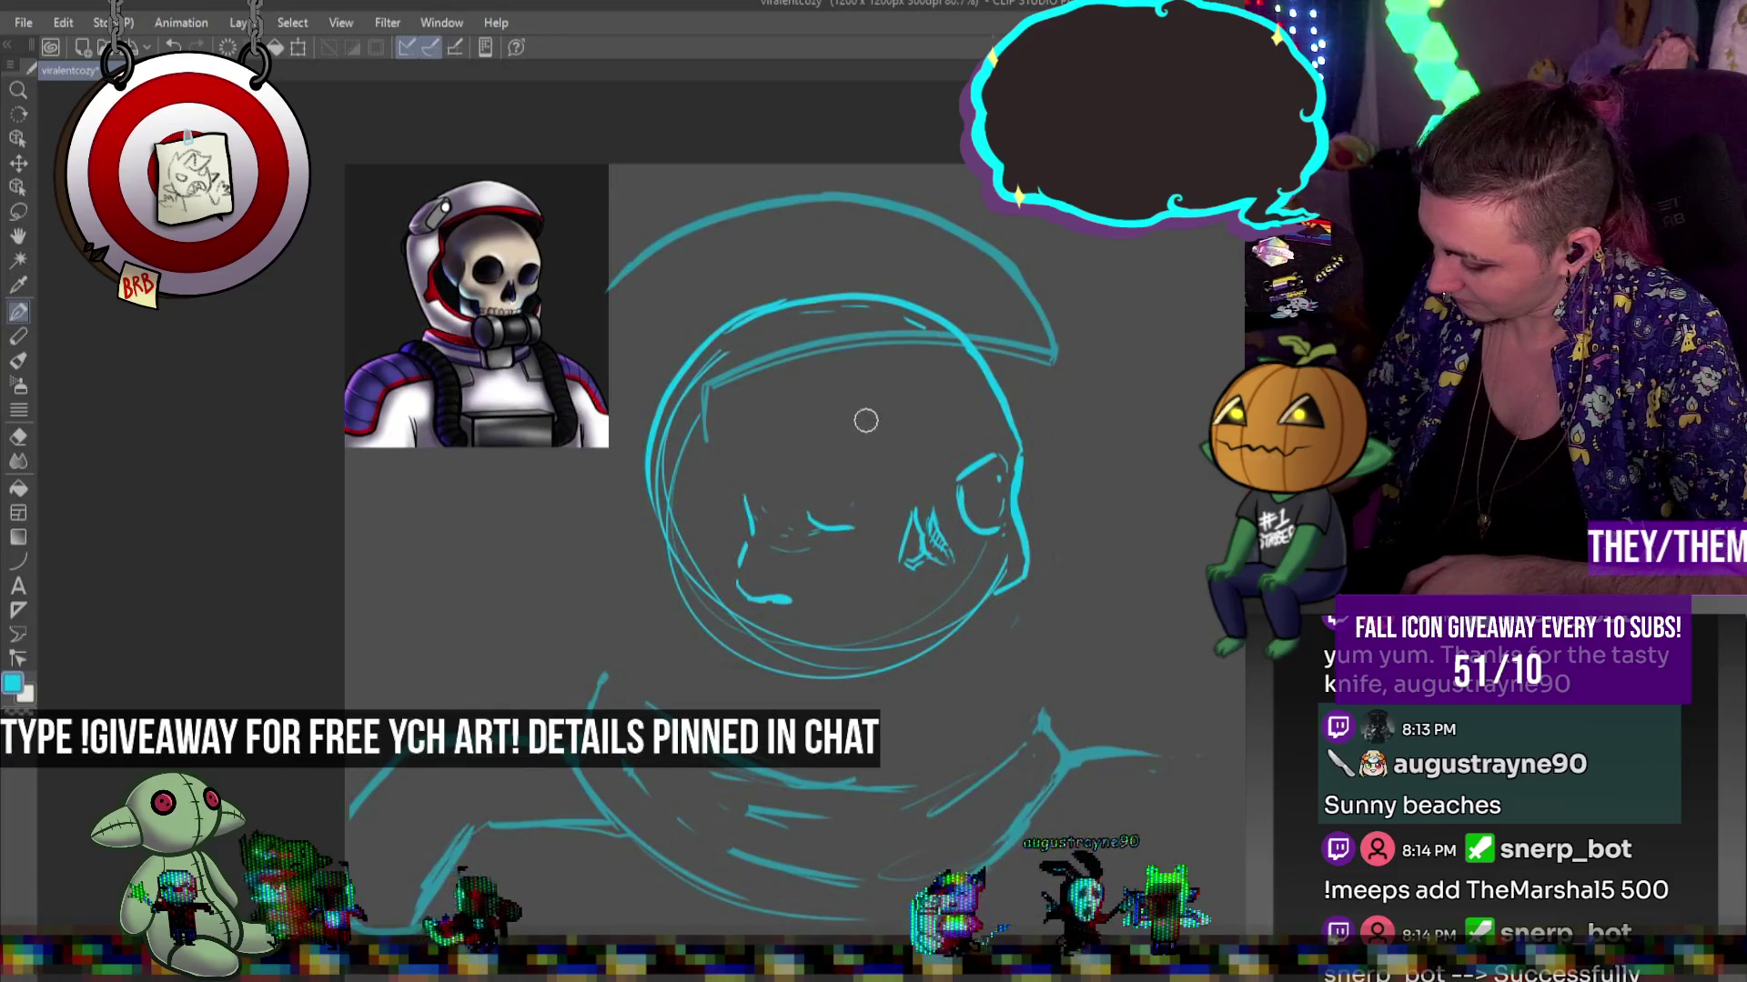
Draw the left eye socket's arch and sides plus the left cheek and jaw line
{"action": "mouse_move", "coordinate": [811, 458]}
{"action": "left_mouse_down"}
{"action": "mouse_move", "coordinate": [873, 441]}
{"action": "mouse_move", "coordinate": [892, 463]}
{"action": "left_mouse_up"}
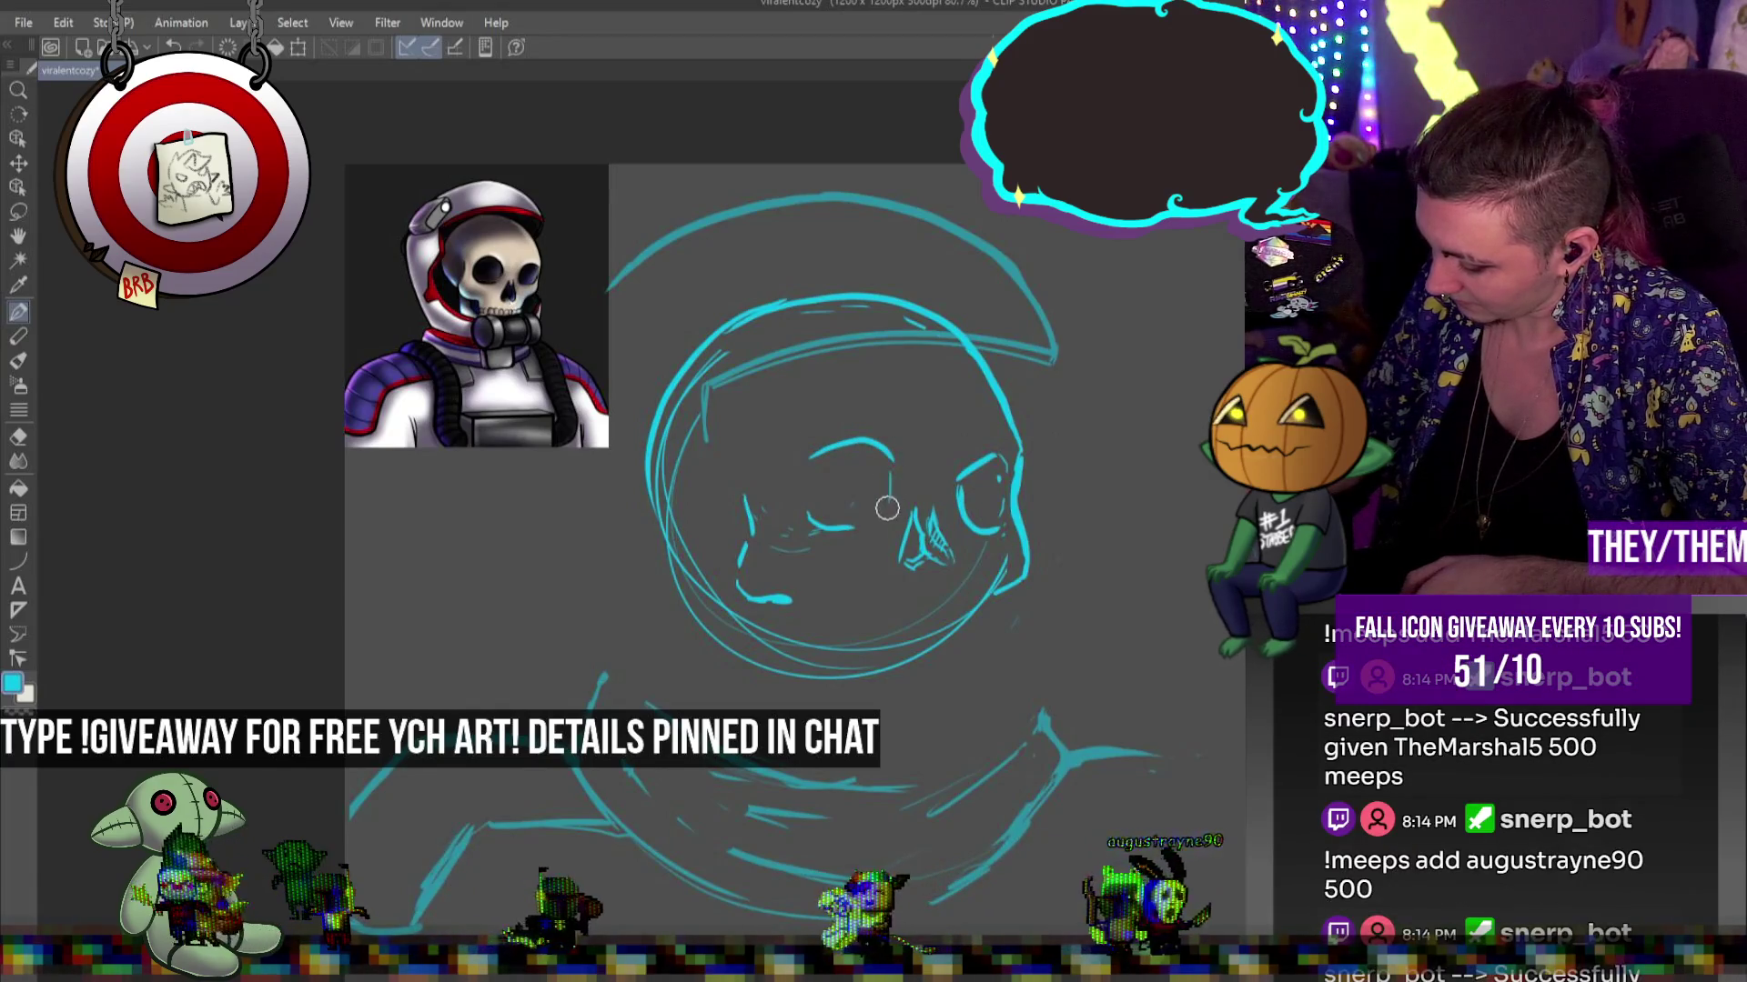
{"action": "key", "text": "ctrl+z"}
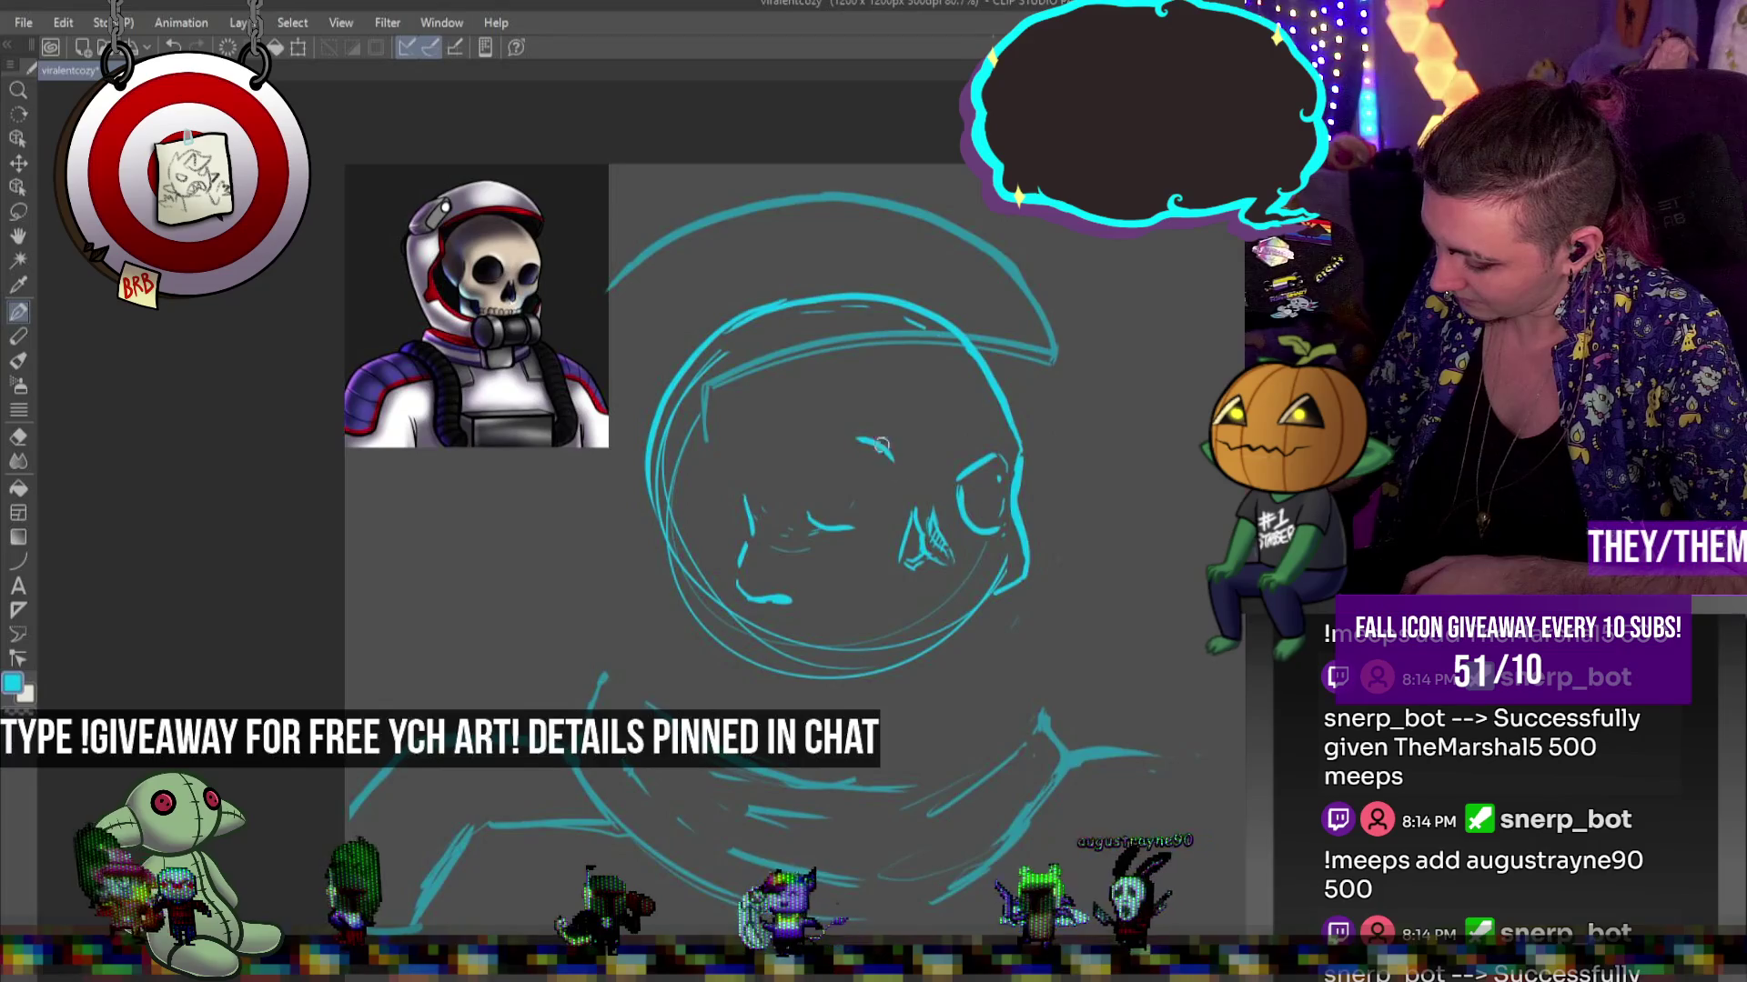
{"action": "key", "text": "ctrl+z"}
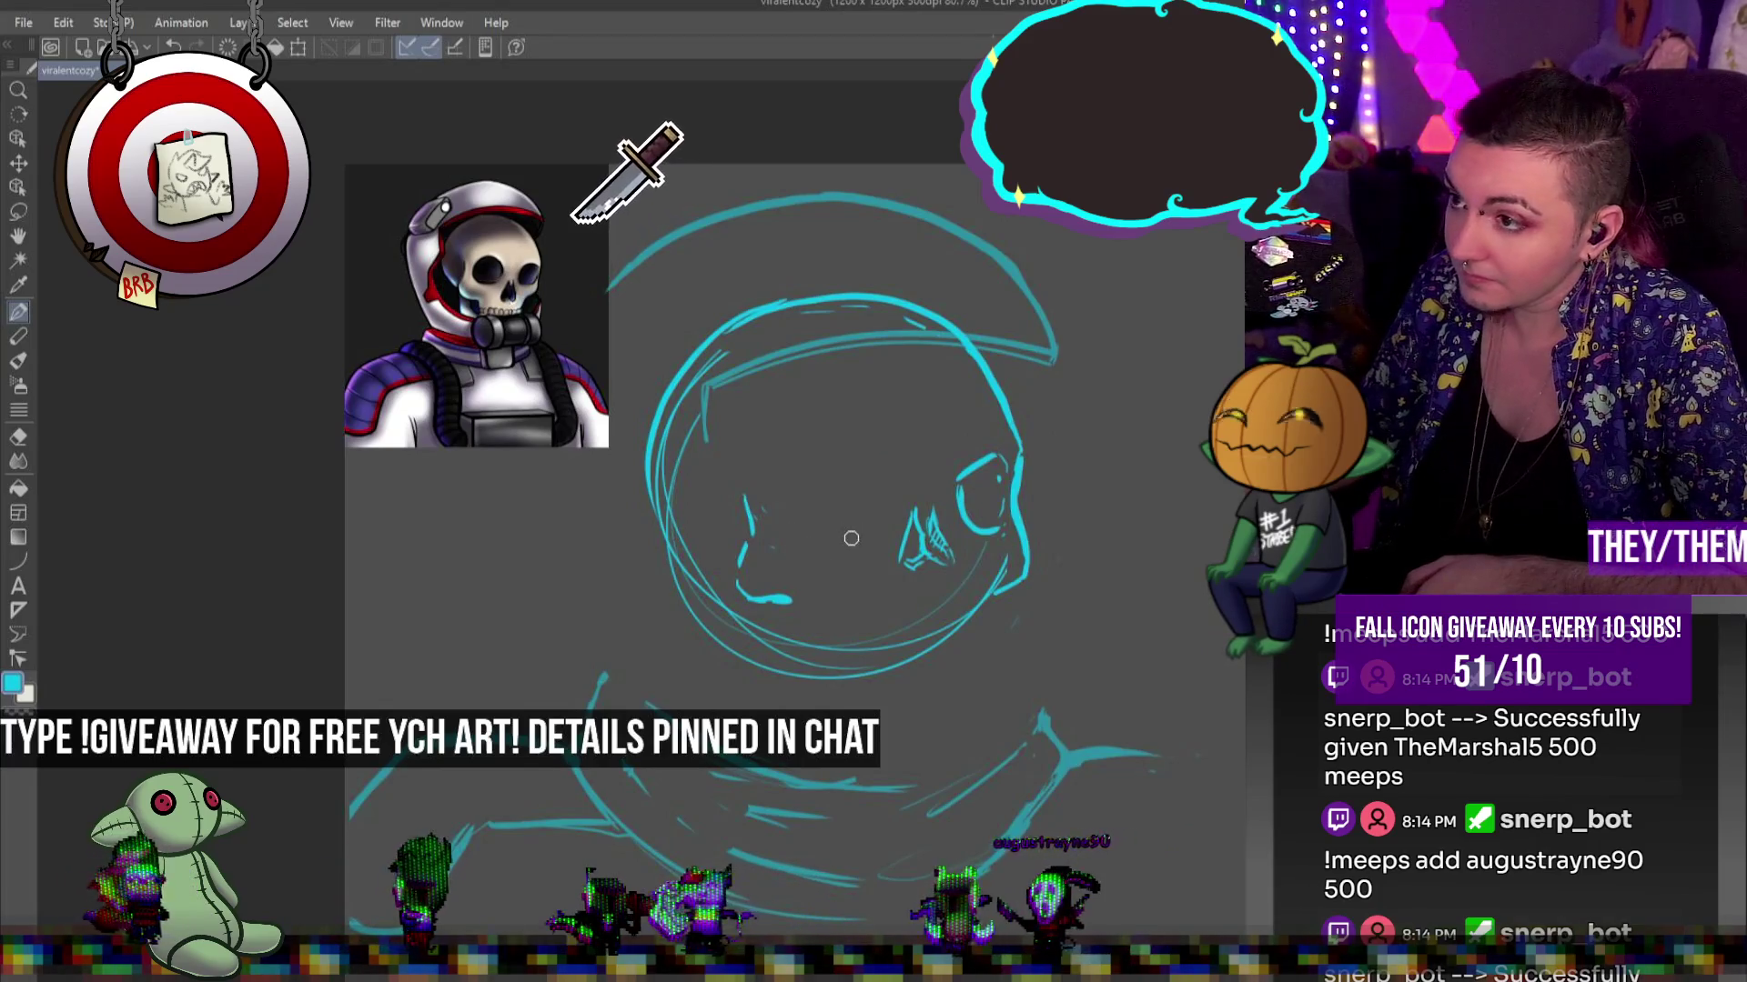
{"action": "mouse_move", "coordinate": [800, 530]}
{"action": "left_mouse_down"}
{"action": "mouse_move", "coordinate": [853, 537]}
{"action": "mouse_move", "coordinate": [880, 473]}
{"action": "mouse_move", "coordinate": [835, 453]}
{"action": "left_mouse_up"}
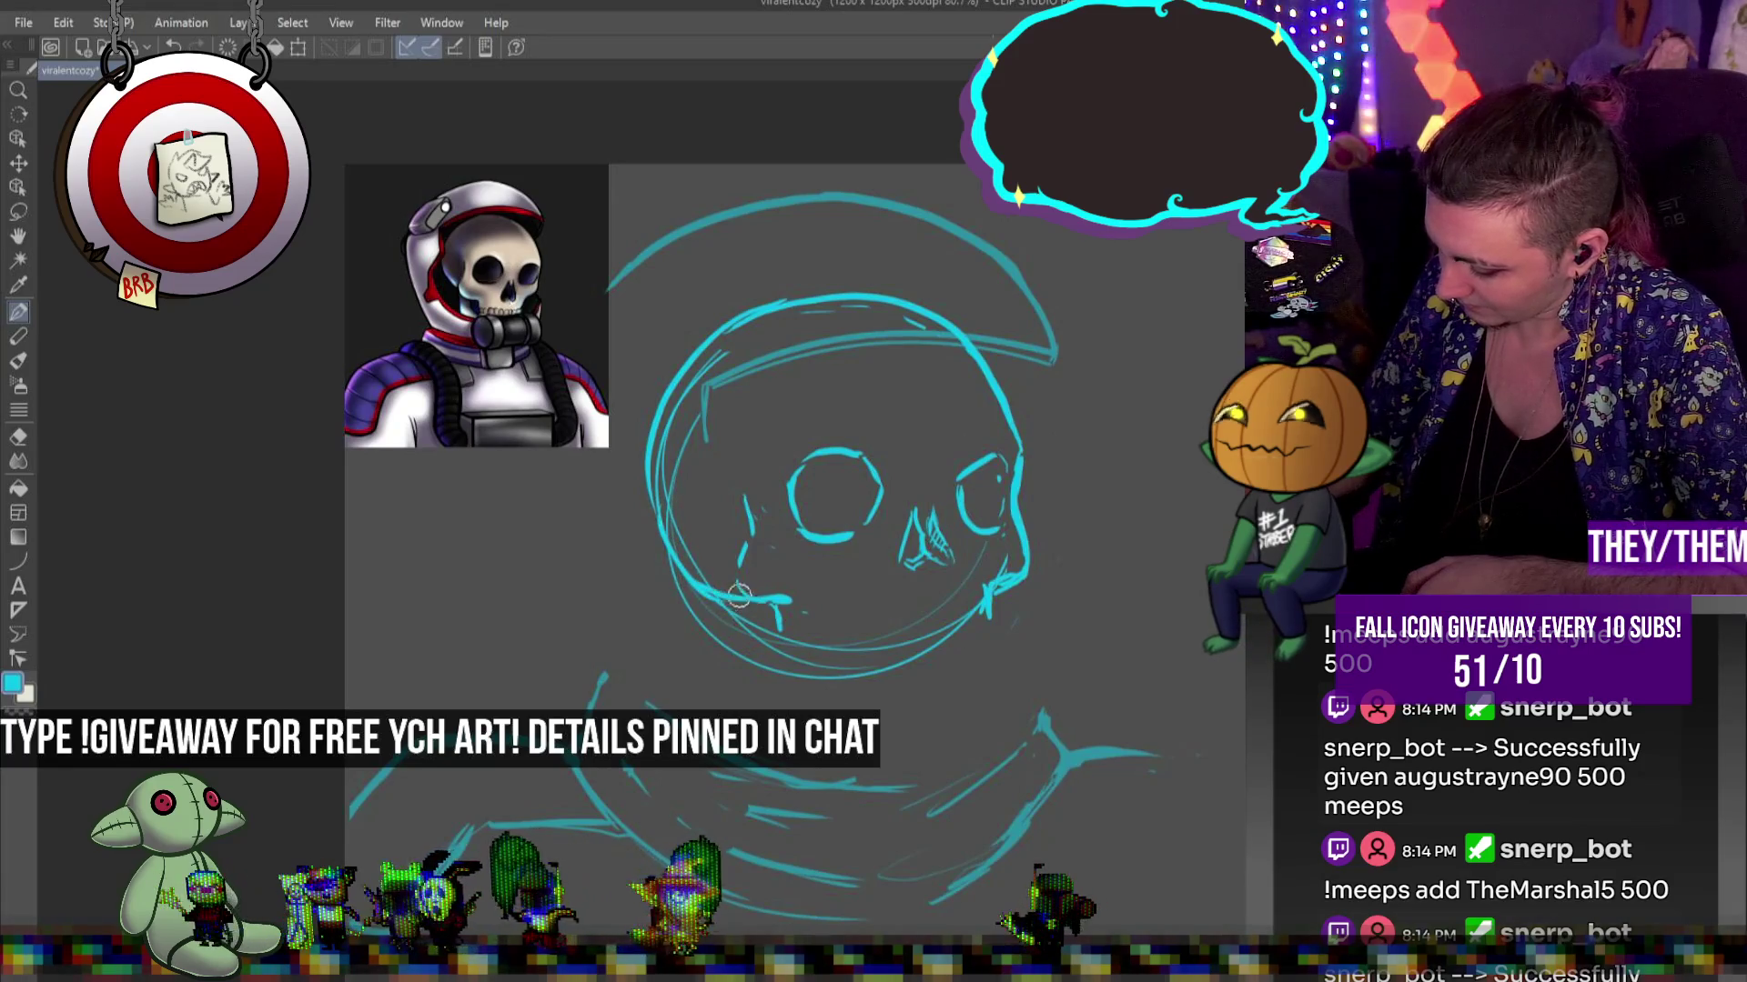
{"action": "mouse_move", "coordinate": [749, 526]}
{"action": "left_mouse_down"}
{"action": "mouse_move", "coordinate": [726, 578]}
{"action": "mouse_move", "coordinate": [760, 600]}
{"action": "left_mouse_up"}
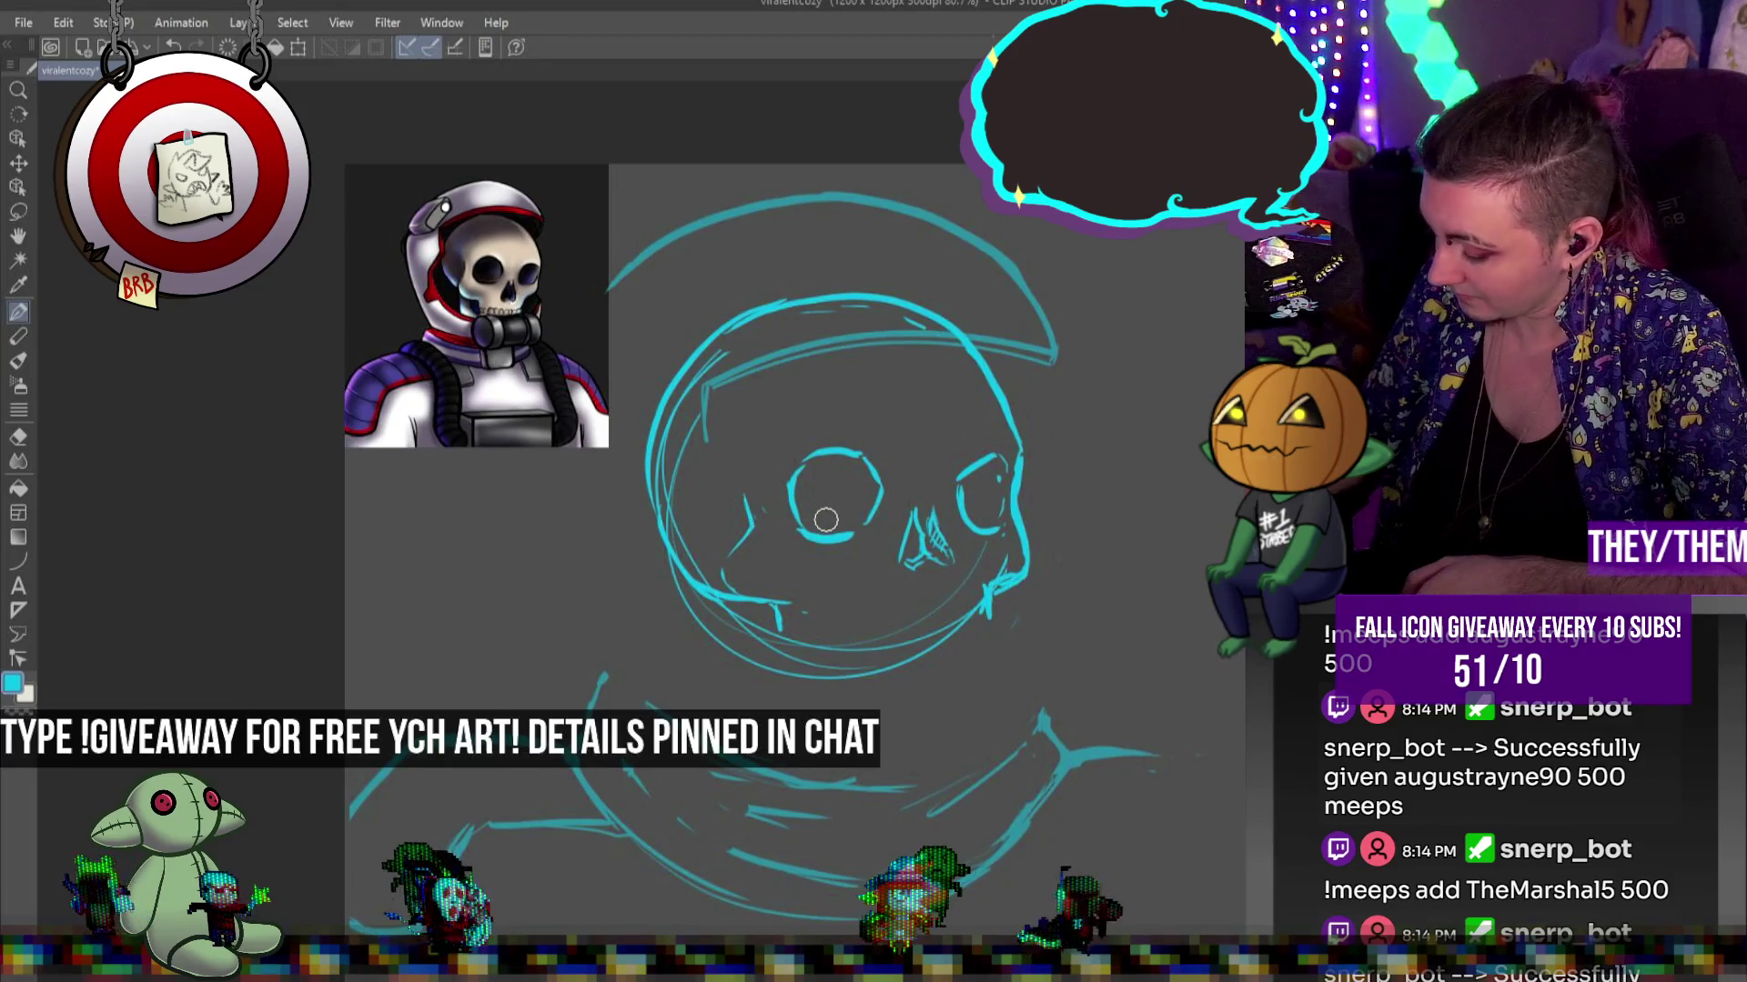
{"action": "left_click_drag", "start_coordinate": [865, 457], "coordinate": [873, 526]}
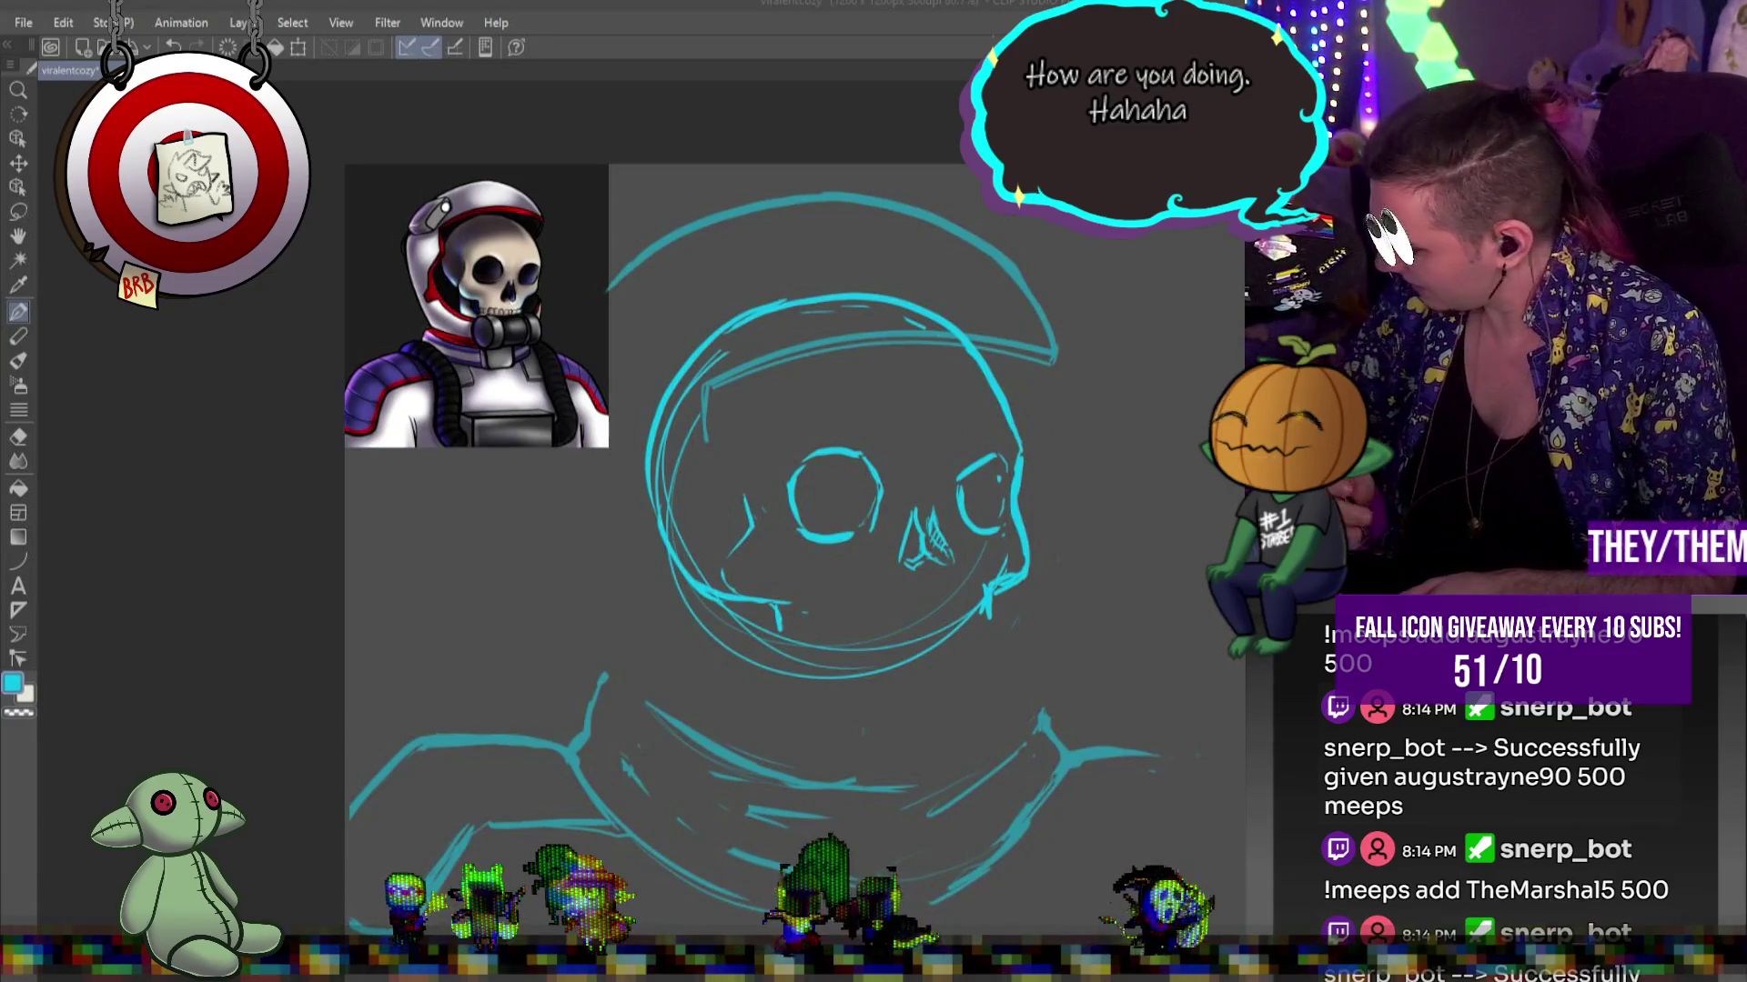
{"action": "key", "text": "p"}
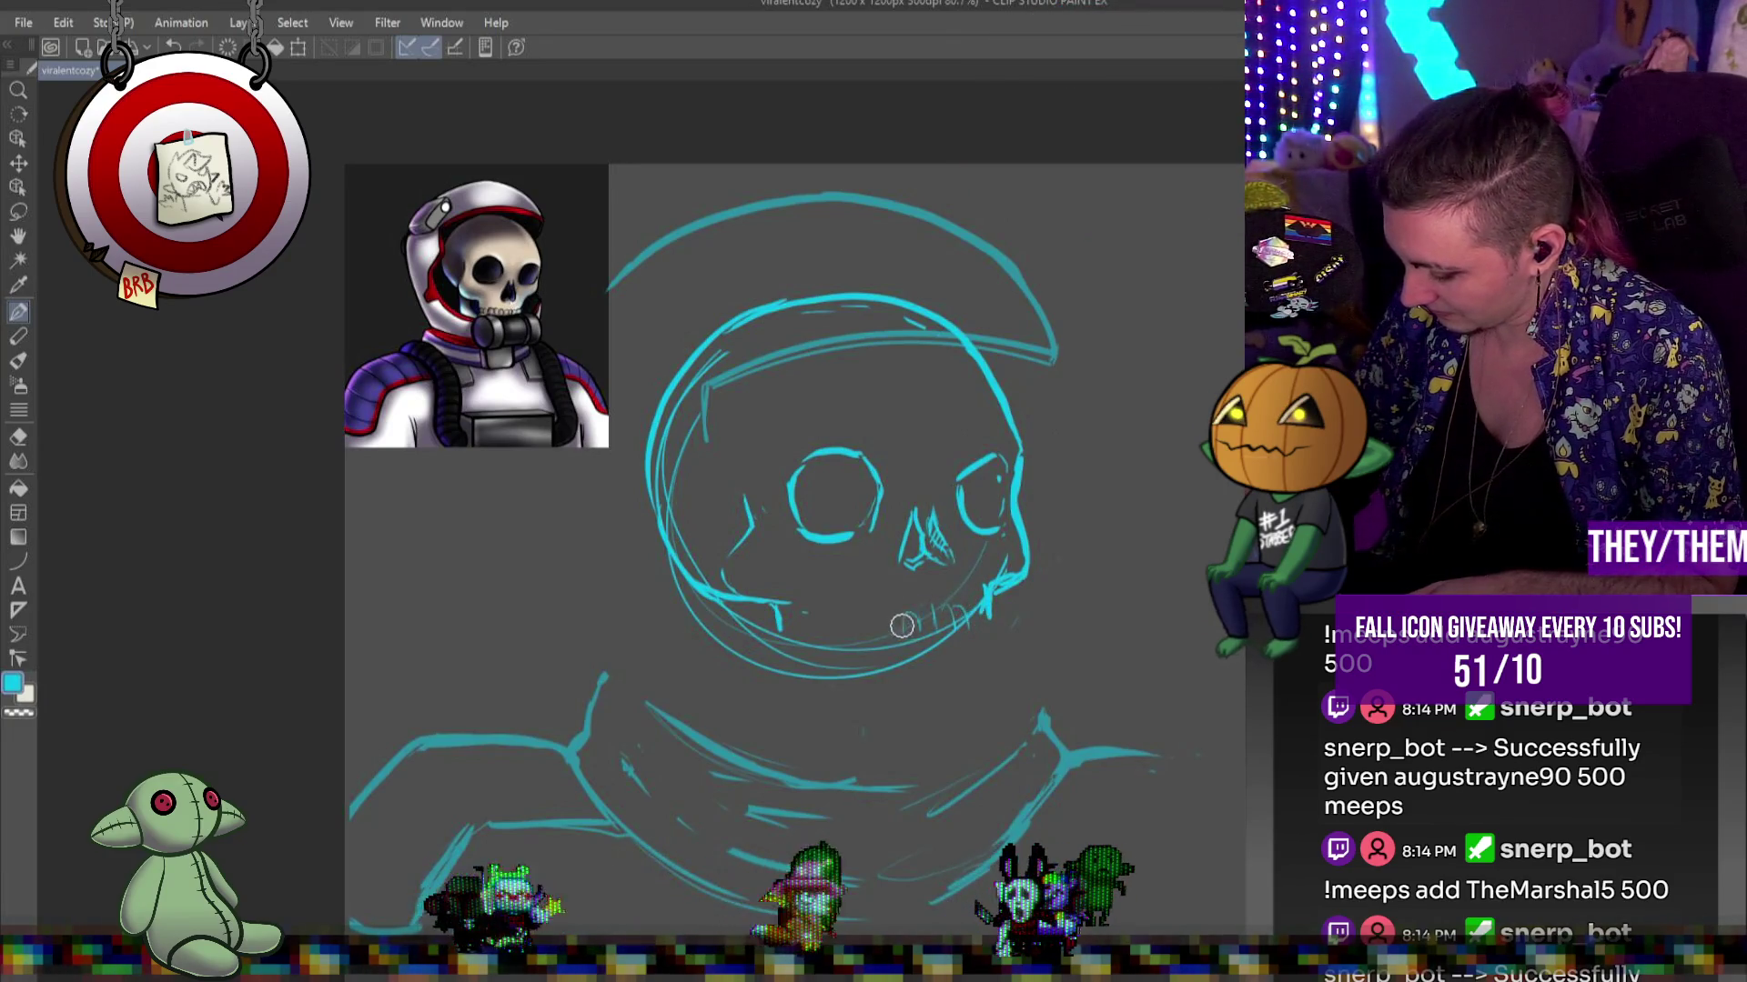
Draw a row of teeth along the jaw and rotate them slightly clockwise
{"action": "mouse_move", "coordinate": [882, 626]}
{"action": "left_mouse_down"}
{"action": "mouse_move", "coordinate": [975, 622]}
{"action": "mouse_move", "coordinate": [887, 608]}
{"action": "mouse_move", "coordinate": [900, 616]}
{"action": "mouse_move", "coordinate": [884, 634]}
{"action": "left_mouse_up"}
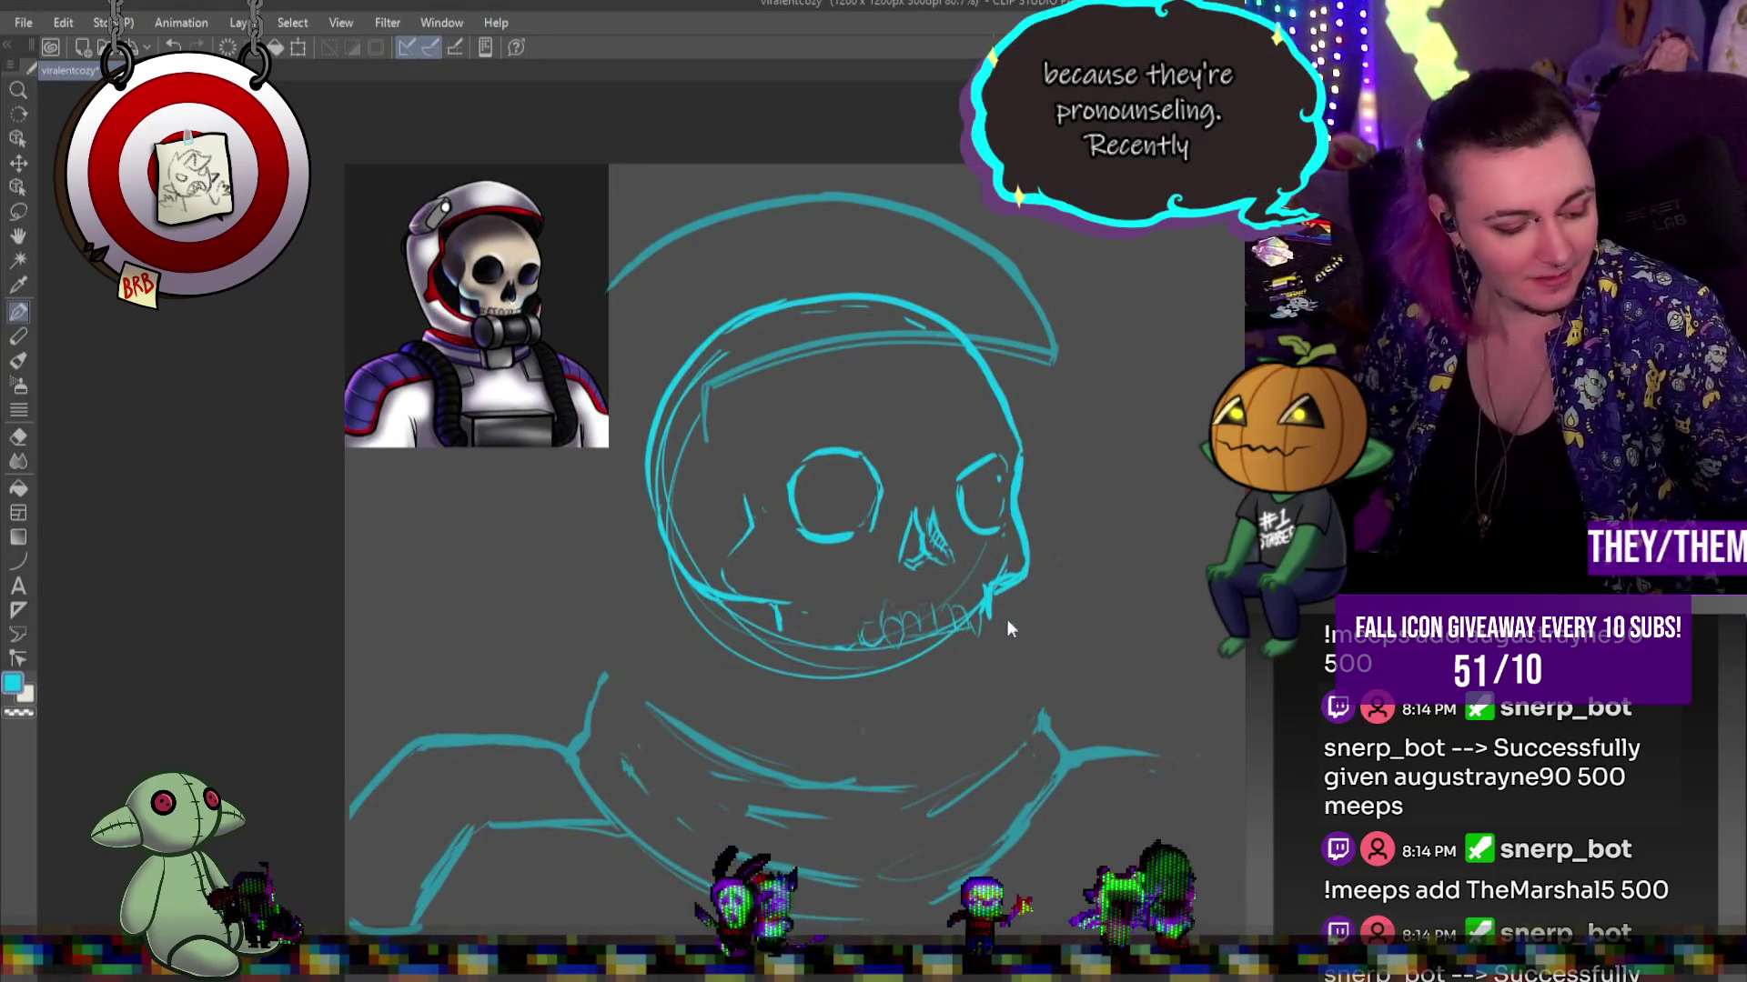
{"action": "key", "text": "ctrl+t"}
{"action": "left_click_drag", "start_coordinate": [1006, 591], "coordinate": [903, 583]}
{"action": "left_click_drag", "start_coordinate": [1047, 563], "coordinate": [1016, 606]}
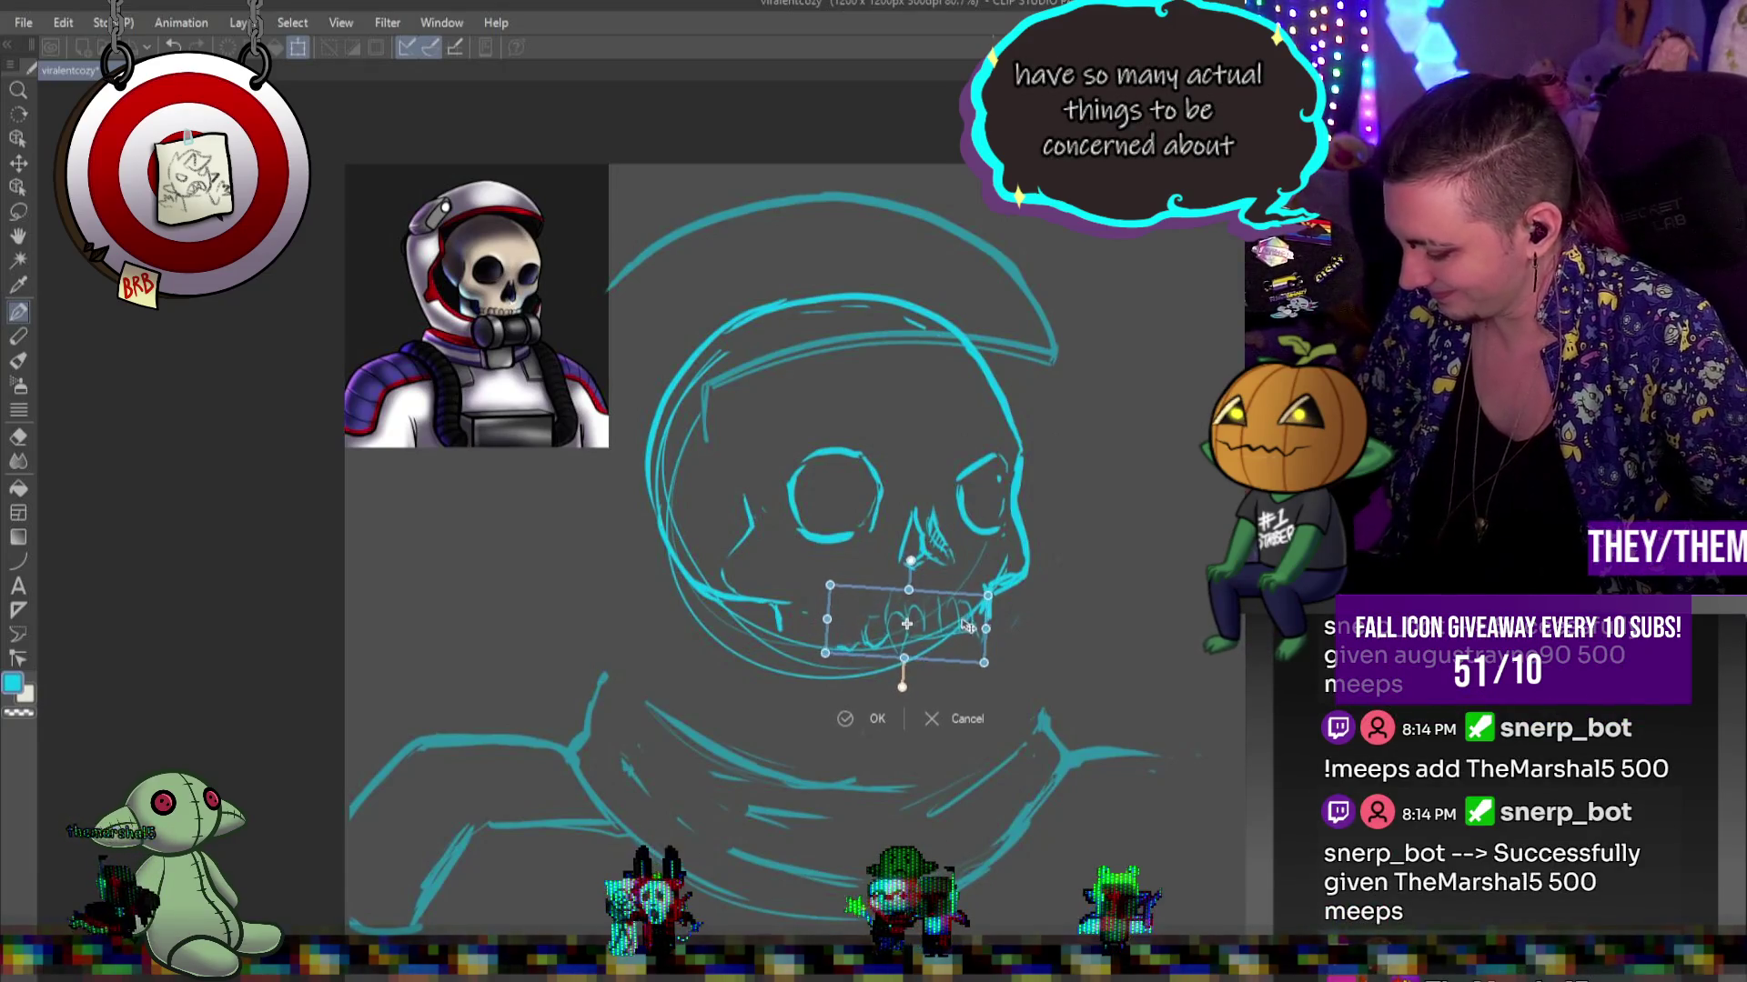
Apply the teeth rotation and nudge the tooth row through several more Ctrl+T adjustments
{"action": "key", "text": "Return"}
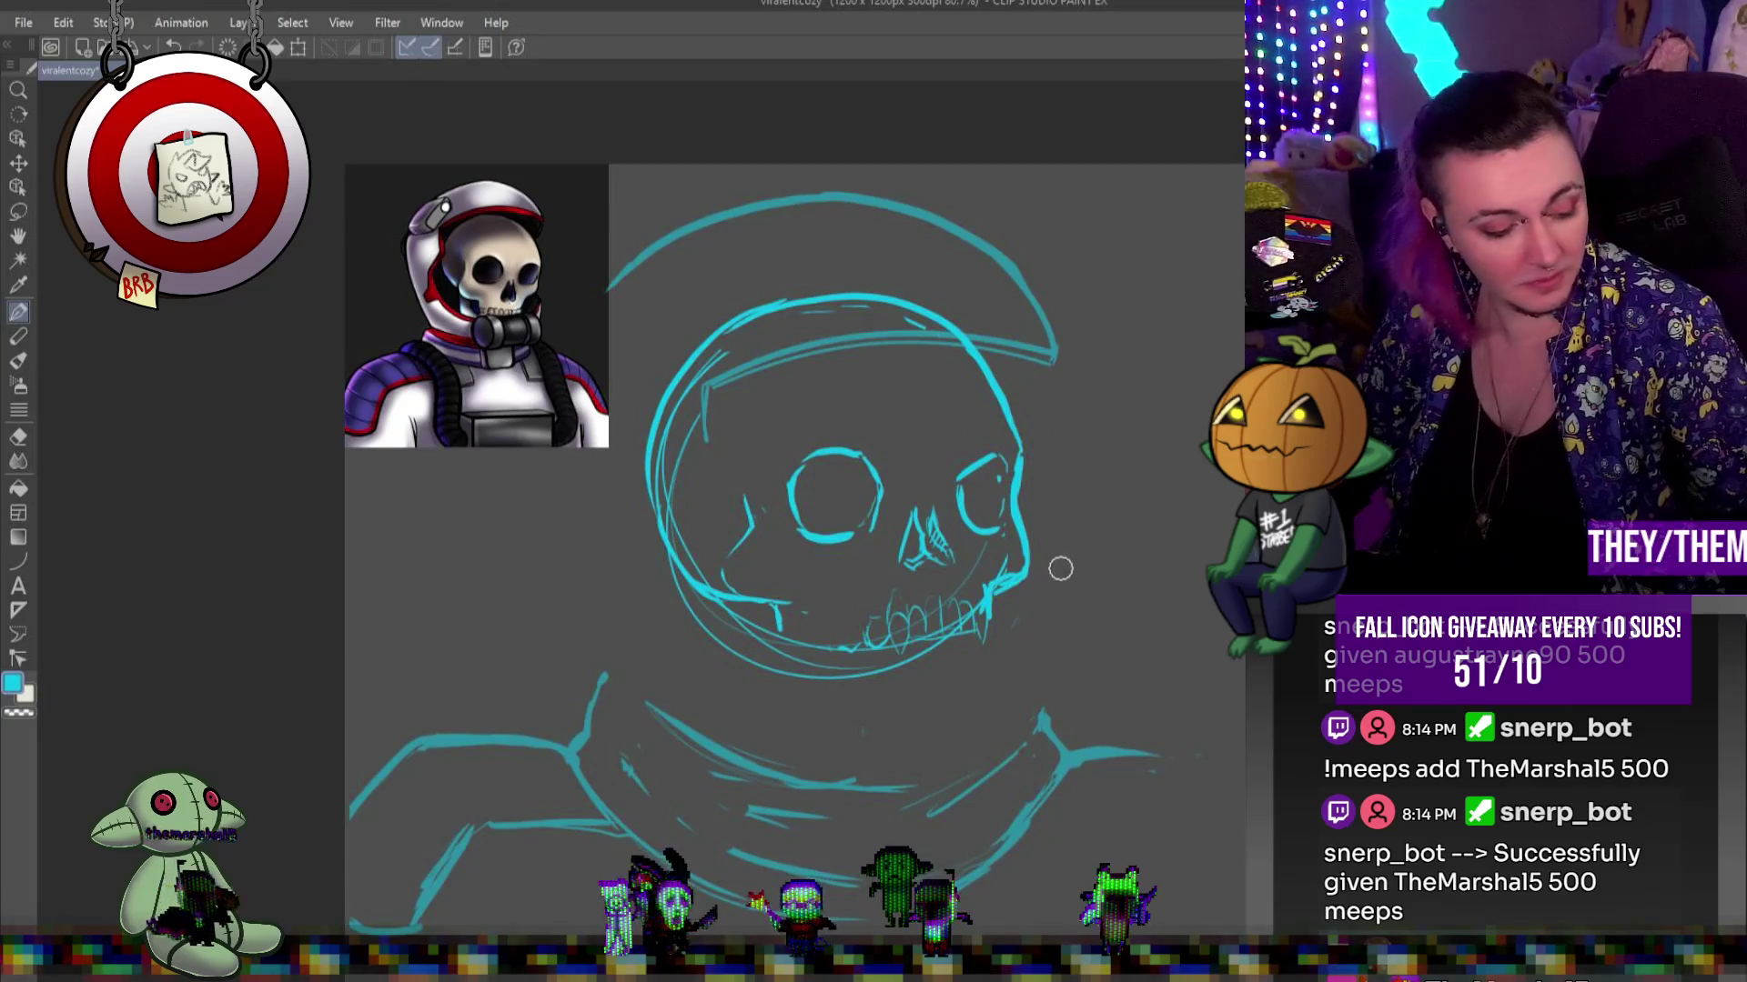
{"action": "key", "text": "ctrl+t"}
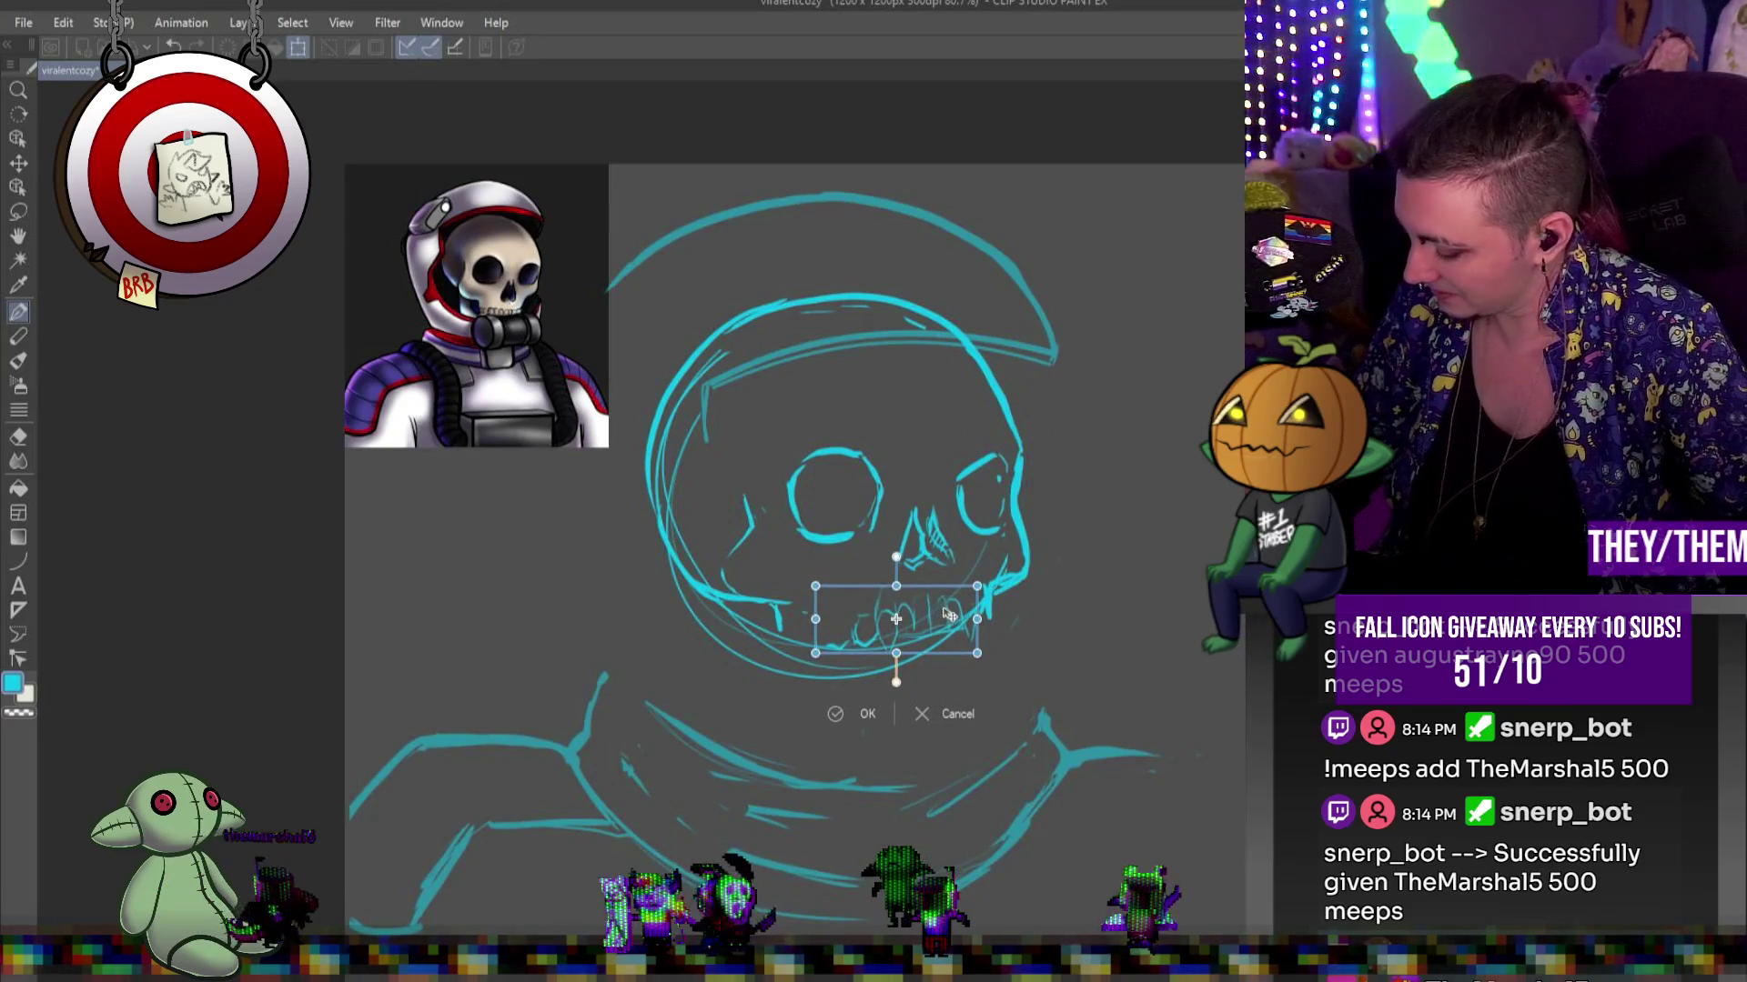
{"action": "key", "text": "Return"}
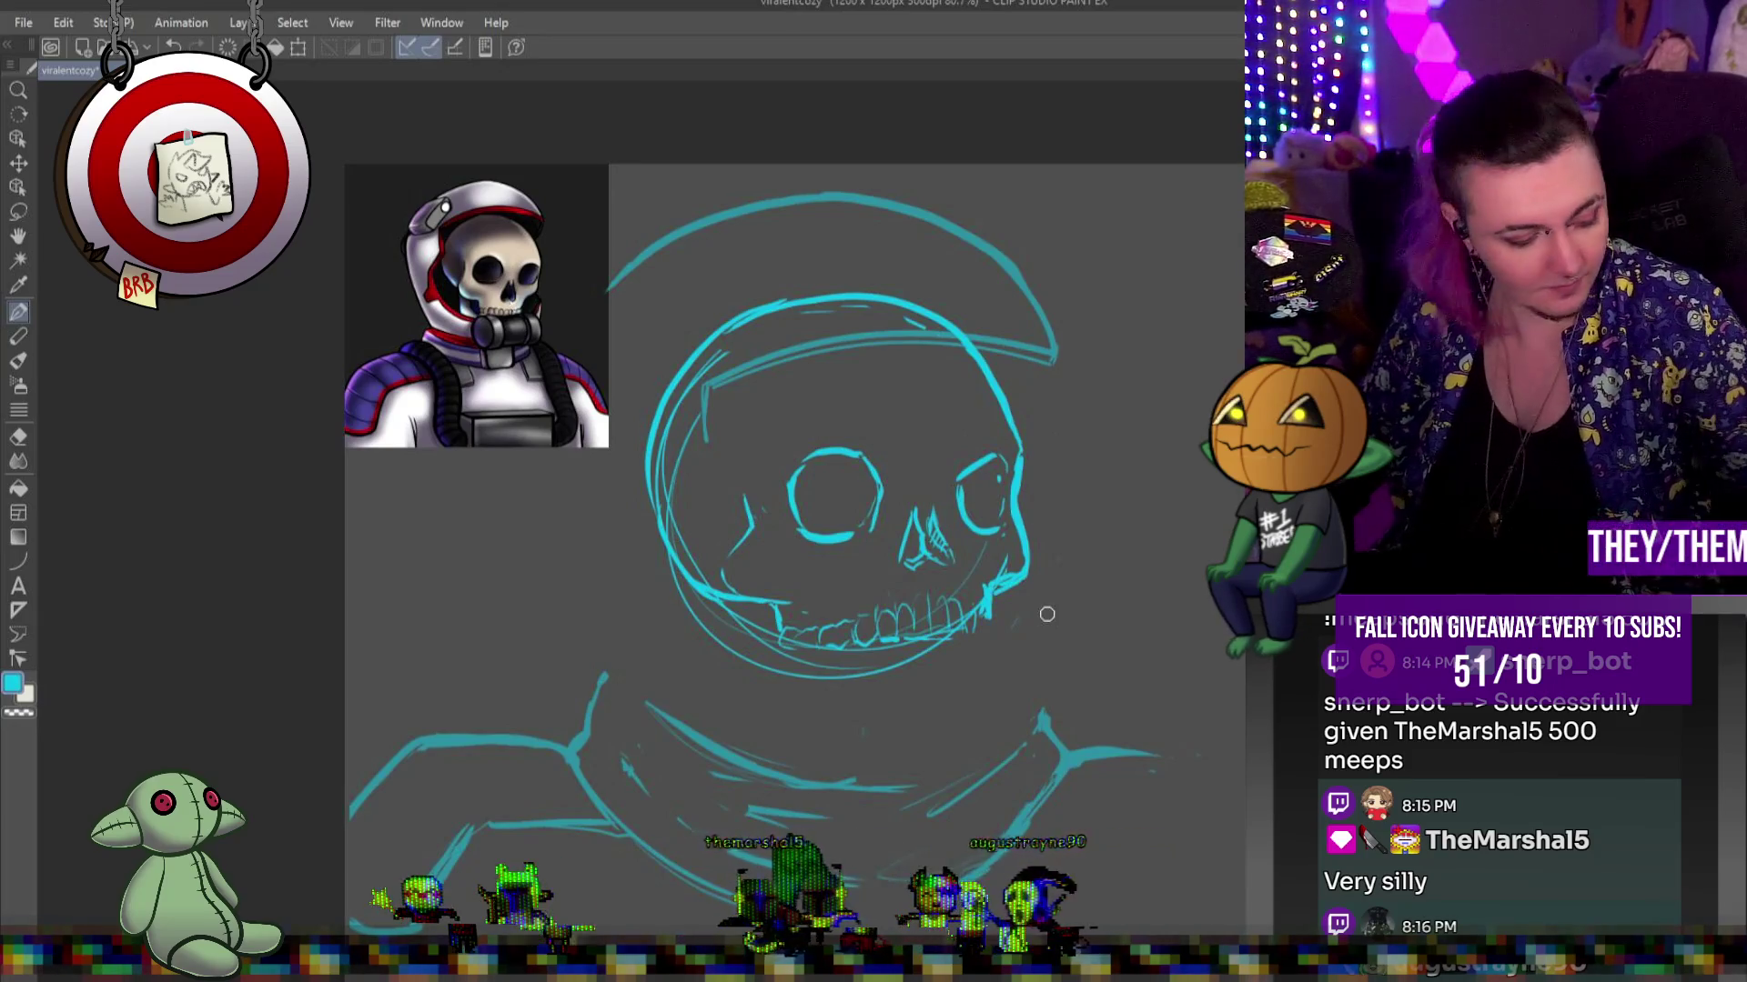
{"action": "key", "text": "ctrl+t"}
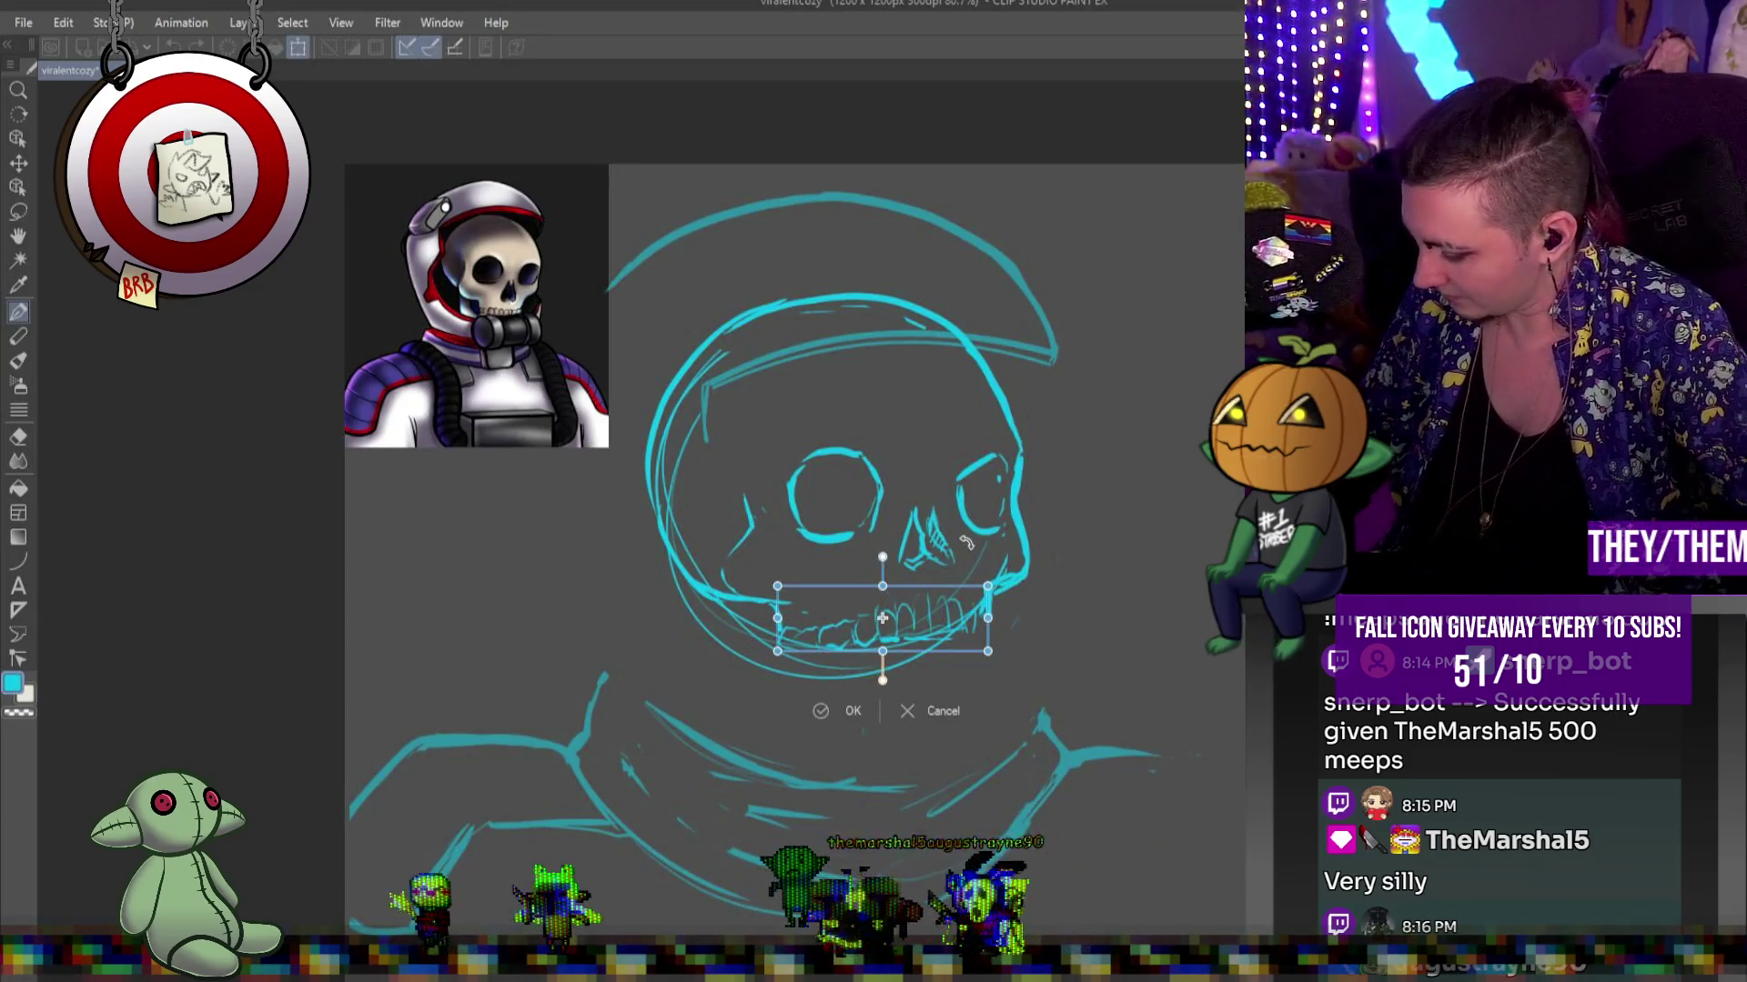
{"action": "key", "text": "Return"}
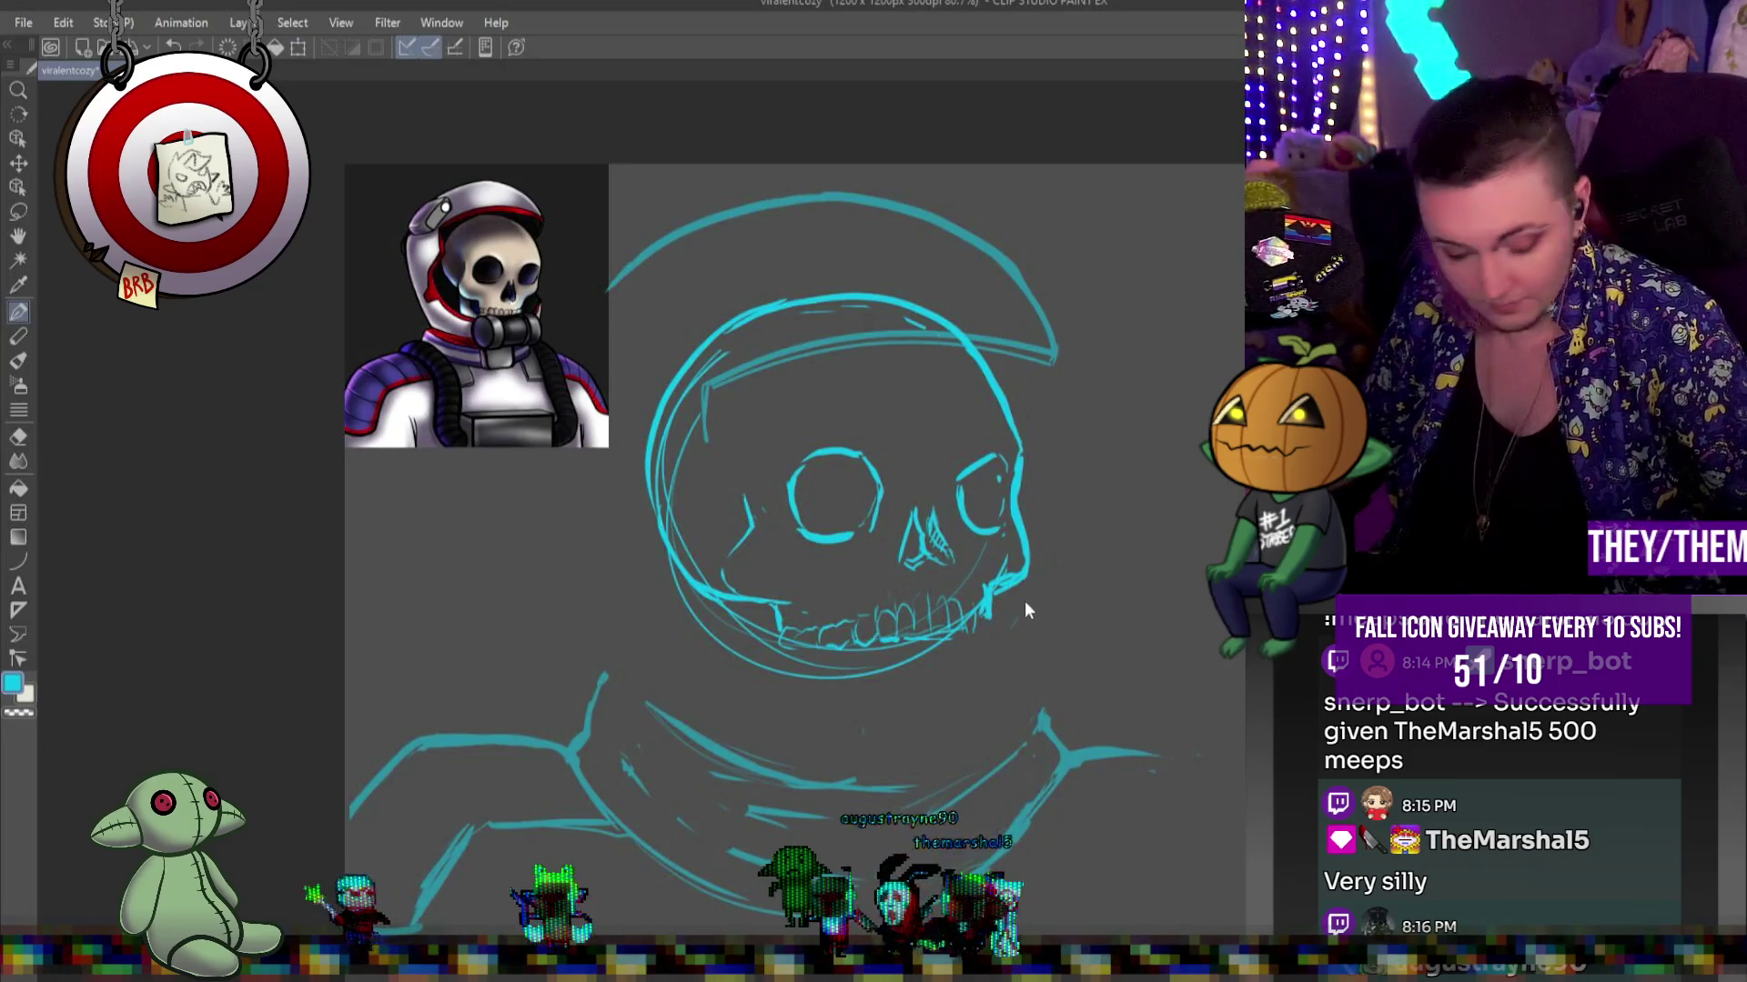
{"action": "key", "text": "ctrl+t"}
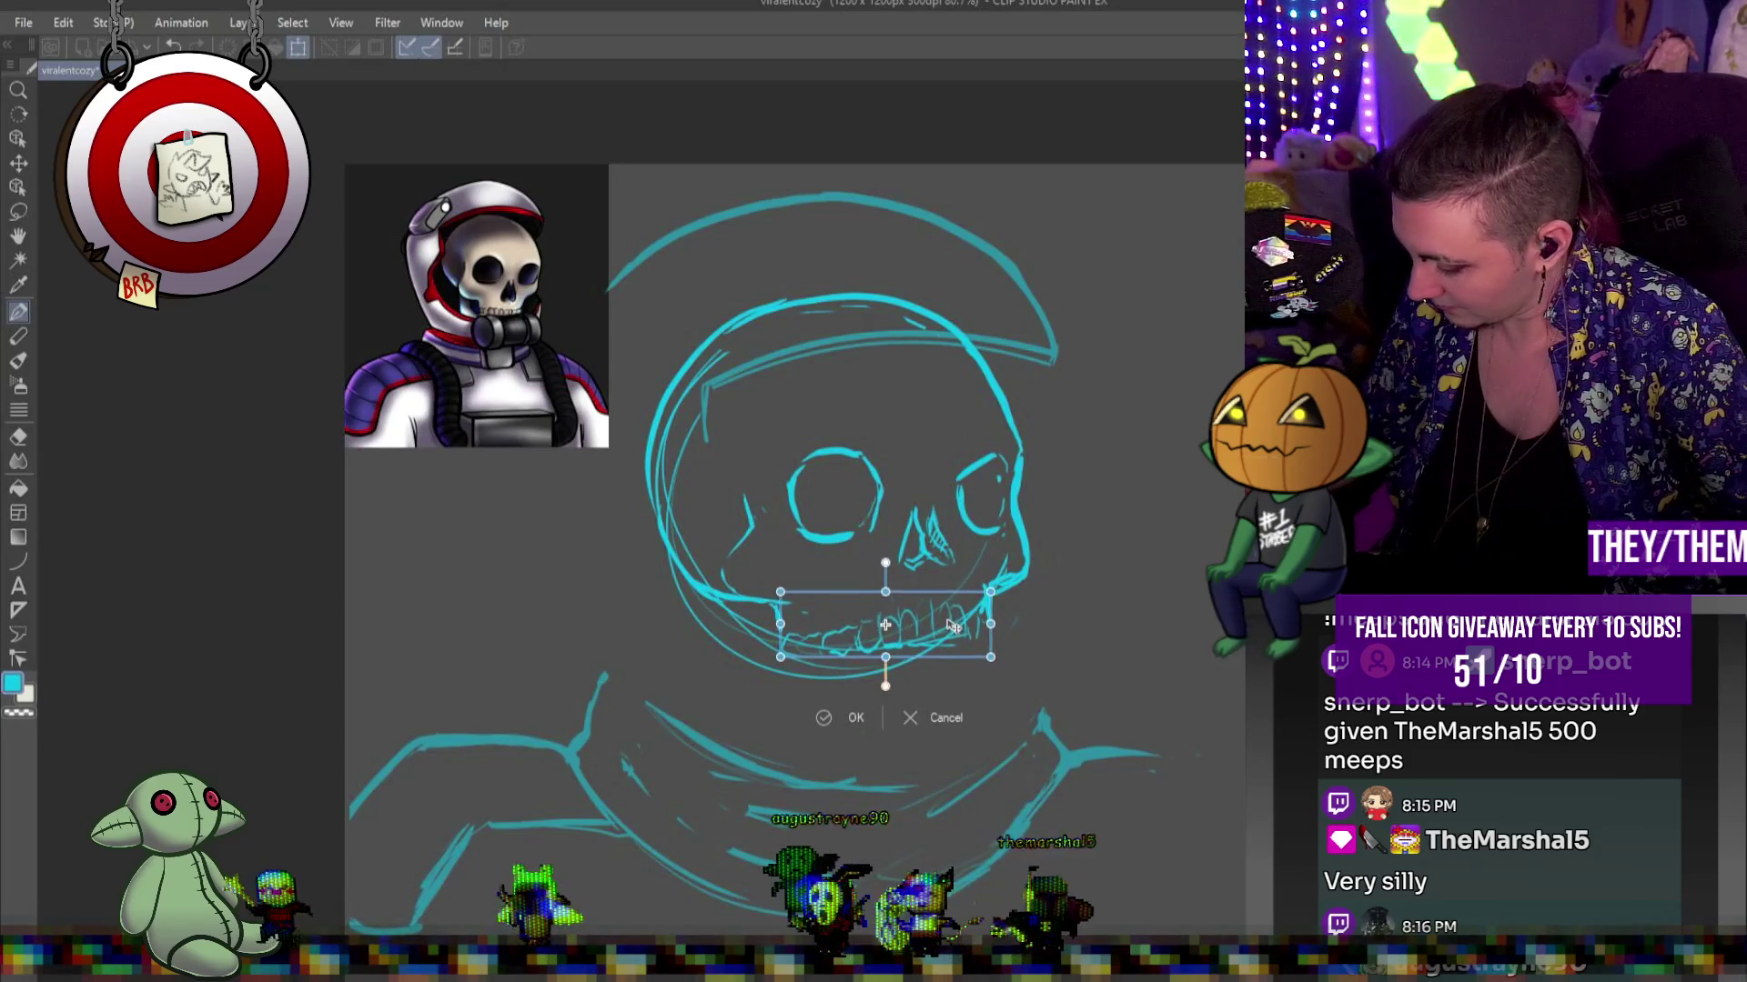
{"action": "key", "text": "Return"}
Lasso-select the skull's nose, dismissing the nothing-to-transform warning
{"action": "left_click", "coordinate": [18, 216]}
{"action": "left_click_drag", "start_coordinate": [939, 580], "coordinate": [918, 496]}
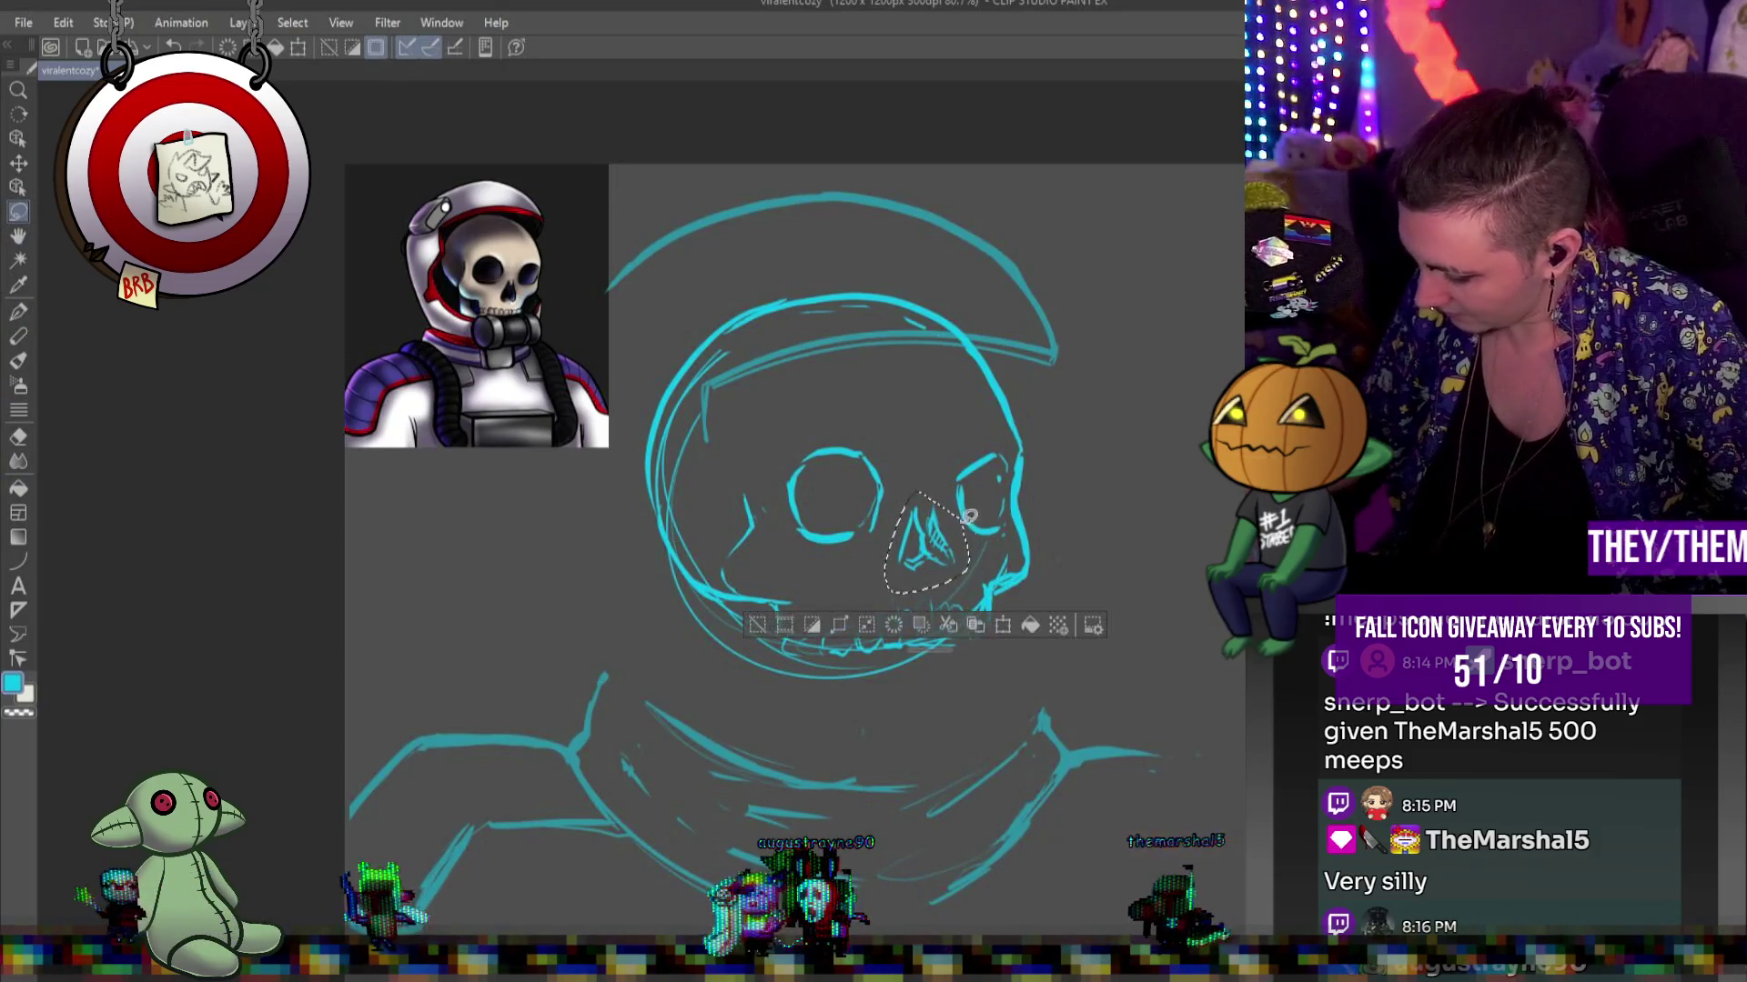
{"action": "key", "text": "ctrl+t"}
{"action": "left_click", "coordinate": [975, 379]}
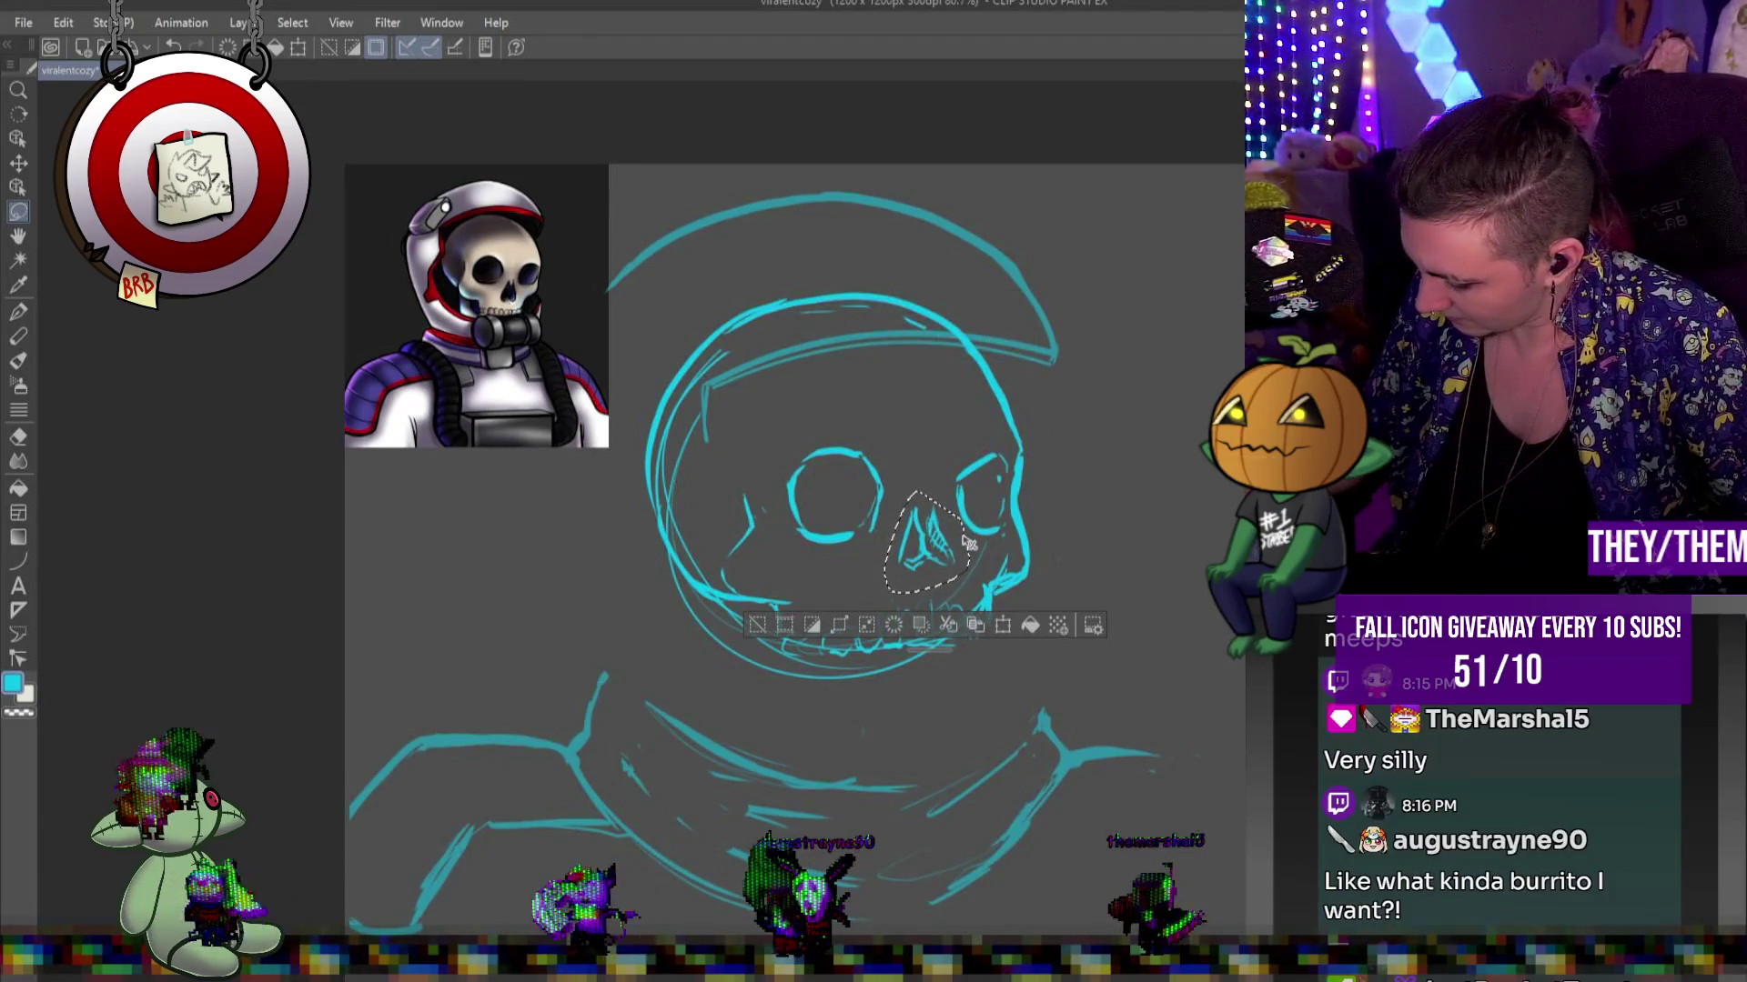
Move the selected nose up slightly and clear the selection
{"action": "key", "text": "ctrl+t"}
{"action": "left_click_drag", "start_coordinate": [946, 551], "coordinate": [956, 537]}
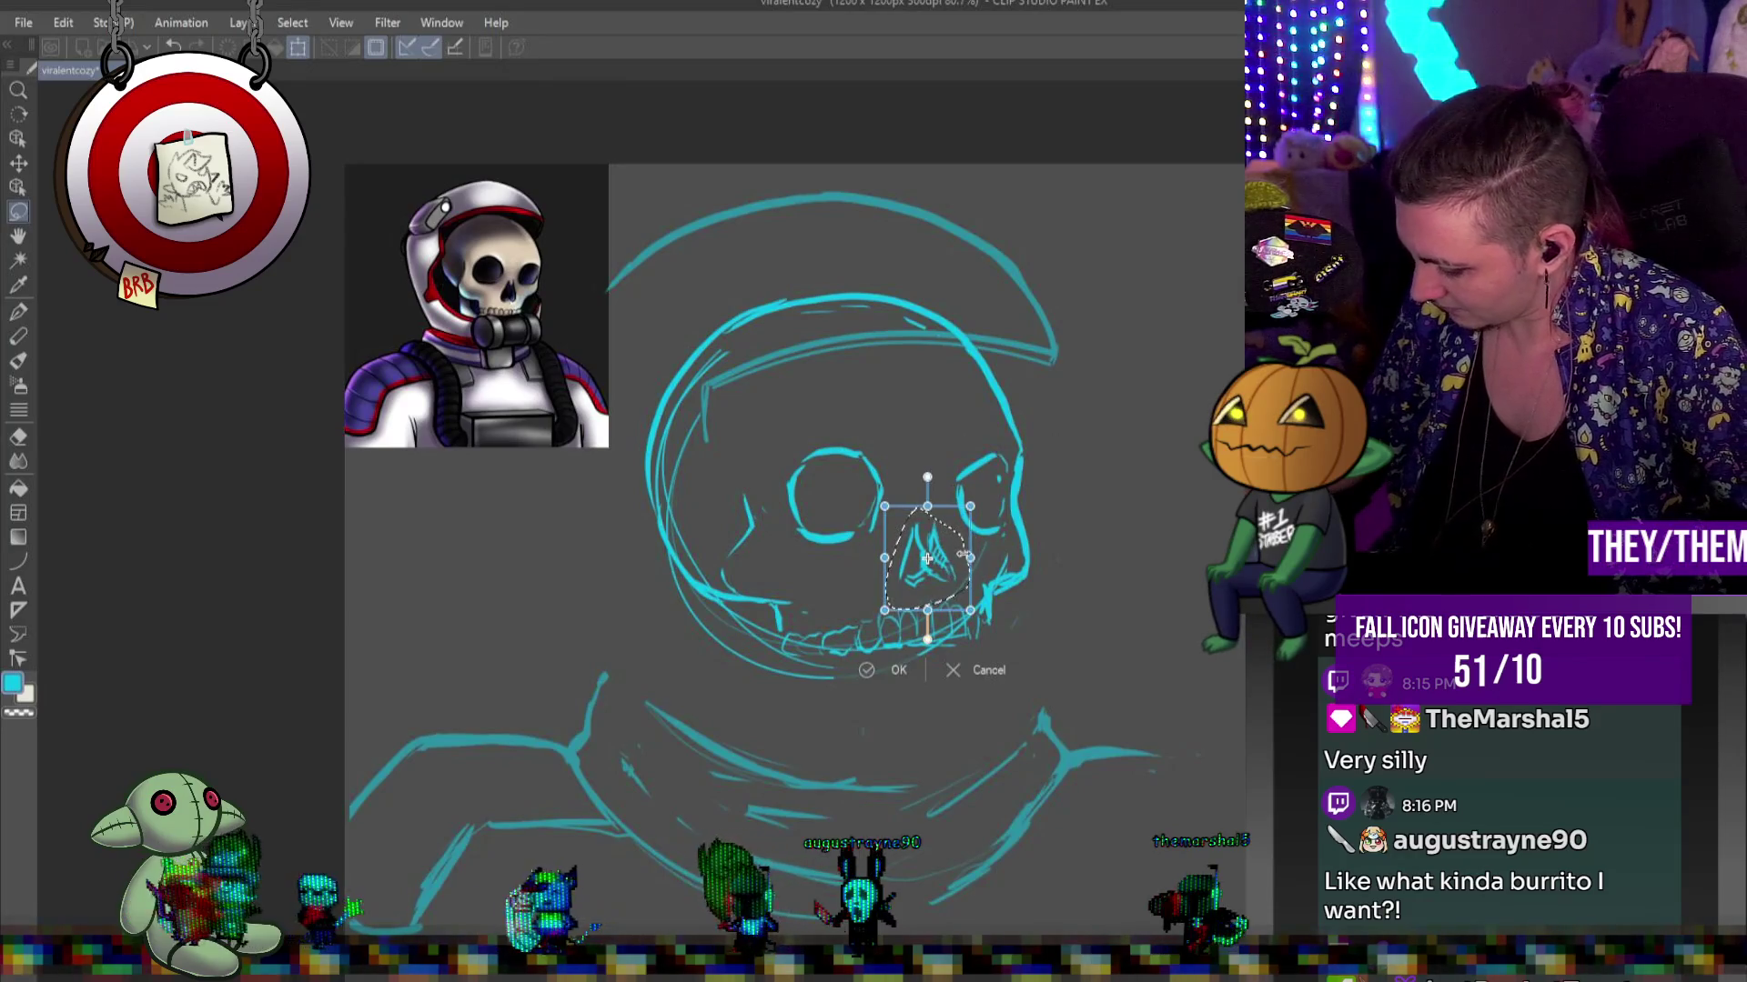
{"action": "key", "text": "Return"}
{"action": "key", "text": "ctrl+d"}
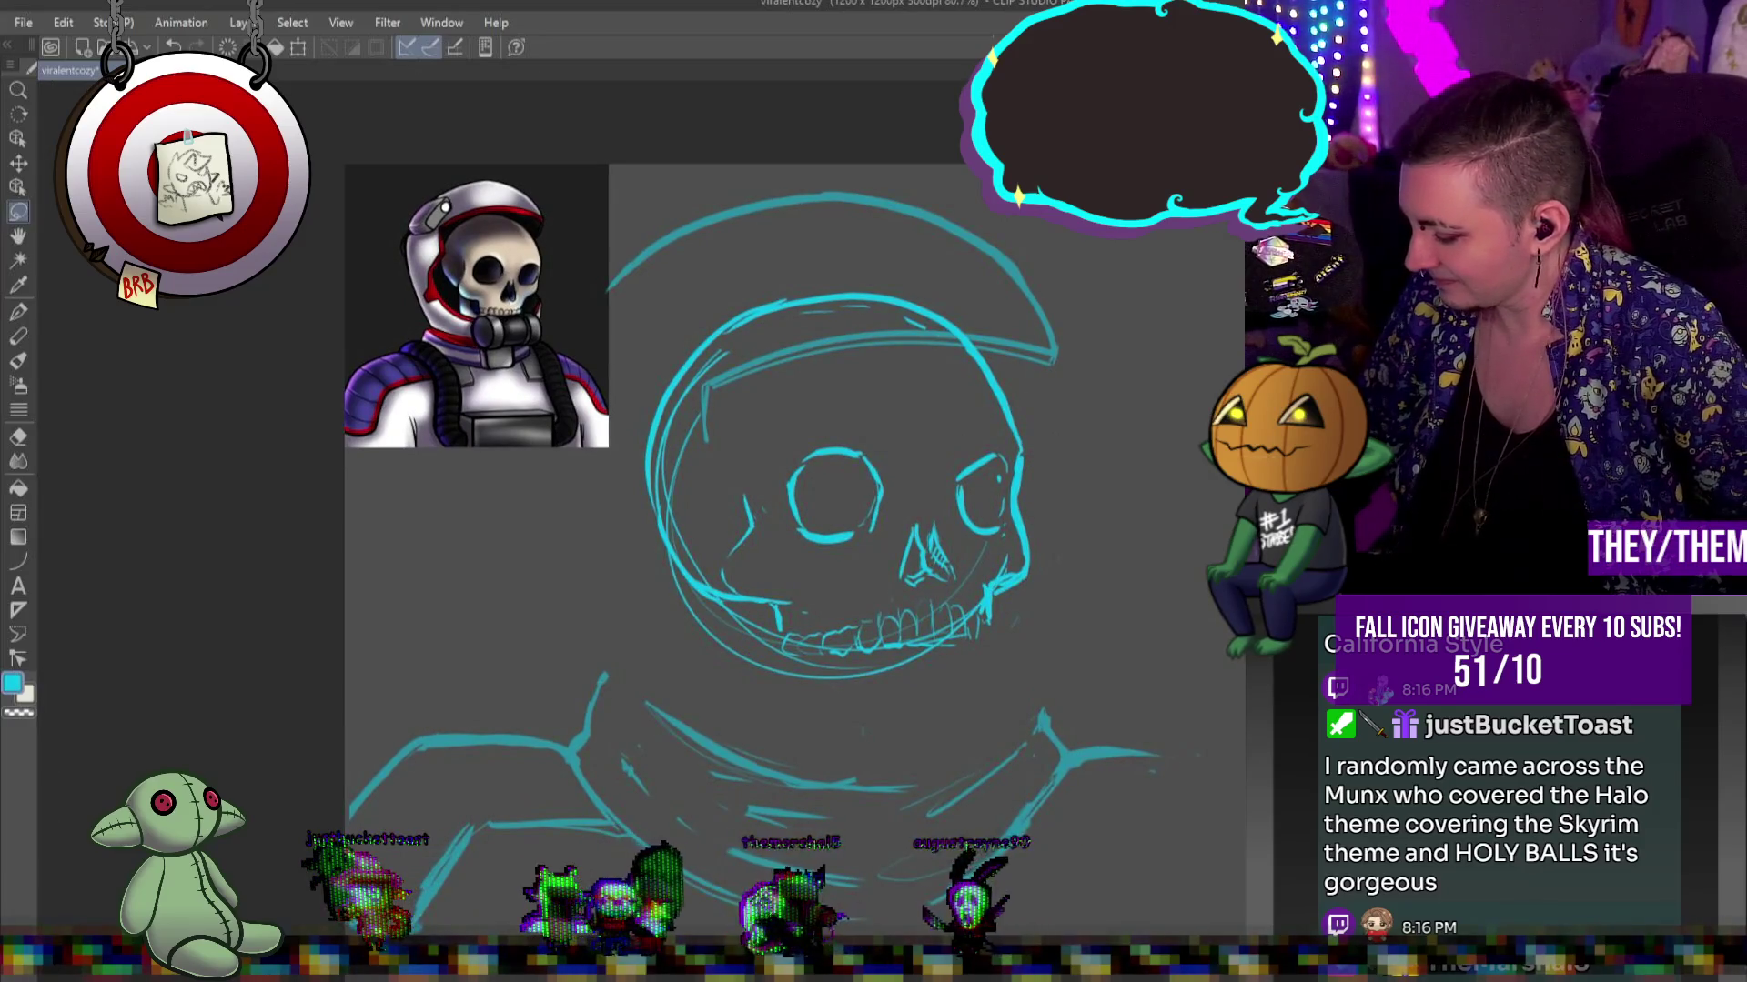
{"action": "key", "text": "ctrl+t"}
Tilt the skull slightly counter-clockwise, lower it inside the helmet, apply it, then sketch a jaw stroke
{"action": "mouse_move", "coordinate": [1032, 679]}
{"action": "left_mouse_down"}
{"action": "mouse_move", "coordinate": [1079, 568]}
{"action": "mouse_move", "coordinate": [1075, 582]}
{"action": "left_mouse_up"}
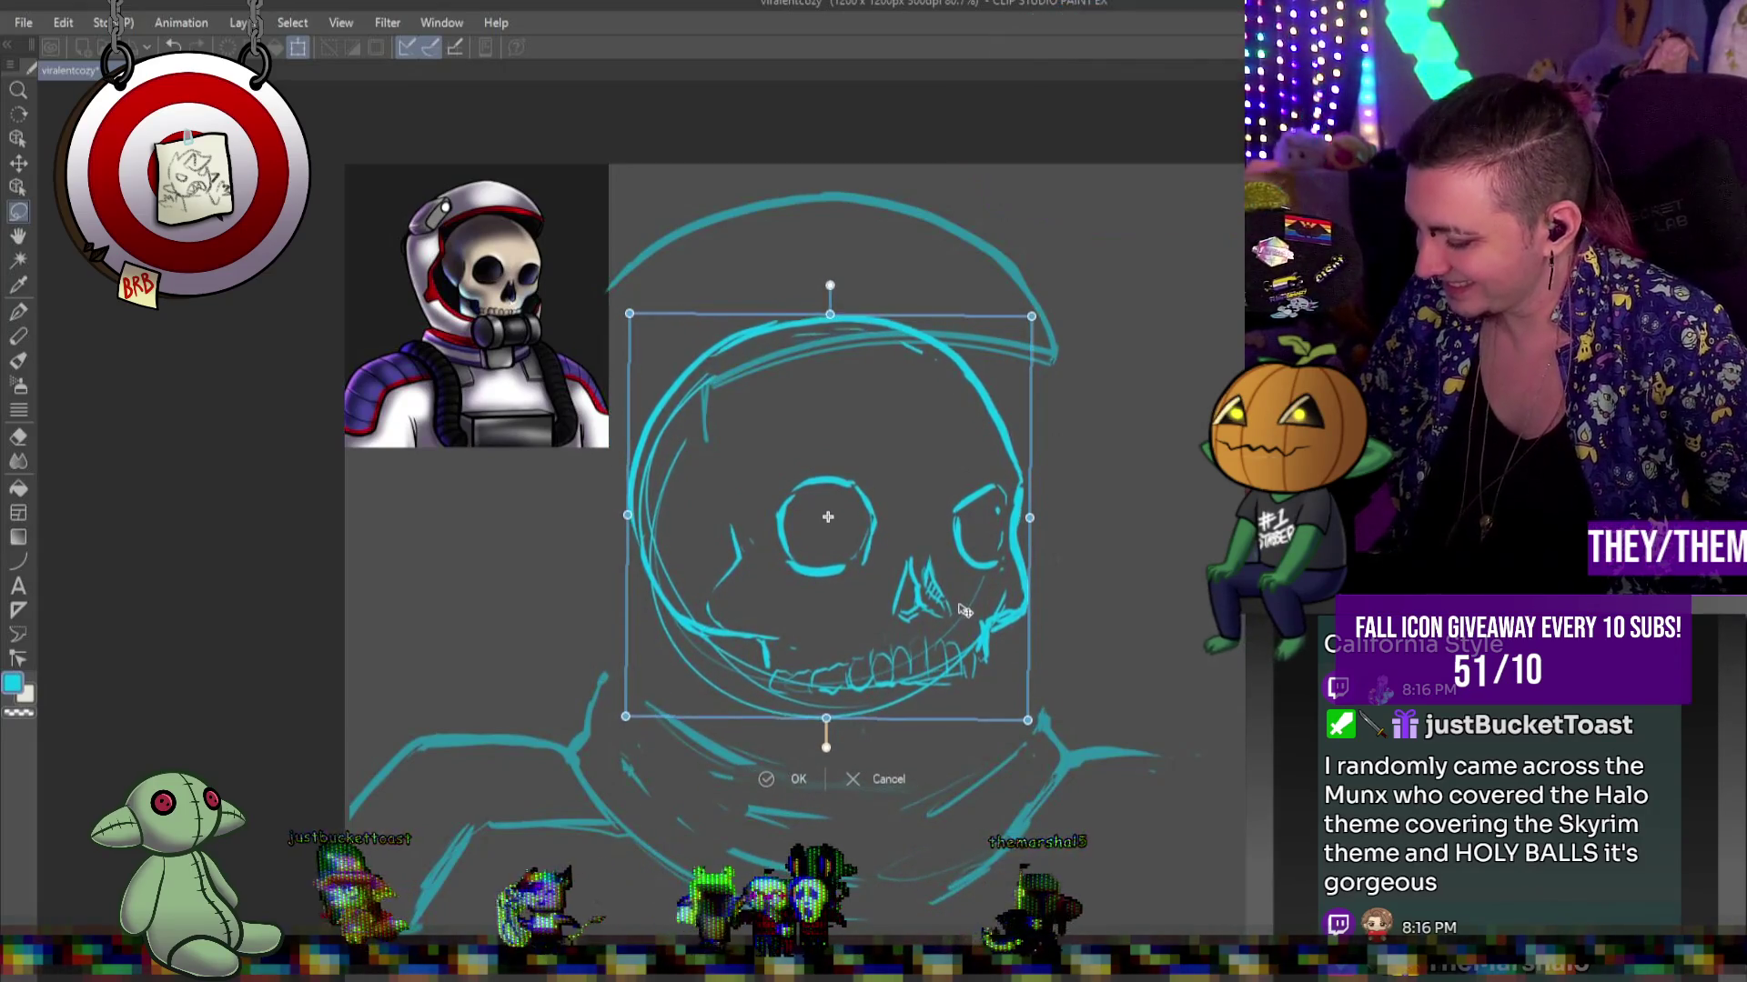
{"action": "key", "text": "Return"}
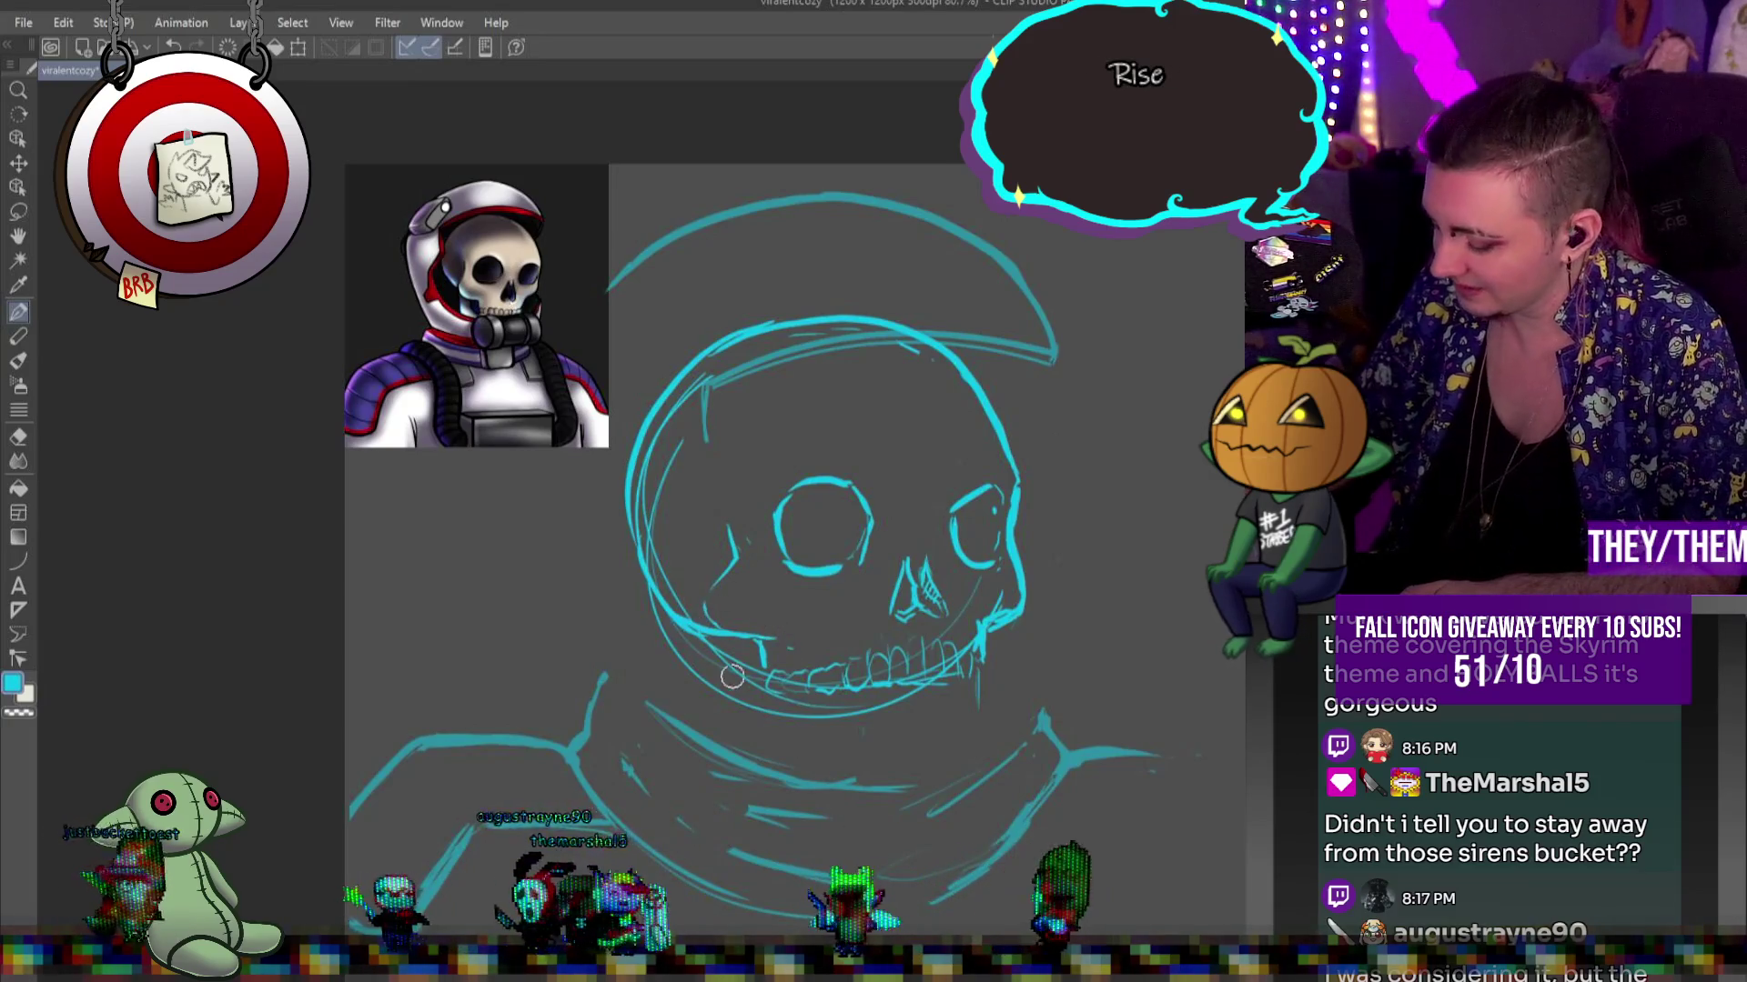
{"action": "left_click_drag", "start_coordinate": [721, 625], "coordinate": [746, 732]}
Undo the stray diagonal stroke, then draw two short jaw lines on the left and one down the right
{"action": "key", "text": "ctrl+z"}
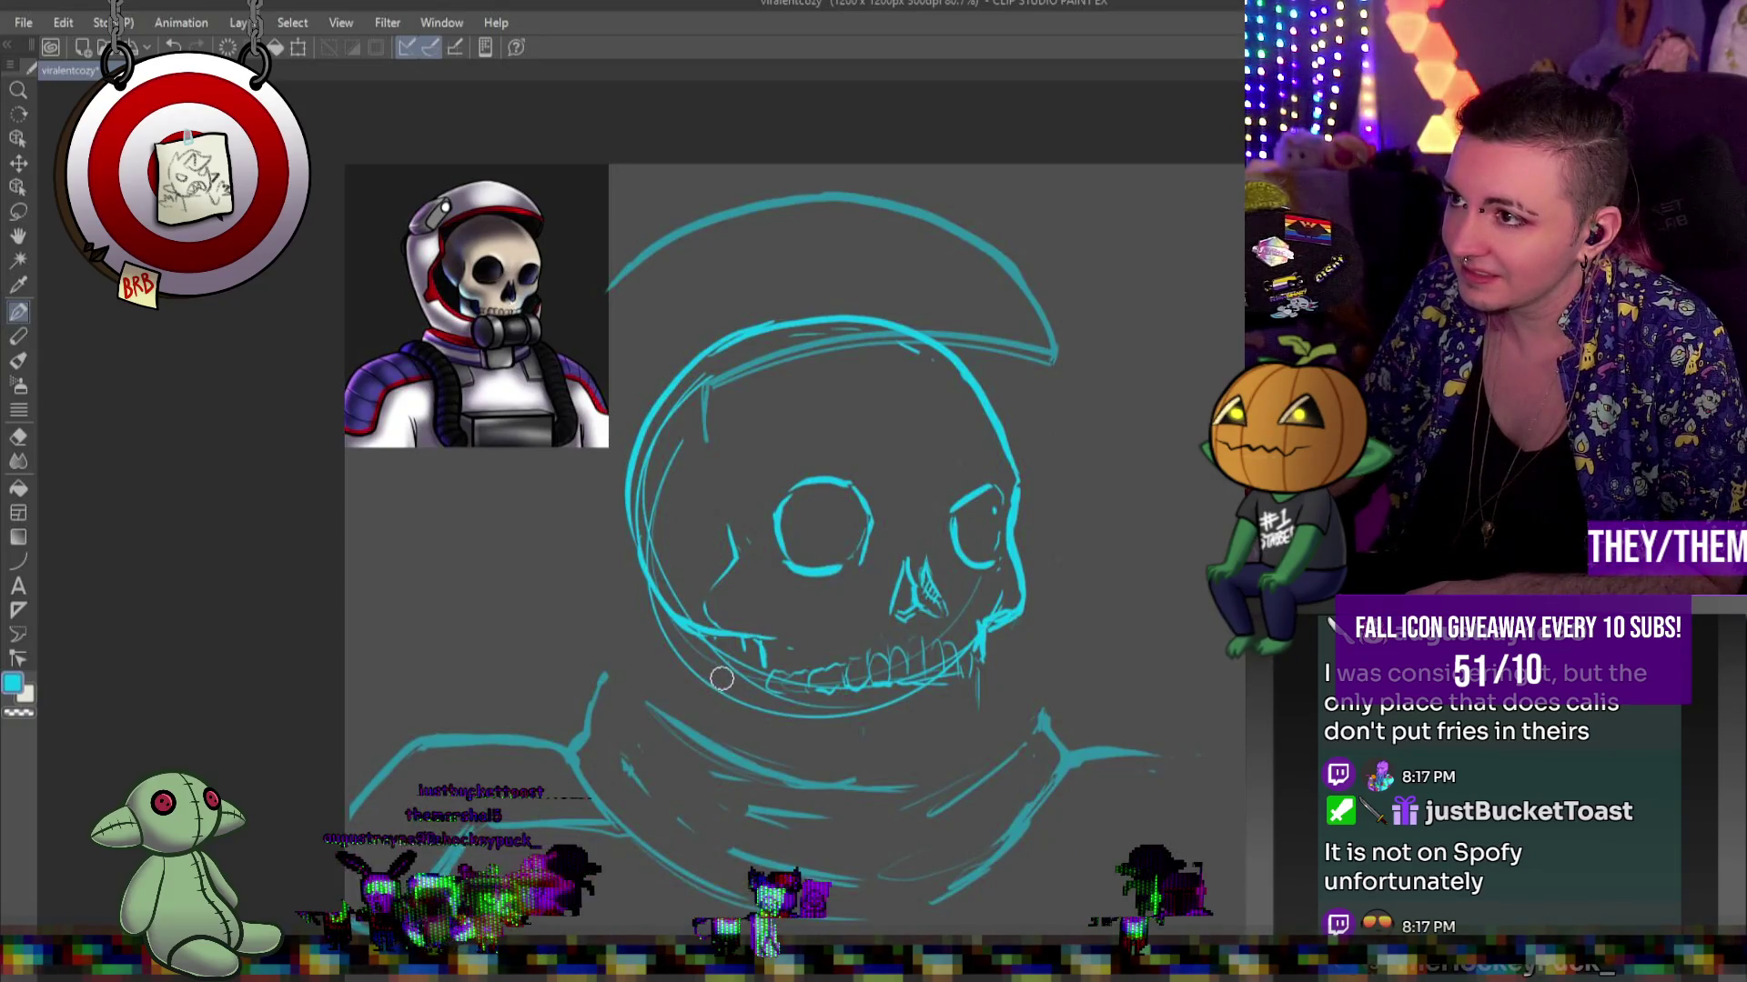
{"action": "left_click_drag", "start_coordinate": [711, 678], "coordinate": [719, 726]}
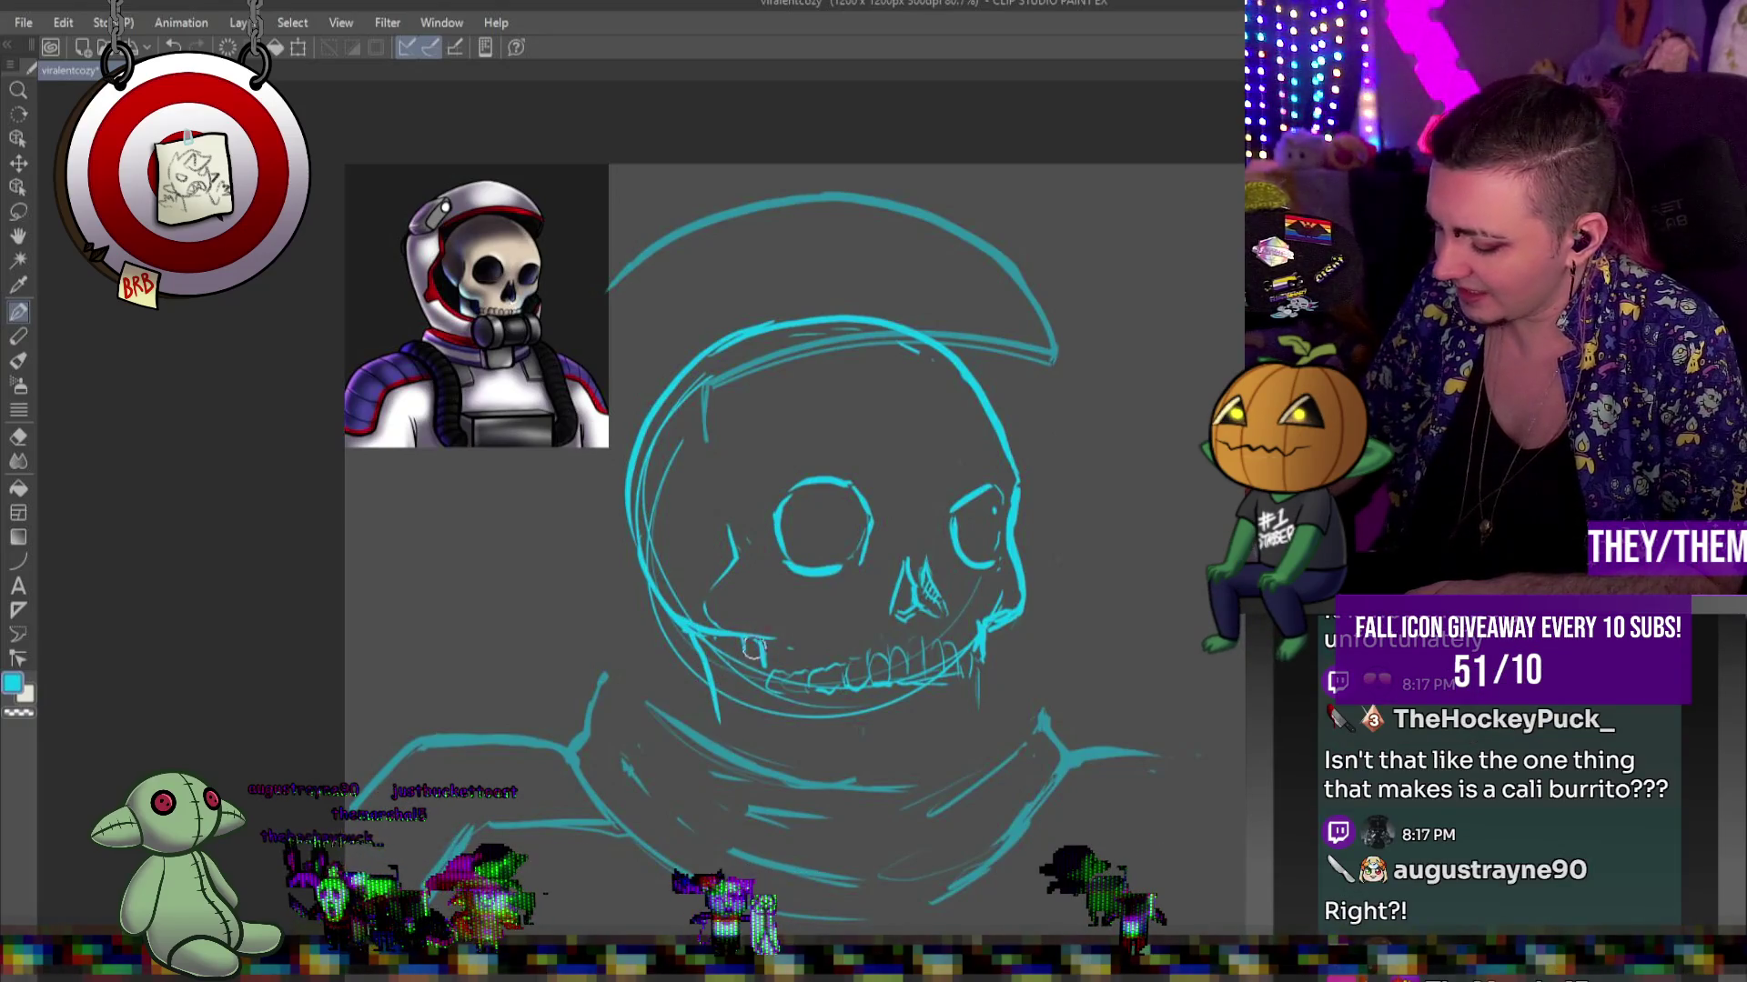
{"action": "left_click_drag", "start_coordinate": [744, 639], "coordinate": [754, 717]}
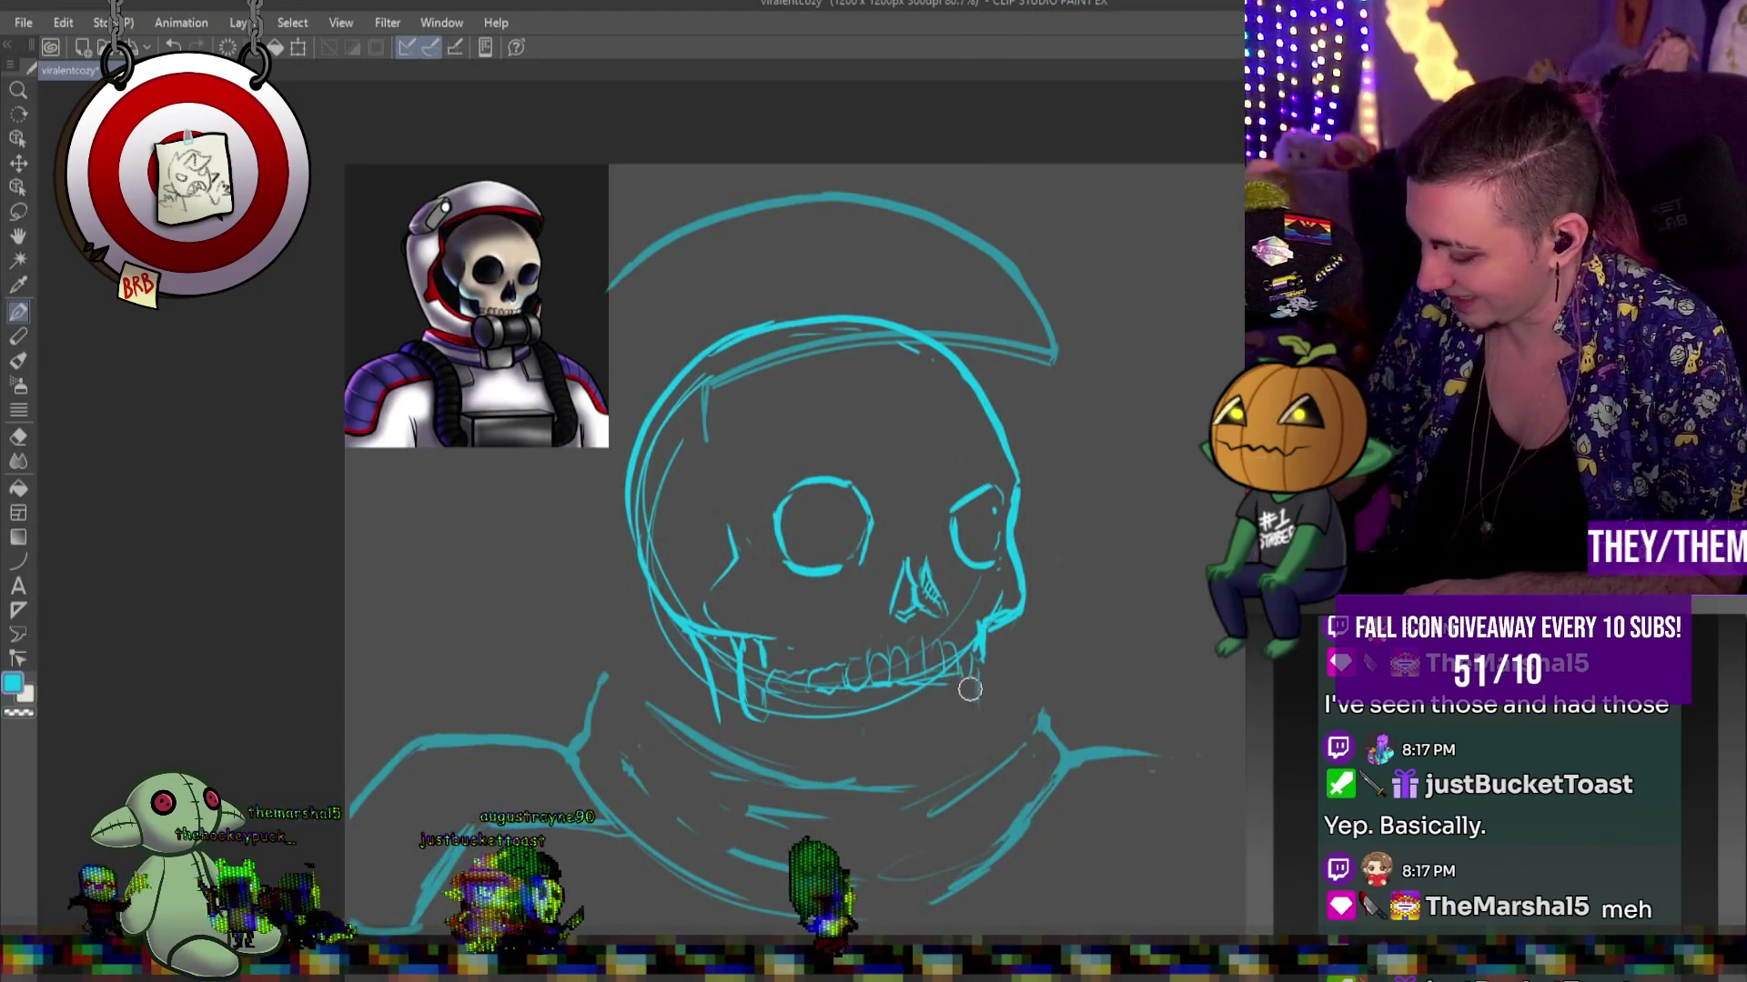
{"action": "left_click_drag", "start_coordinate": [979, 653], "coordinate": [965, 756]}
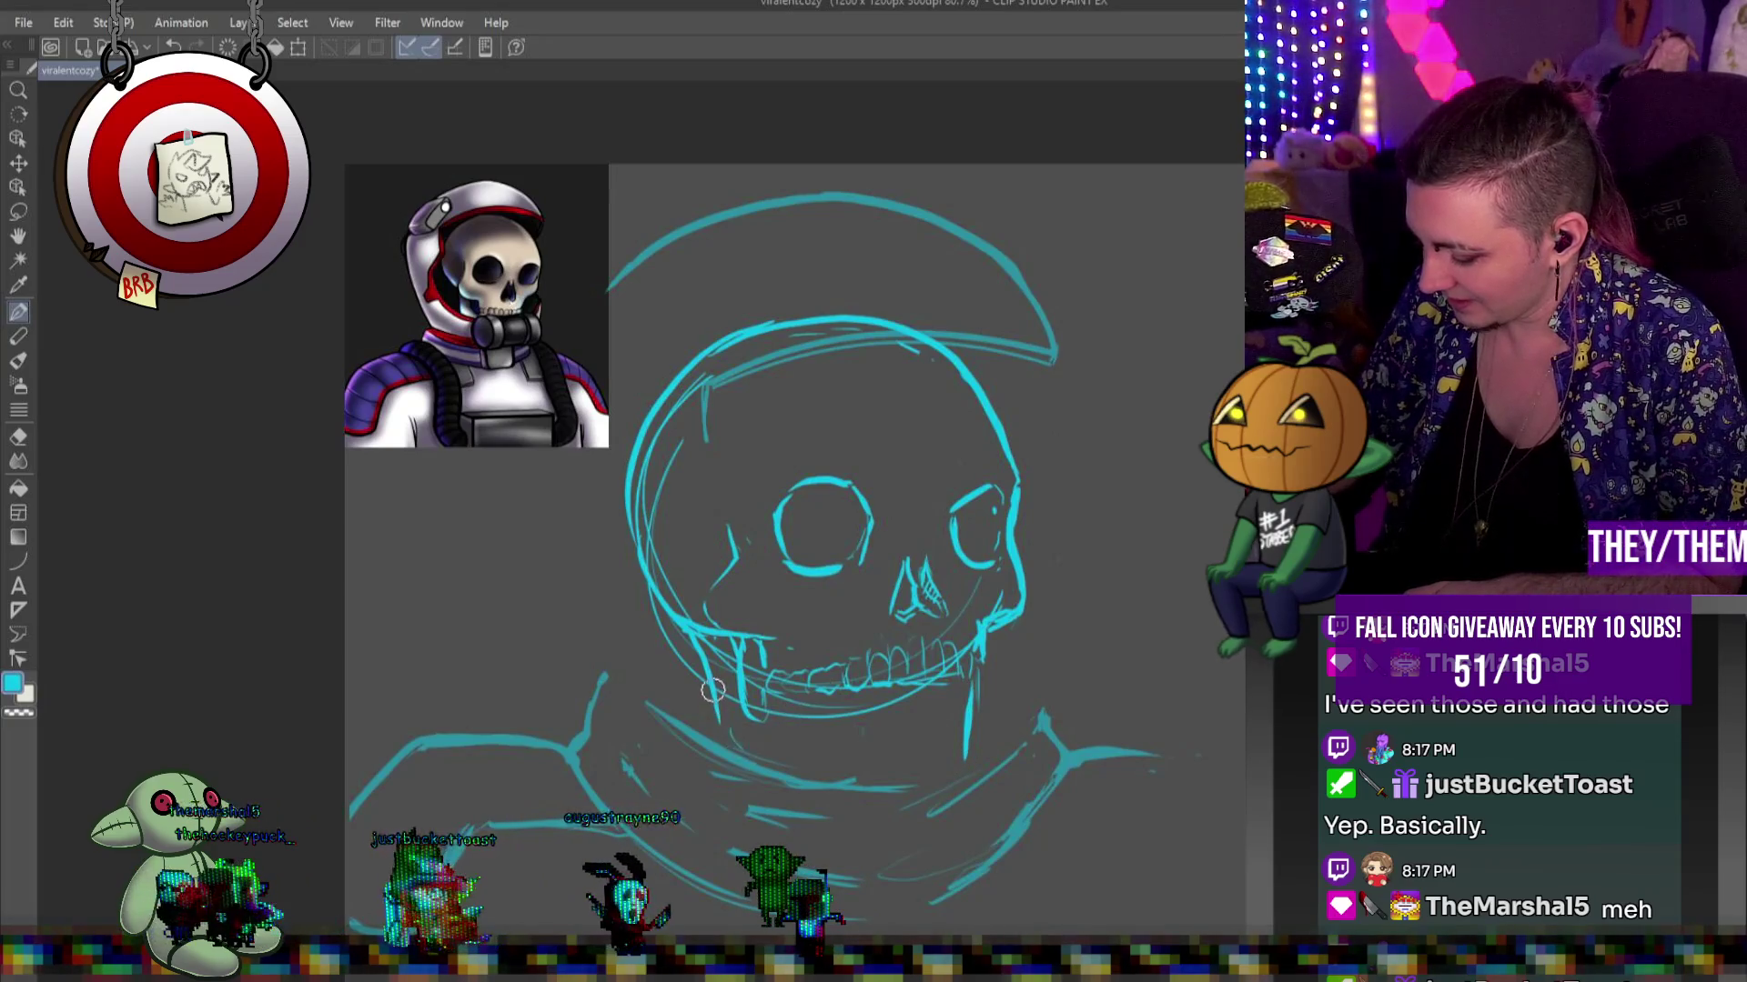
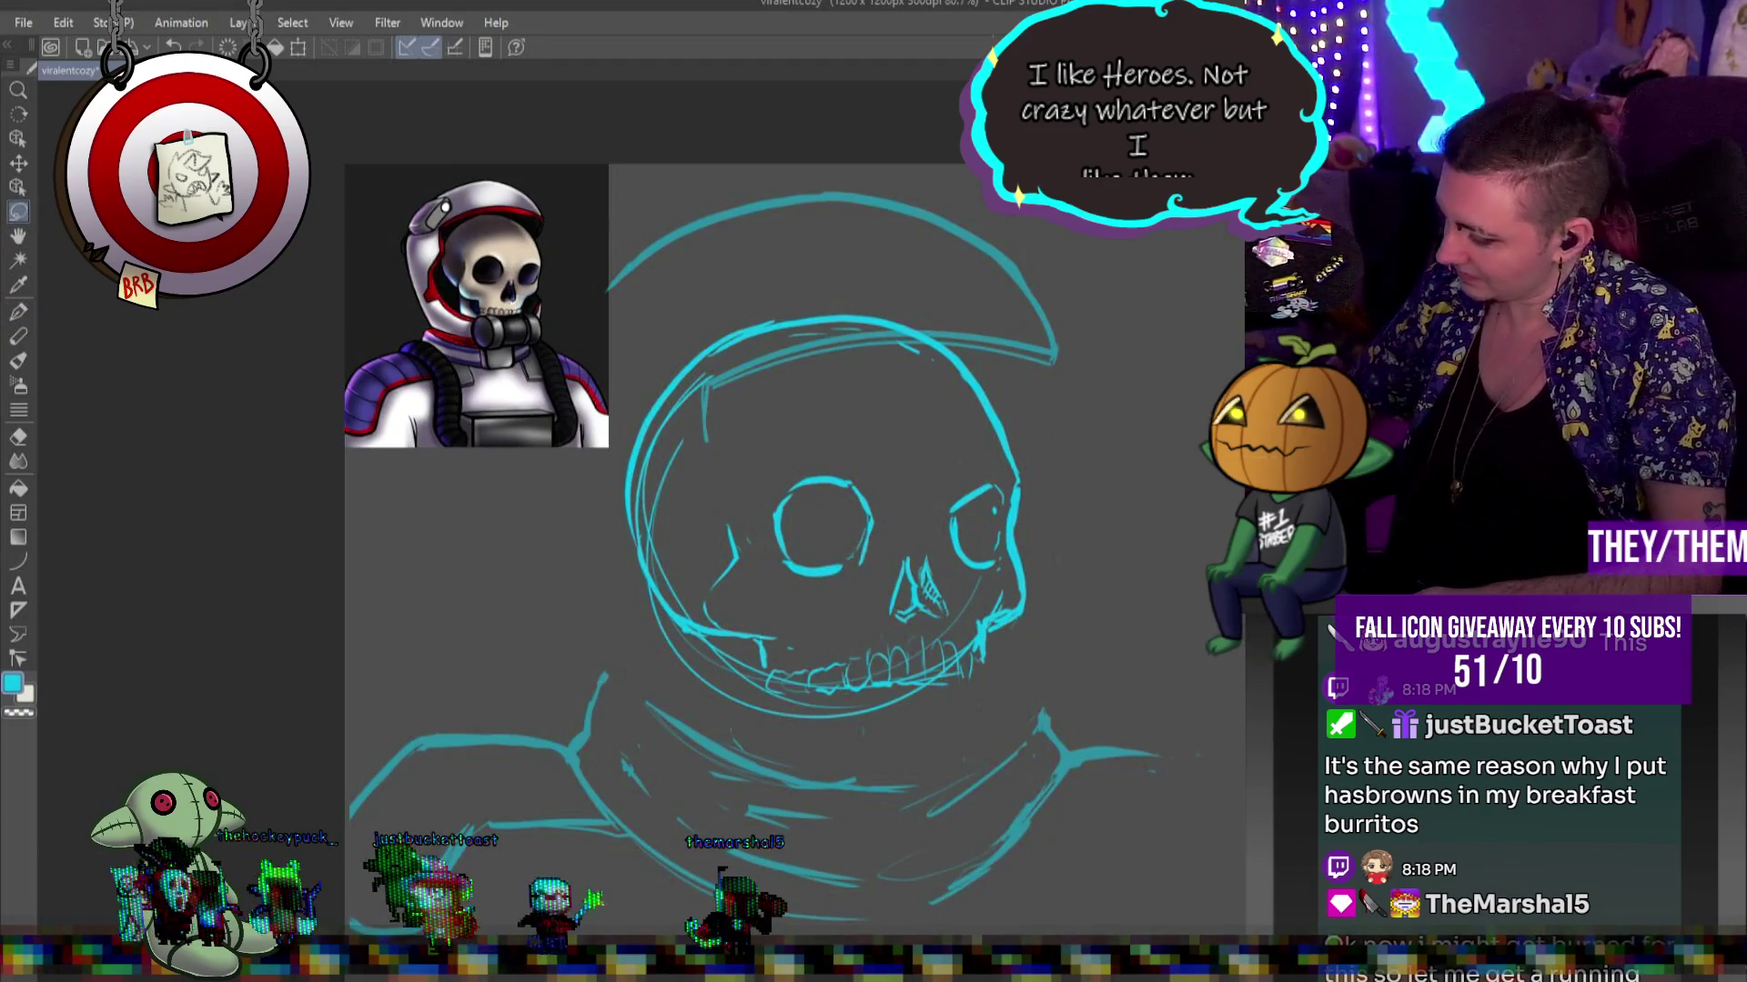
Lasso-select the skull's row of teeth and shift it into place within the grin
{"action": "left_click_drag", "start_coordinate": [989, 618], "coordinate": [803, 634]}
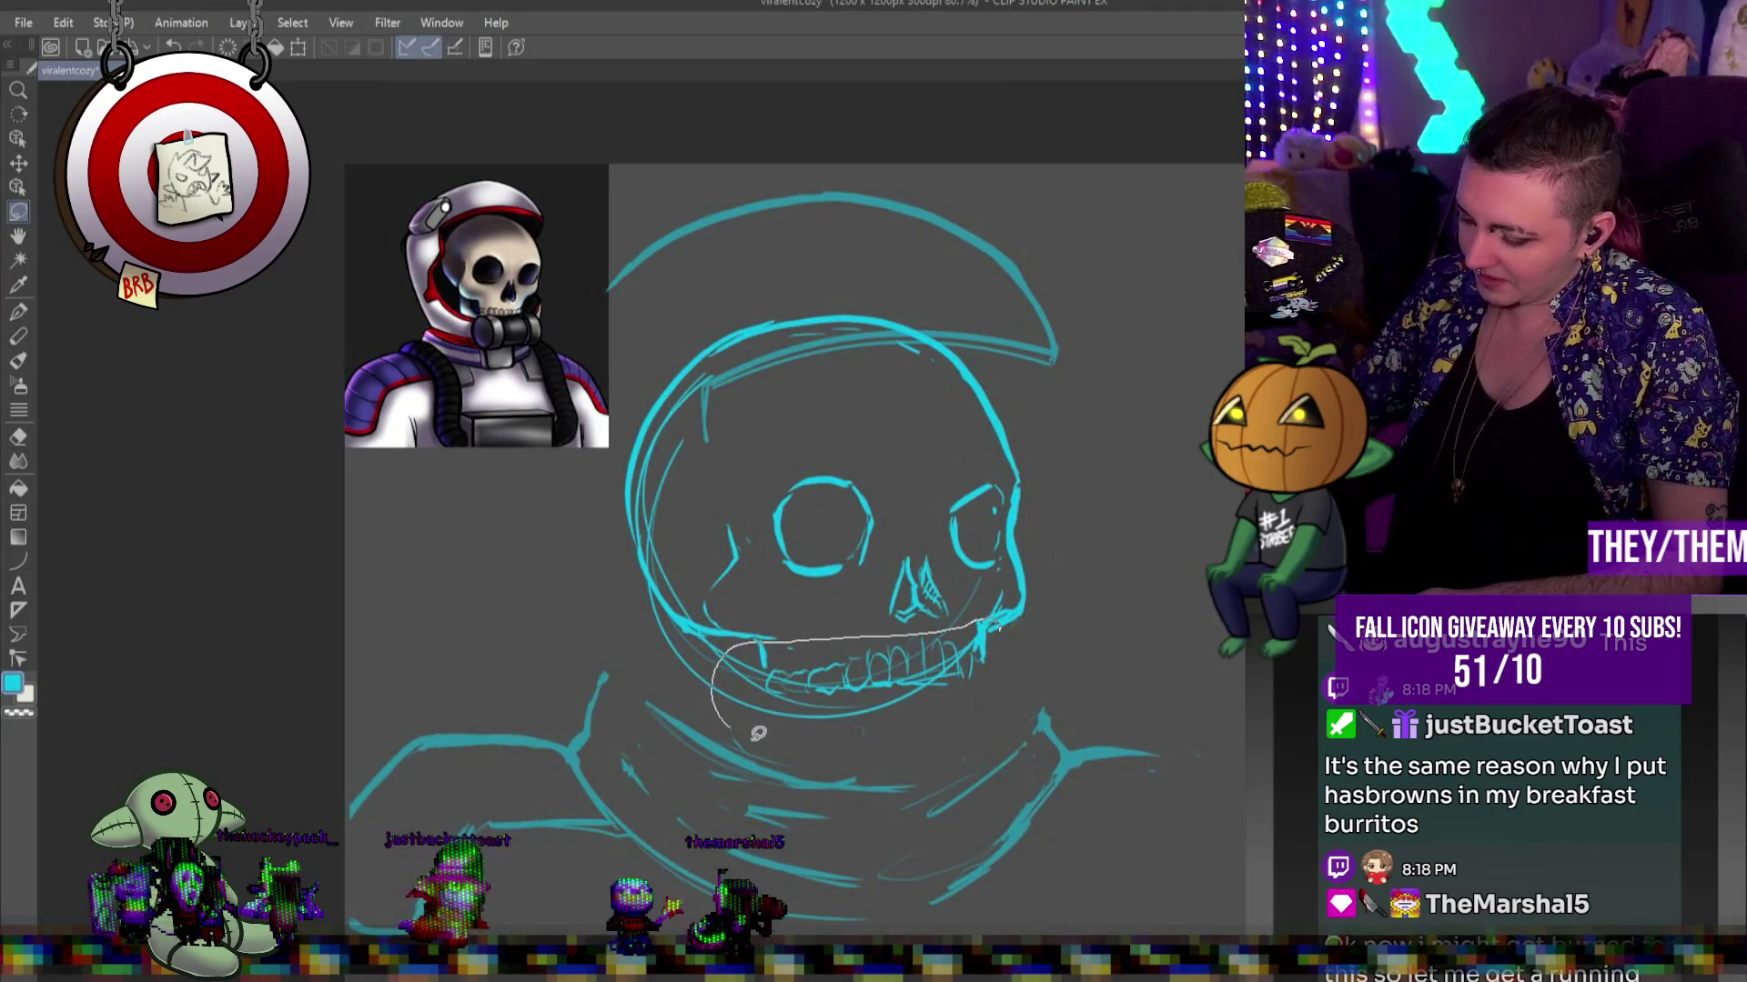
{"action": "left_click_drag", "start_coordinate": [1018, 660], "coordinate": [1014, 664]}
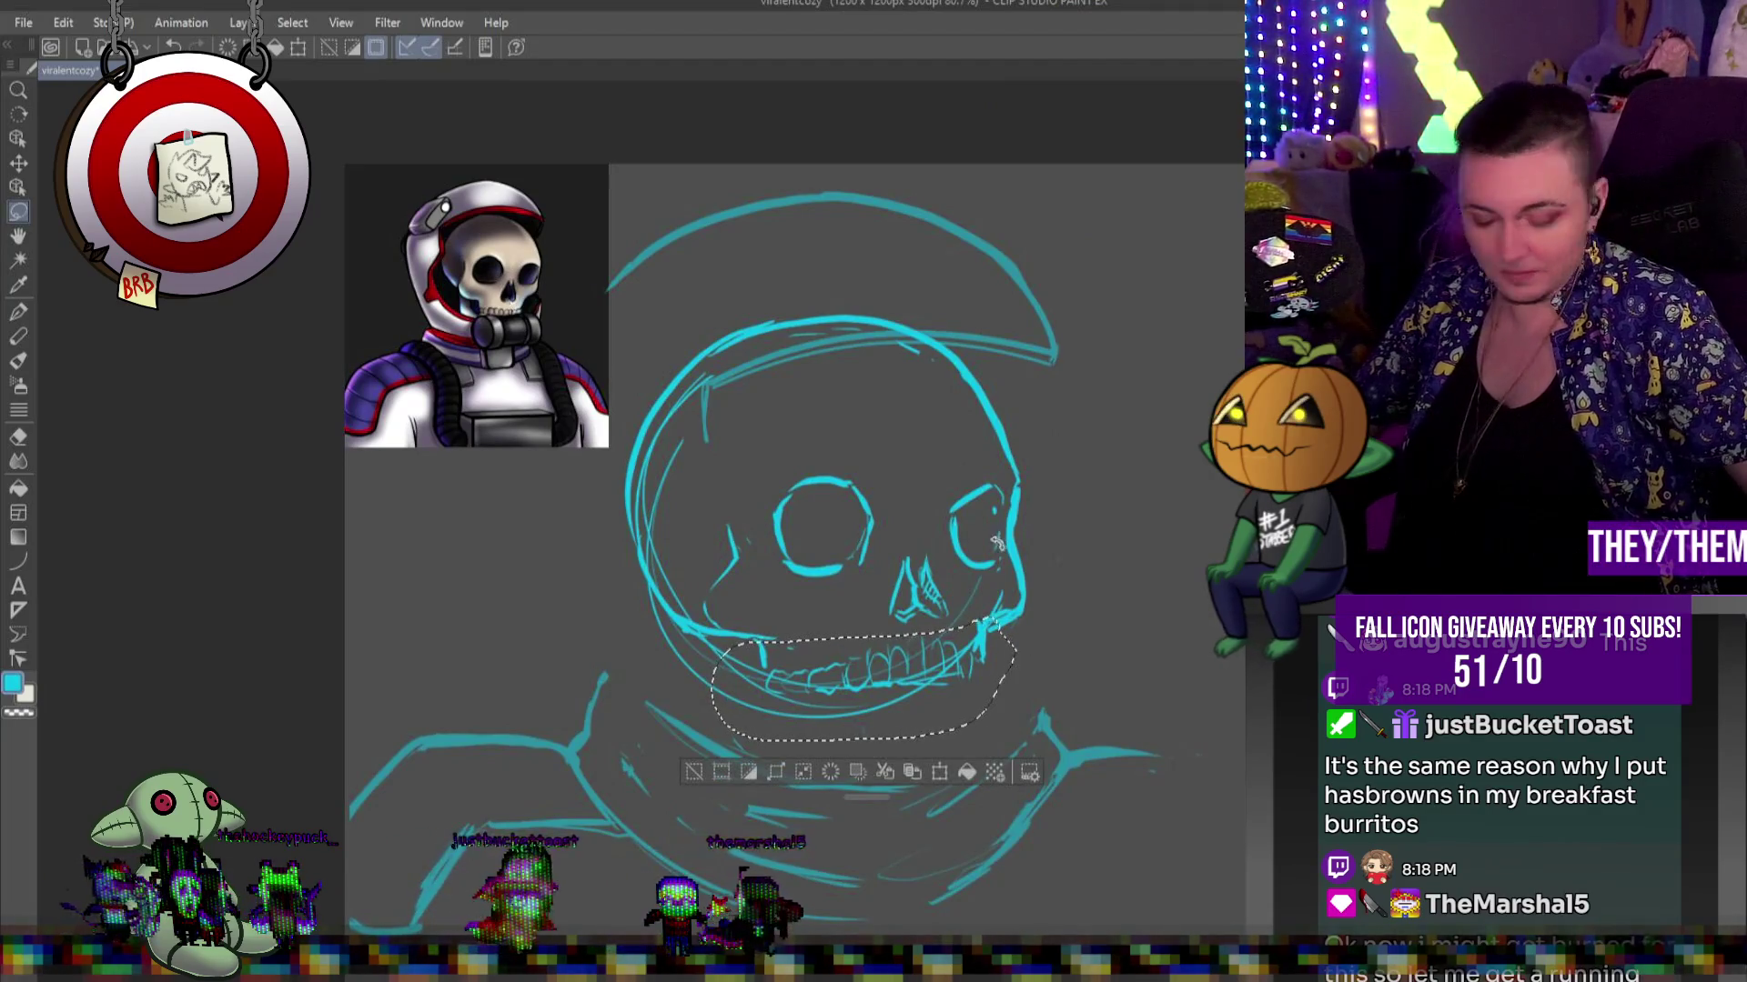
{"action": "key", "text": "ctrl+t"}
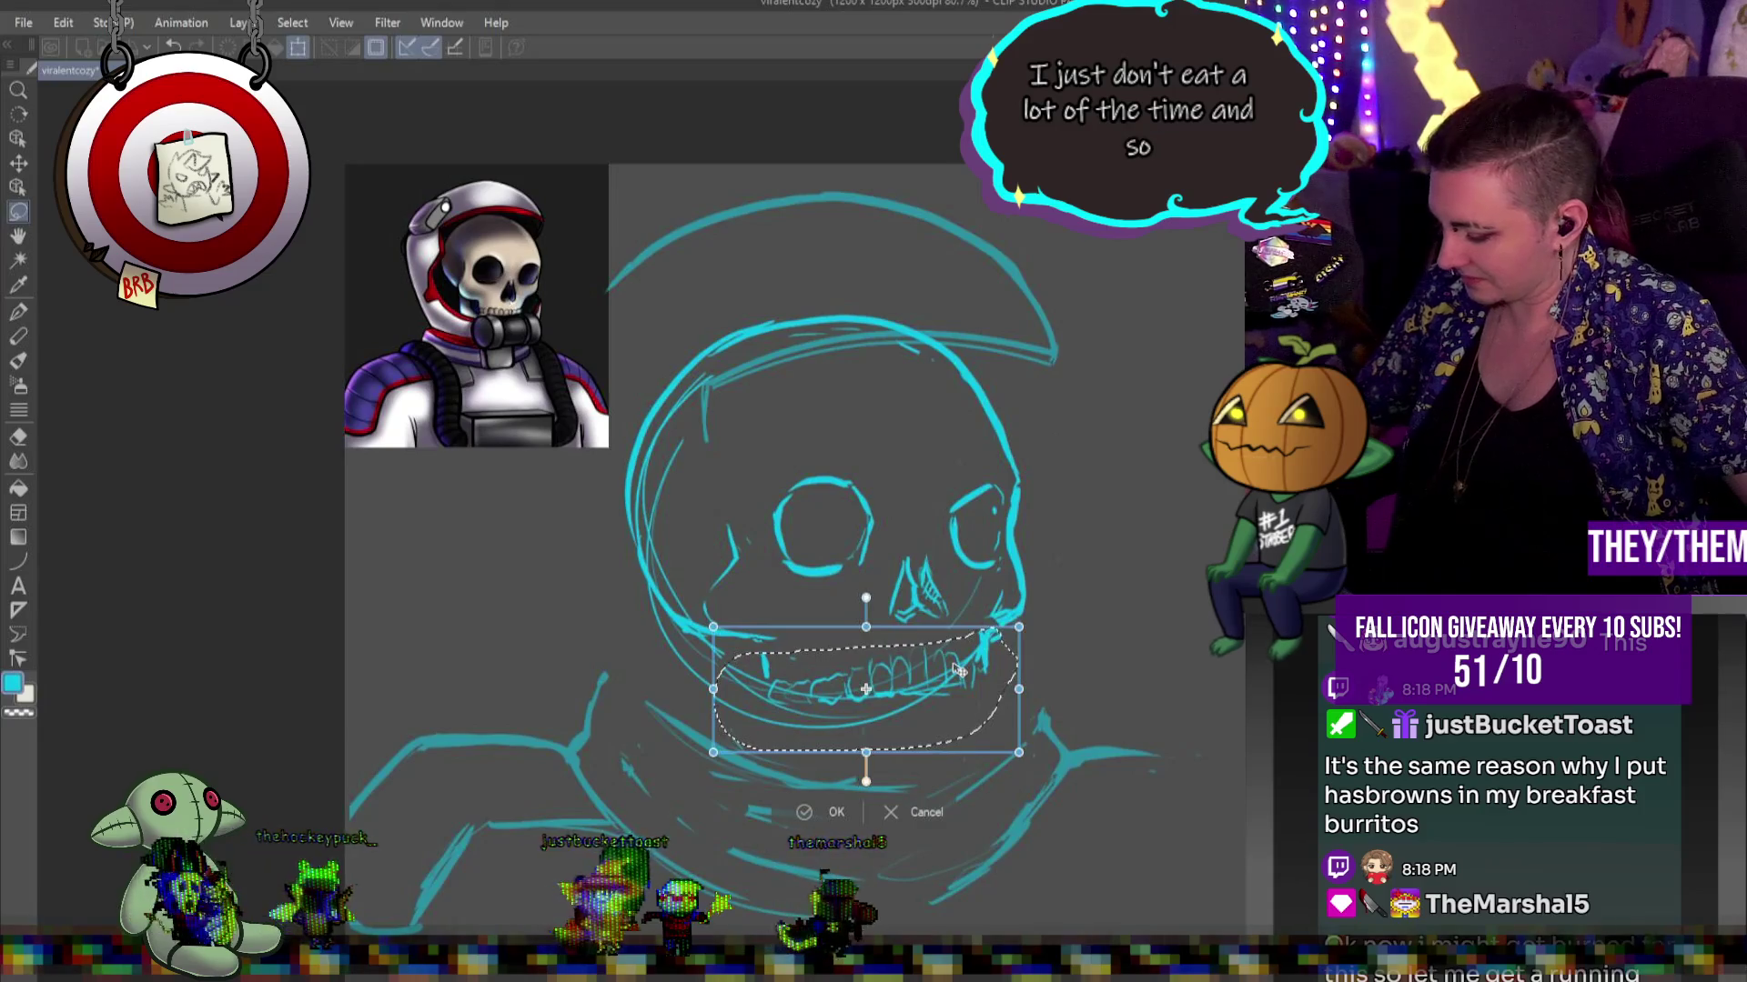
{"action": "key", "text": "Return"}
{"action": "key", "text": "ctrl+d"}
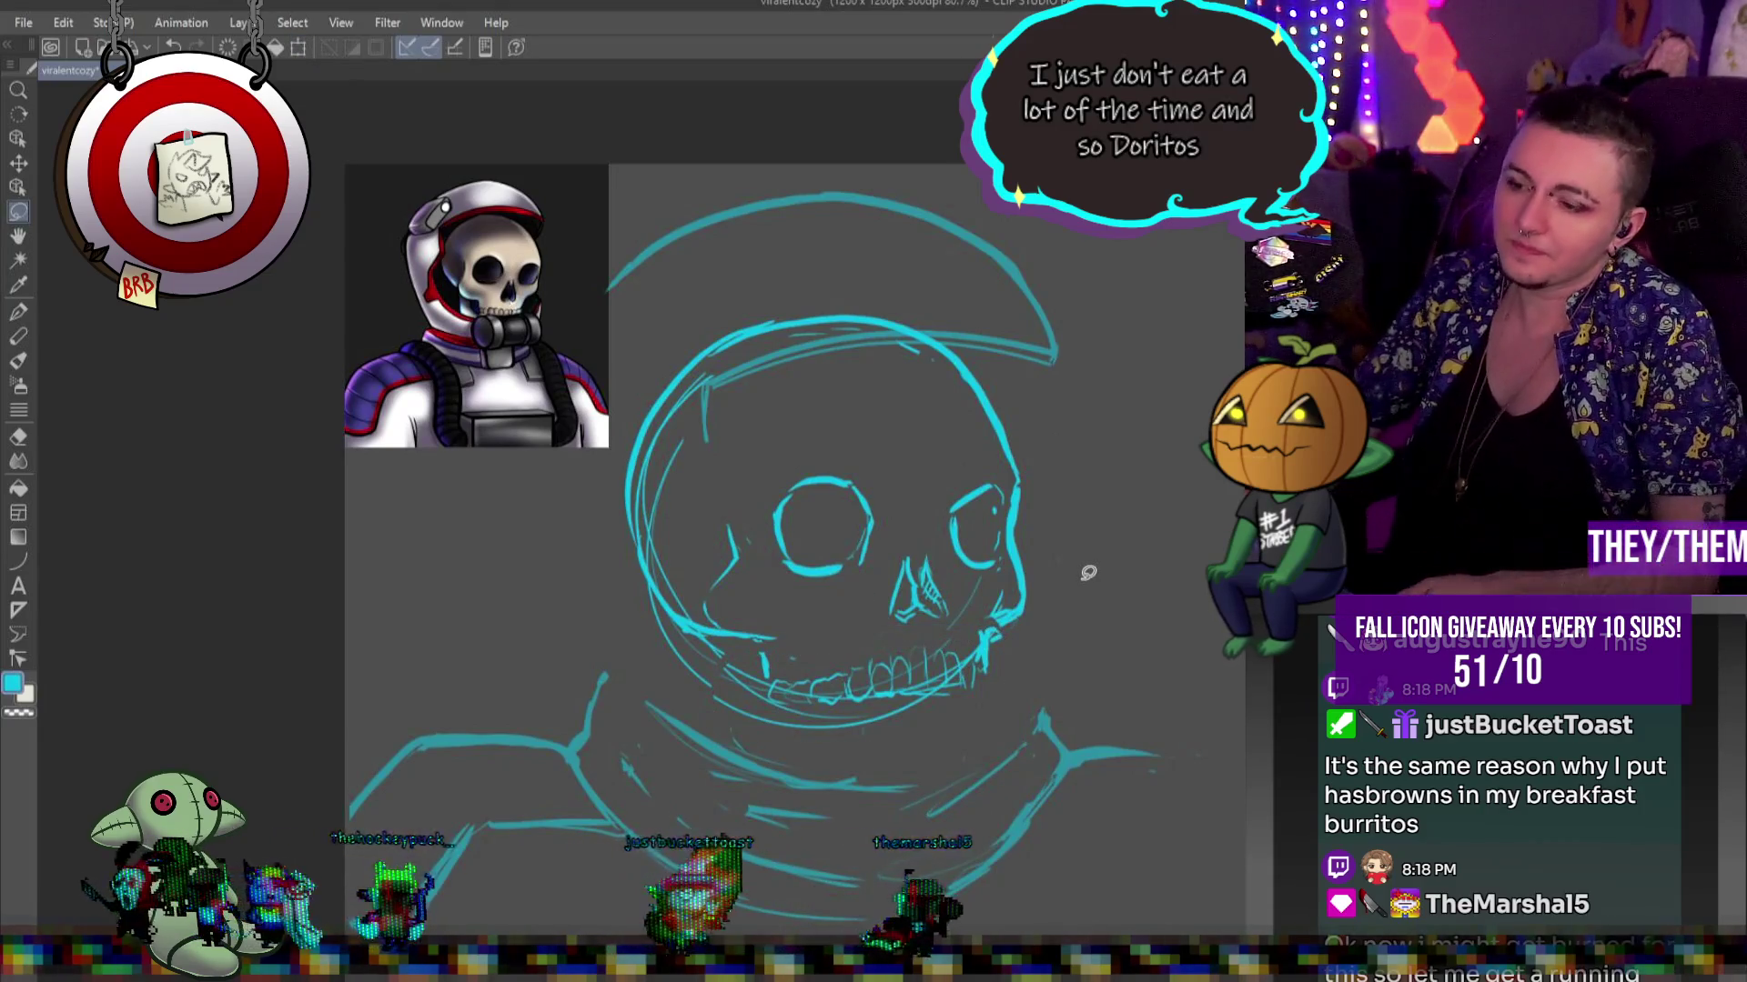
{"action": "left_click", "coordinate": [18, 311]}
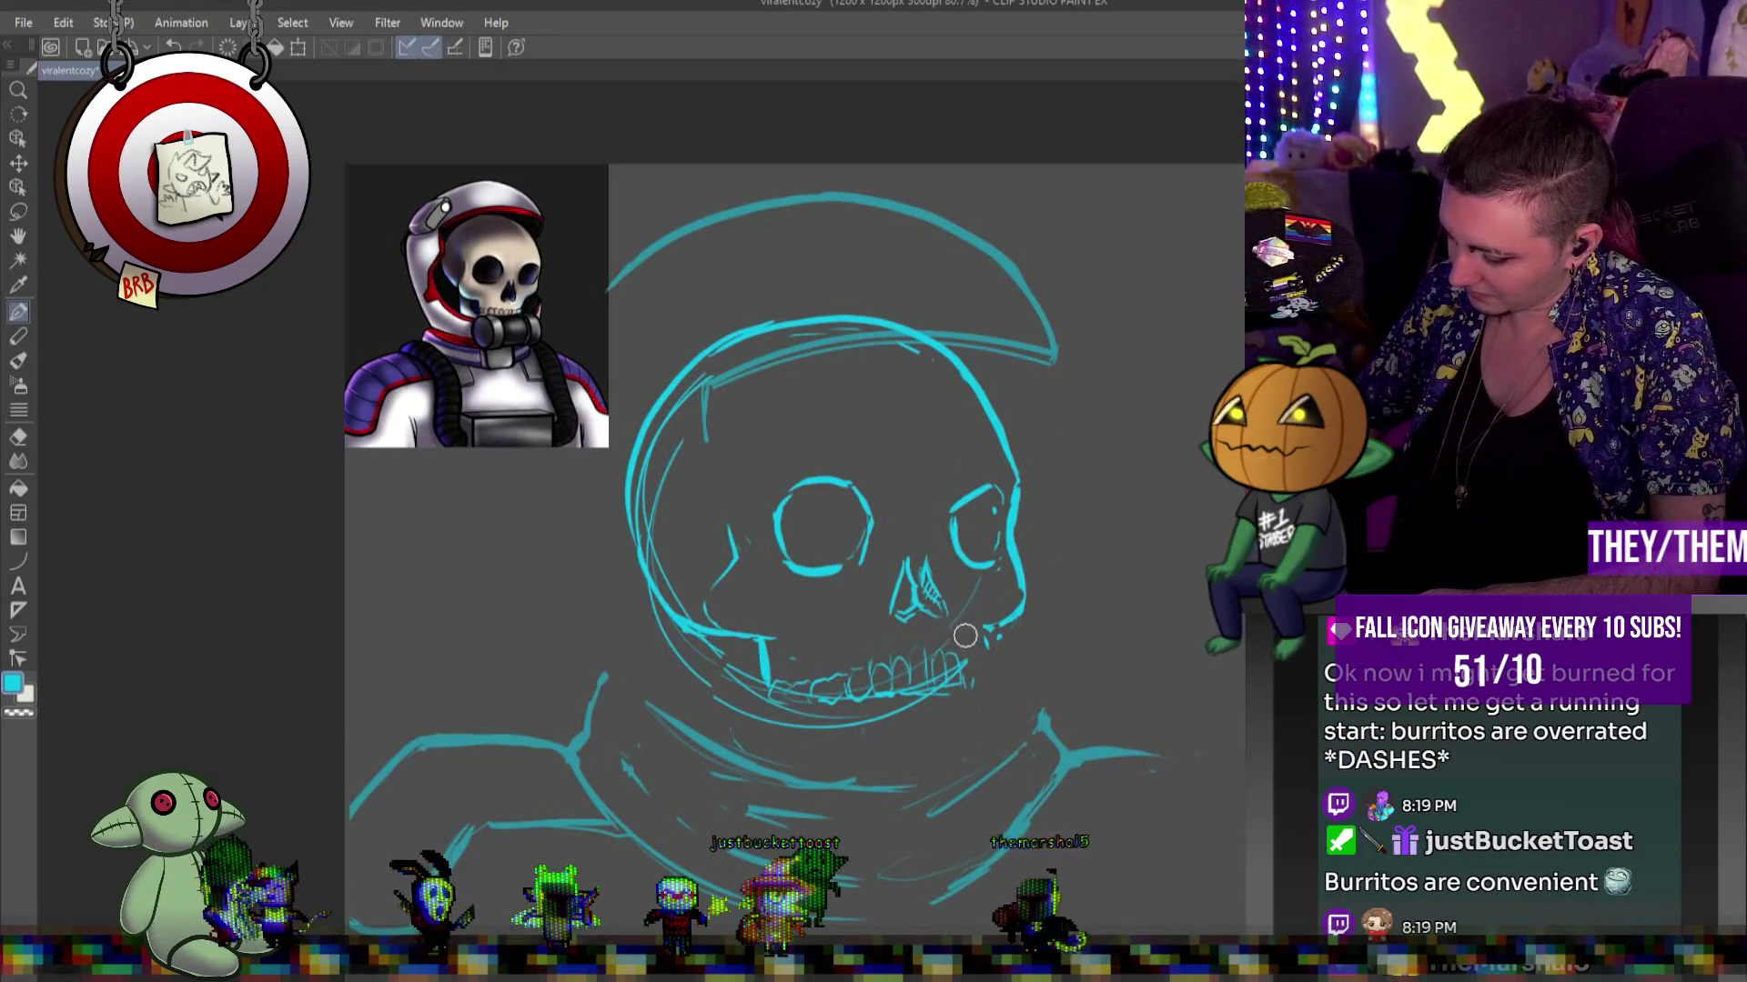
Draw extra tooth strokes along the grin and a lower left jawline toward the teeth
{"action": "mouse_move", "coordinate": [960, 655]}
{"action": "left_mouse_down"}
{"action": "mouse_move", "coordinate": [970, 684]}
{"action": "mouse_move", "coordinate": [996, 688]}
{"action": "left_mouse_up"}
{"action": "left_click_drag", "start_coordinate": [900, 650], "coordinate": [933, 675]}
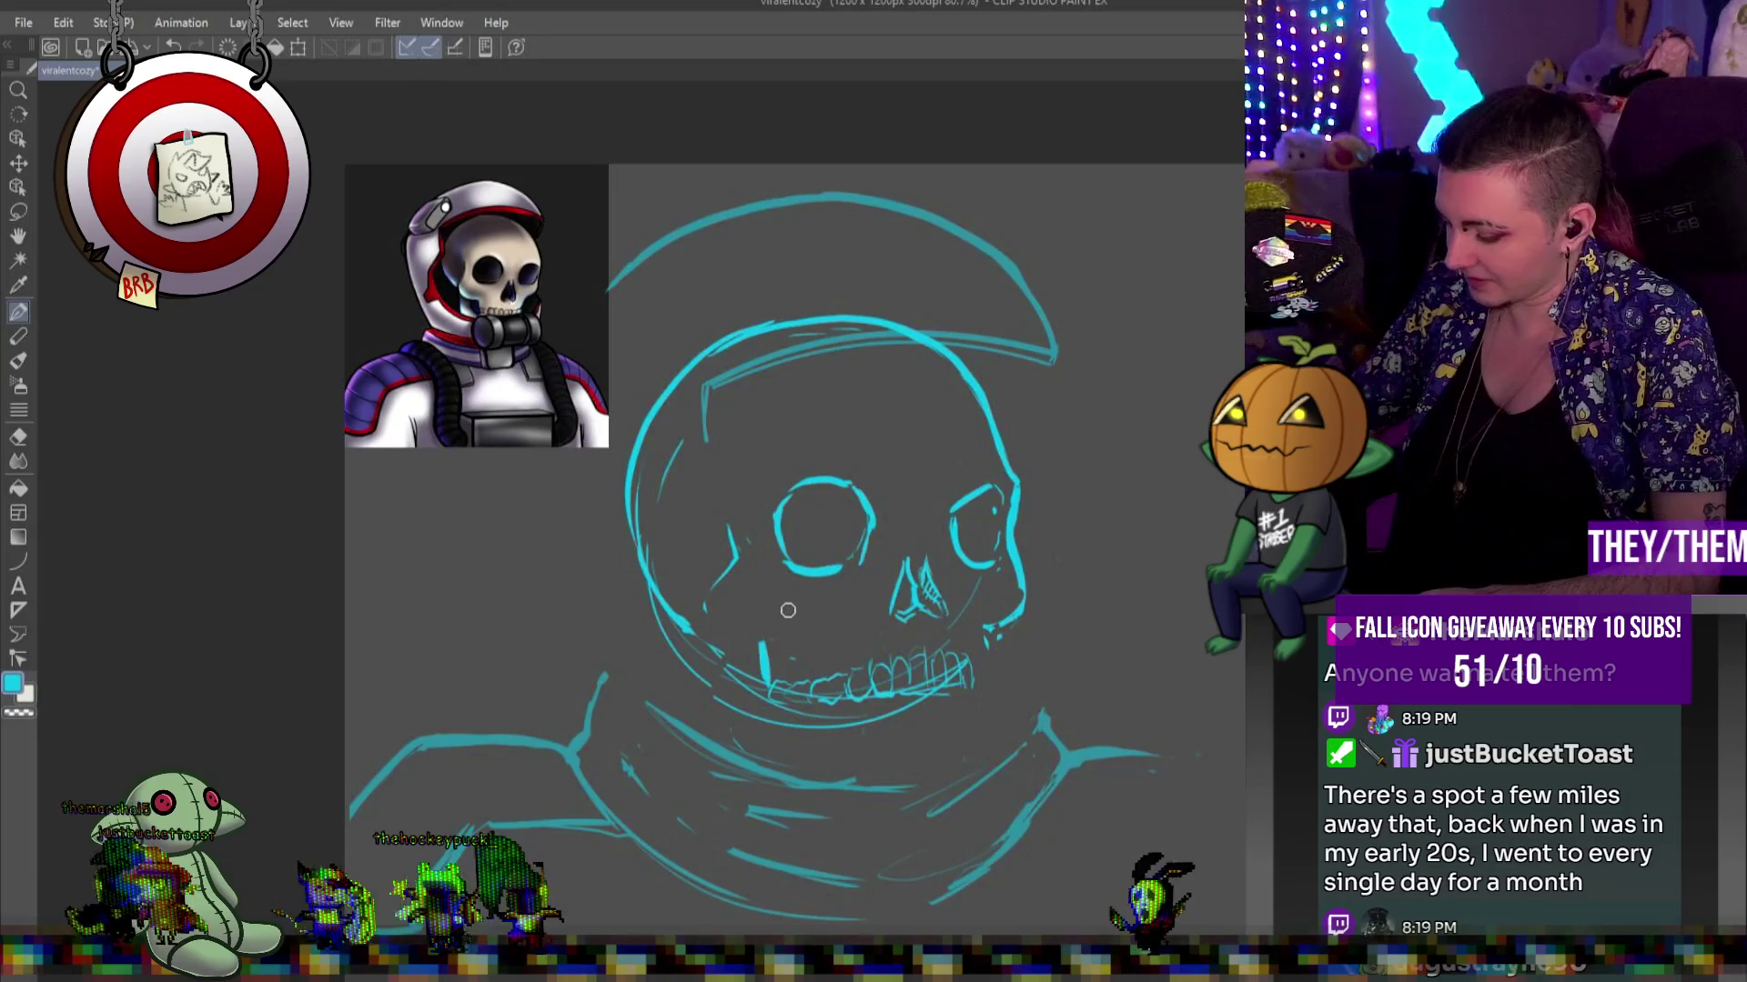
{"action": "left_click_drag", "start_coordinate": [714, 617], "coordinate": [775, 641]}
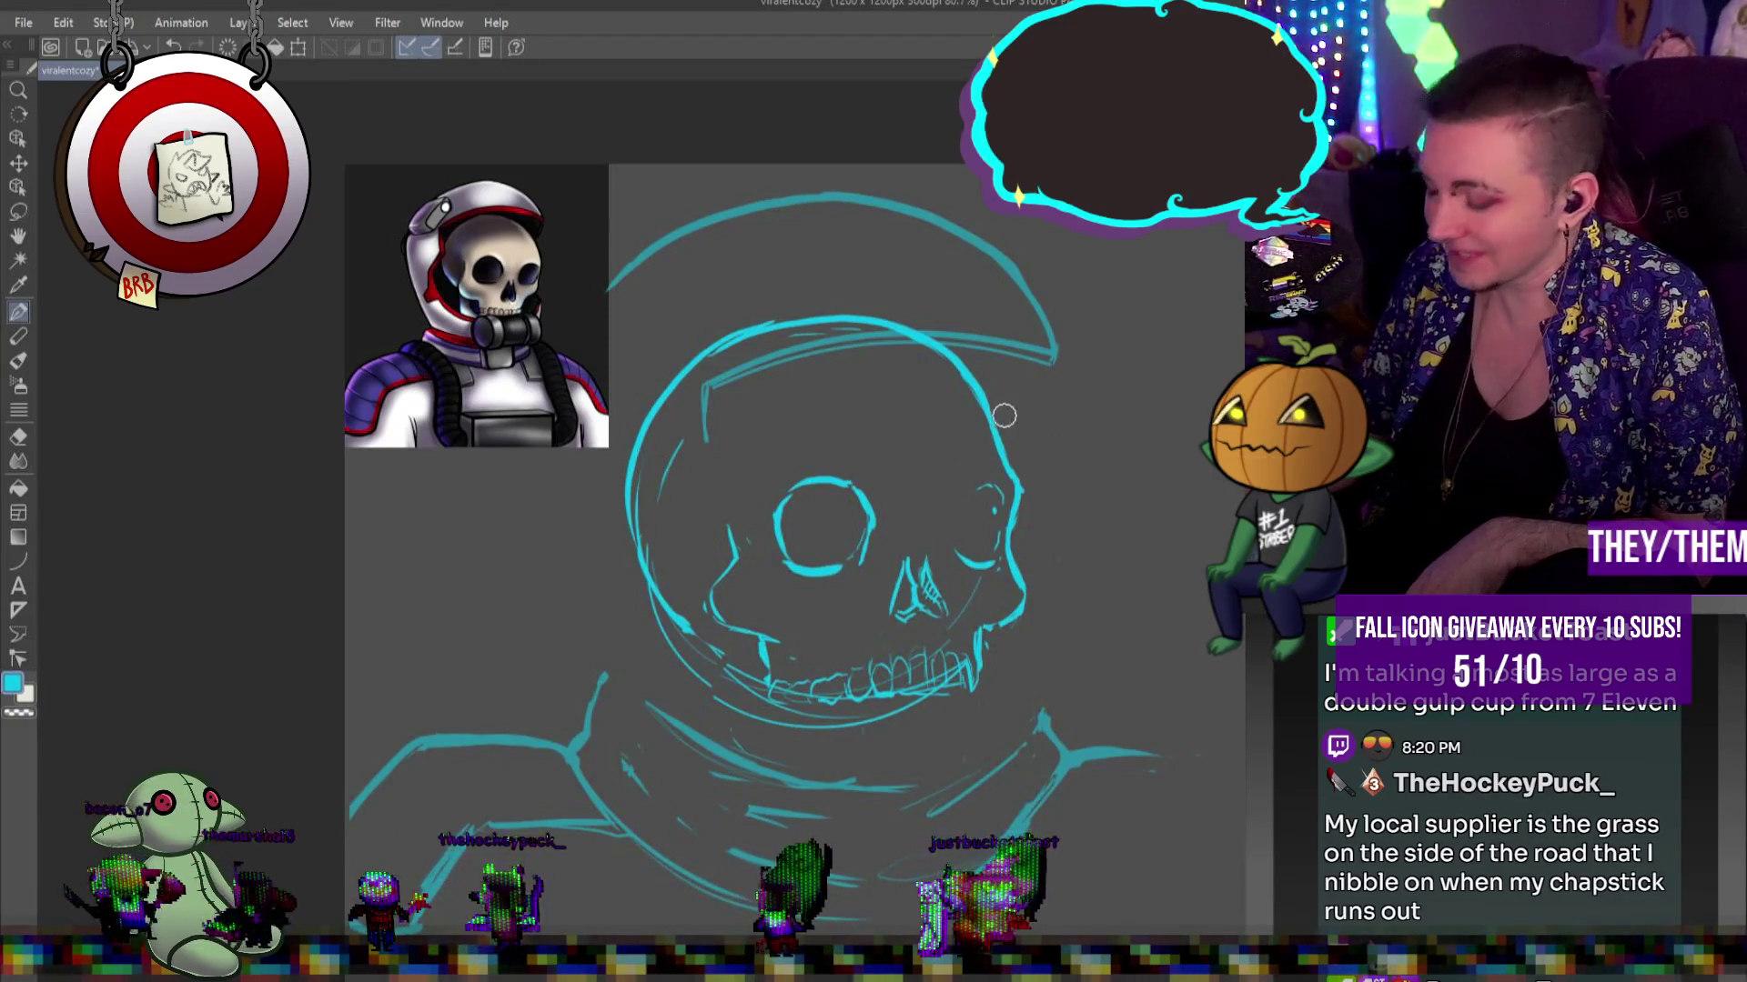
Arc the right eye socket's left side, retrace the left socket's right edge, and add tooth strokes
{"action": "left_click_drag", "start_coordinate": [952, 544], "coordinate": [964, 488]}
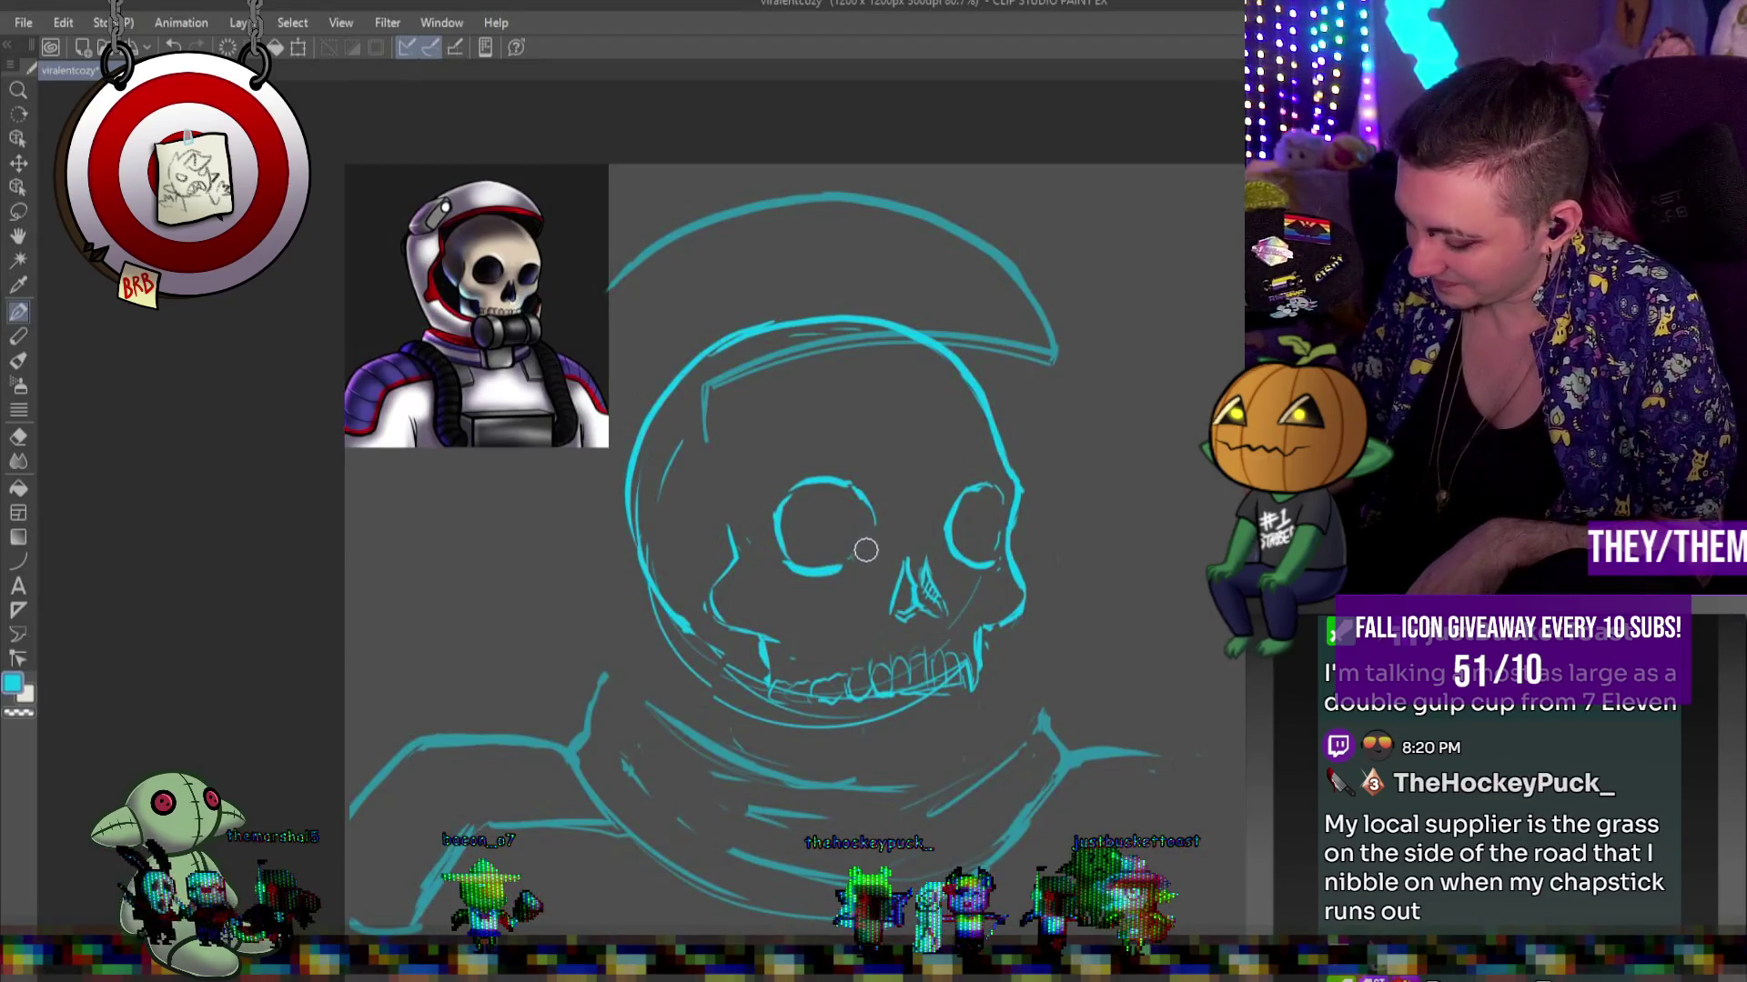
{"action": "left_click_drag", "start_coordinate": [860, 492], "coordinate": [871, 549]}
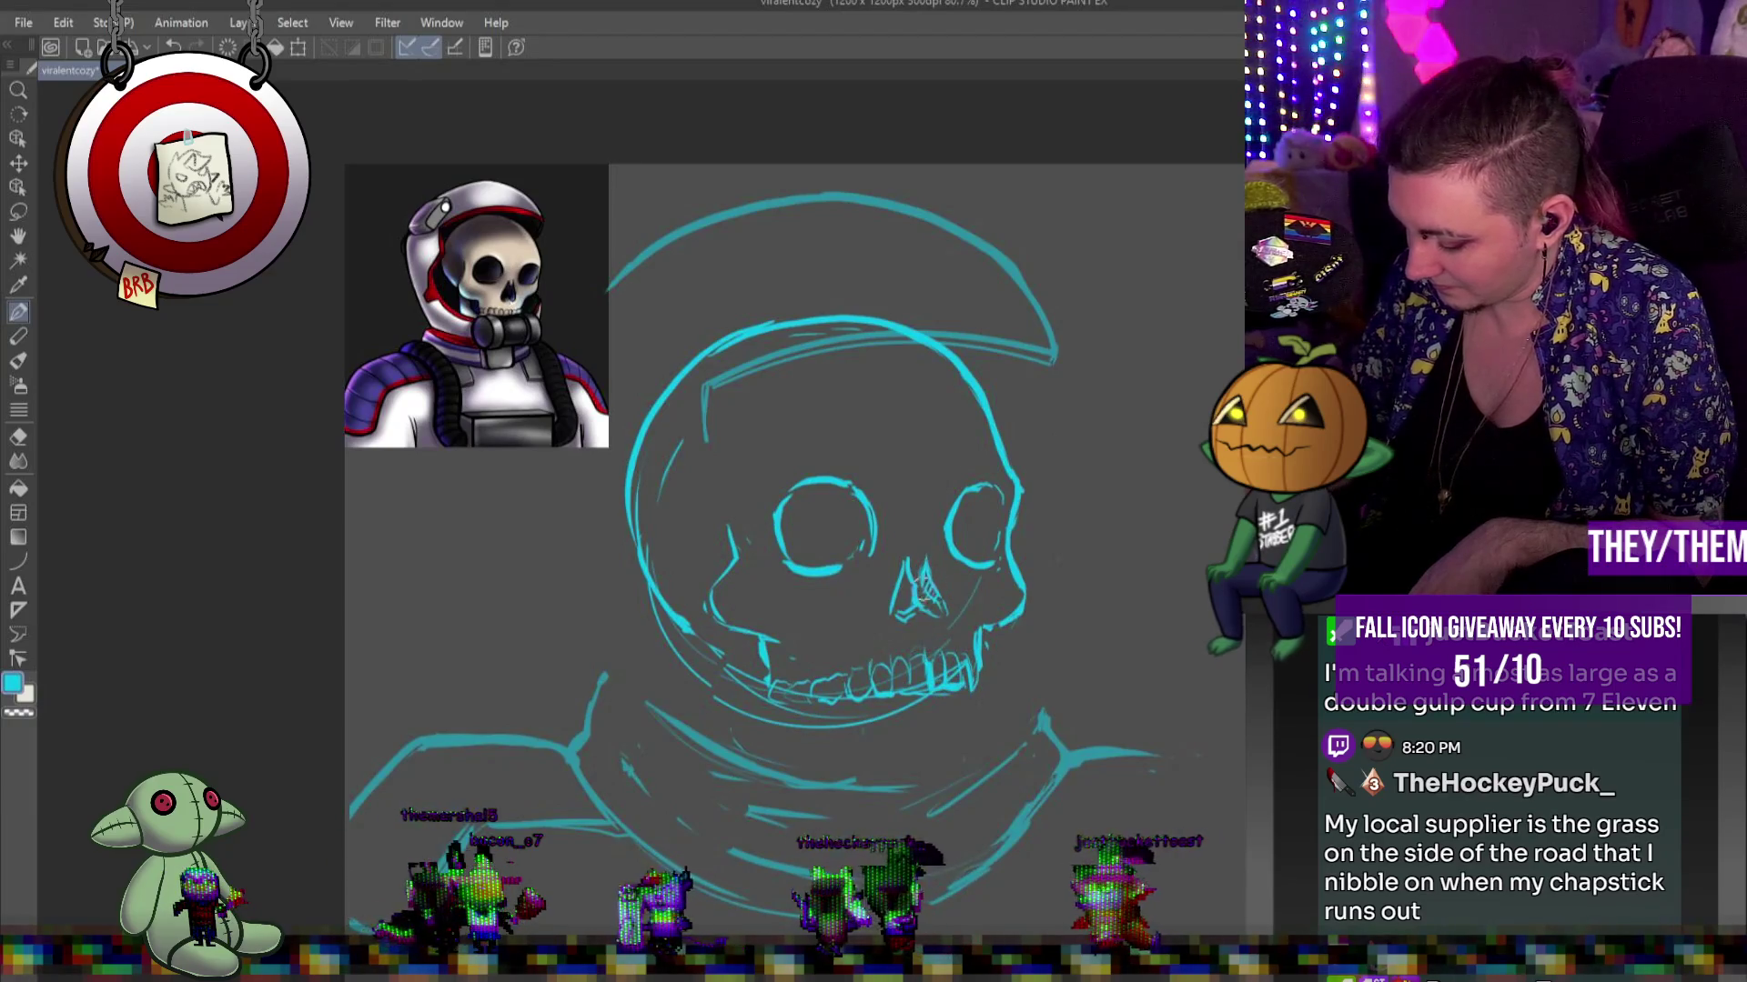
{"action": "mouse_move", "coordinate": [884, 678]}
{"action": "left_mouse_down"}
{"action": "mouse_move", "coordinate": [887, 705]}
{"action": "mouse_move", "coordinate": [891, 667]}
{"action": "left_mouse_up"}
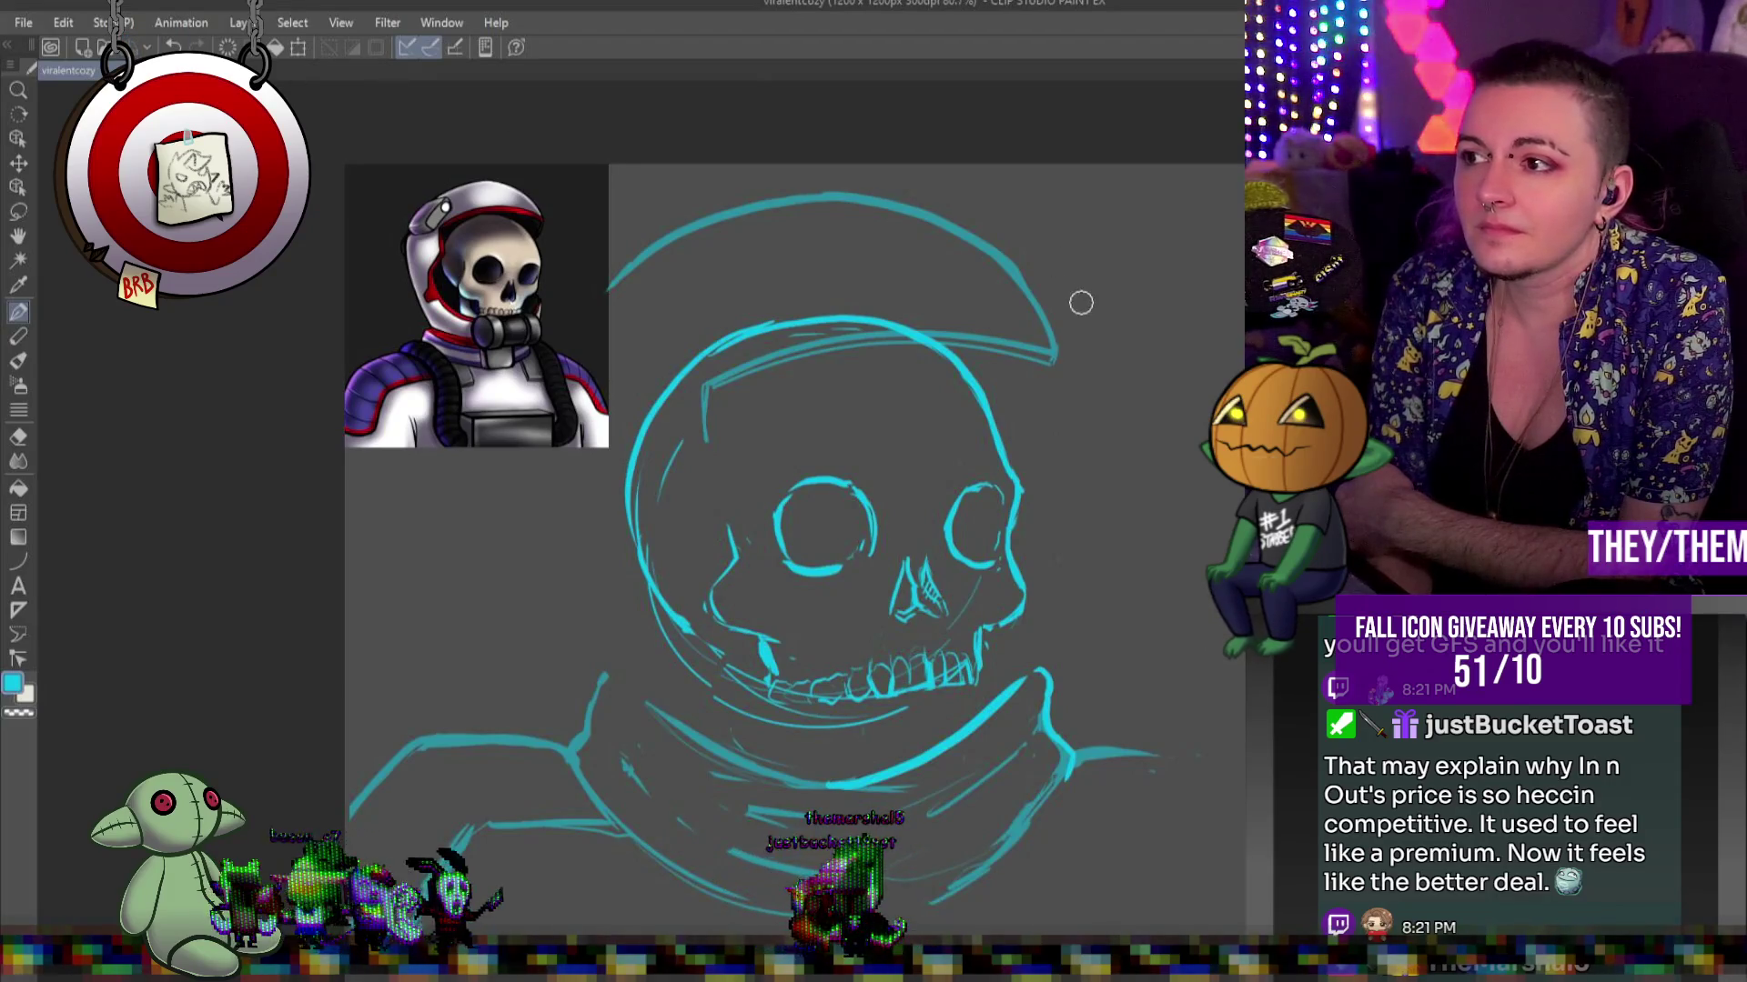
{"action": "scroll", "coordinate": [916, 410], "scroll_direction": "down", "scroll_amount": 2}
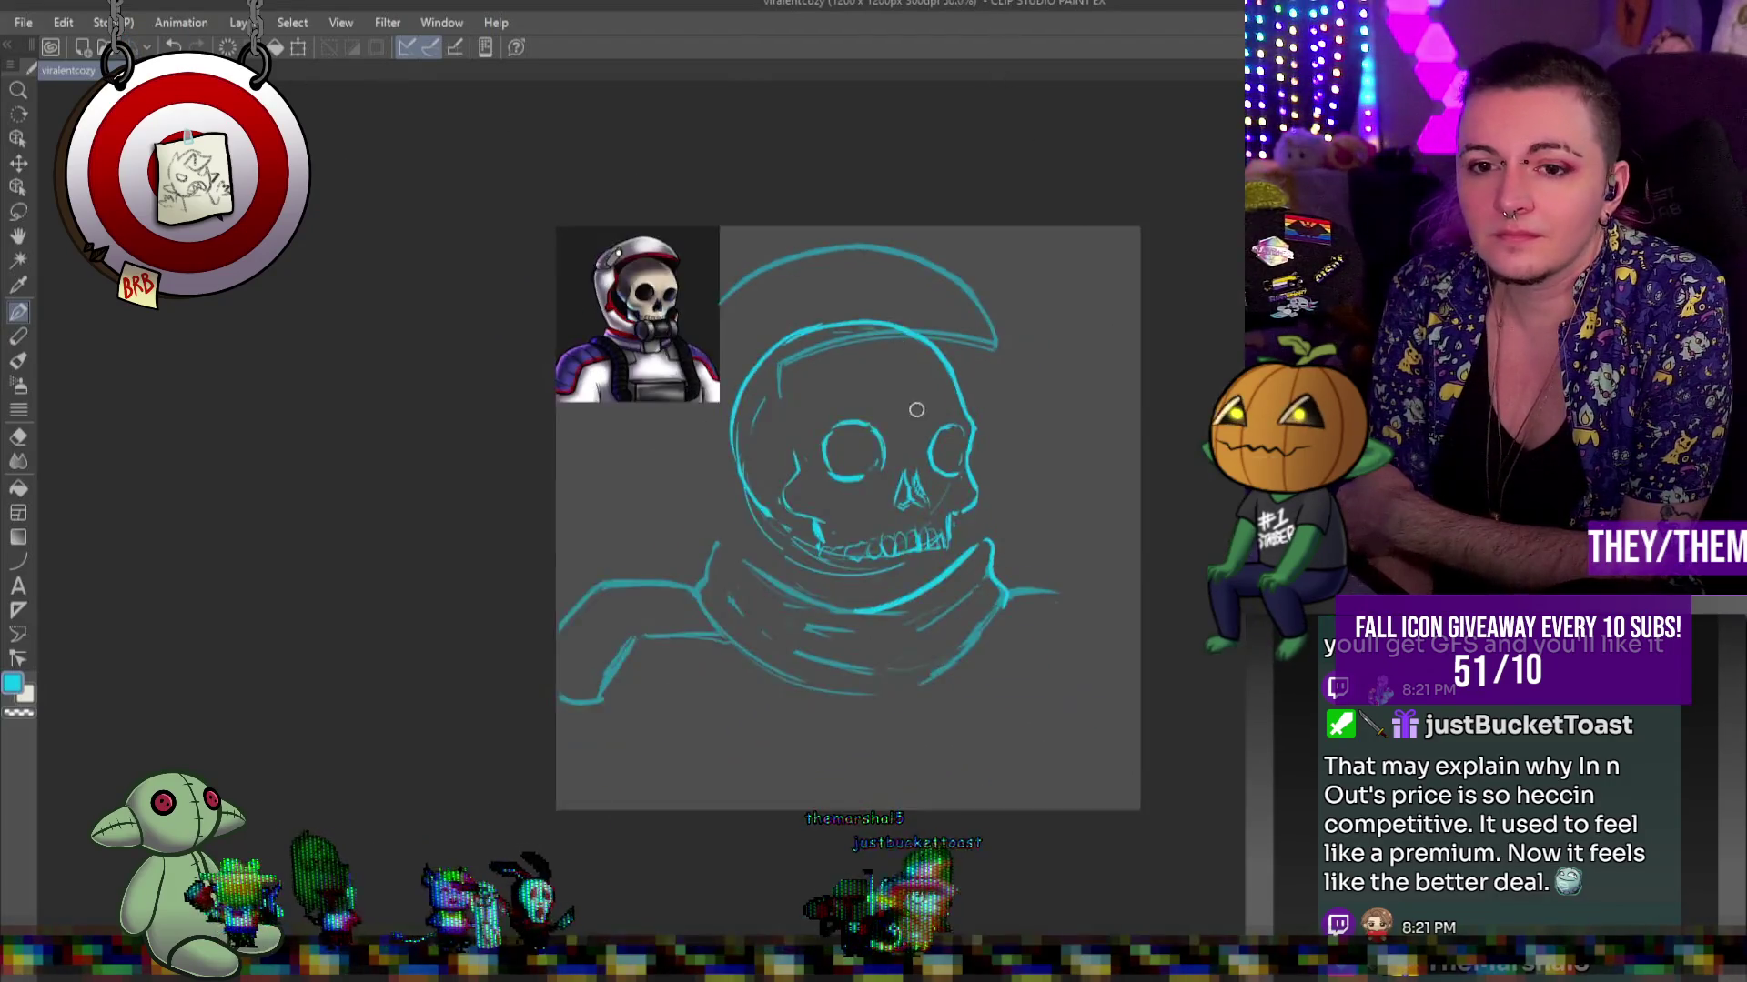
{"action": "scroll", "coordinate": [917, 410], "scroll_direction": "up", "scroll_amount": 3}
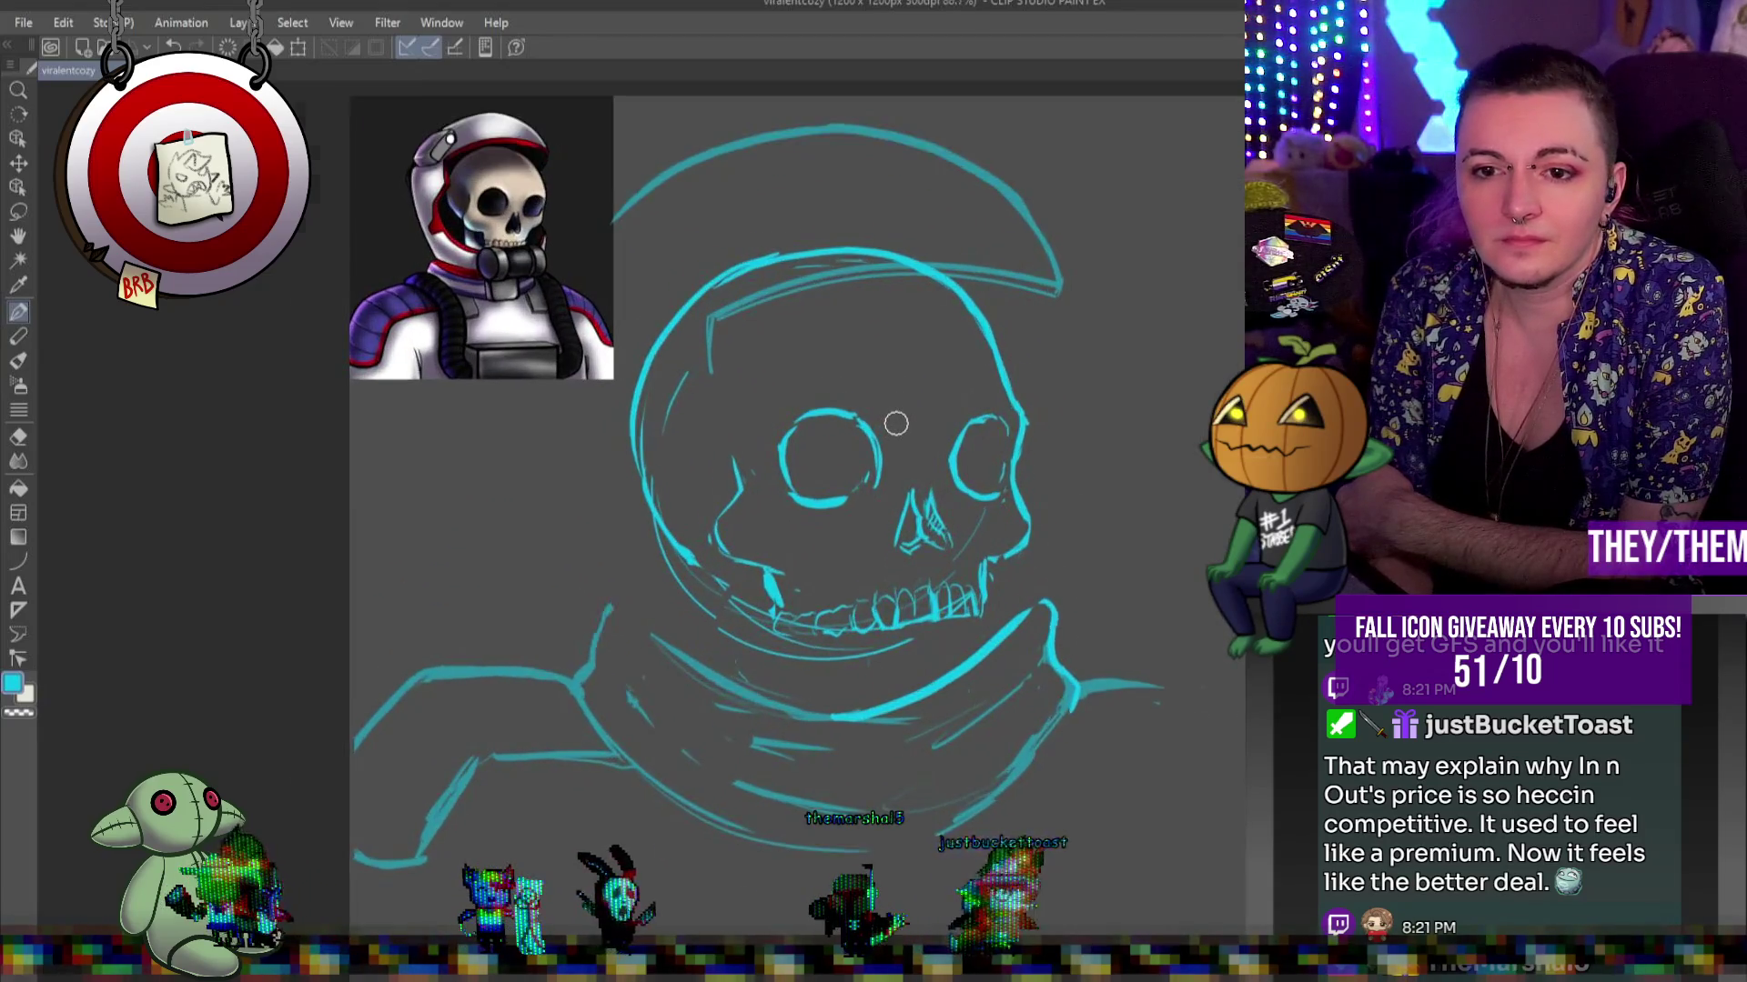
{"action": "scroll", "coordinate": [896, 423], "scroll_direction": "down", "scroll_amount": 3}
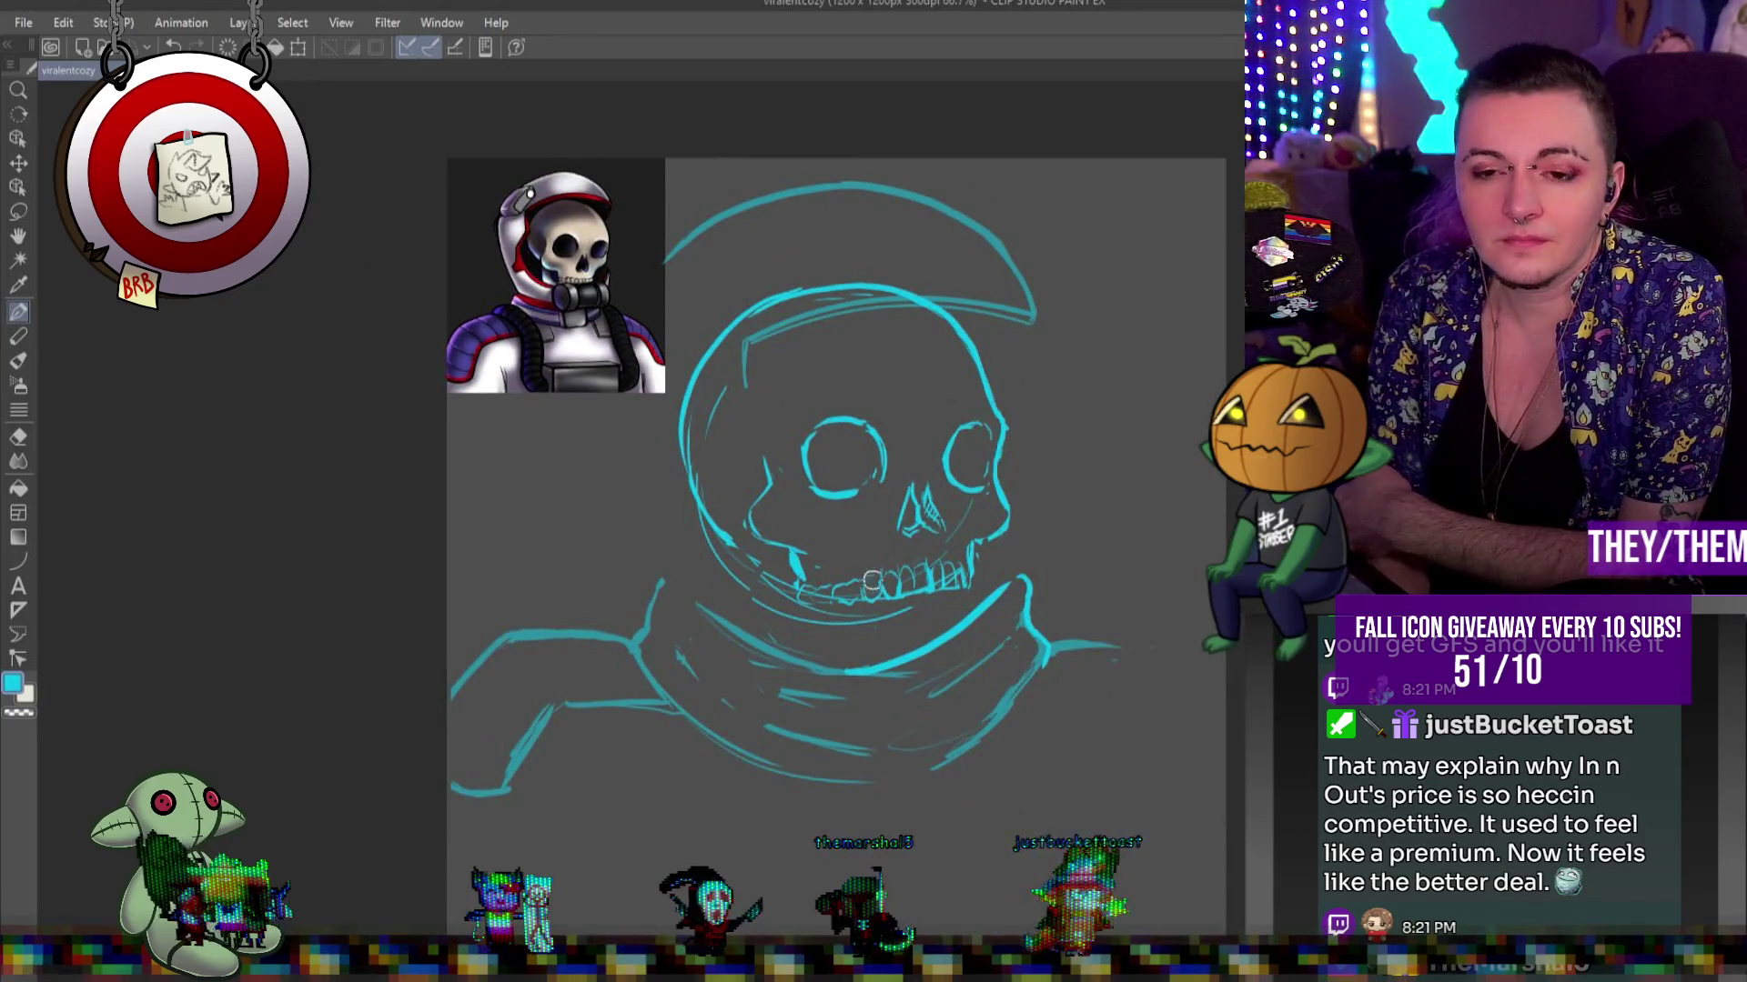
{"action": "scroll", "coordinate": [872, 582], "scroll_direction": "up", "scroll_amount": 1}
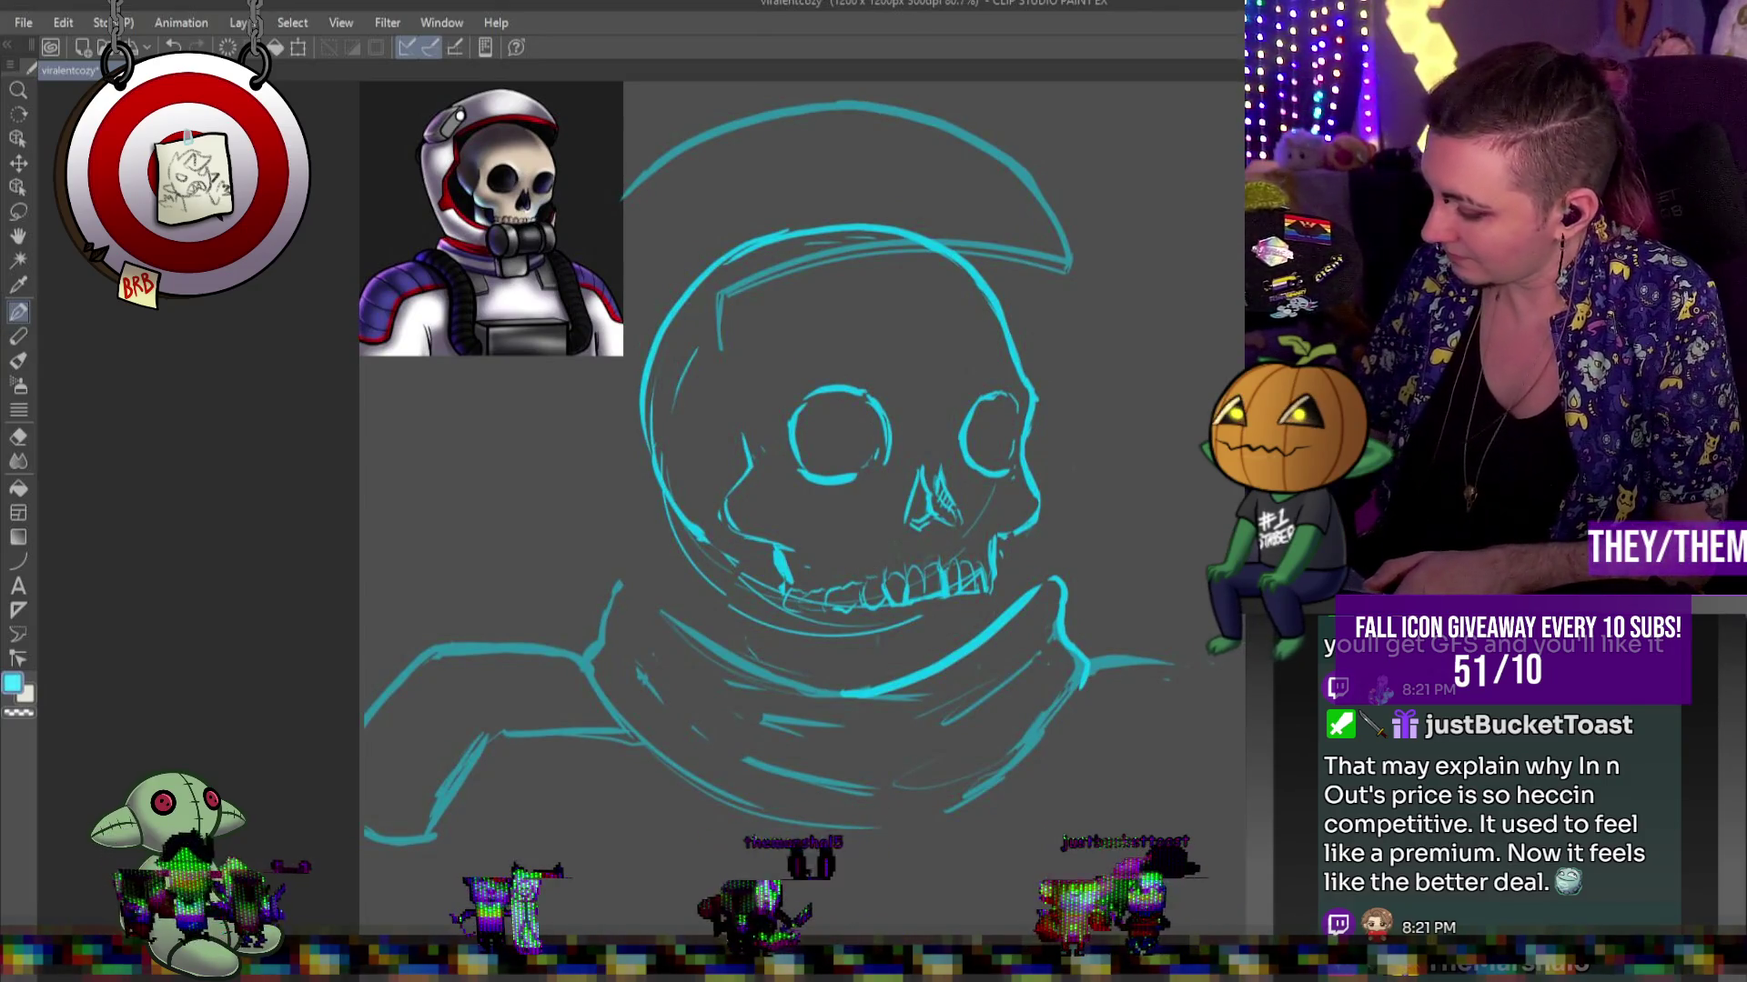
{"action": "key", "text": "u"}
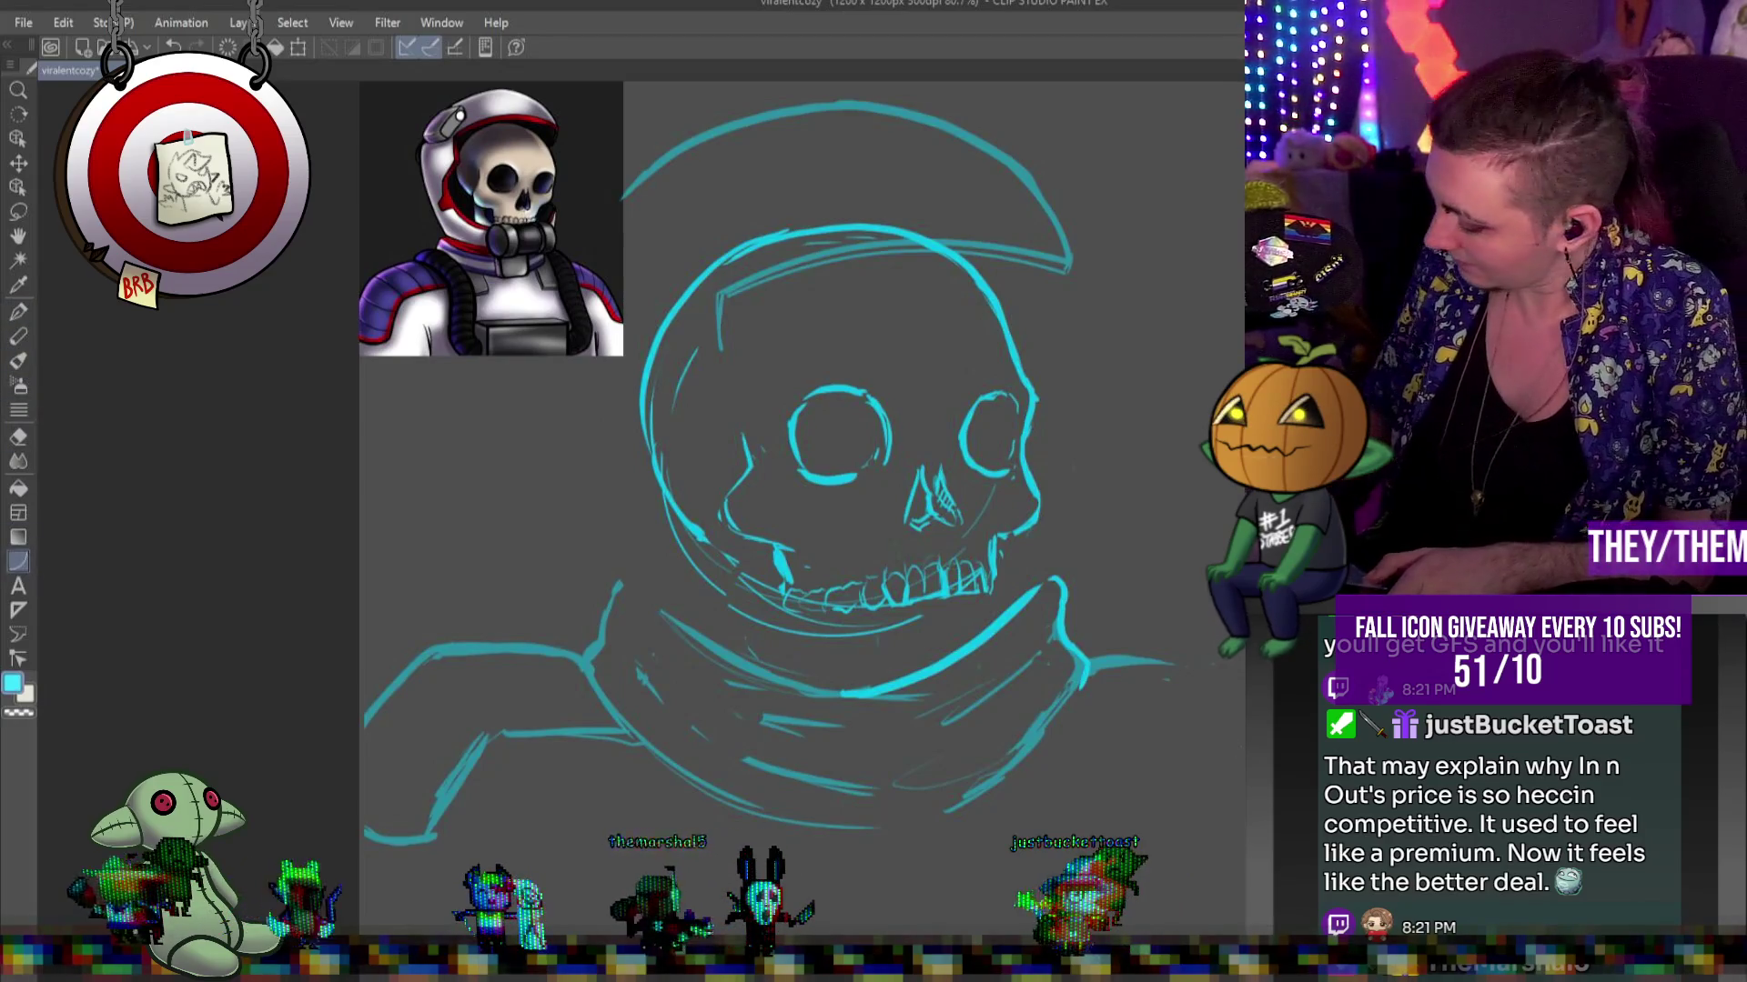
Draw an ellipse below the left jaw, offset a copy right, and erase the ring's hidden part
{"action": "key", "text": "u"}
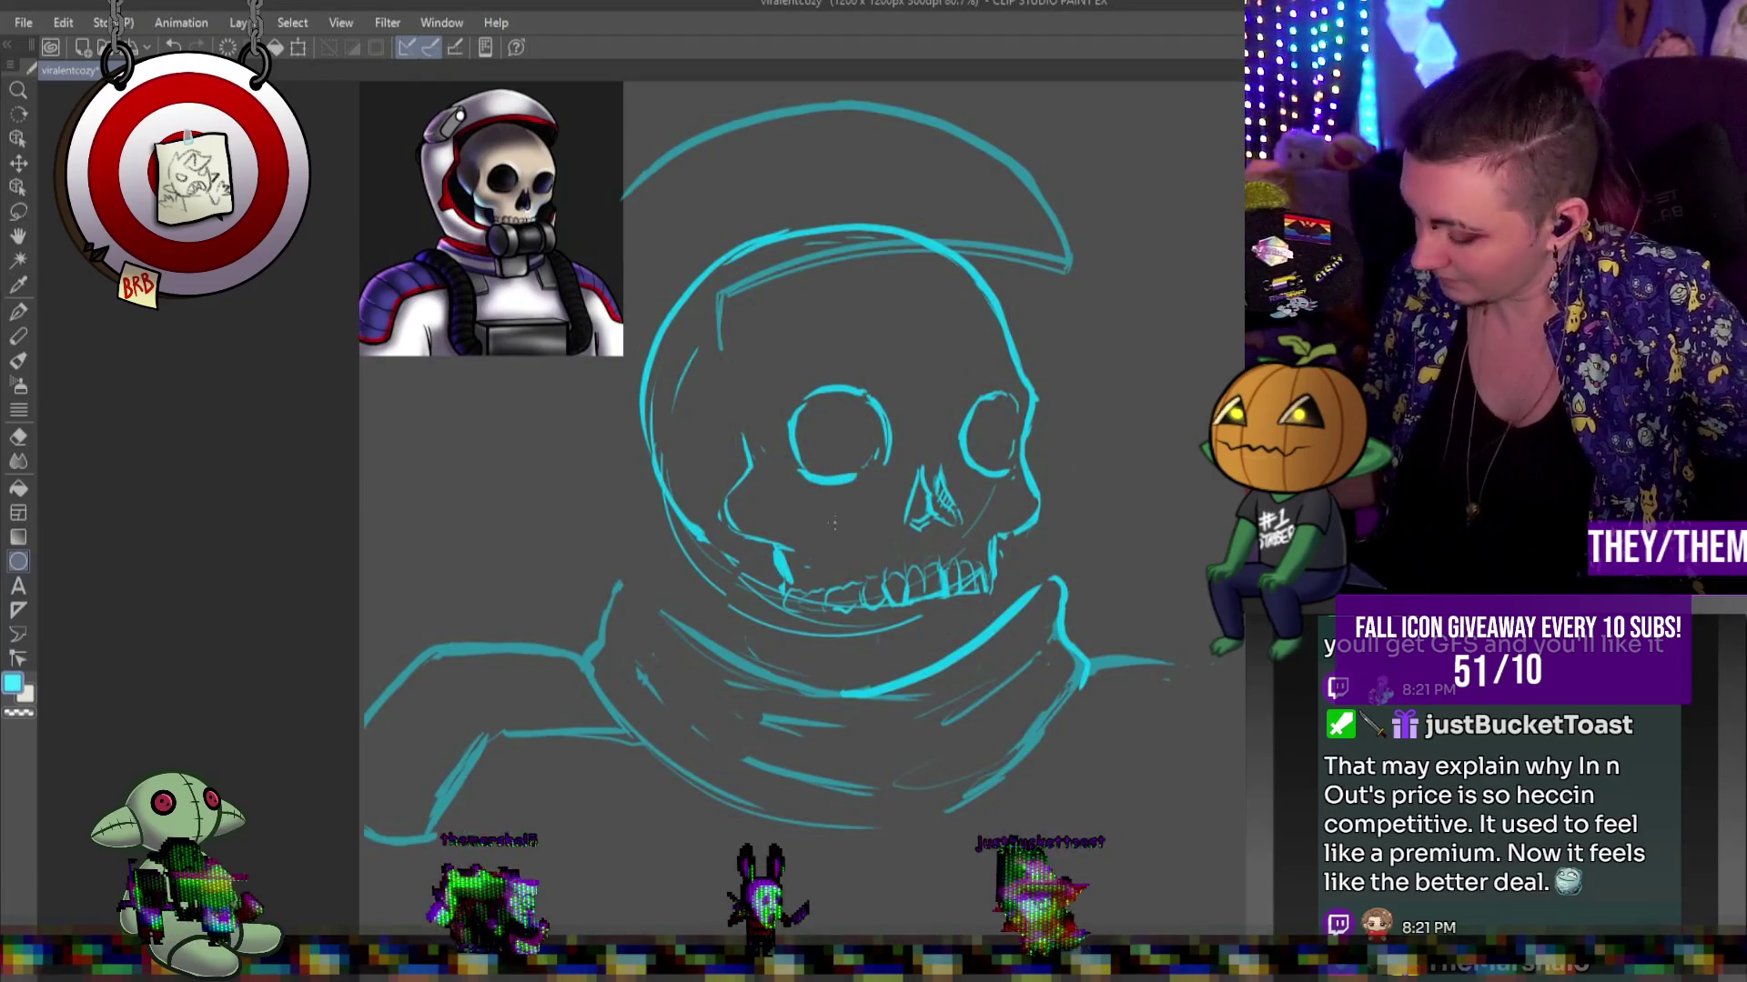
{"action": "left_click_drag", "start_coordinate": [738, 591], "coordinate": [814, 712]}
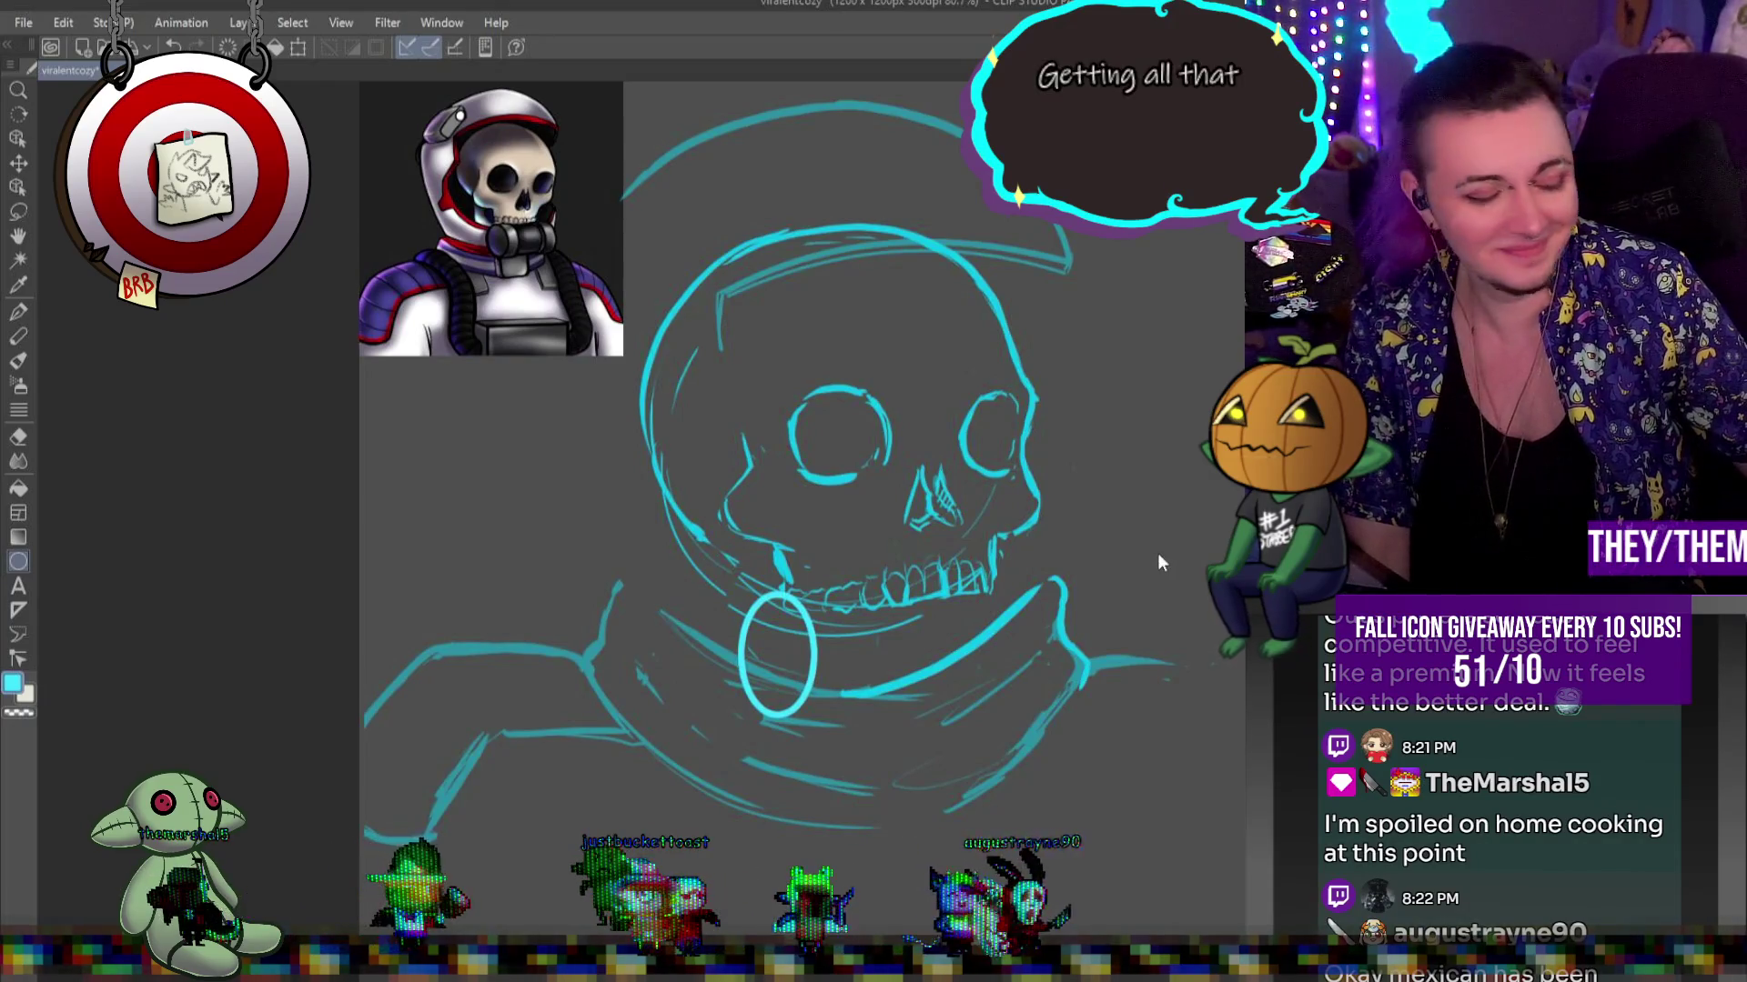
{"action": "key", "text": "ctrl+t"}
{"action": "left_click_drag", "start_coordinate": [792, 637], "coordinate": [837, 637]}
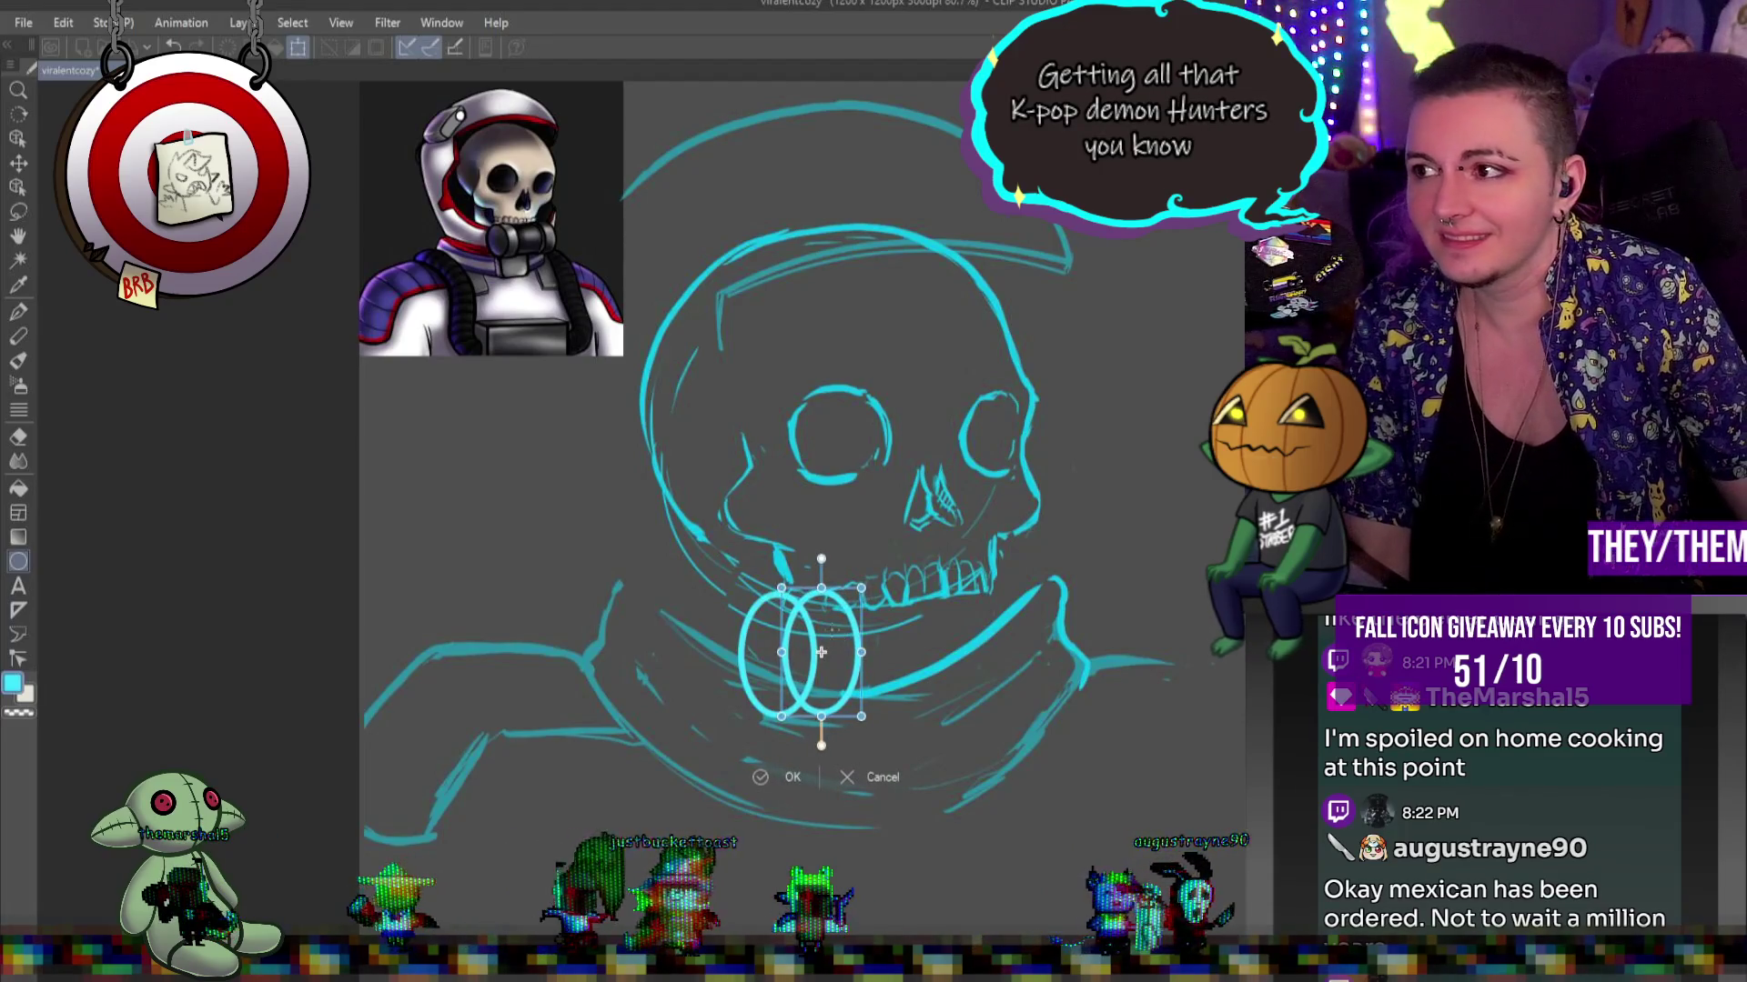
{"action": "key", "text": "Return"}
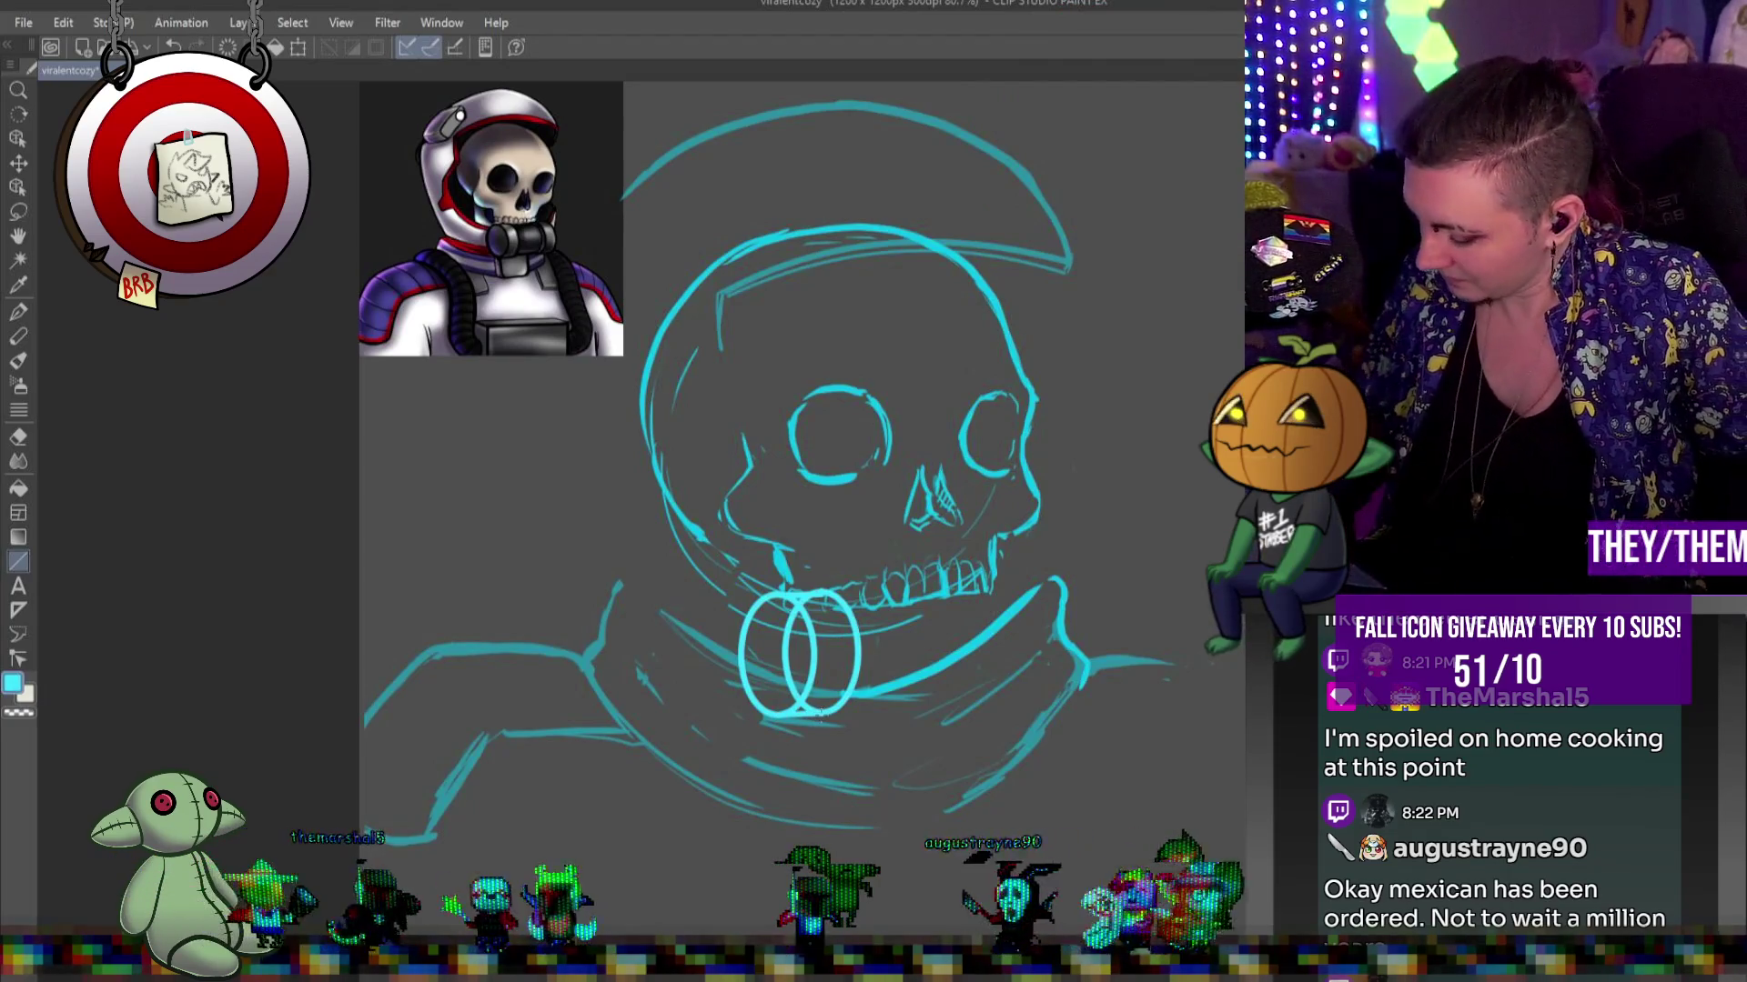
{"action": "left_click_drag", "start_coordinate": [786, 653], "coordinate": [812, 697]}
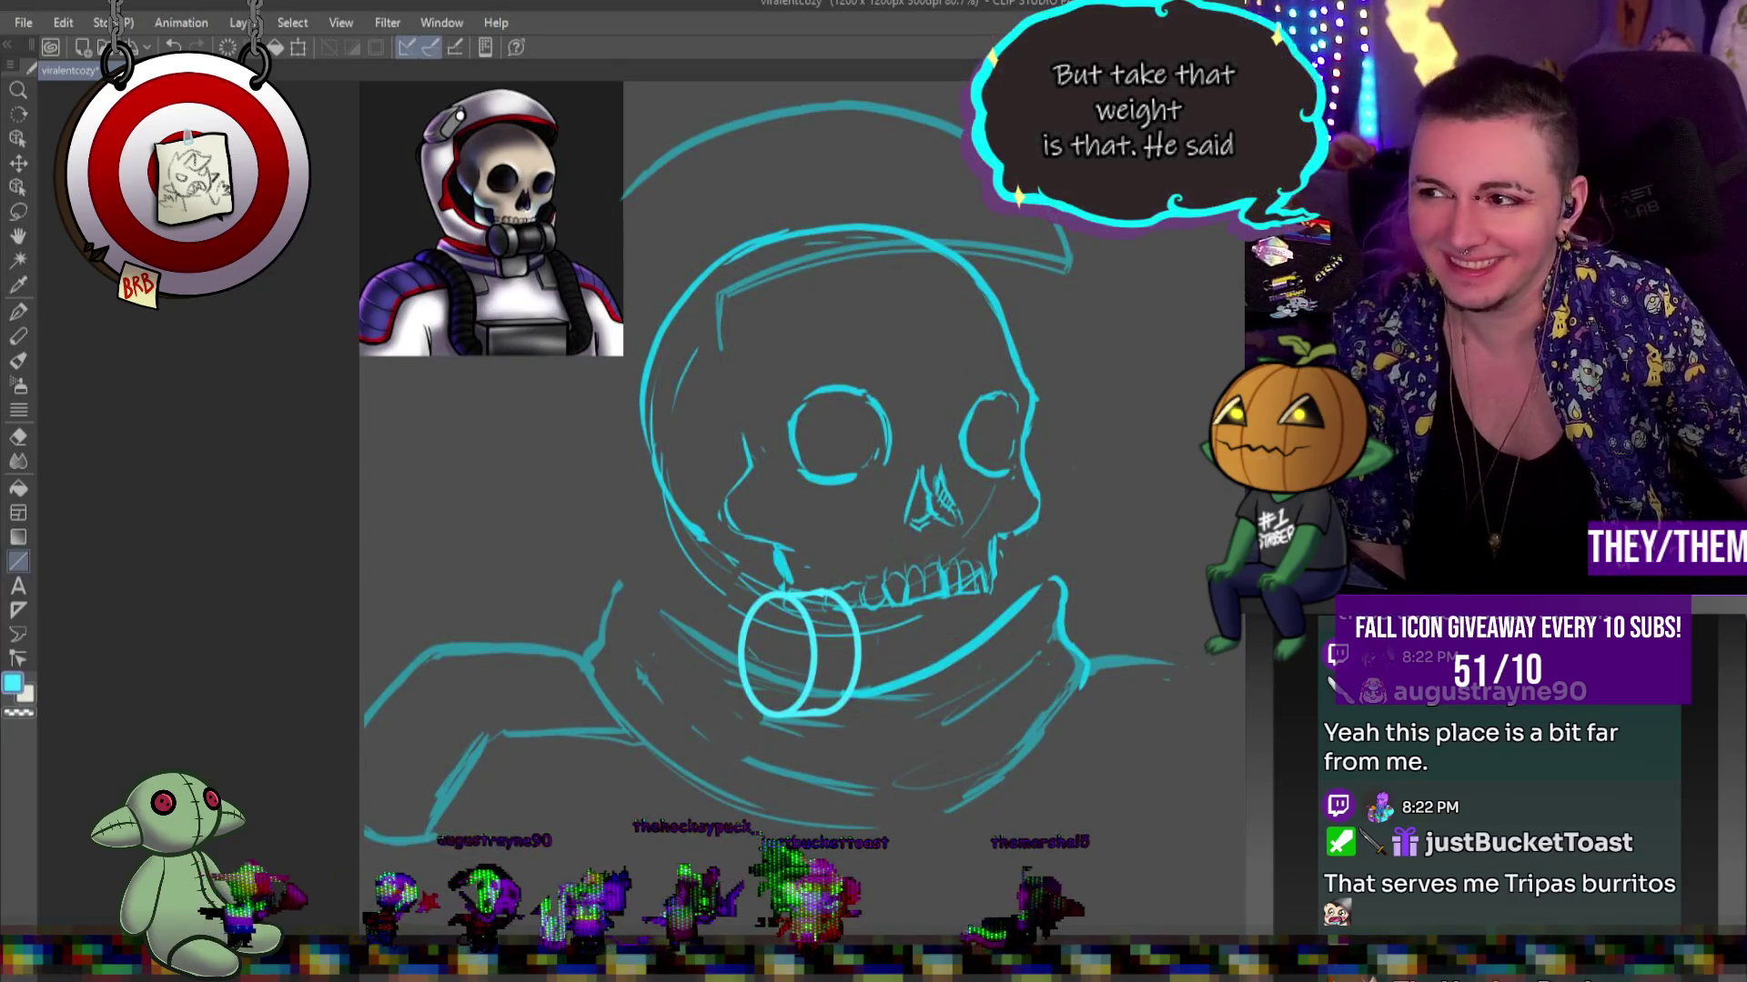
Place a copy of the canister on the right side of the jaw
{"action": "key", "text": "ctrl+t"}
{"action": "mouse_move", "coordinate": [823, 624]}
{"action": "left_mouse_down"}
{"action": "mouse_move", "coordinate": [1028, 628]}
{"action": "mouse_move", "coordinate": [999, 619]}
{"action": "mouse_move", "coordinate": [1027, 637]}
{"action": "left_mouse_up"}
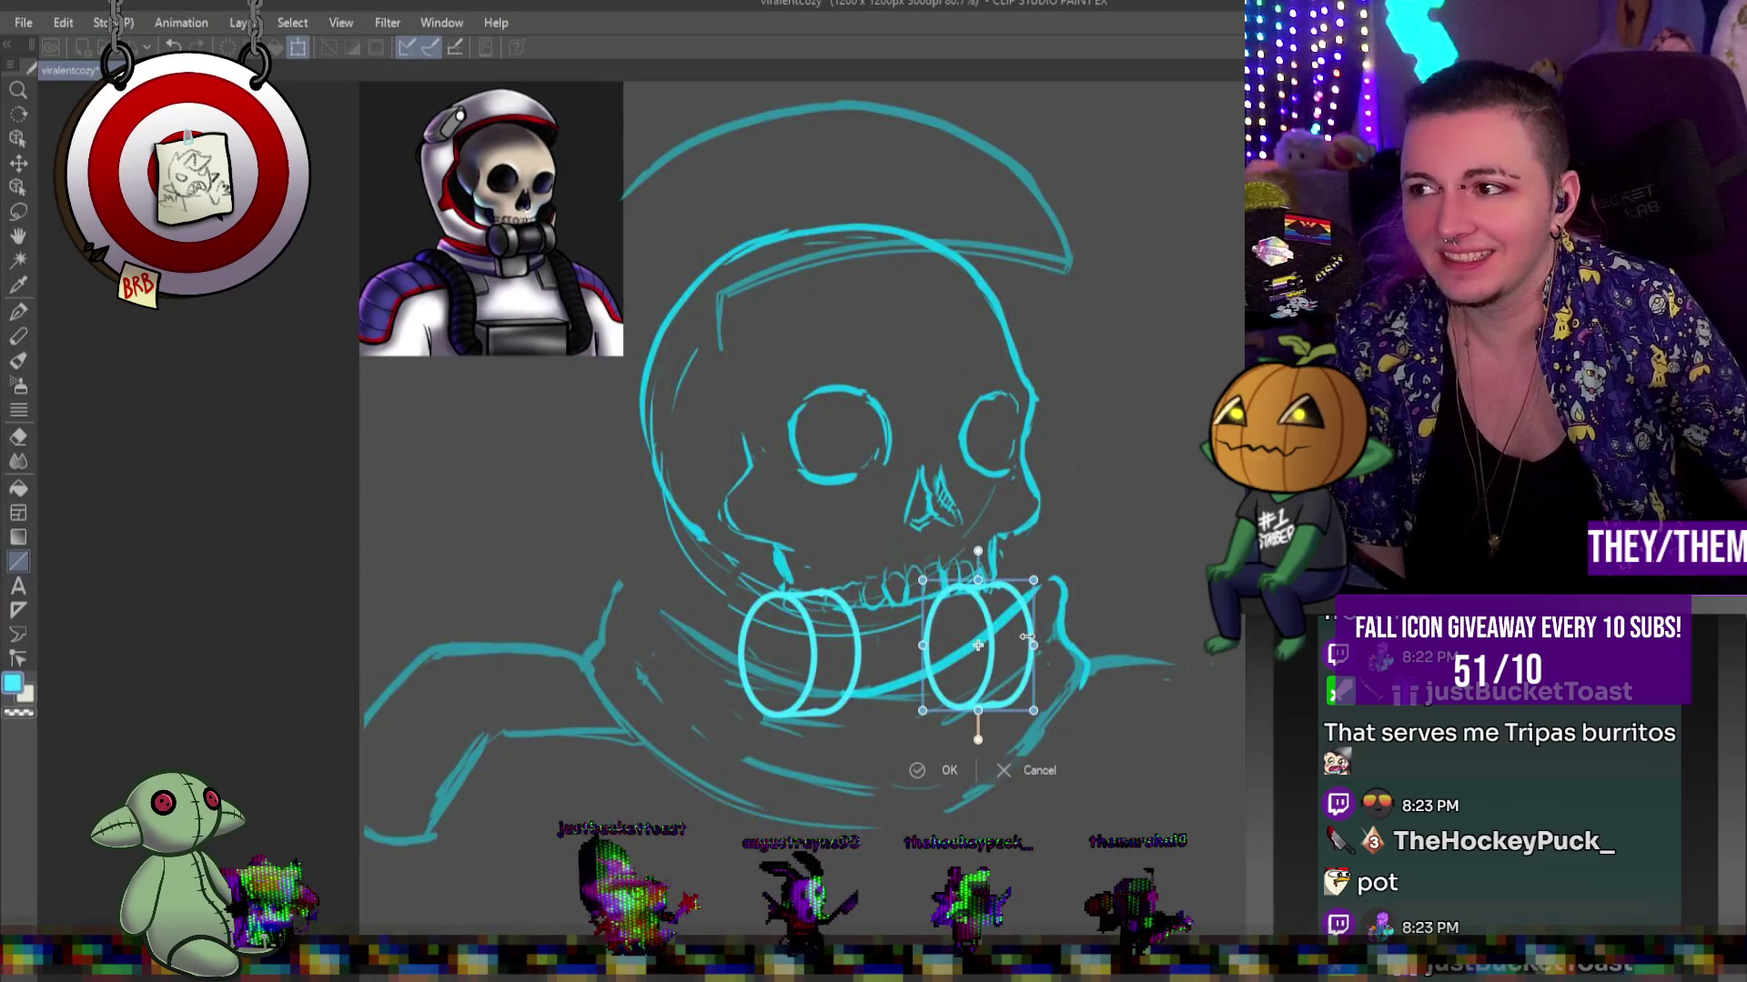
{"action": "key", "text": "Return"}
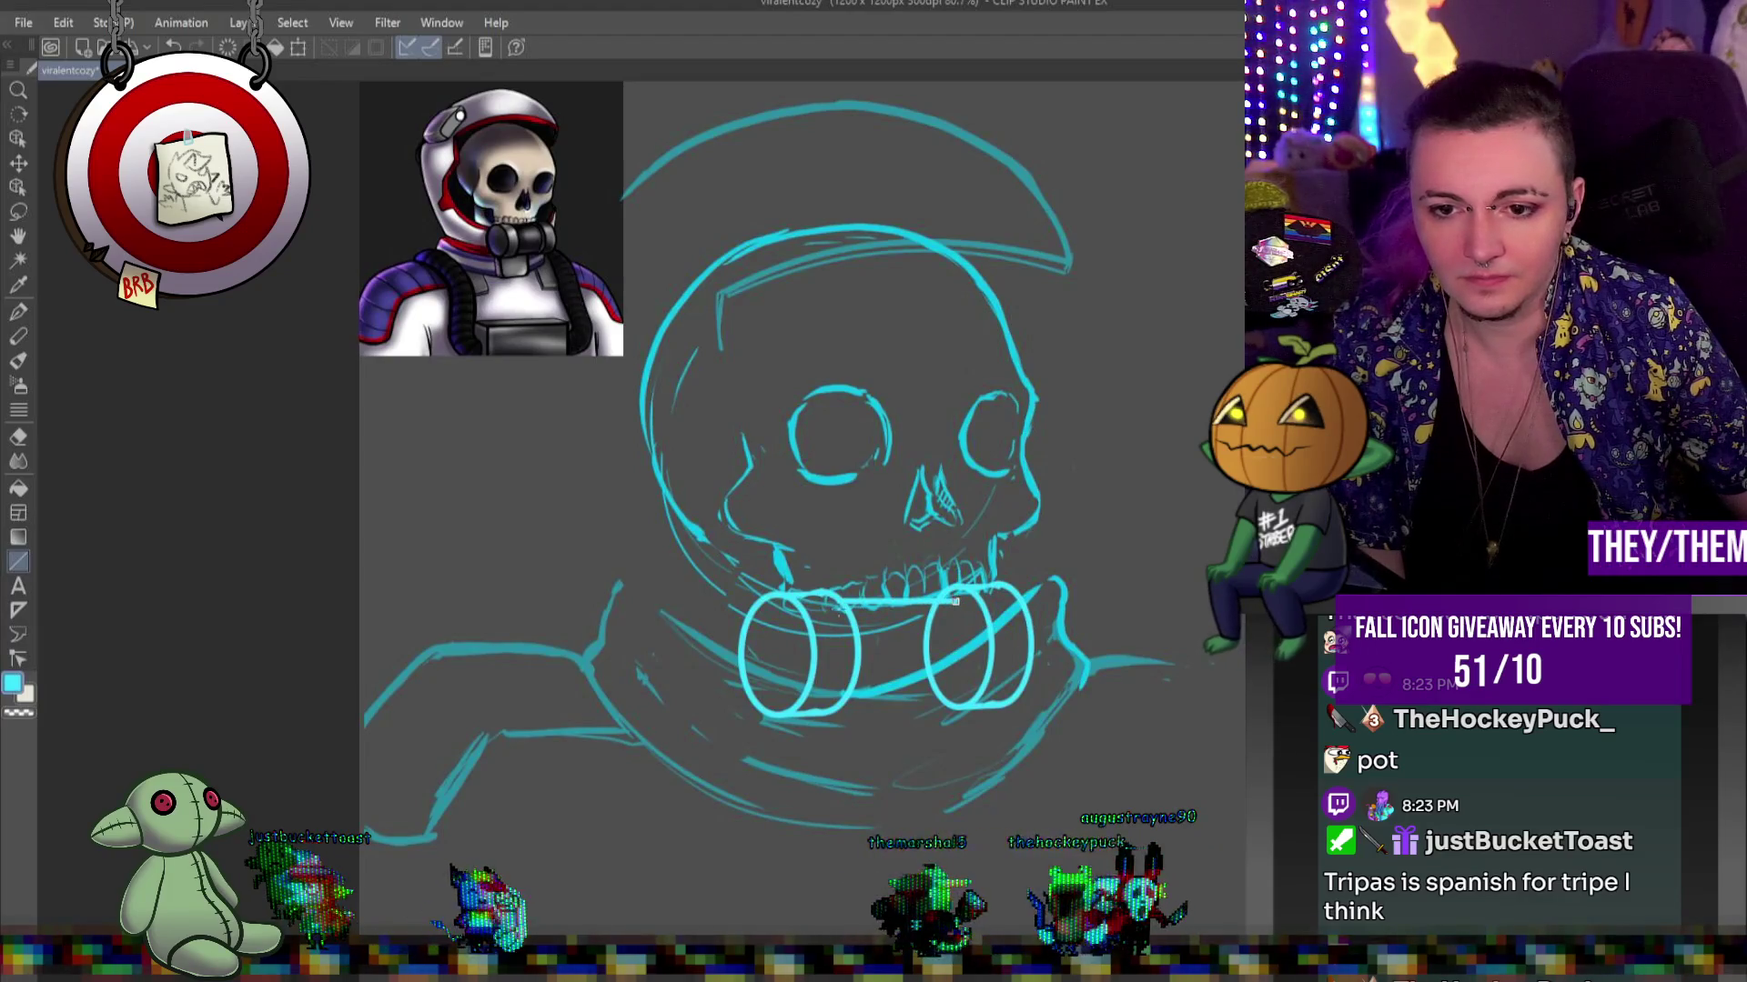
Draw the tube's lower edge between the canisters and an extra ring line on the right one
{"action": "left_click_drag", "start_coordinate": [855, 698], "coordinate": [954, 696]}
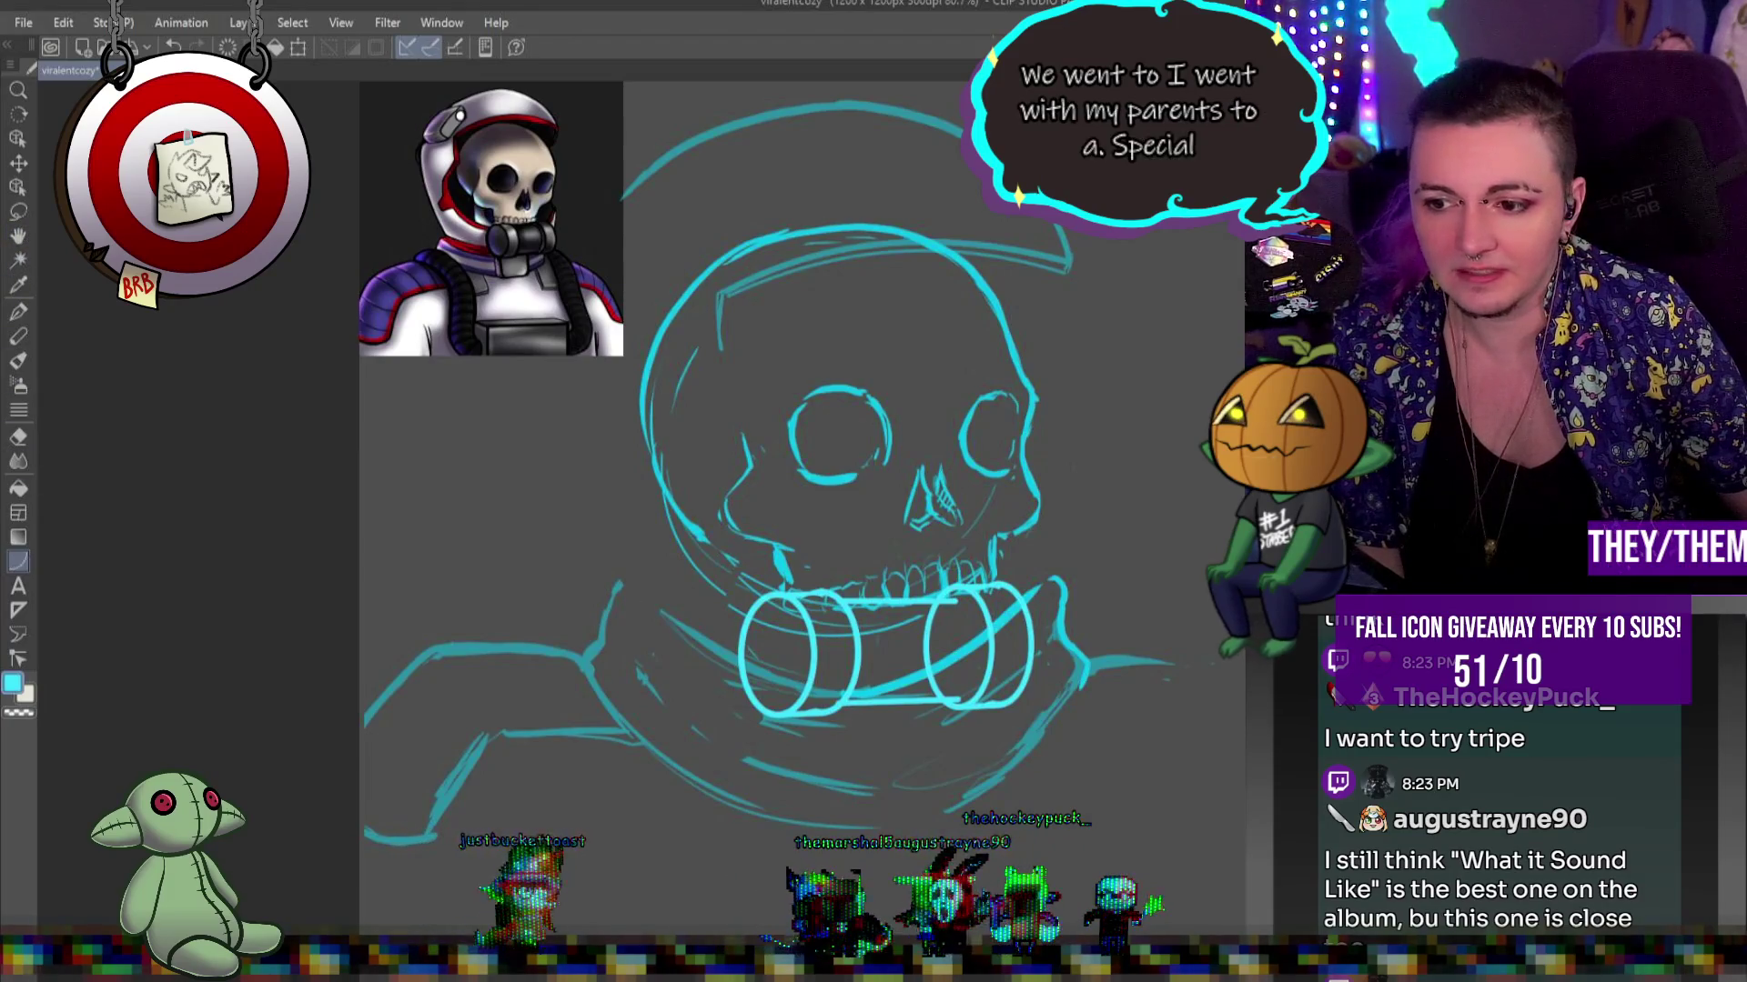
{"action": "left_click_drag", "start_coordinate": [952, 596], "coordinate": [954, 696]}
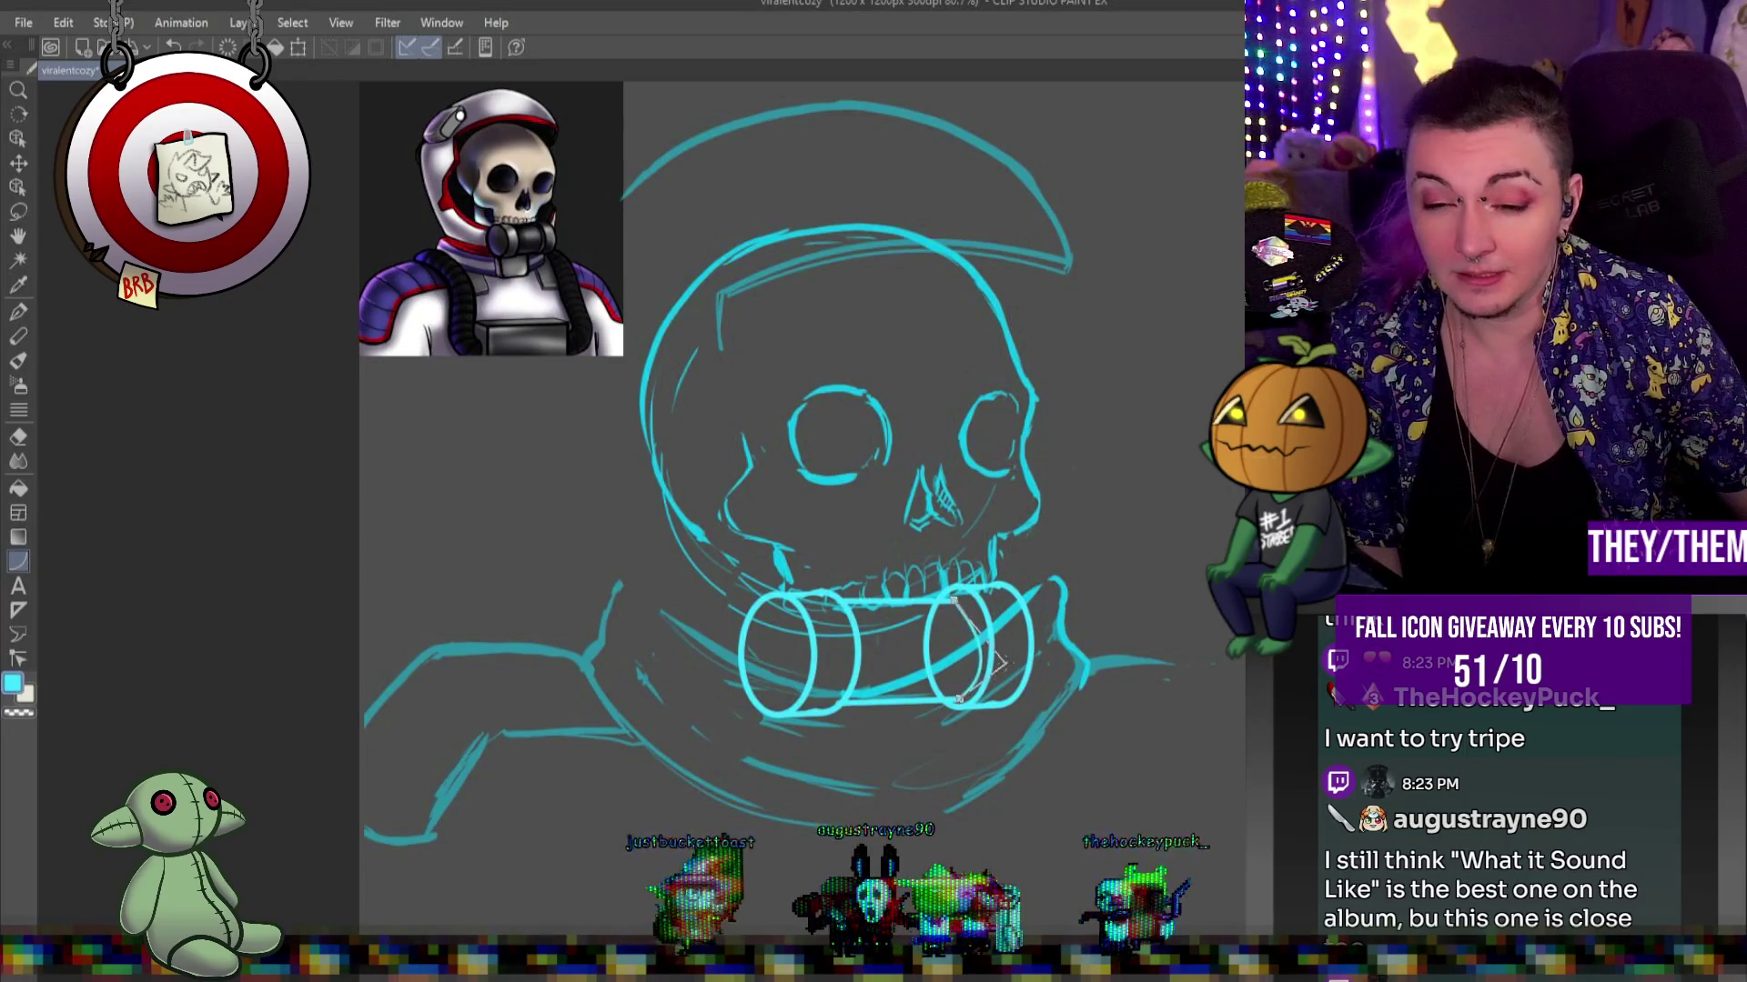
{"action": "key", "text": "Escape"}
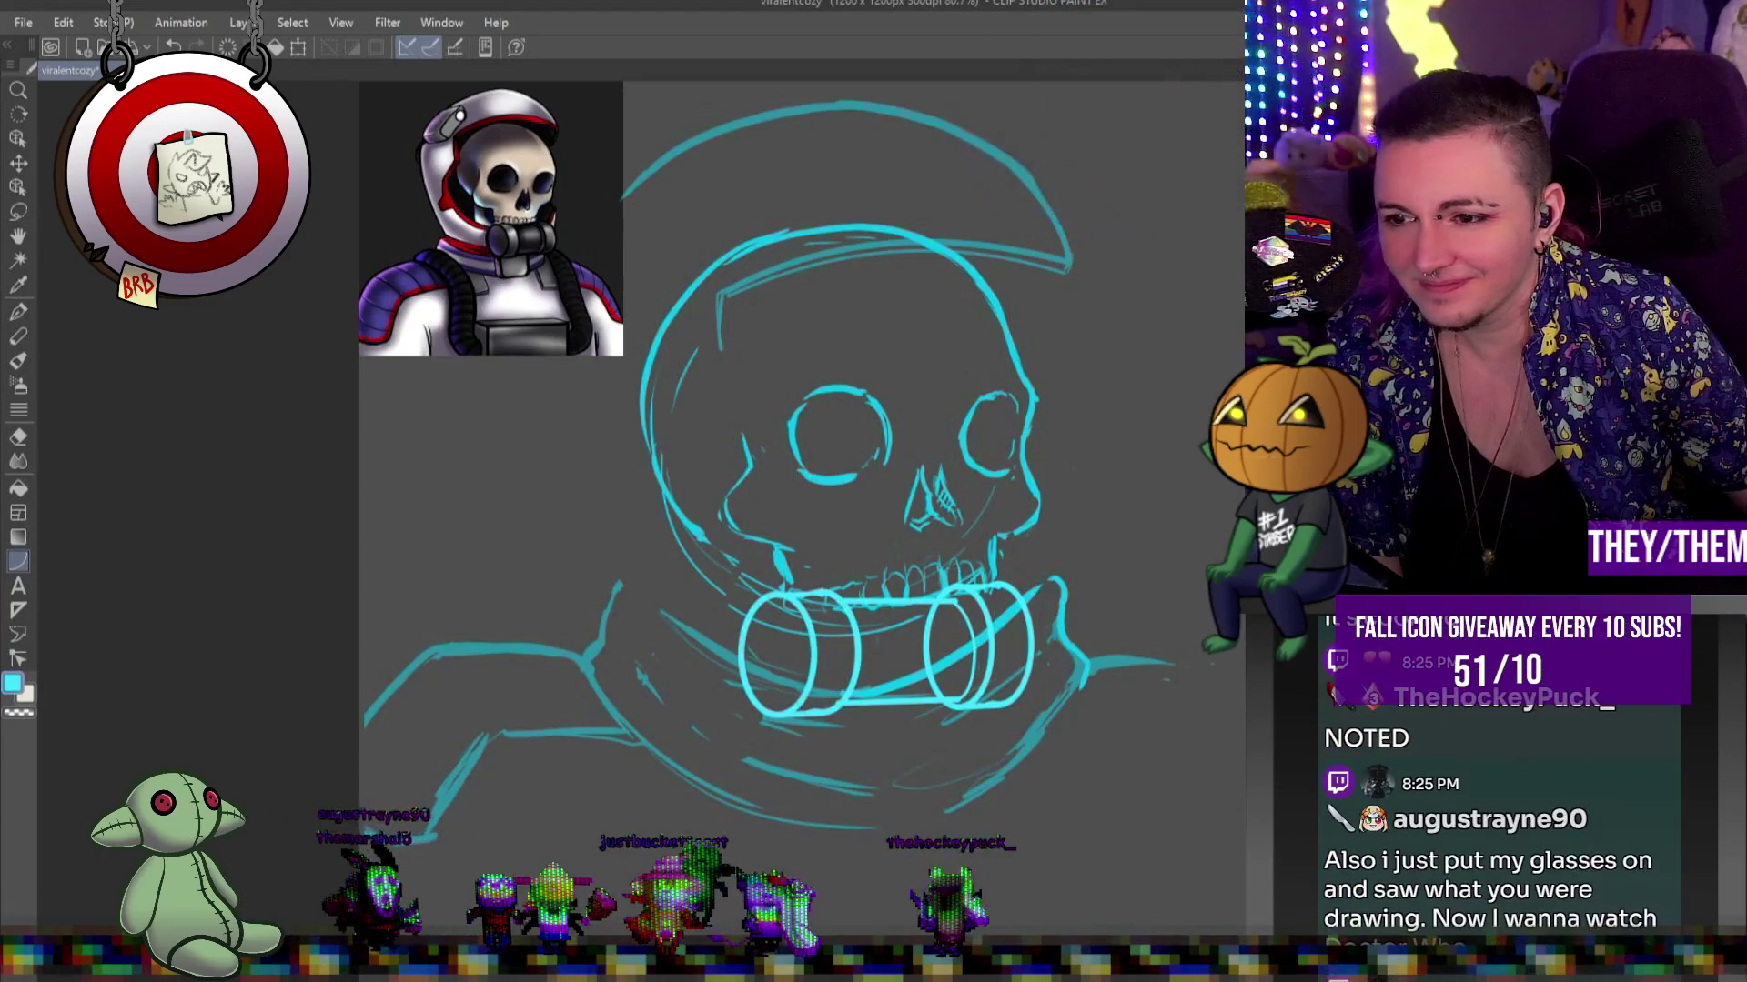
{"action": "key", "text": "ctrl+z"}
{"action": "key", "text": "ctrl+y"}
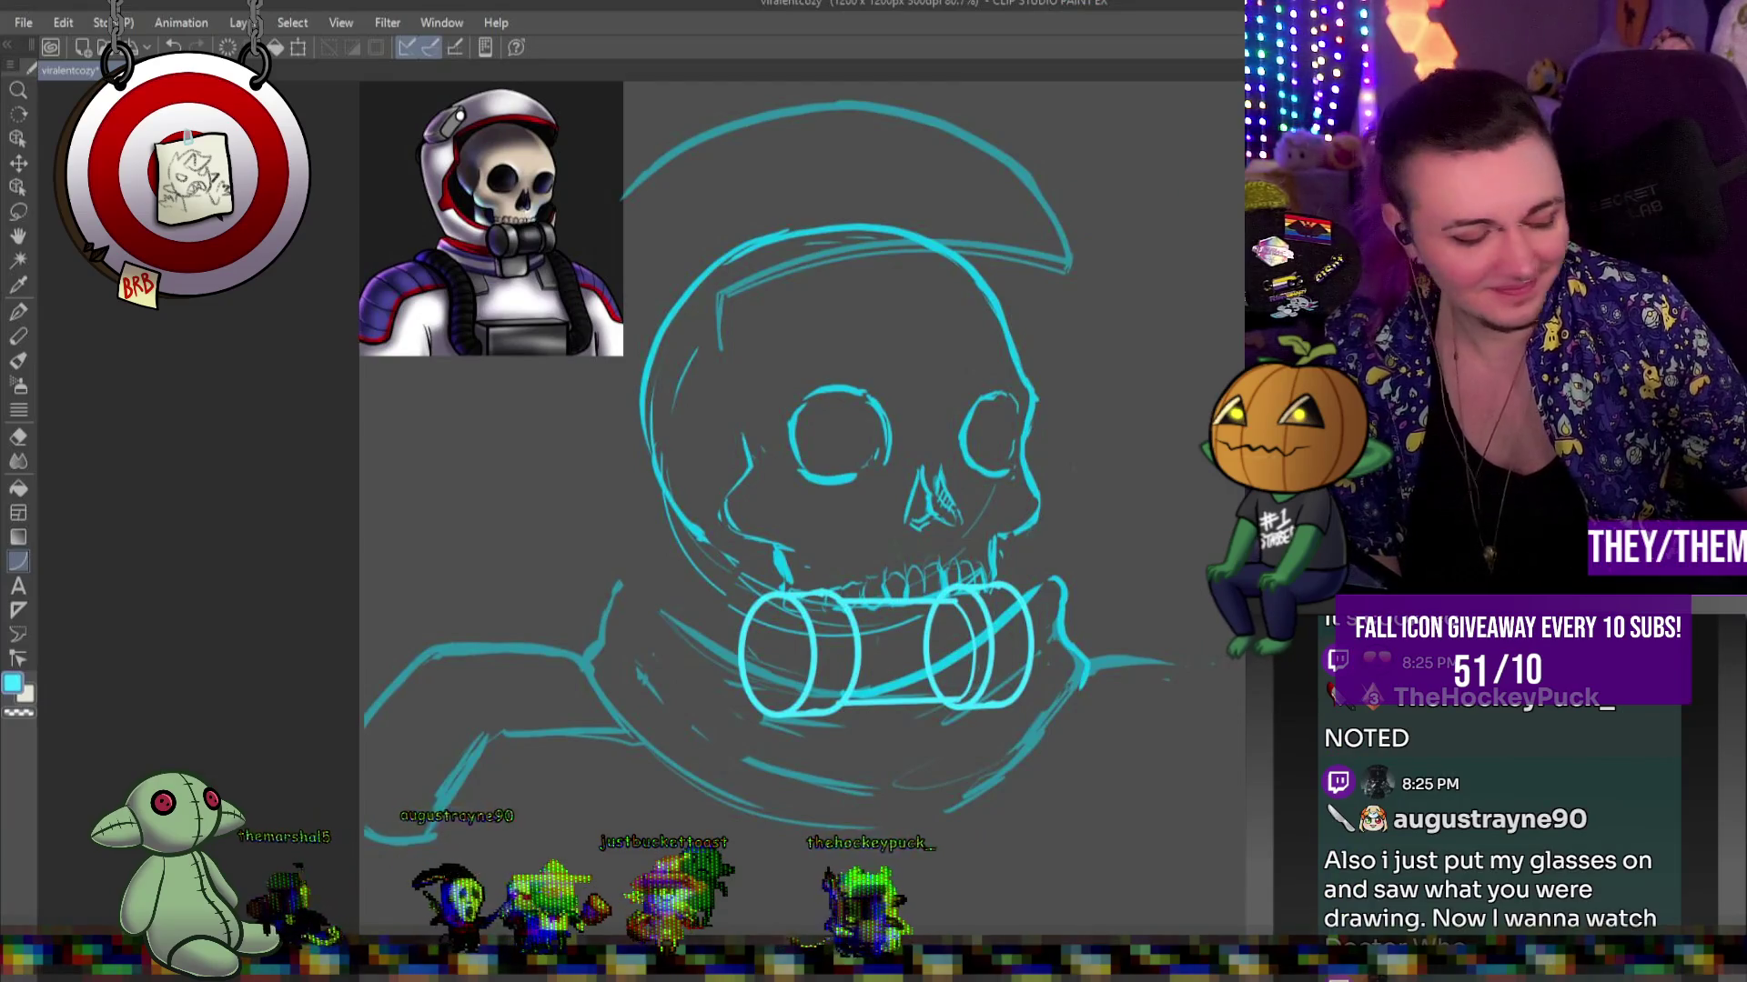
{"action": "key", "text": "ctrl+t"}
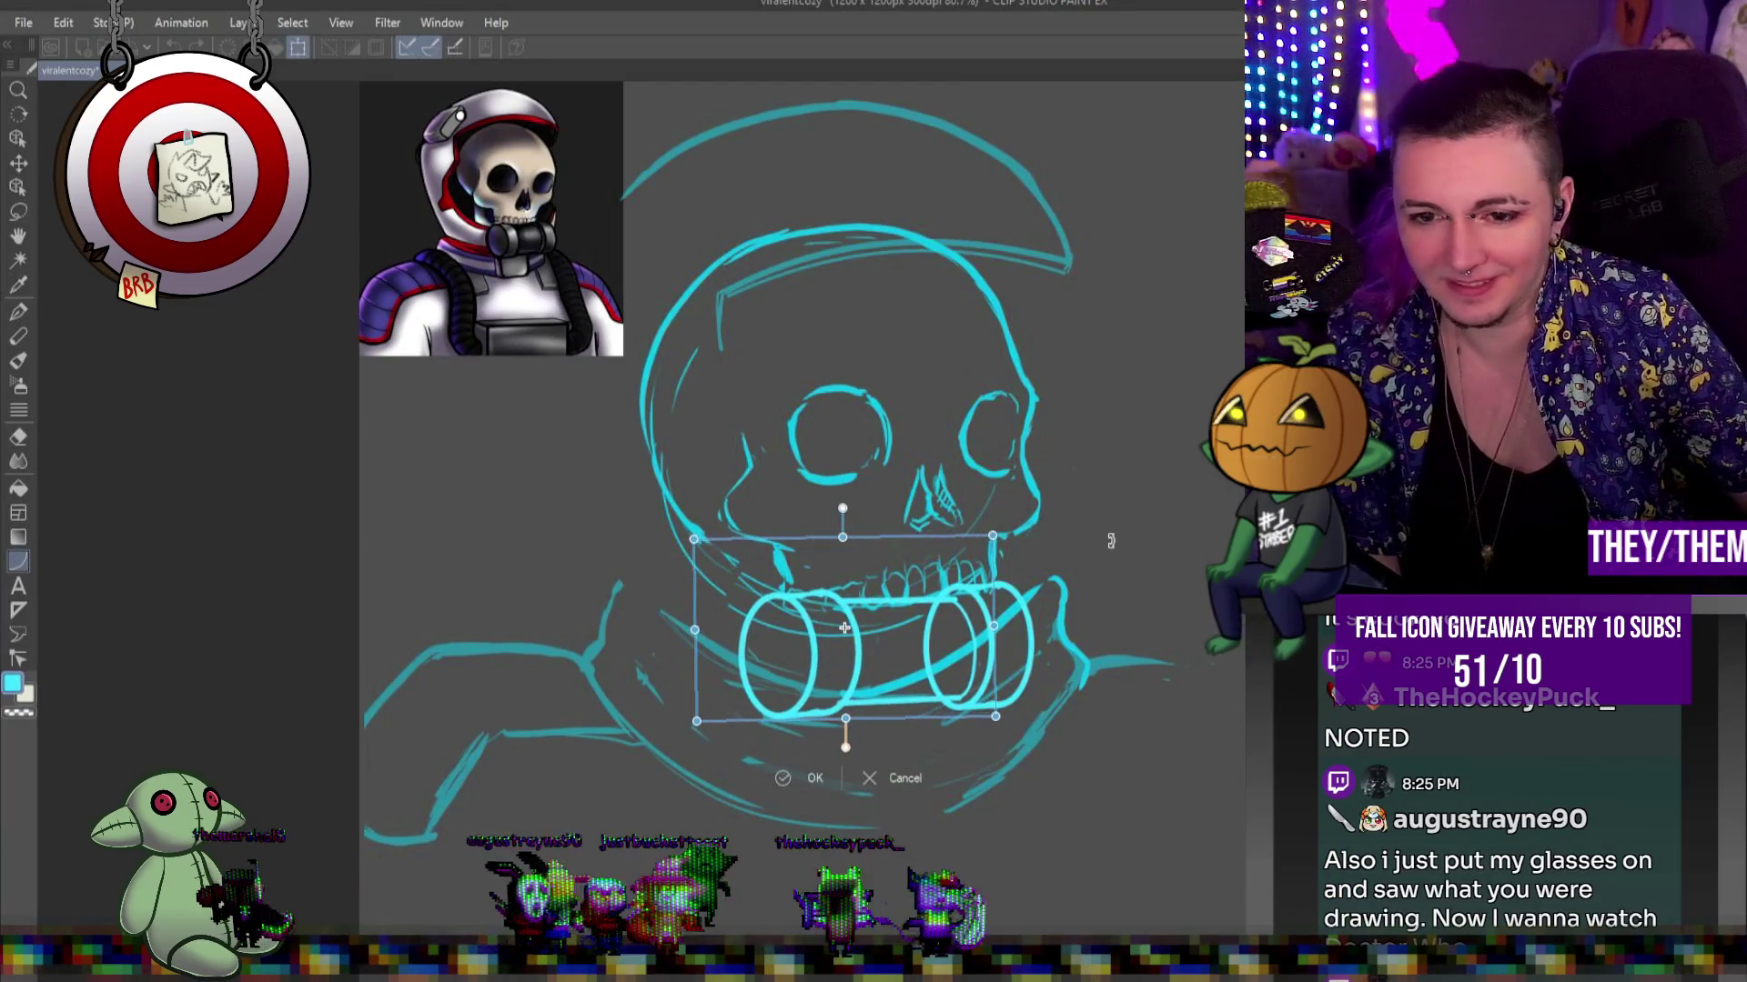
{"action": "key", "text": "Return"}
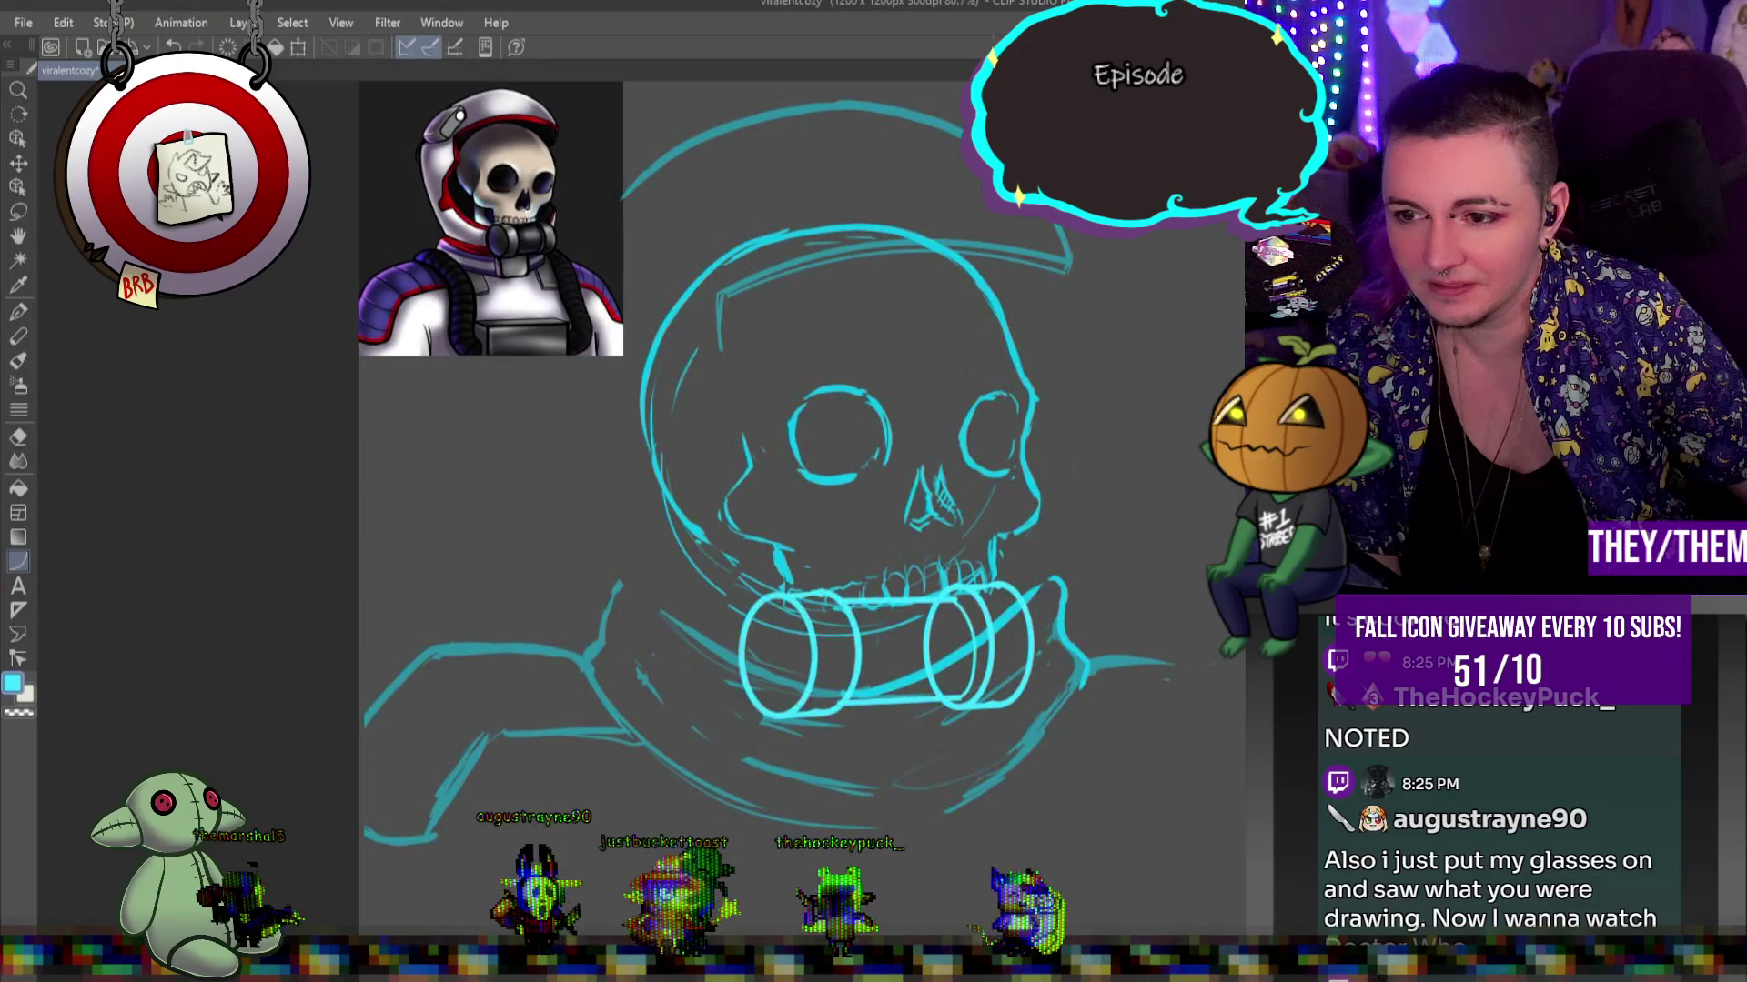
{"action": "key", "text": "Delete"}
{"action": "key", "text": "ctrl+z"}
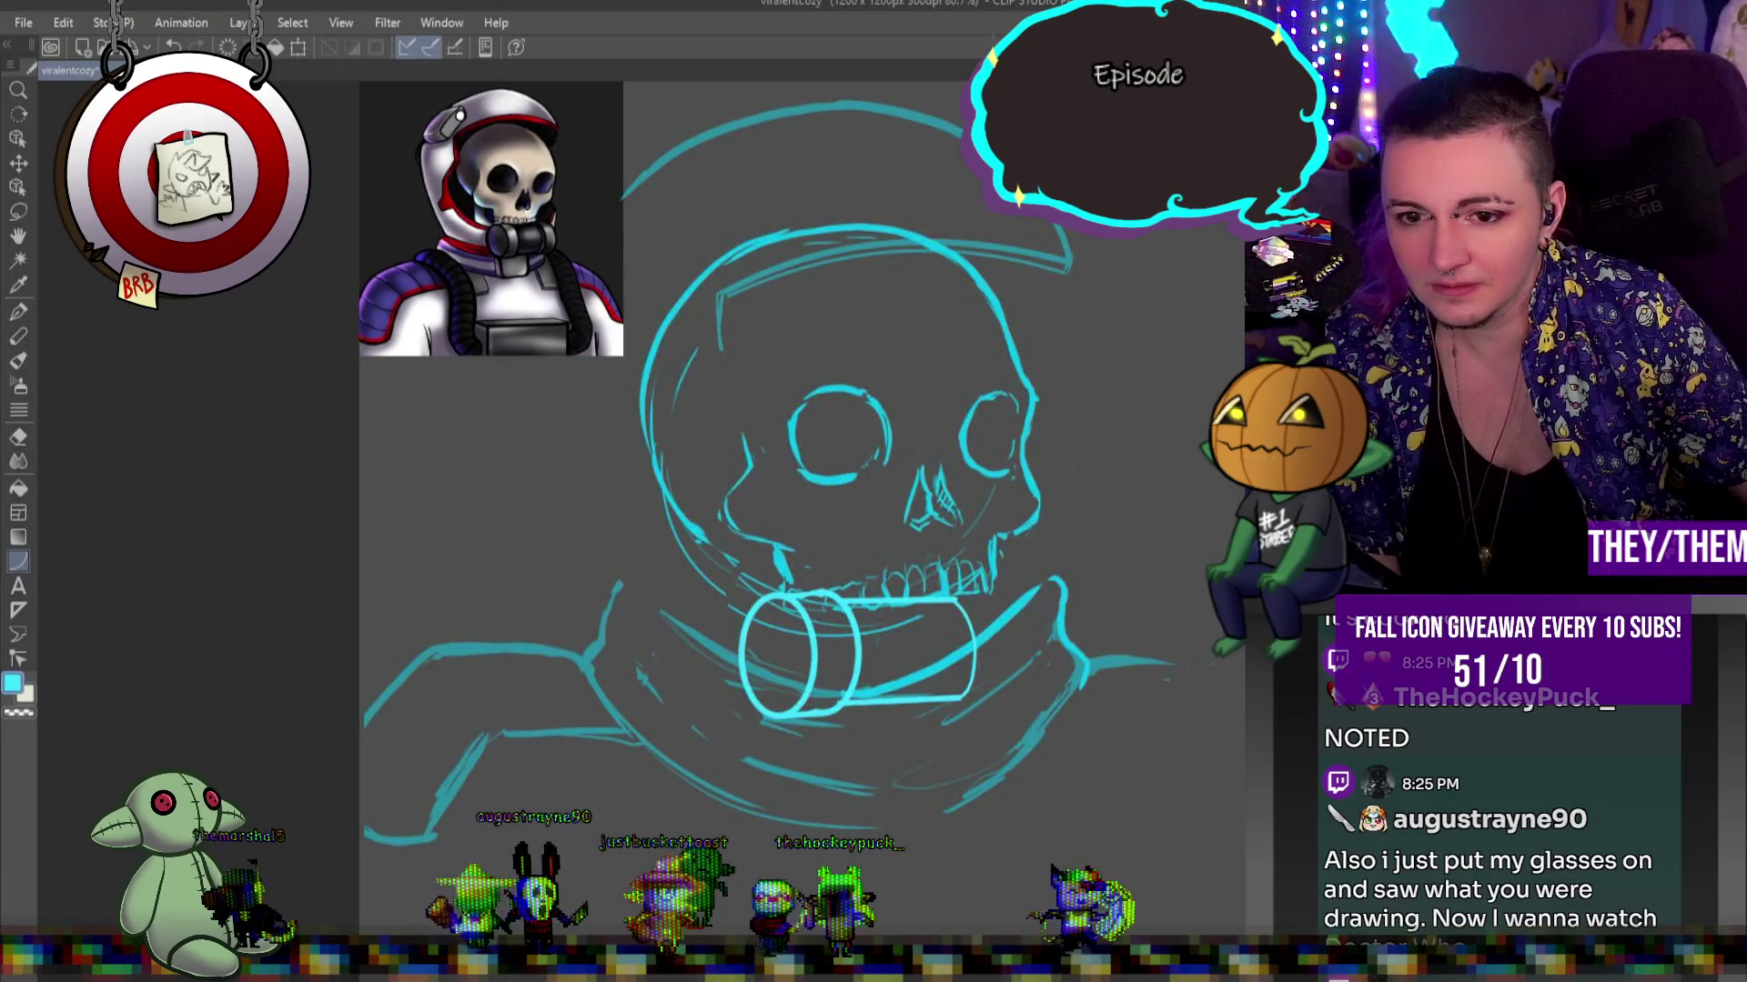